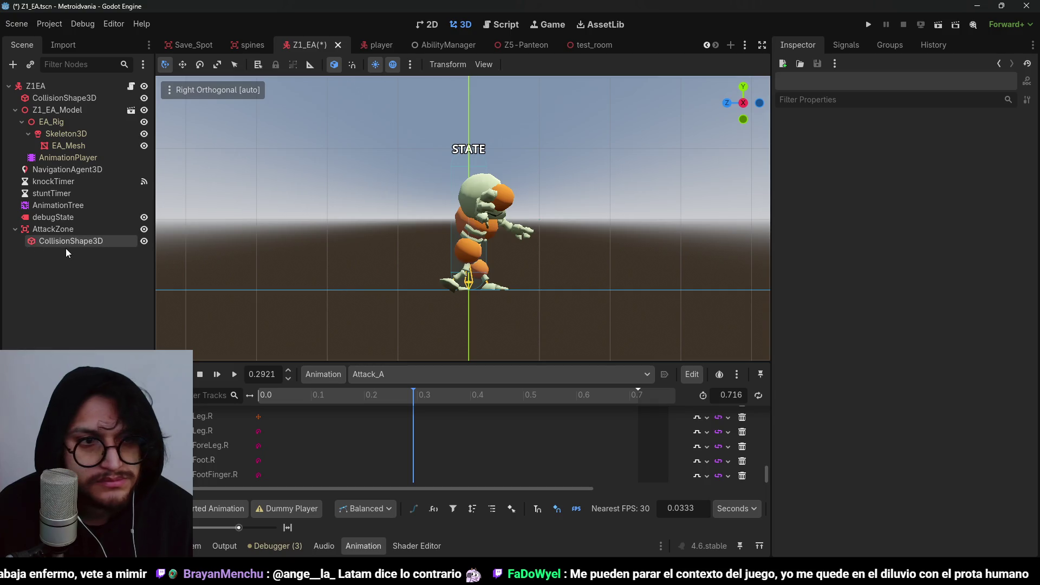
# Compare the attack sphere's radius with the Attack_A punch pose in a side view
pyautogui.click(98, 241)
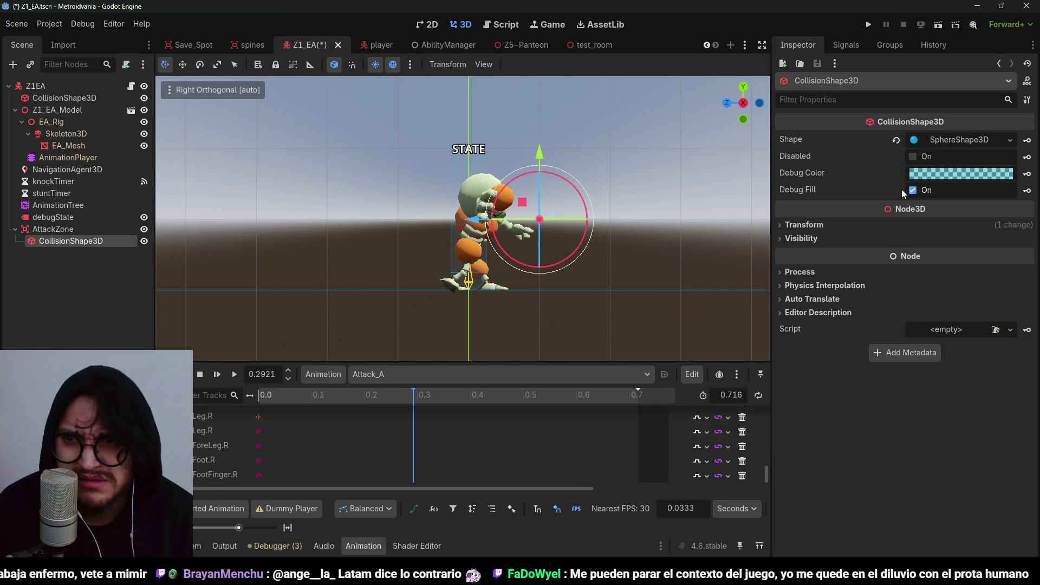
pyautogui.moveTo(567, 214)
pyautogui.mouseDown()
pyautogui.moveTo(603, 259)
pyautogui.moveTo(525, 190)
pyautogui.mouseUp()
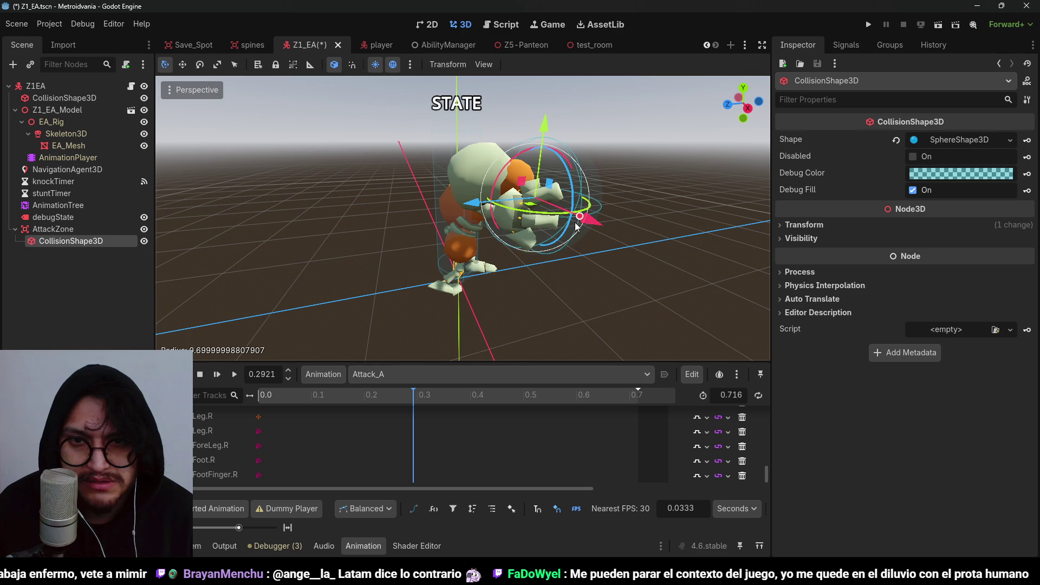
pyautogui.scroll(3, 646, 236)
pyautogui.moveTo(645, 235); pyautogui.dragTo(545, 225)
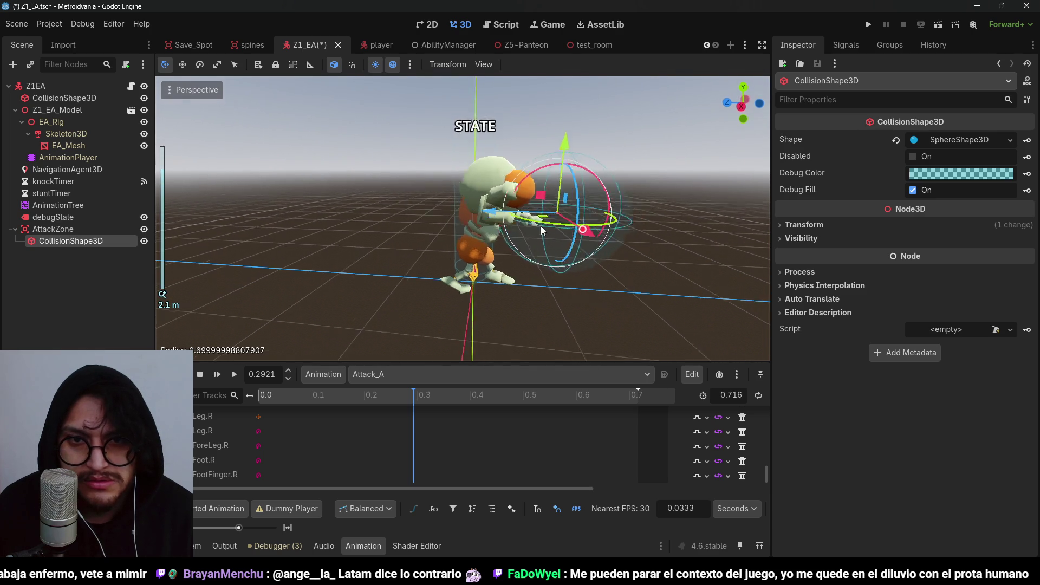
pyautogui.moveTo(413, 395)
pyautogui.mouseDown()
pyautogui.moveTo(450, 392)
pyautogui.moveTo(408, 388)
pyautogui.moveTo(440, 392)
pyautogui.mouseUp()
pyautogui.scroll(2, 619, 203)
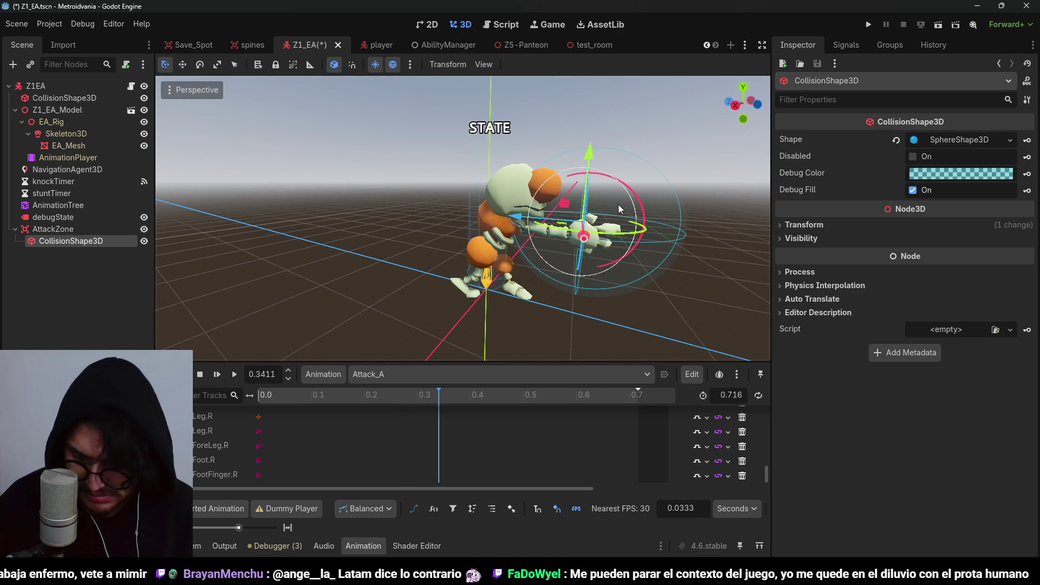
pyautogui.press('KP_3')
pyautogui.scroll(2, 619, 204)
pyautogui.moveTo(528, 262)
pyautogui.mouseDown()
pyautogui.moveTo(612, 237)
pyautogui.moveTo(578, 217)
pyautogui.moveTo(450, 253)
pyautogui.moveTo(642, 233)
pyautogui.mouseUp()
pyautogui.click(588, 218)
pyautogui.scroll(-3, 515, 239)
pyautogui.moveTo(432, 397)
pyautogui.mouseDown()
pyautogui.moveTo(532, 409)
pyautogui.moveTo(275, 395)
pyautogui.moveTo(662, 404)
pyautogui.moveTo(267, 397)
pyautogui.mouseUp()
# Select AttackZone, save the scene, and return the playhead to the start
pyautogui.click(77, 229)
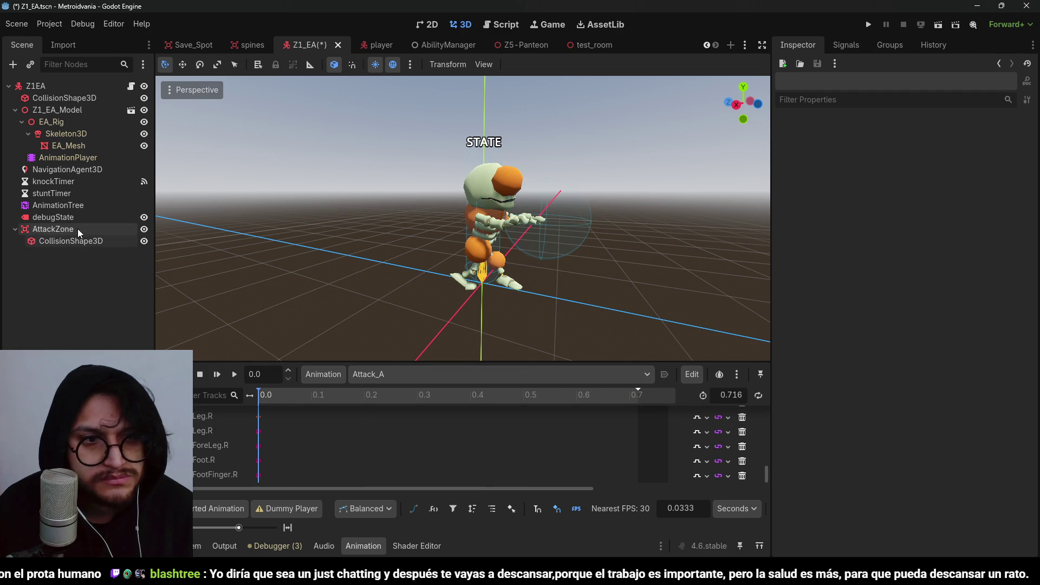
pyautogui.hotkey('ctrl', 's')
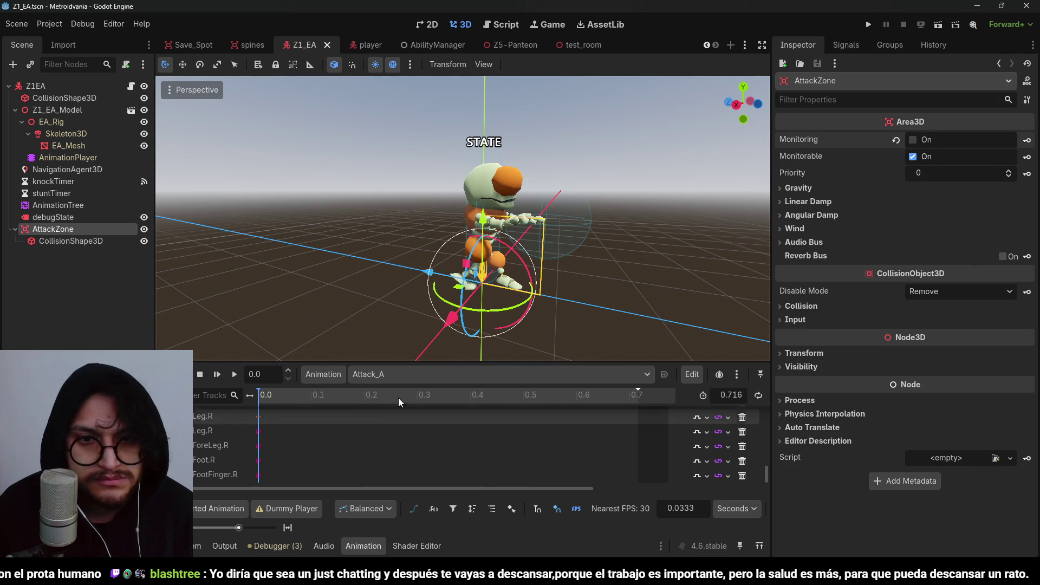
pyautogui.moveTo(311, 395)
pyautogui.mouseDown()
pyautogui.moveTo(336, 394)
pyautogui.moveTo(261, 397)
pyautogui.mouseUp()
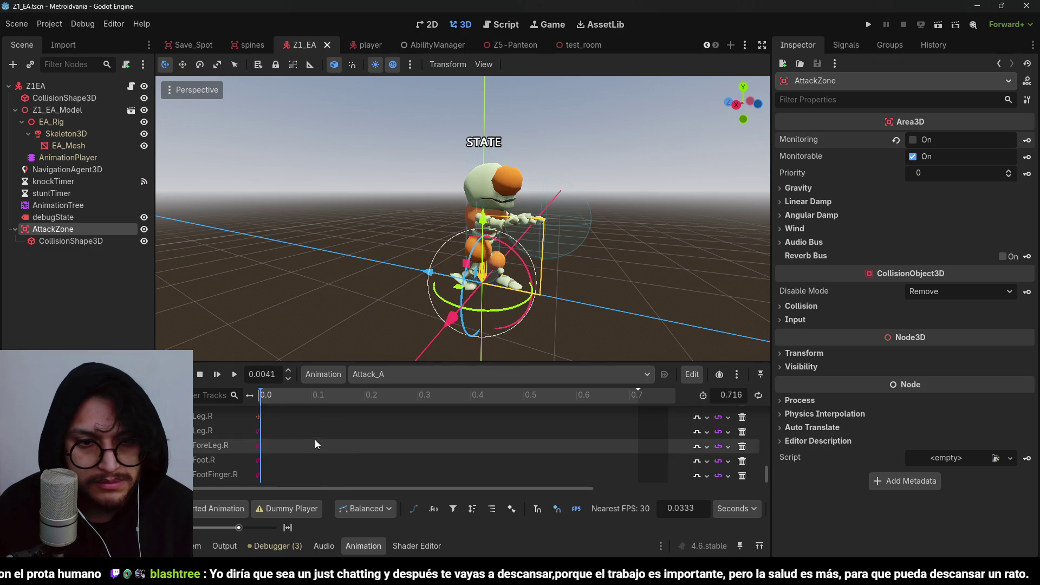
# Add an AttackZone monitoring property track to Attack_A with a key at 0
pyautogui.click(208, 391)
pyautogui.click(226, 414)
pyautogui.doubleClick(507, 282)
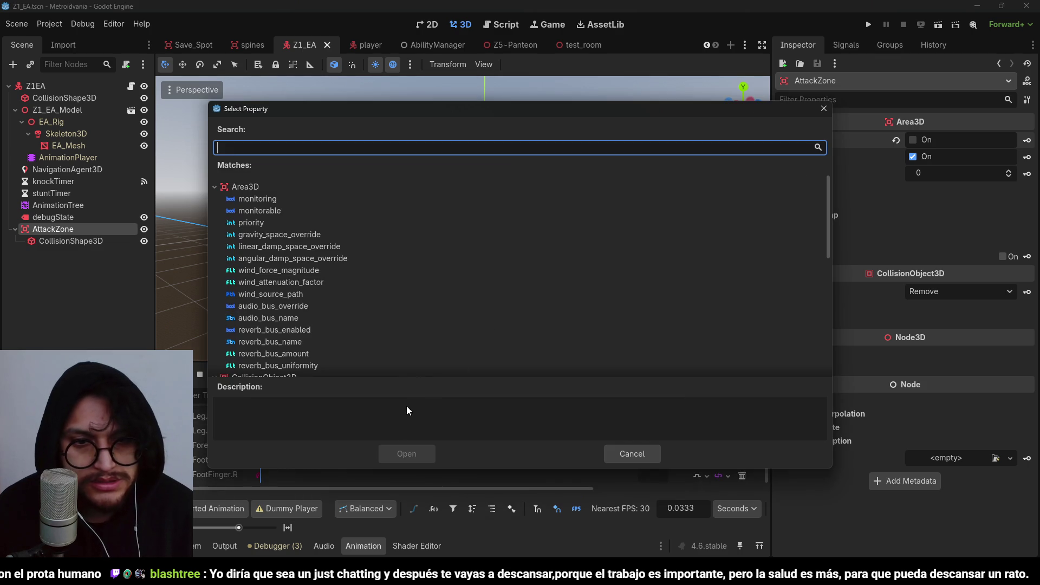
pyautogui.doubleClick(268, 200)
pyautogui.scroll(-2, 378, 425)
pyautogui.rightClick(271, 477)
pyautogui.click(306, 486)
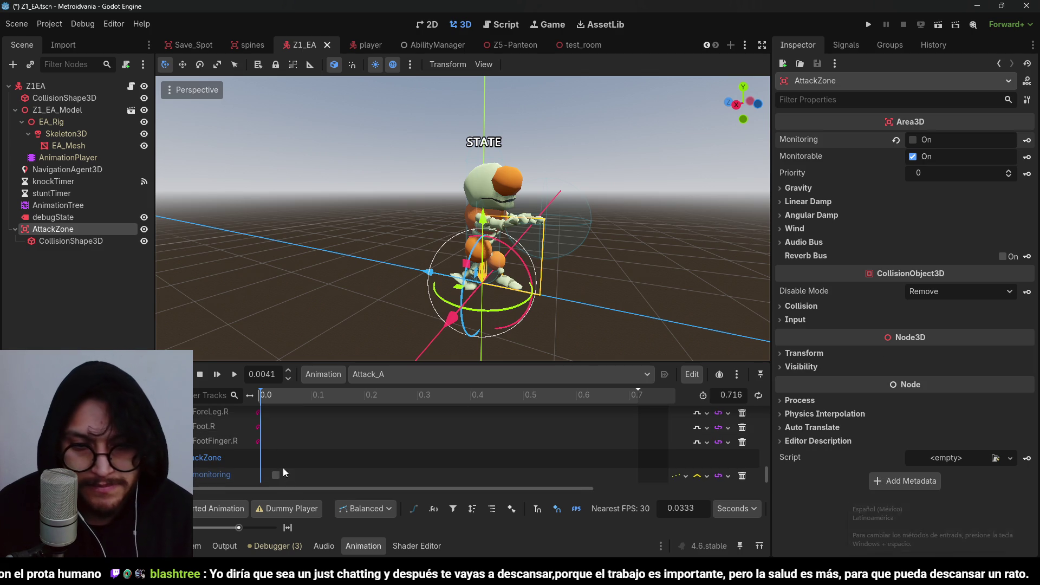
# Snap the first monitoring key to 0 and insert a second monitoring key at 0.3 s
pyautogui.moveTo(276, 474); pyautogui.dragTo(265, 474)
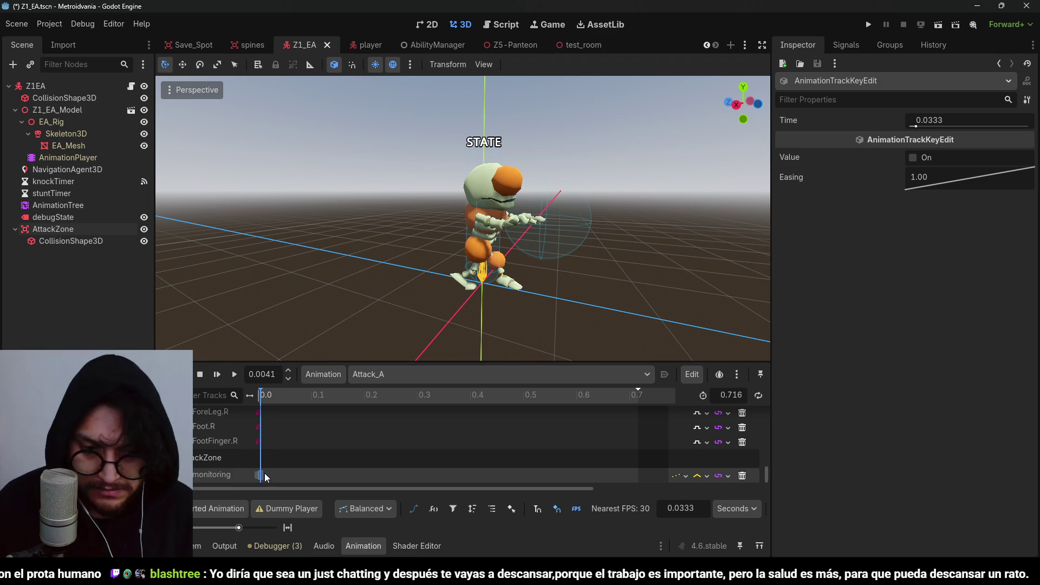
pyautogui.click(323, 476)
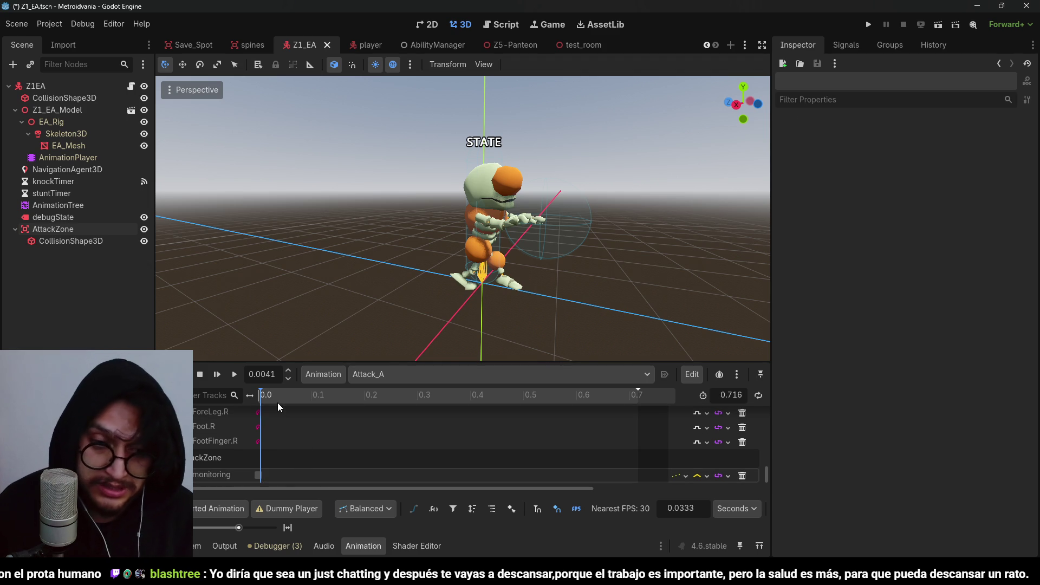
pyautogui.moveTo(265, 396)
pyautogui.mouseDown()
pyautogui.moveTo(251, 395)
pyautogui.moveTo(352, 407)
pyautogui.moveTo(427, 427)
pyautogui.moveTo(419, 431)
pyautogui.mouseUp()
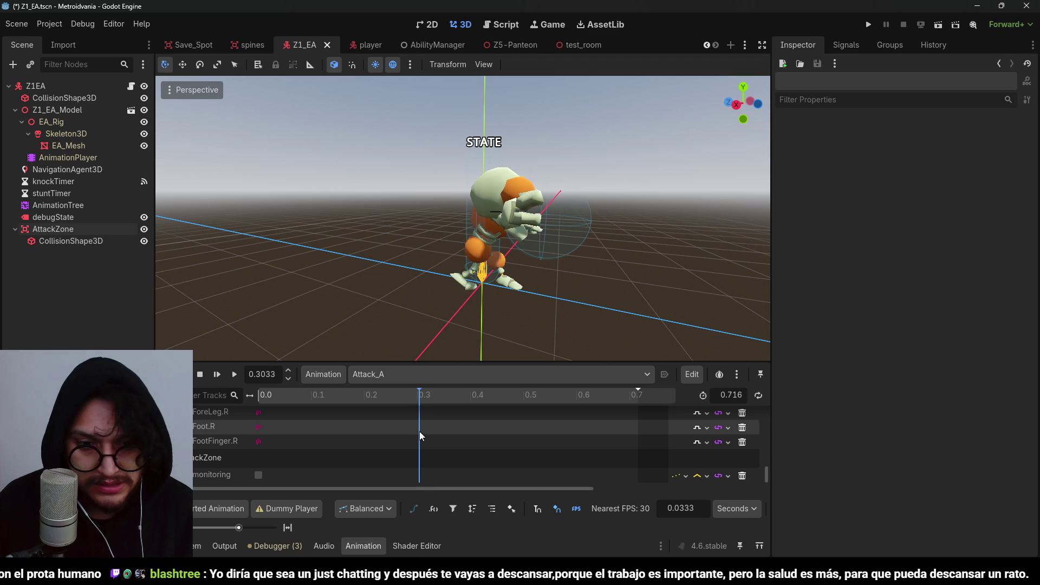
pyautogui.rightClick(419, 480)
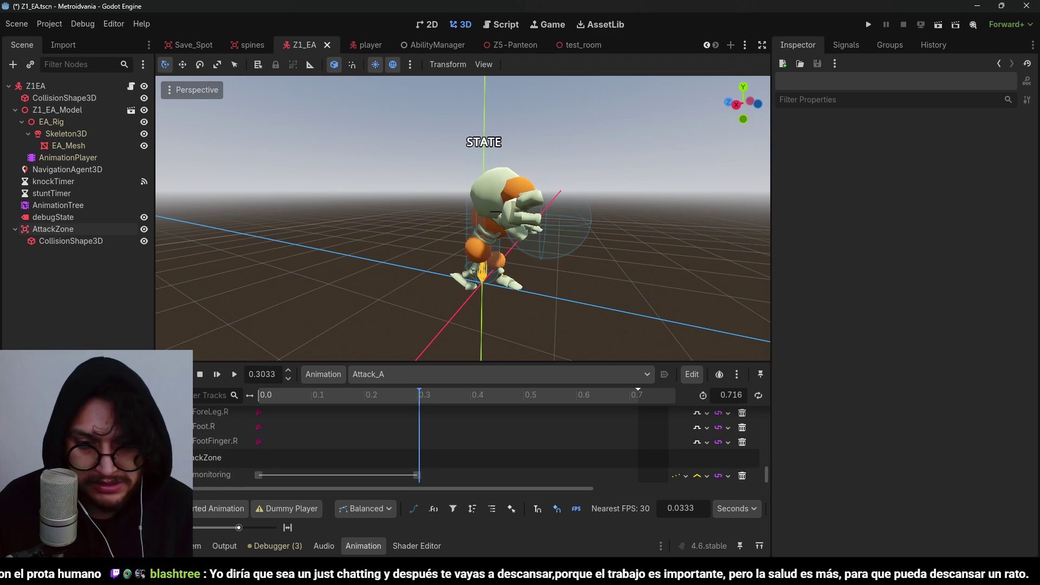
pyautogui.click(447, 490)
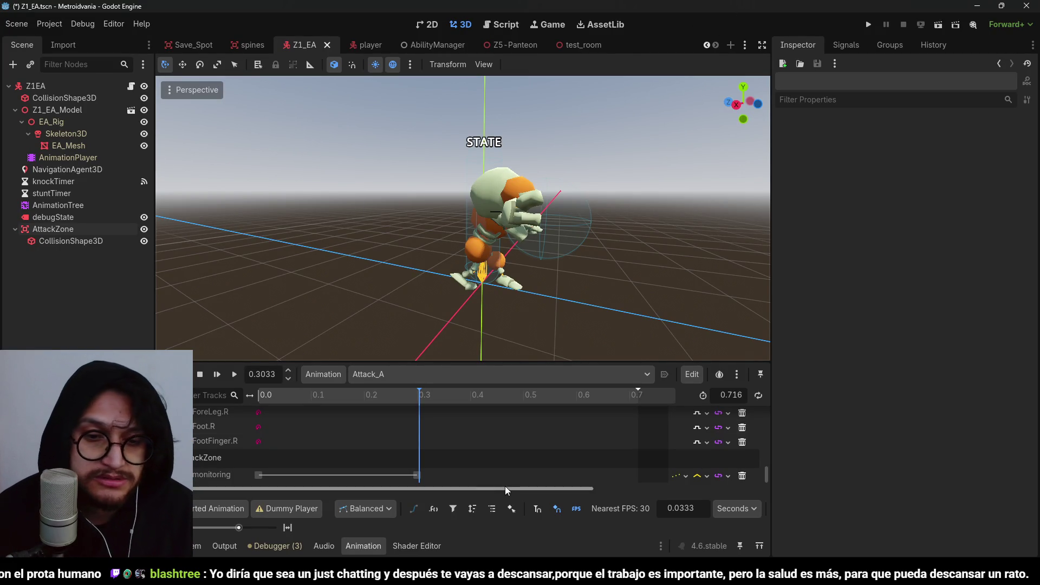
pyautogui.moveTo(415, 395); pyautogui.dragTo(465, 405)
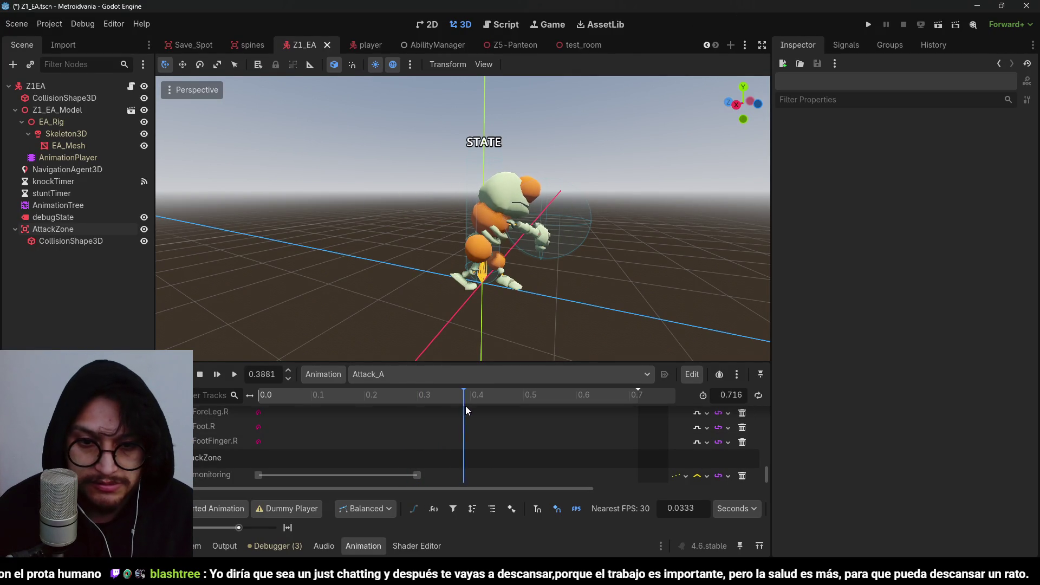
# Insert a third monitoring key near 0.4 and shift it to 0.4333 s
pyautogui.rightClick(472, 475)
pyautogui.click(482, 482)
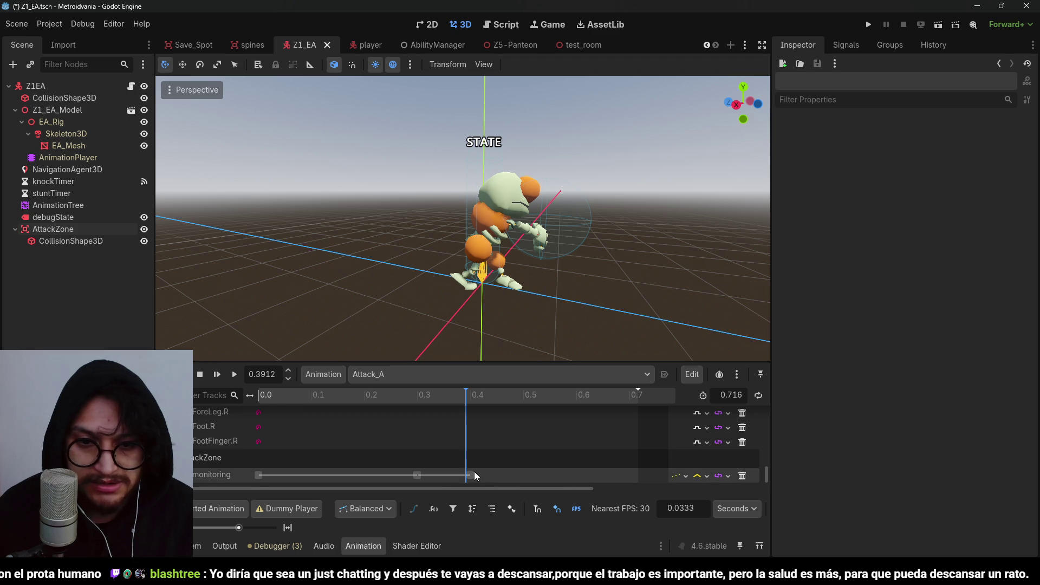
pyautogui.moveTo(482, 393)
pyautogui.mouseDown()
pyautogui.moveTo(629, 408)
pyautogui.moveTo(434, 431)
pyautogui.moveTo(564, 430)
pyautogui.moveTo(336, 437)
pyautogui.moveTo(646, 442)
pyautogui.moveTo(258, 439)
pyautogui.moveTo(516, 428)
pyautogui.mouseUp()
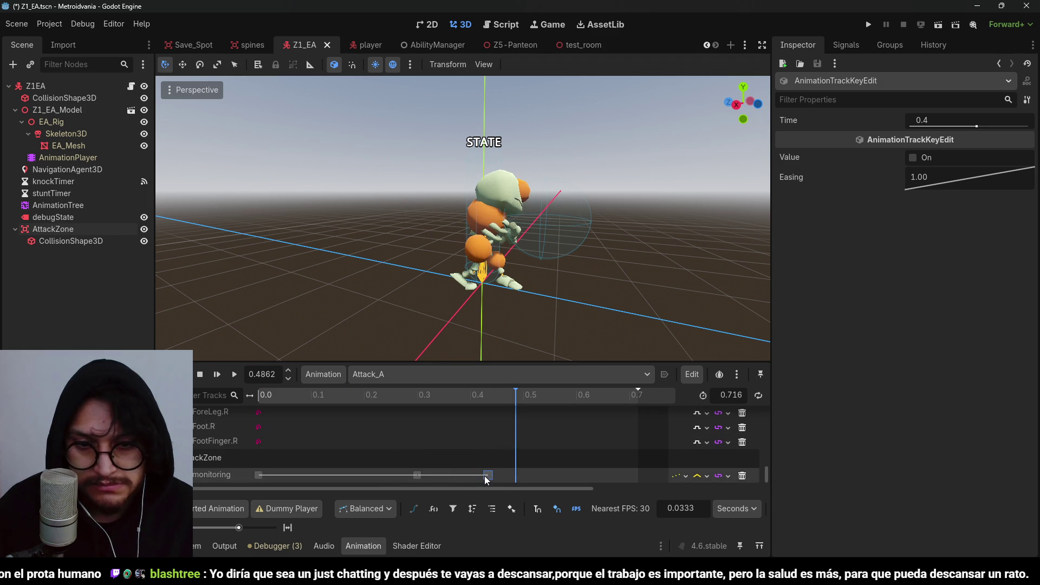
pyautogui.moveTo(484, 476); pyautogui.dragTo(486, 476)
pyautogui.moveTo(331, 391)
pyautogui.mouseDown()
pyautogui.moveTo(559, 413)
pyautogui.moveTo(421, 421)
pyautogui.moveTo(658, 396)
pyautogui.moveTo(285, 431)
pyautogui.moveTo(524, 438)
pyautogui.moveTo(682, 464)
pyautogui.mouseUp()
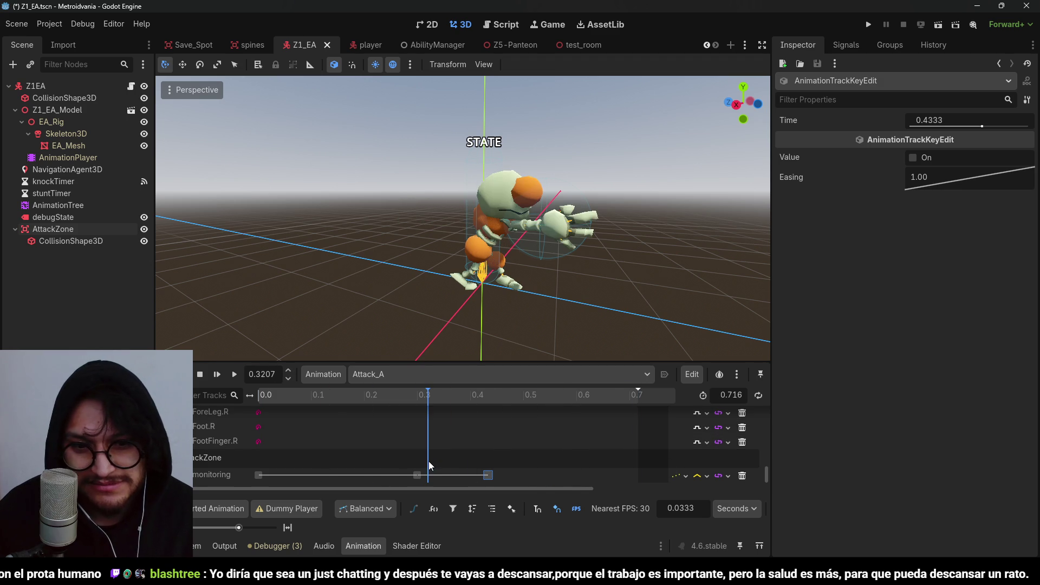
# Set the monitoring track to Continuous update and Nearest interpolation, then save
pyautogui.click(685, 477)
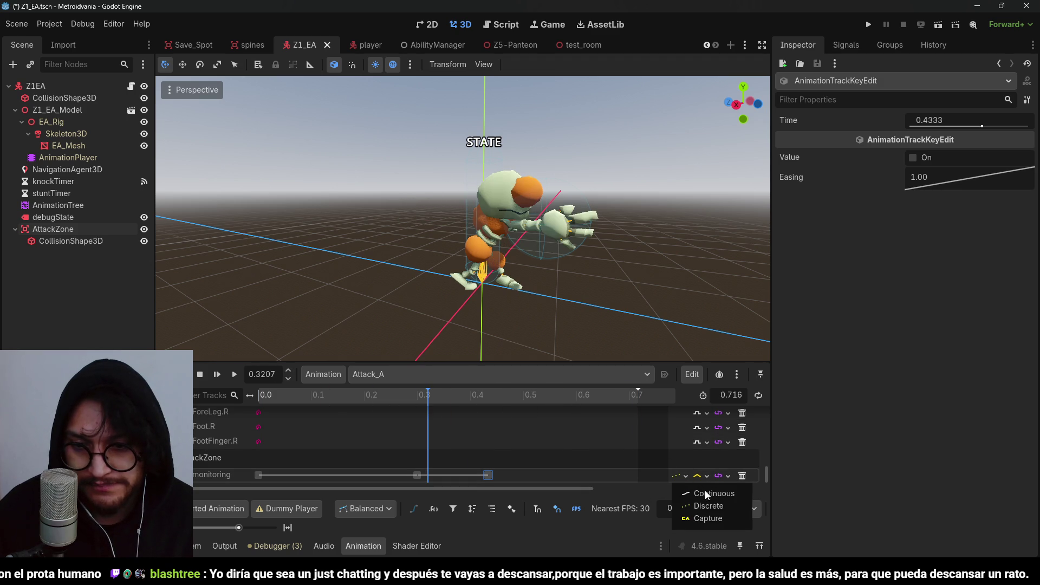
pyautogui.click(704, 491)
pyautogui.click(698, 476)
pyautogui.click(716, 490)
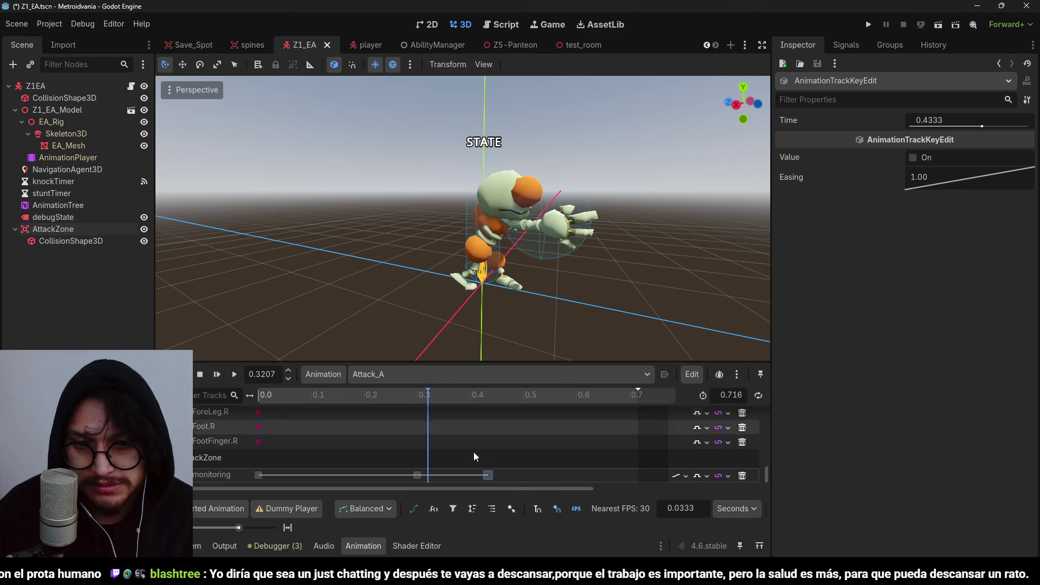
pyautogui.hotkey('ctrl', 's')
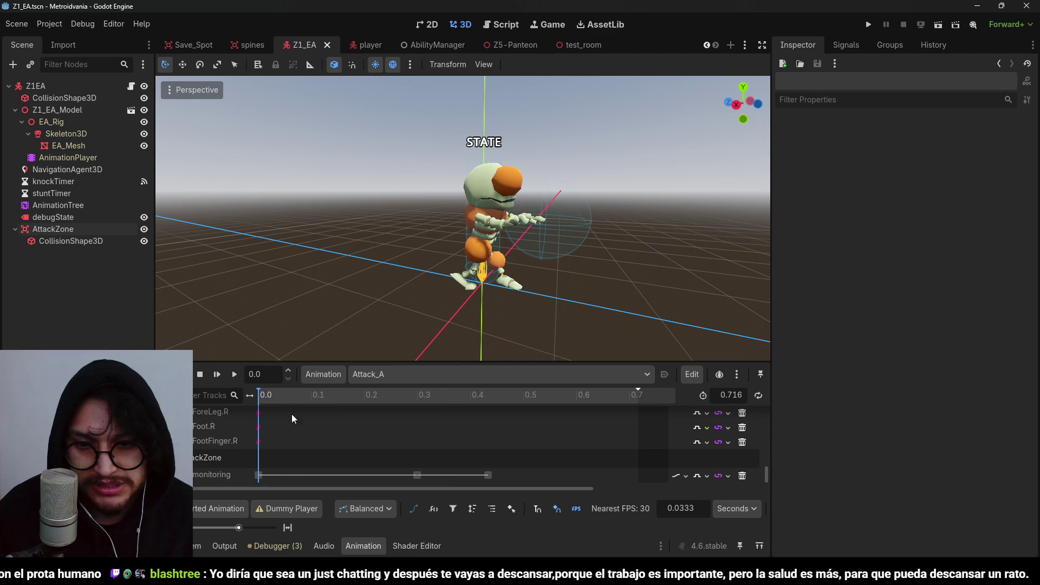
# Set the 0.3 s monitoring key's value On and save the scene
pyautogui.click(416, 475)
pyautogui.click(913, 159)
pyautogui.hotkey('ctrl', 's')
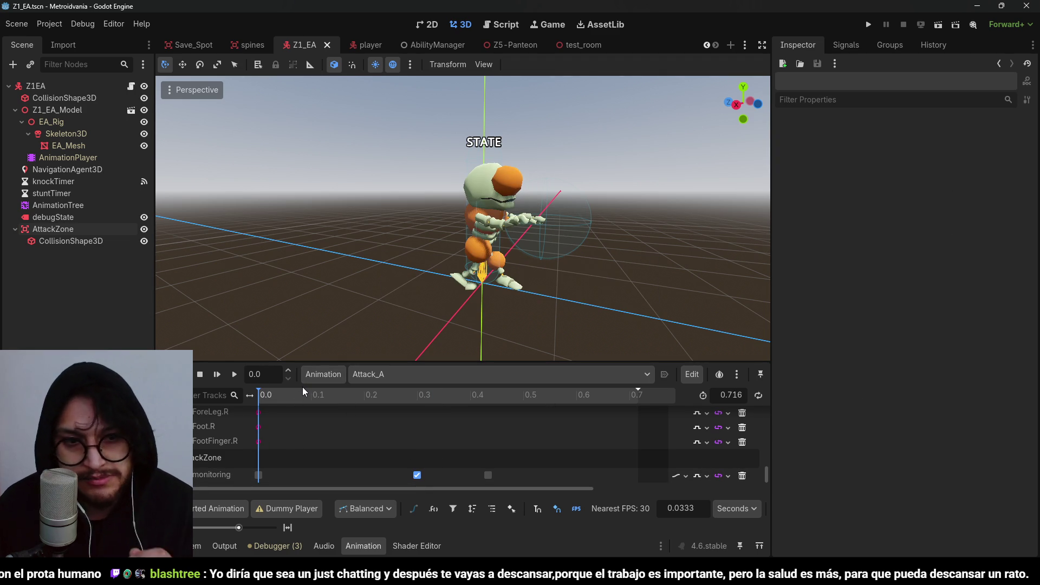
# Preview Attack_A playback, save again, and rewind the animation to the start
pyautogui.moveTo(293, 395)
pyautogui.mouseDown()
pyautogui.moveTo(269, 400)
pyautogui.moveTo(460, 418)
pyautogui.moveTo(264, 393)
pyautogui.mouseUp()
pyautogui.click(234, 376)
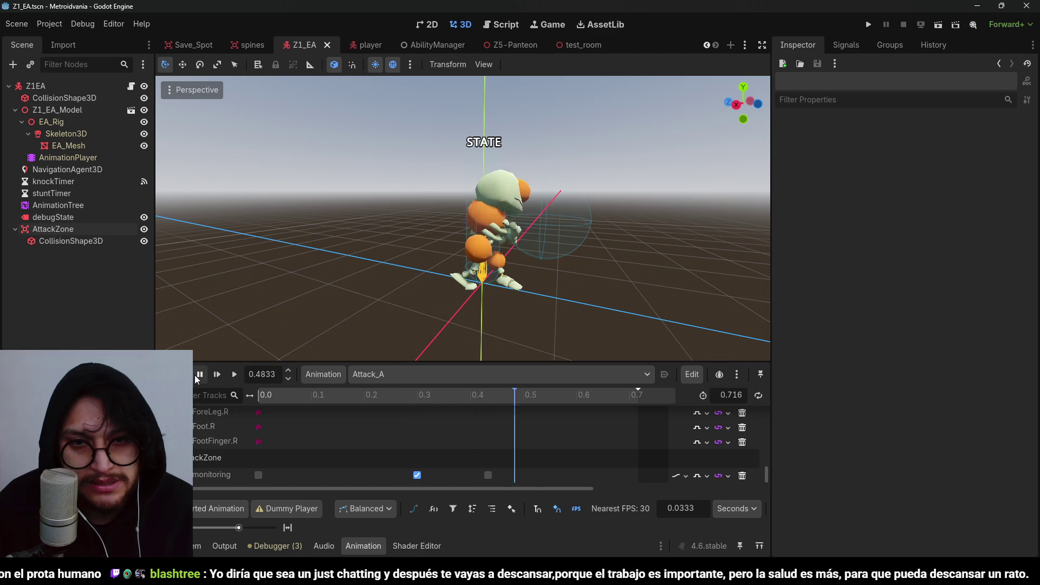
pyautogui.moveTo(372, 397); pyautogui.dragTo(718, 399)
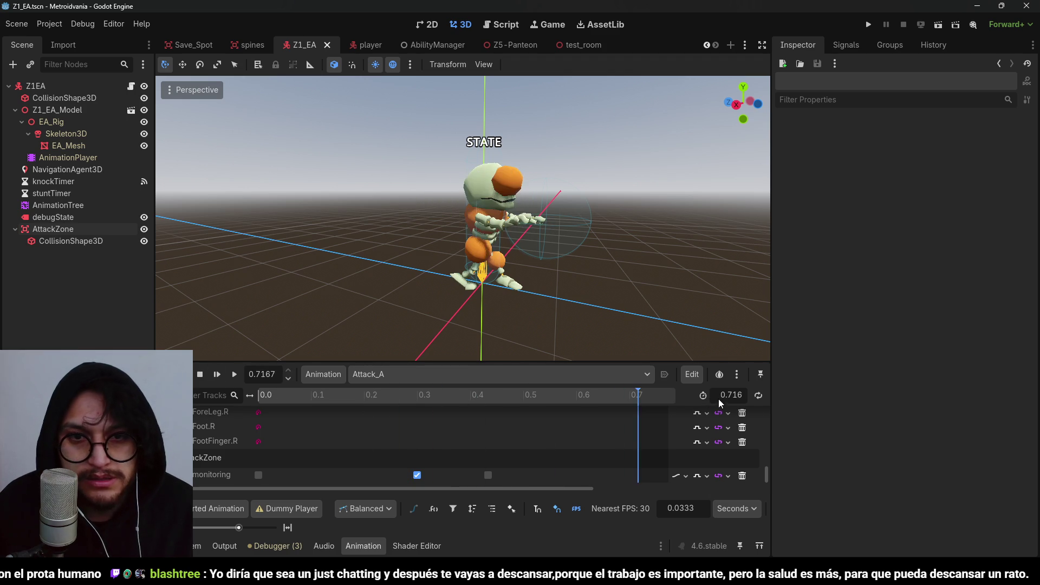
pyautogui.click(235, 375)
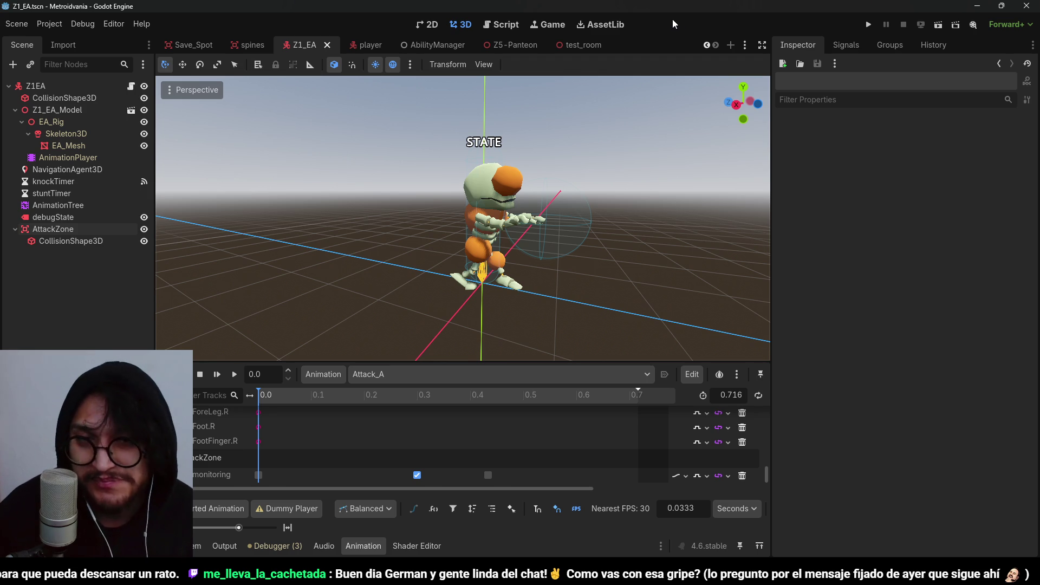
pyautogui.hotkey('ctrl', 's')
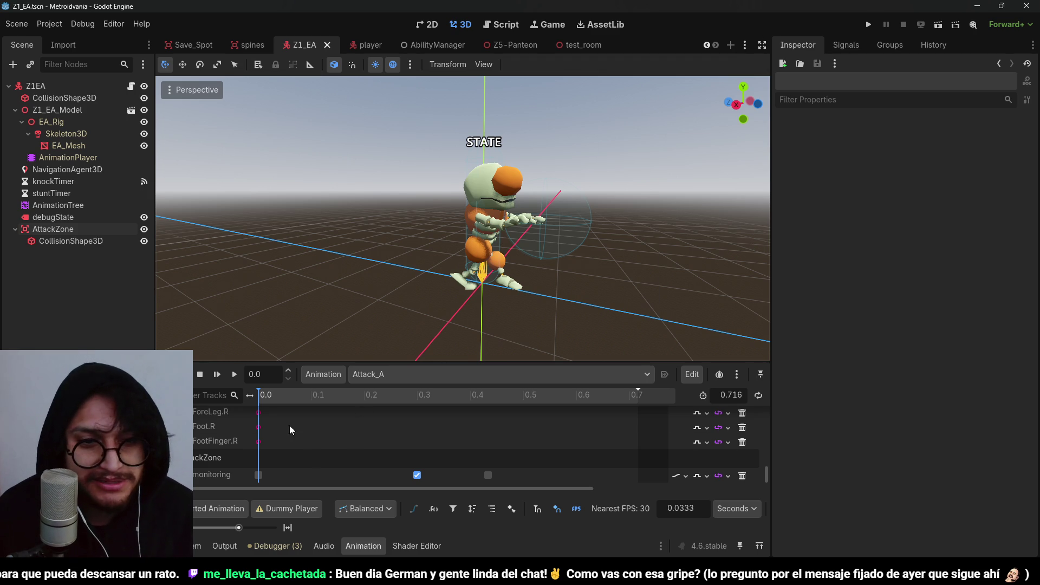
pyautogui.moveTo(295, 391)
pyautogui.mouseDown()
pyautogui.moveTo(530, 398)
pyautogui.moveTo(249, 407)
pyautogui.mouseUp()
pyautogui.doubleClick(196, 474)
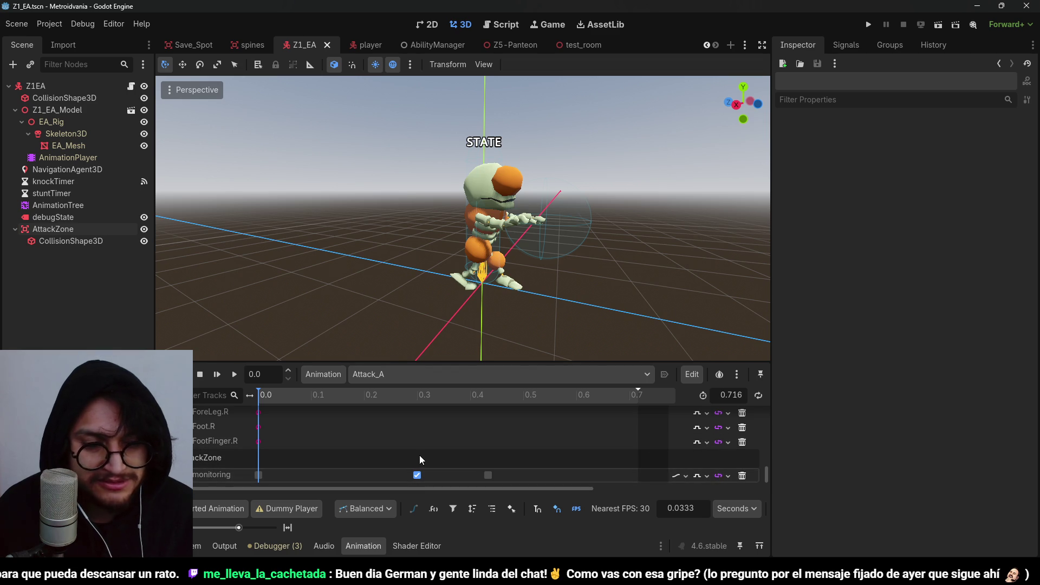
# Switch to Attack_B and add an AttackZone monitoring property track
pyautogui.click(377, 375)
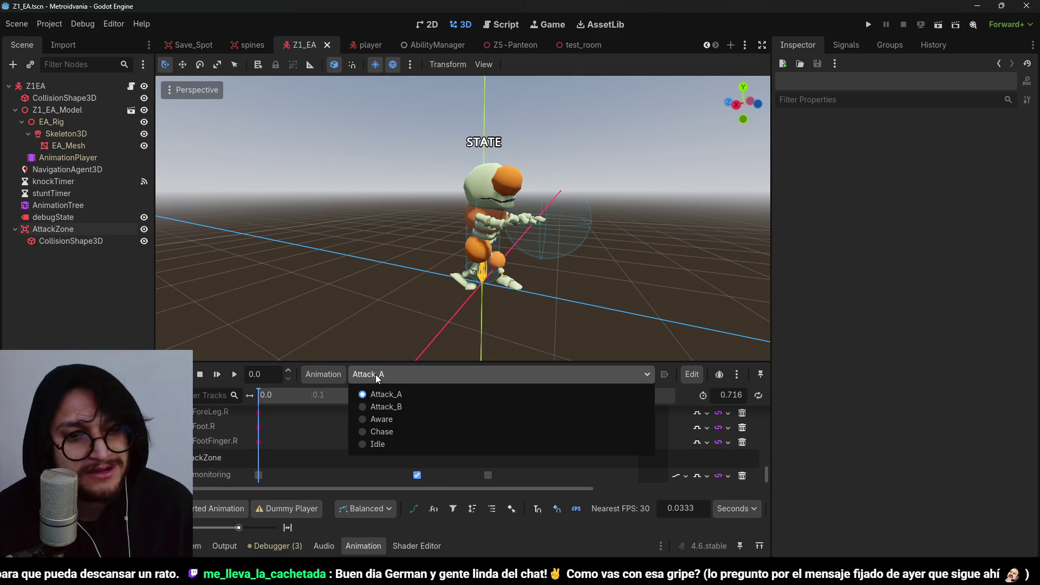
pyautogui.click(407, 406)
pyautogui.click(168, 395)
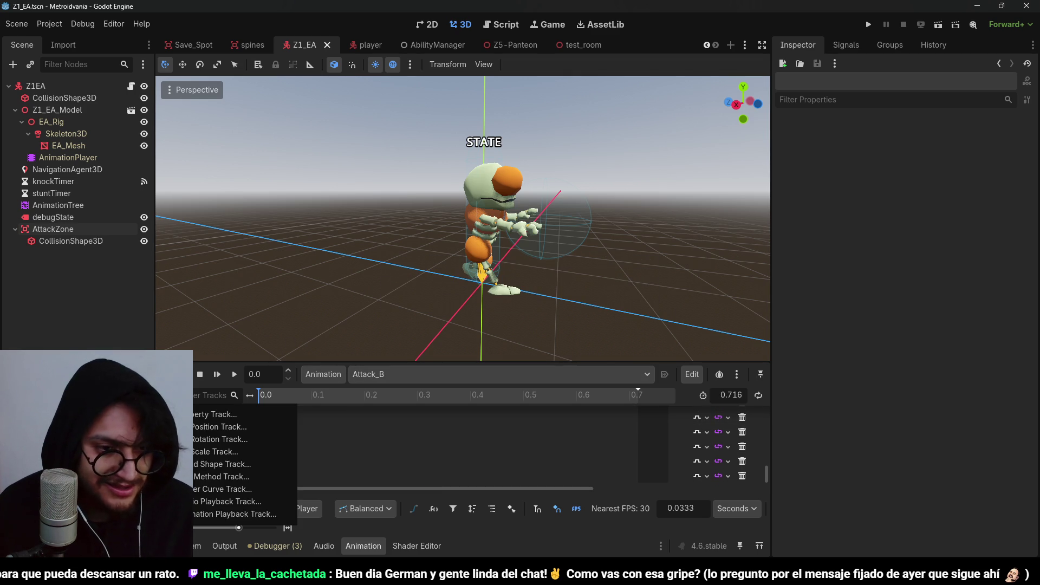
pyautogui.click(206, 414)
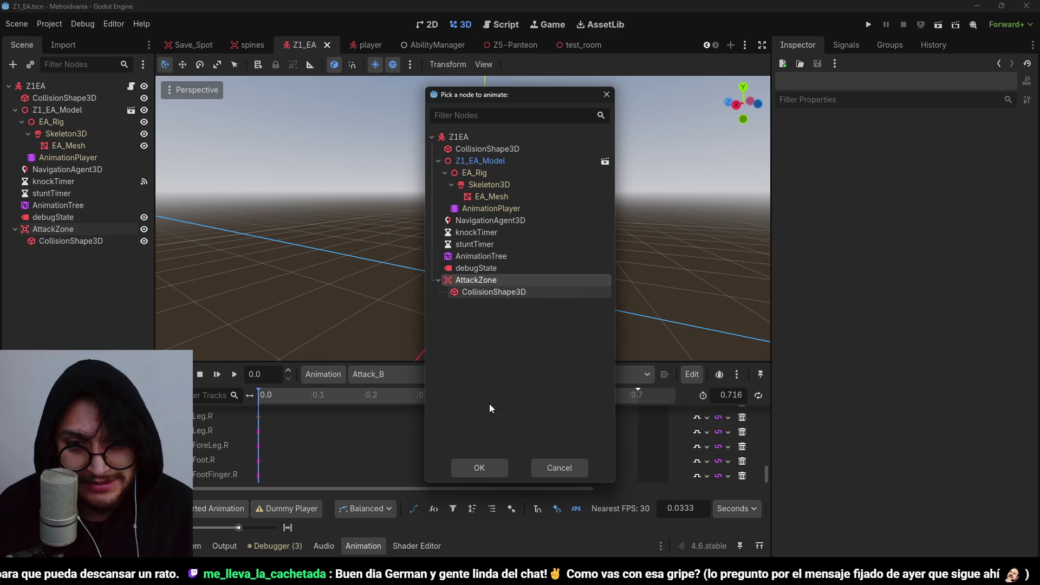
pyautogui.click(477, 470)
pyautogui.click(286, 196)
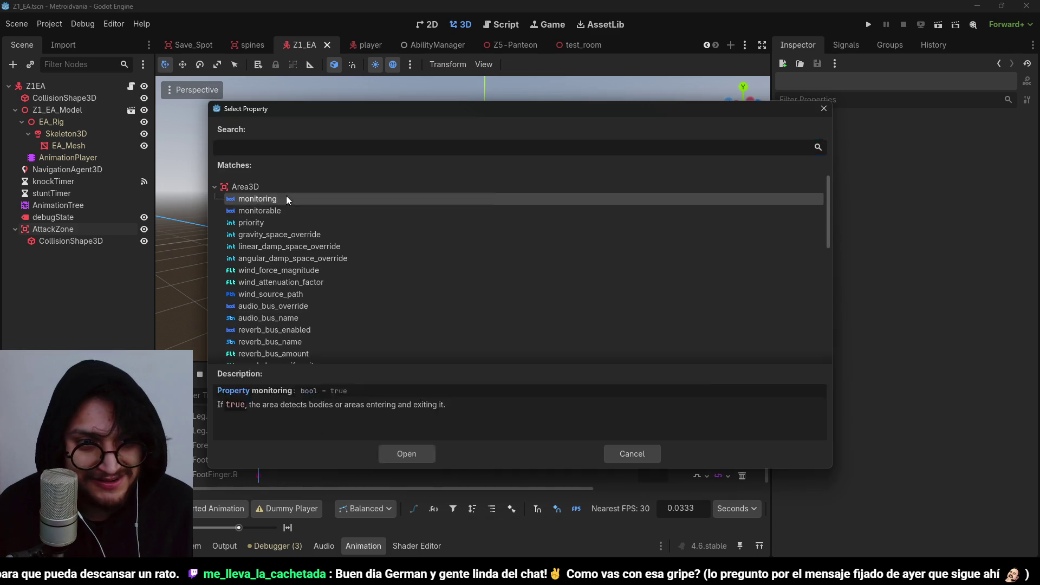
pyautogui.click(405, 455)
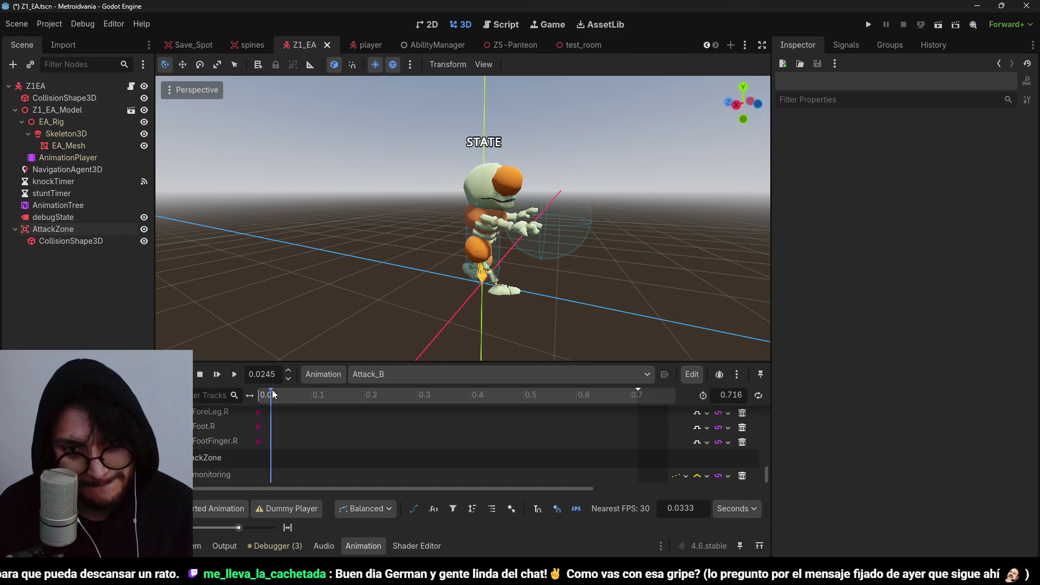
# Place monitoring keys at 0.0 s and 0.3 s on the Attack_B track
pyautogui.rightClick(277, 479)
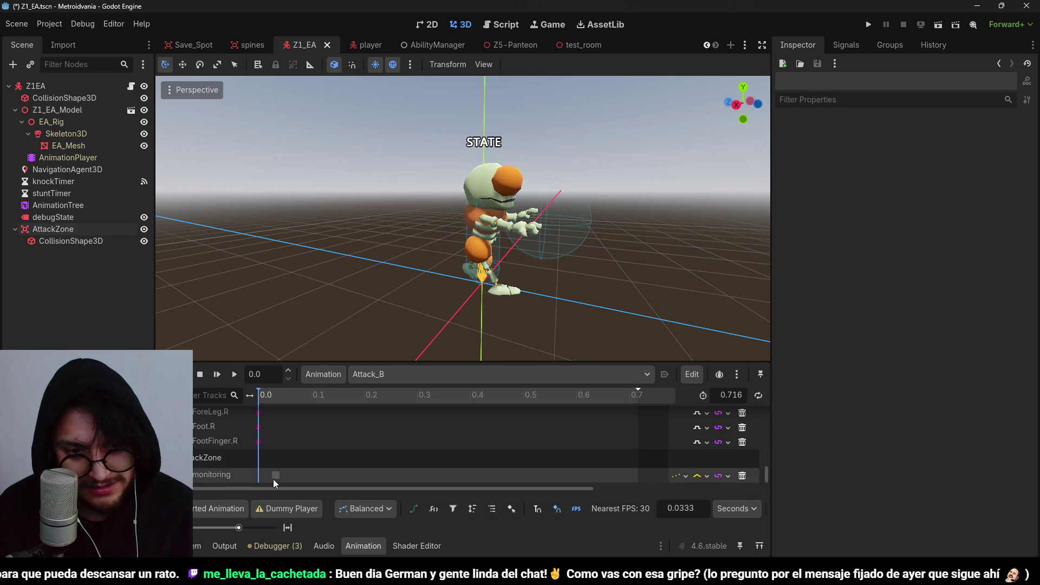
pyautogui.moveTo(274, 475); pyautogui.dragTo(259, 475)
pyautogui.click(308, 395)
pyautogui.moveTo(317, 396); pyautogui.dragTo(425, 396)
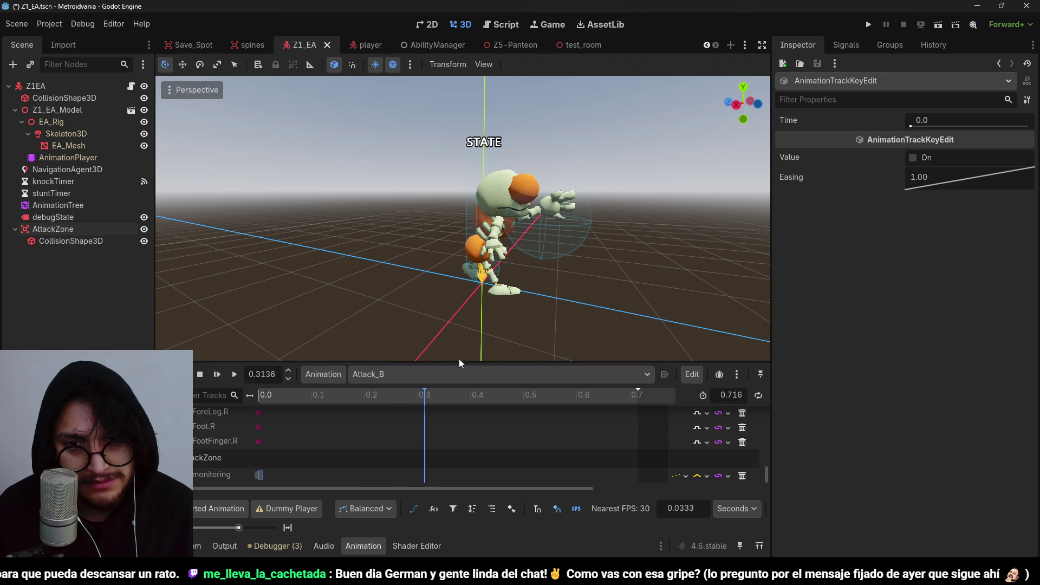
pyautogui.rightClick(420, 476)
pyautogui.click(442, 483)
pyautogui.click(434, 476)
pyautogui.moveTo(433, 476); pyautogui.dragTo(421, 476)
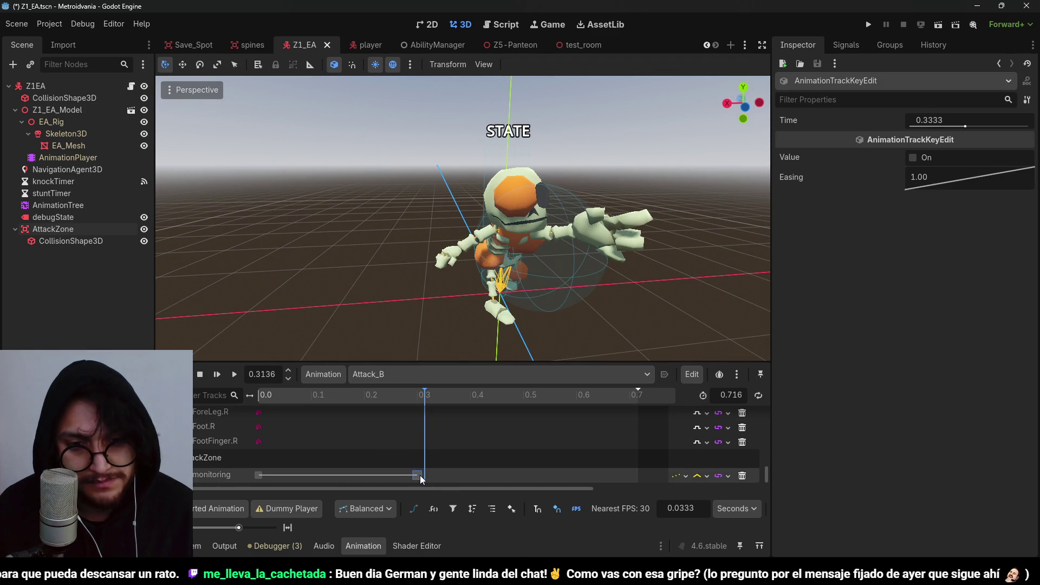
# Add a third monitoring key near 0.5 s and set the track to Continuous update
pyautogui.moveTo(447, 395); pyautogui.dragTo(515, 399)
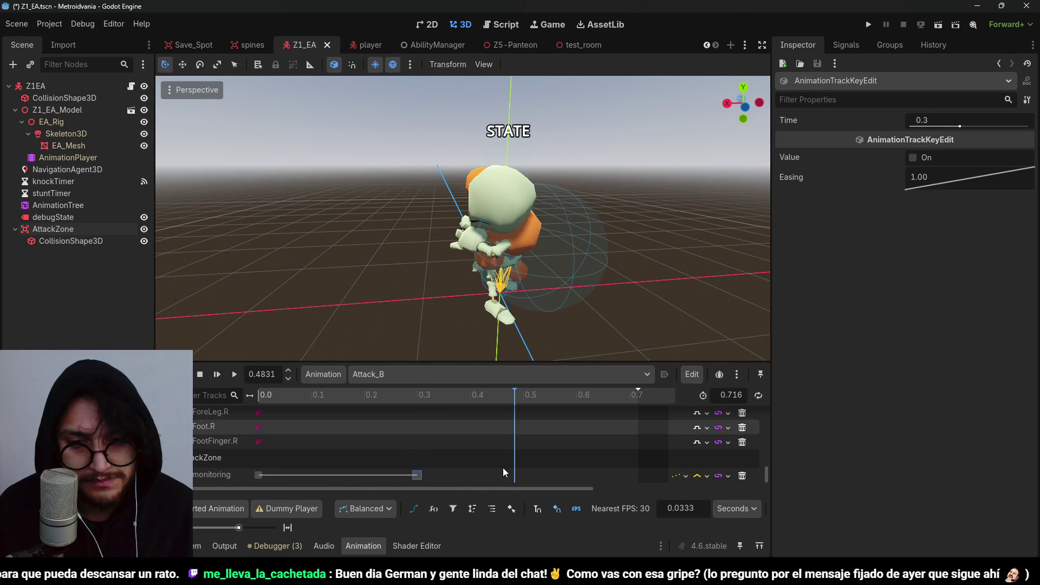
pyautogui.rightClick(521, 475)
pyautogui.click(542, 480)
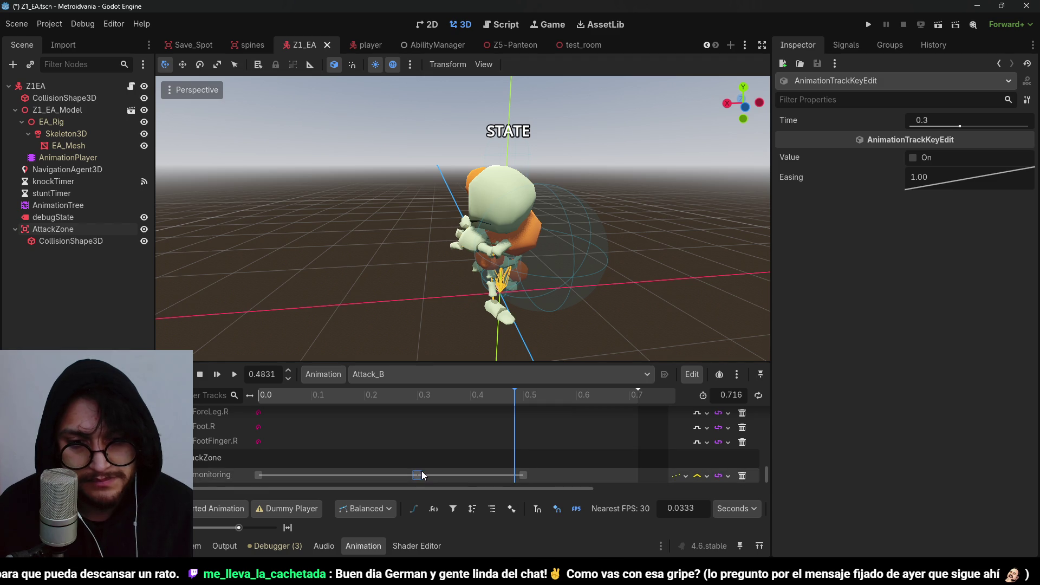
pyautogui.moveTo(515, 395)
pyautogui.mouseDown()
pyautogui.moveTo(439, 394)
pyautogui.moveTo(479, 395)
pyautogui.mouseUp()
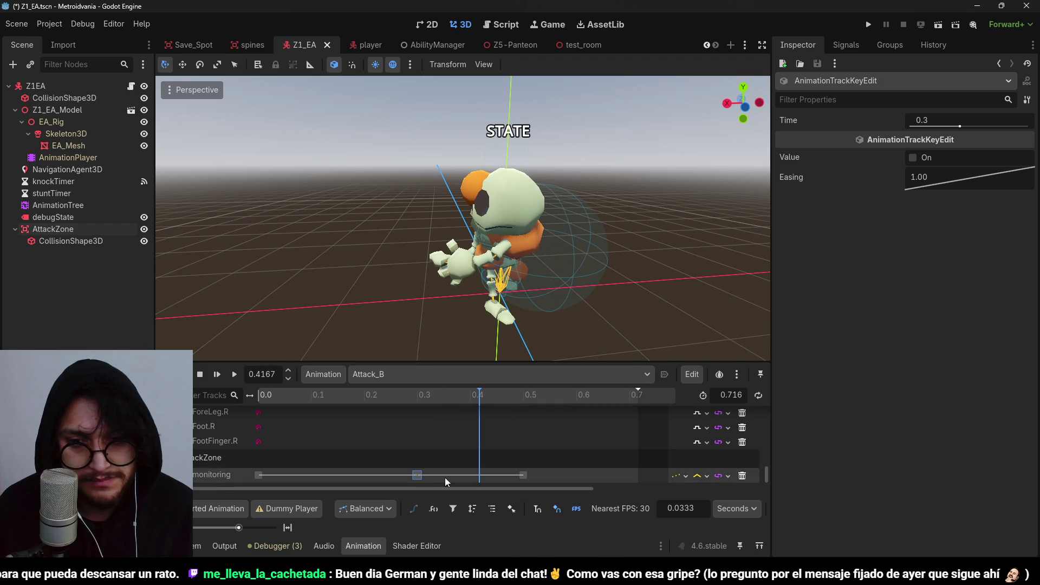
pyautogui.click(714, 493)
pyautogui.click(707, 476)
pyautogui.click(714, 494)
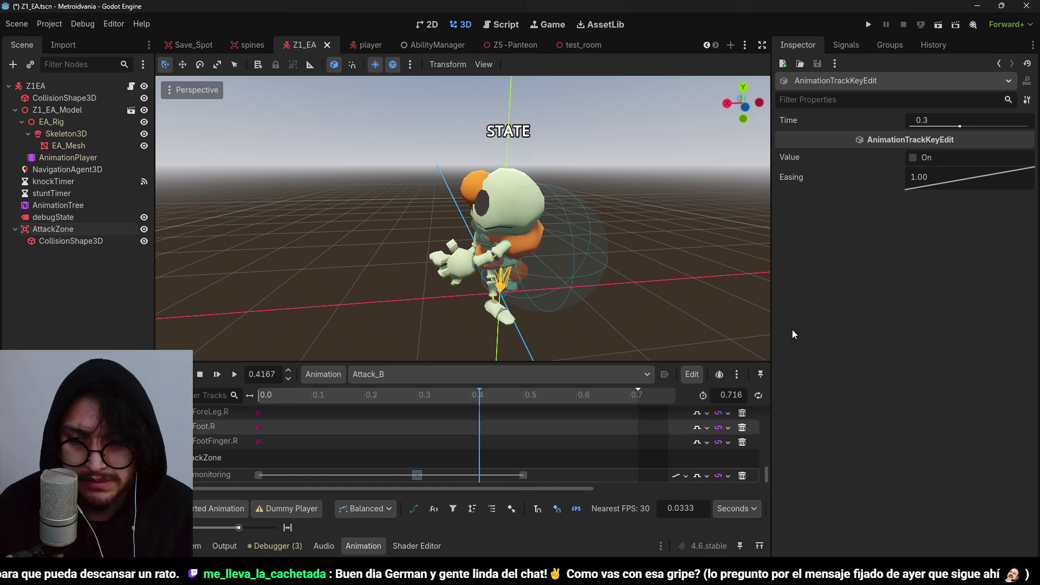
# Turn monitoring On at the 0.3 s key, save, and launch the game
pyautogui.click(914, 157)
pyautogui.hotkey('ctrl', 's')
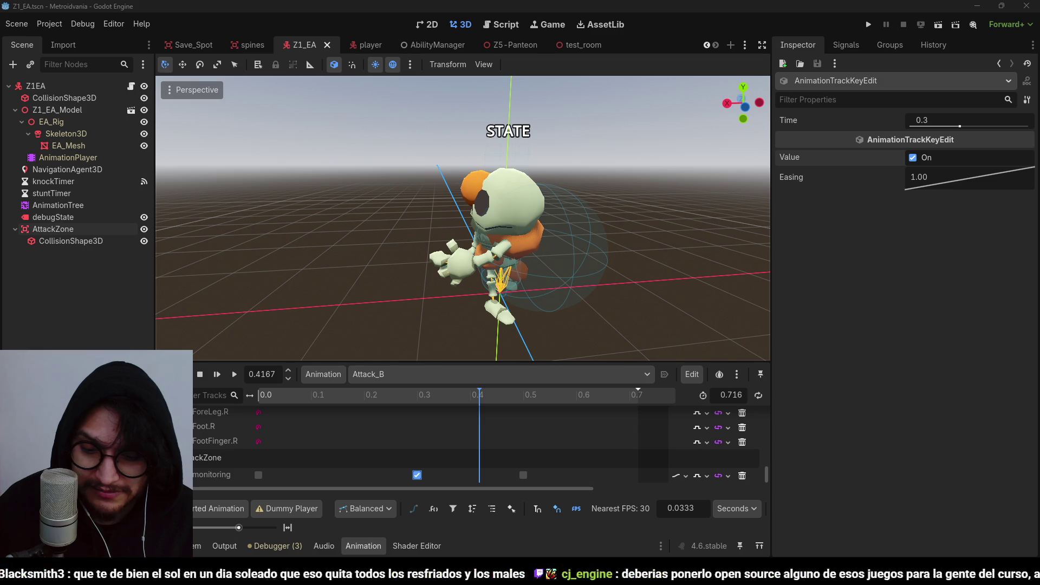
pyautogui.click(734, 14)
pyautogui.click(869, 24)
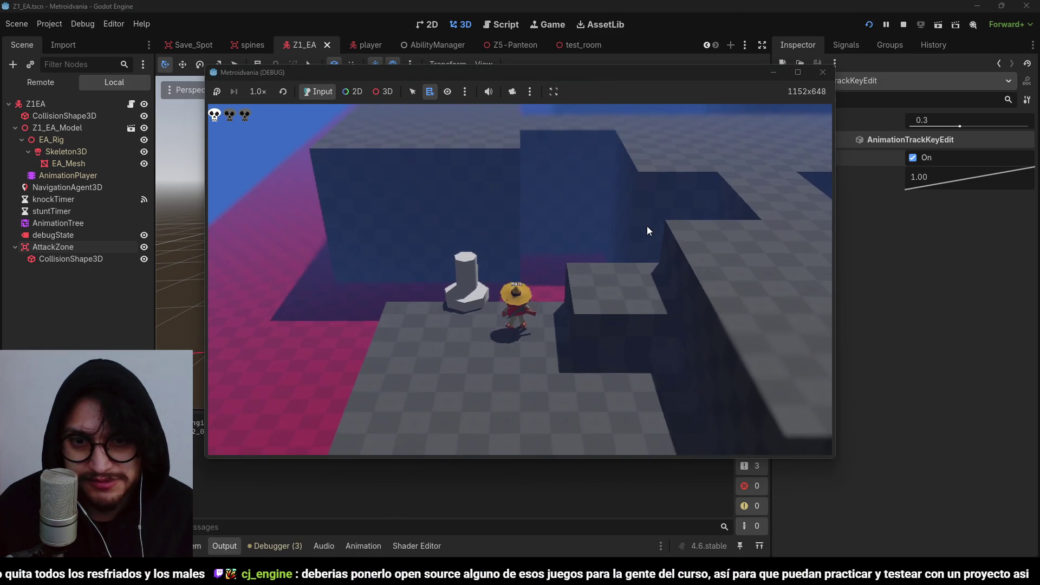
# Stop the test run and connect AttackZone's body_entered signal to the enemy script
pyautogui.press('w')
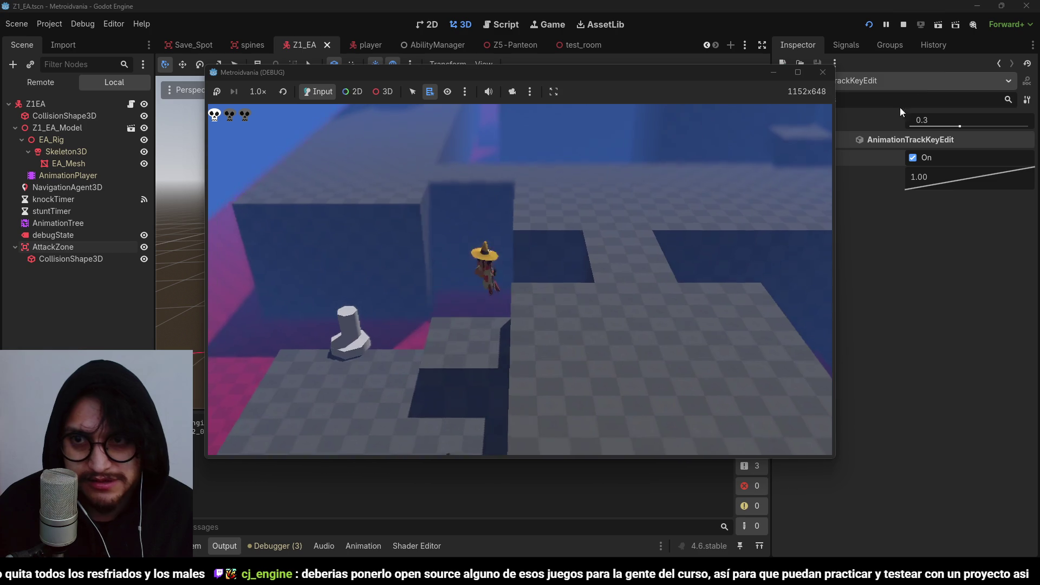
pyautogui.click(903, 24)
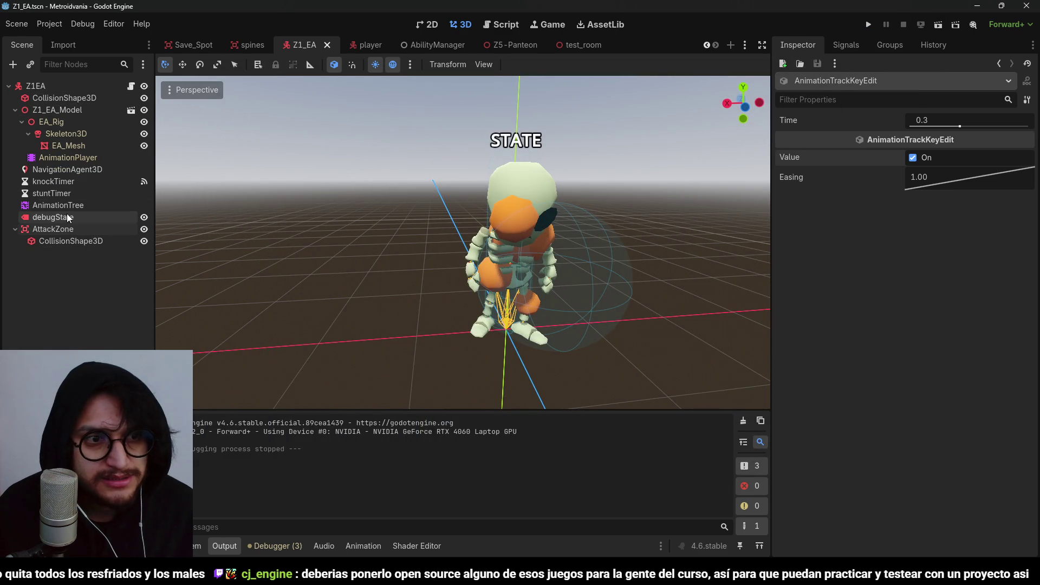
pyautogui.click(82, 229)
pyautogui.click(851, 47)
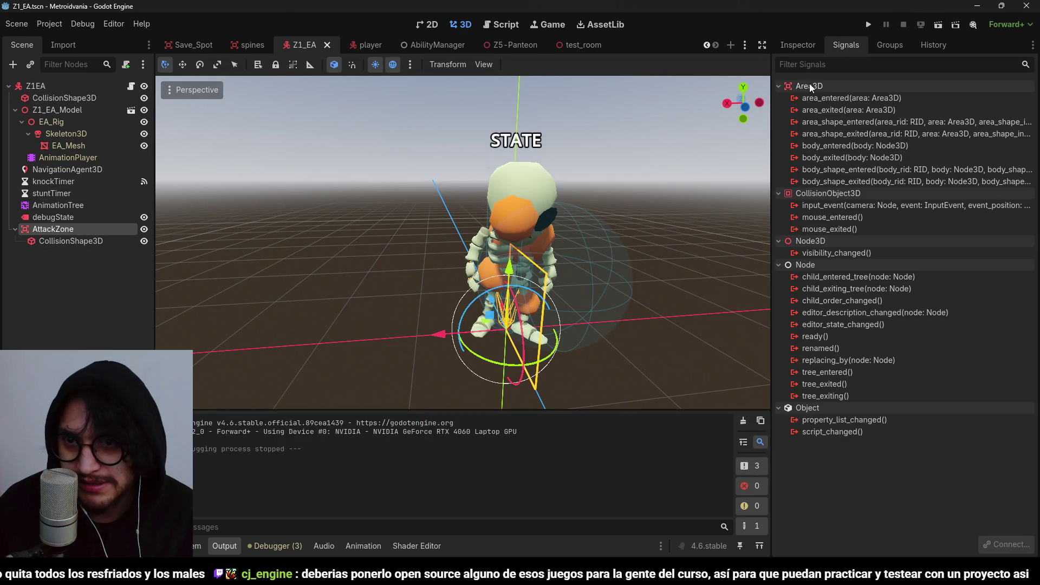
pyautogui.click(850, 146)
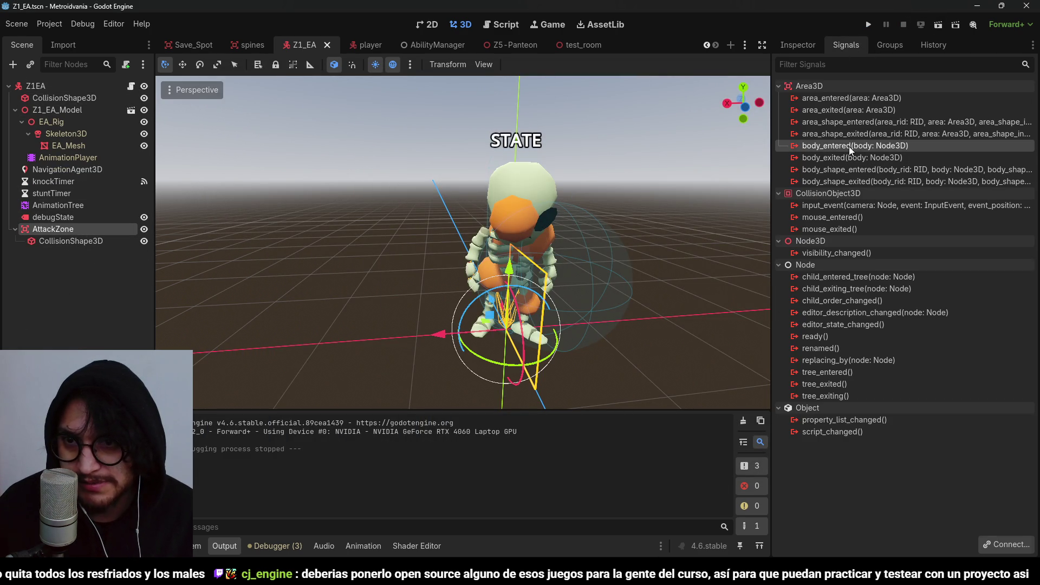
pyautogui.doubleClick(913, 144)
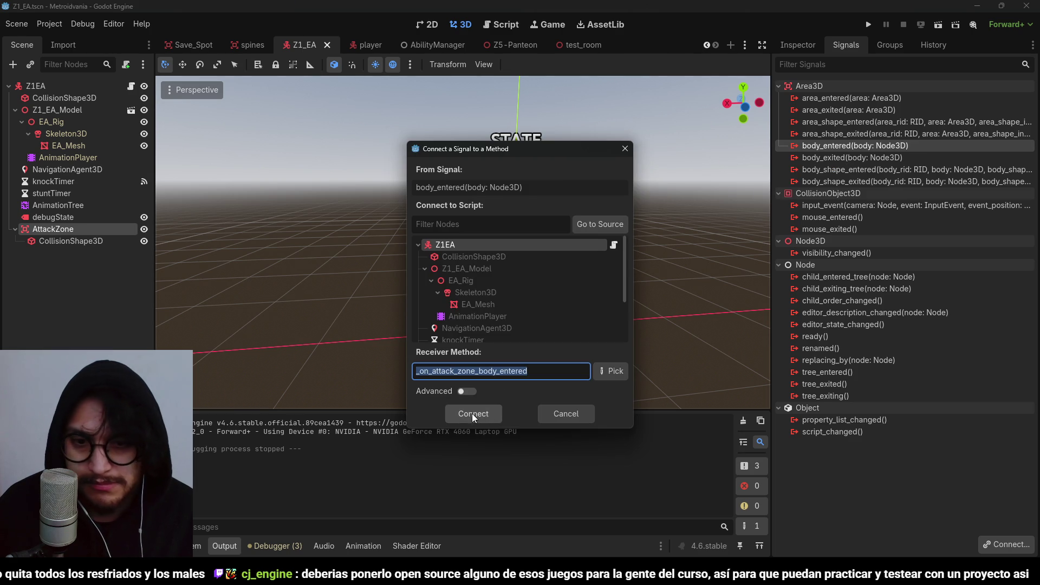
pyautogui.click(473, 414)
# Review the takeDamage call on line 165 of the handler and save the scene
pyautogui.hotkey('ctrl', 'j')
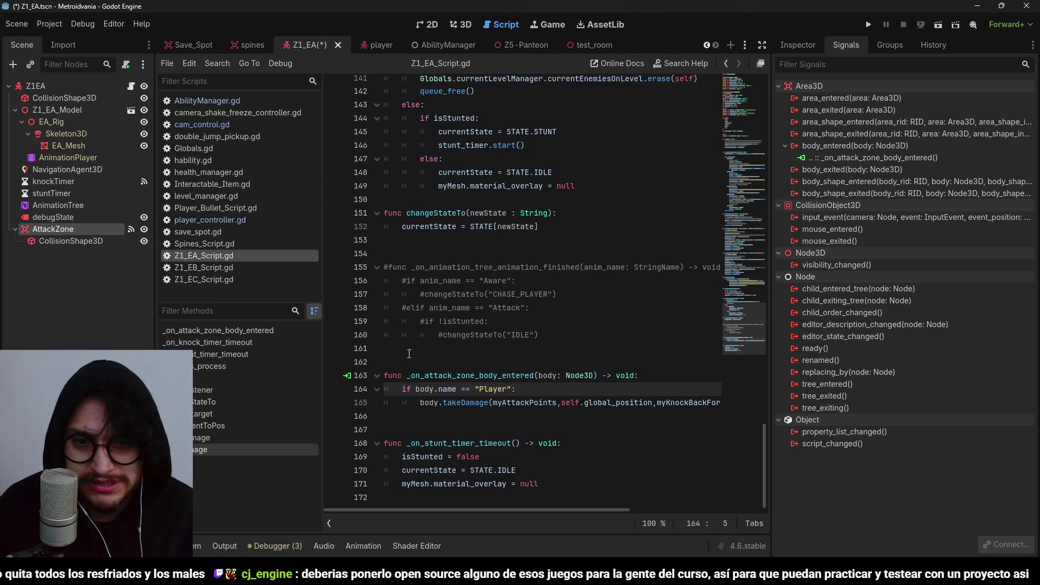
pyautogui.click(534, 410)
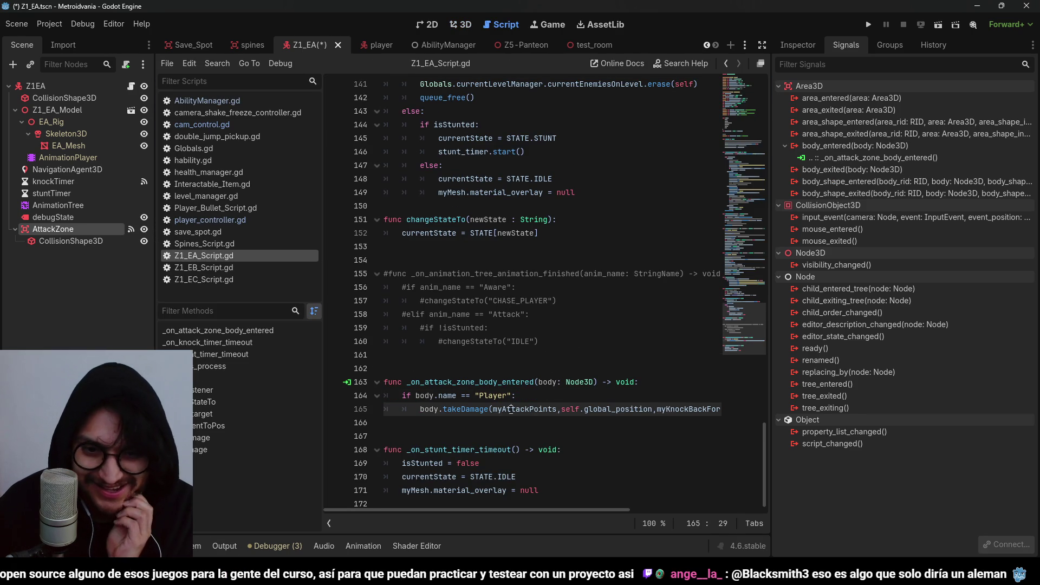
pyautogui.moveTo(586, 509)
pyautogui.mouseDown()
pyautogui.moveTo(657, 512)
pyautogui.moveTo(550, 507)
pyautogui.mouseUp()
pyautogui.hotkey('ctrl', 's')
pyautogui.doubleClick(519, 409)
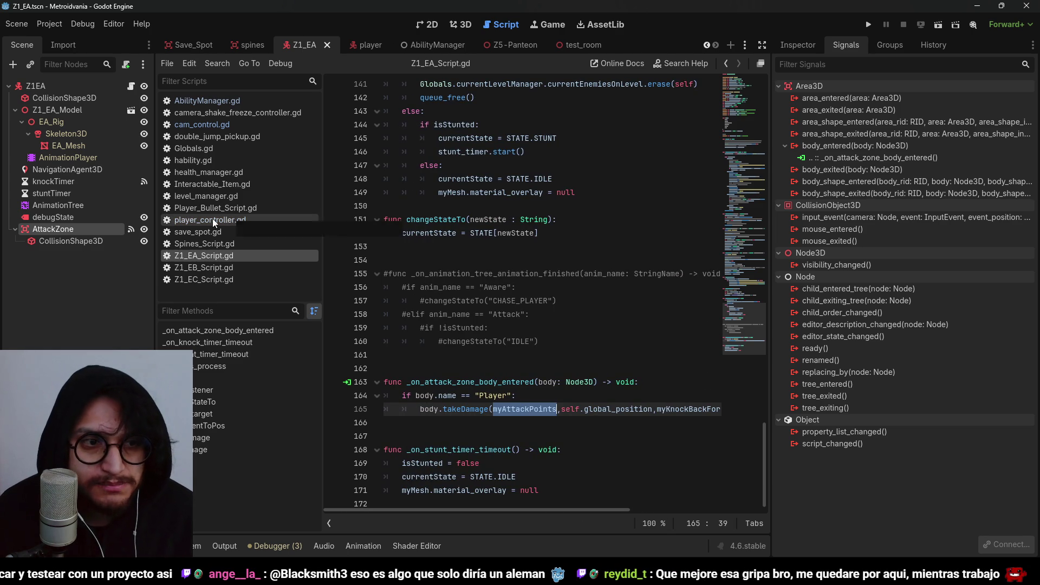
pyautogui.click(798, 45)
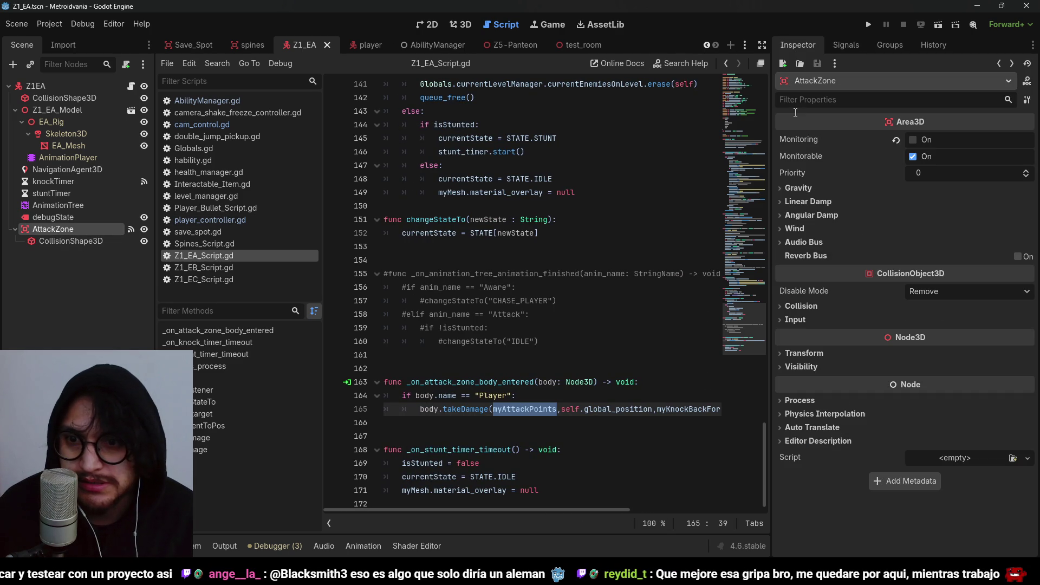
# Set AttackZone's collision layer to EnemyAttack only and its mask to Player only, then save
pyautogui.click(801, 306)
pyautogui.click(1023, 346)
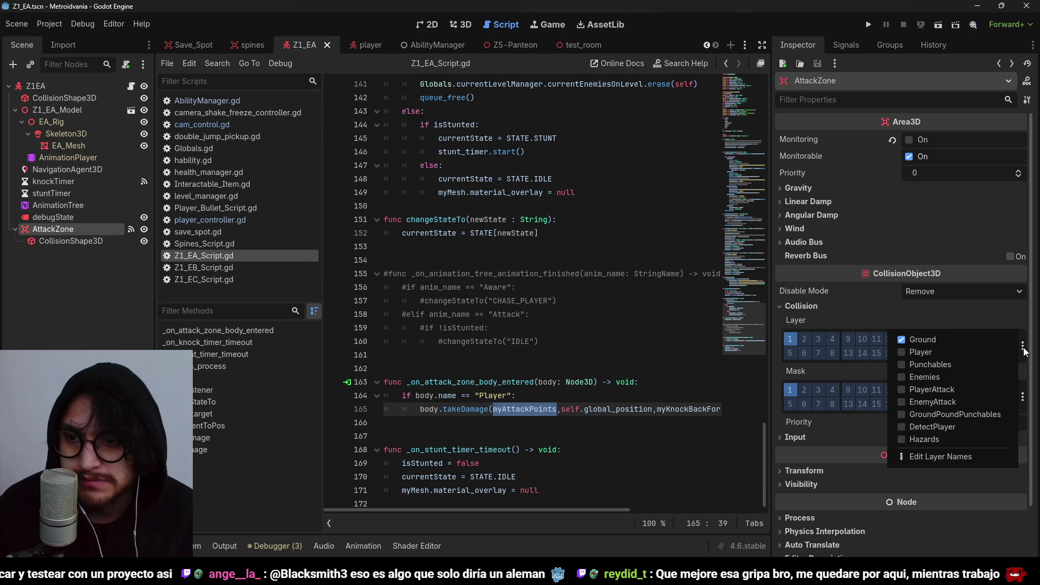
pyautogui.click(921, 339)
pyautogui.click(927, 377)
pyautogui.click(934, 403)
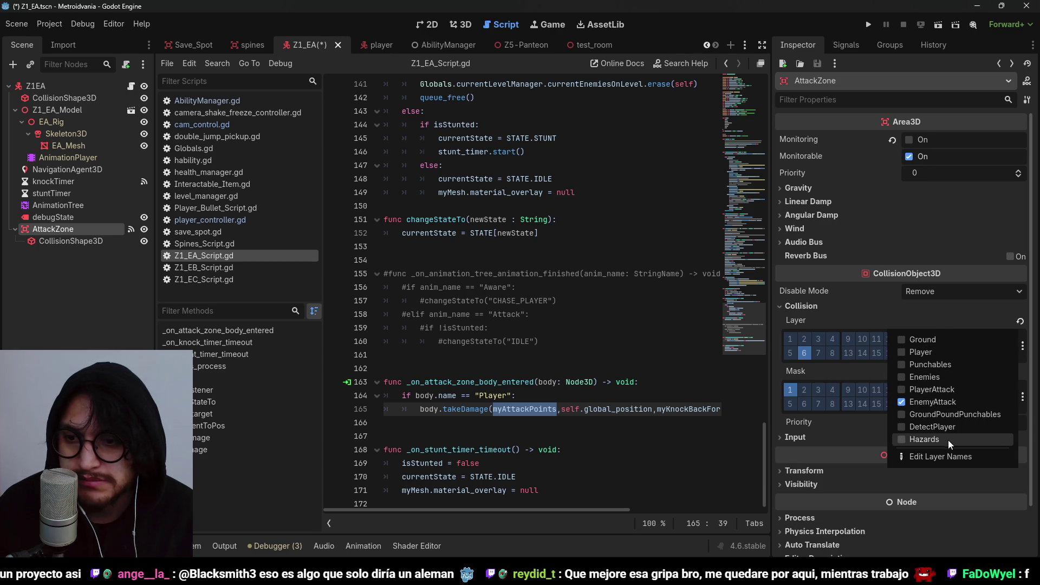
pyautogui.click(871, 365)
pyautogui.click(1023, 396)
pyautogui.click(975, 391)
pyautogui.click(969, 403)
pyautogui.hotkey('ctrl', 's')
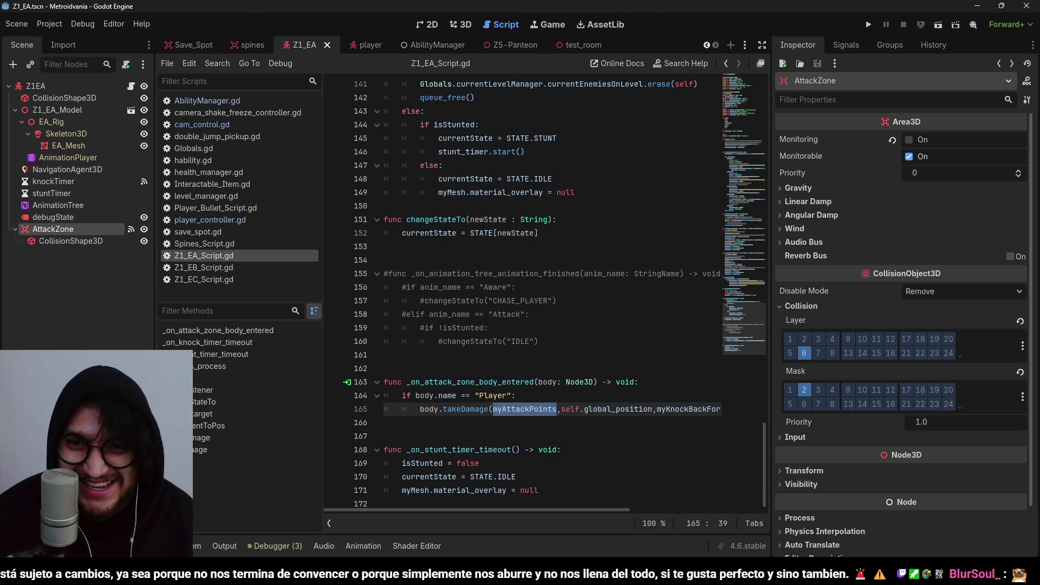
pyautogui.hotkey('ctrl', 'z')
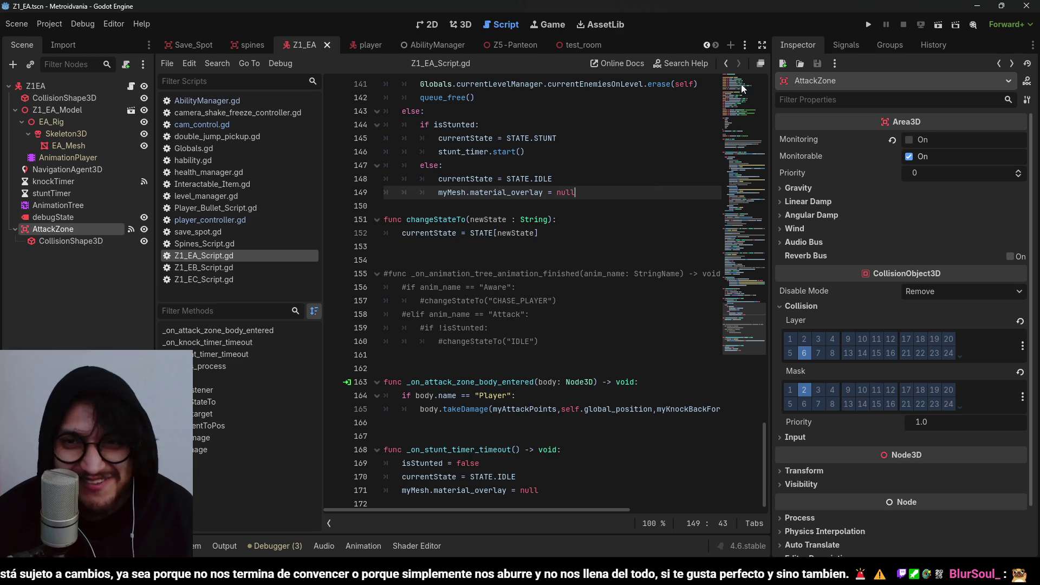
# Test-run Z1_EA, then switch to test_room, dismiss the Attack_A/Attack_B track warnings and save
pyautogui.click(871, 24)
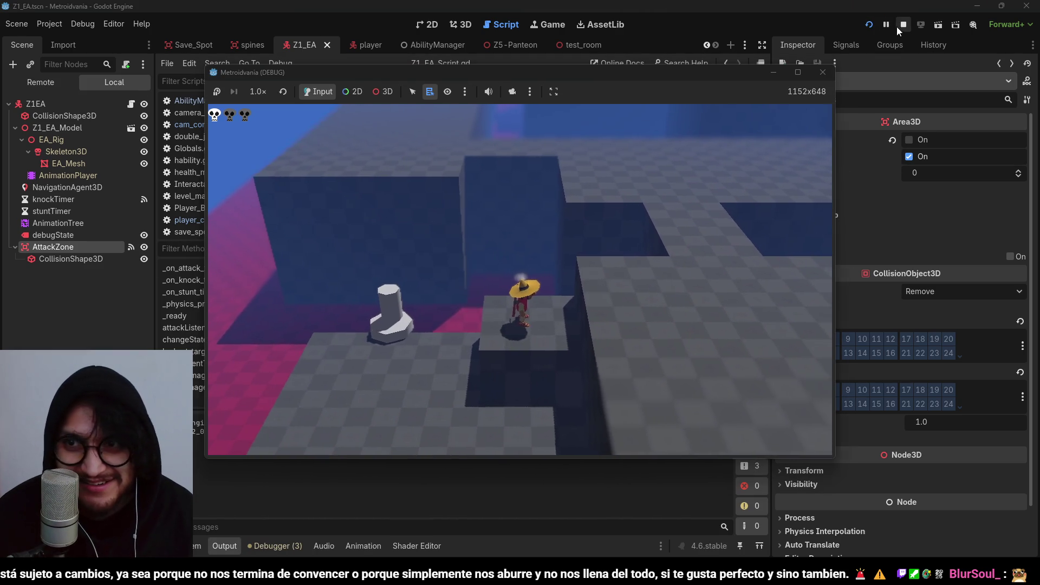
pyautogui.click(903, 25)
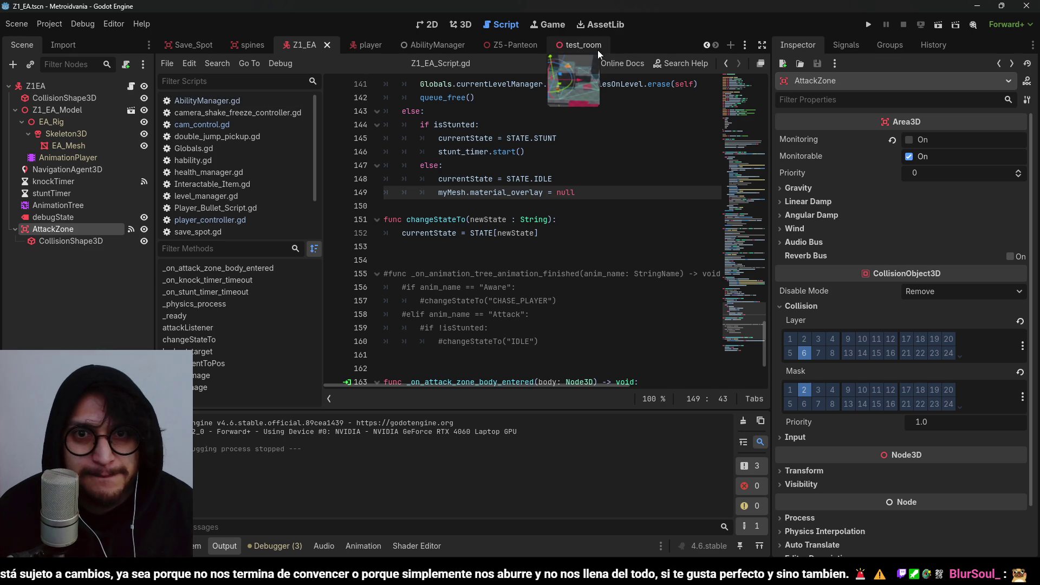
pyautogui.click(574, 46)
pyautogui.click(461, 24)
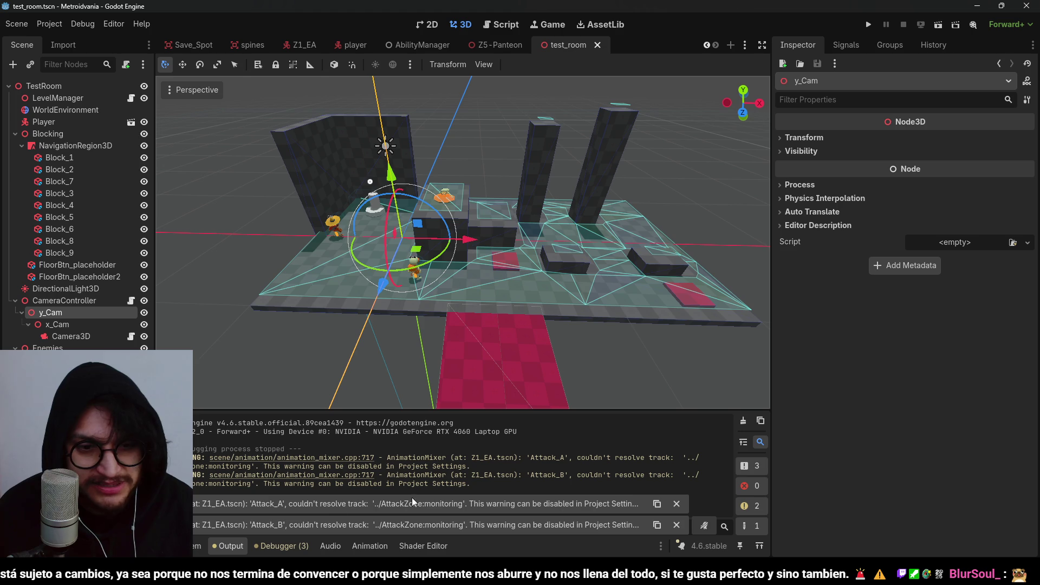
pyautogui.click(676, 504)
pyautogui.click(677, 525)
pyautogui.click(197, 546)
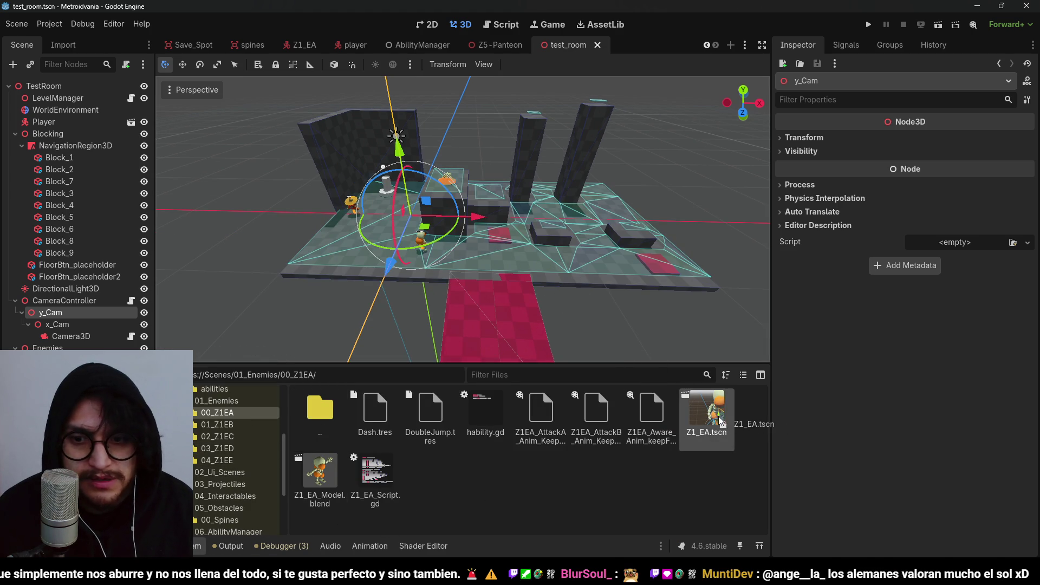
pyautogui.hotkey('ctrl', 's')
# Playtest test_room by walking the player toward the chasing enemy, then return to Z1_EA
pyautogui.click(937, 26)
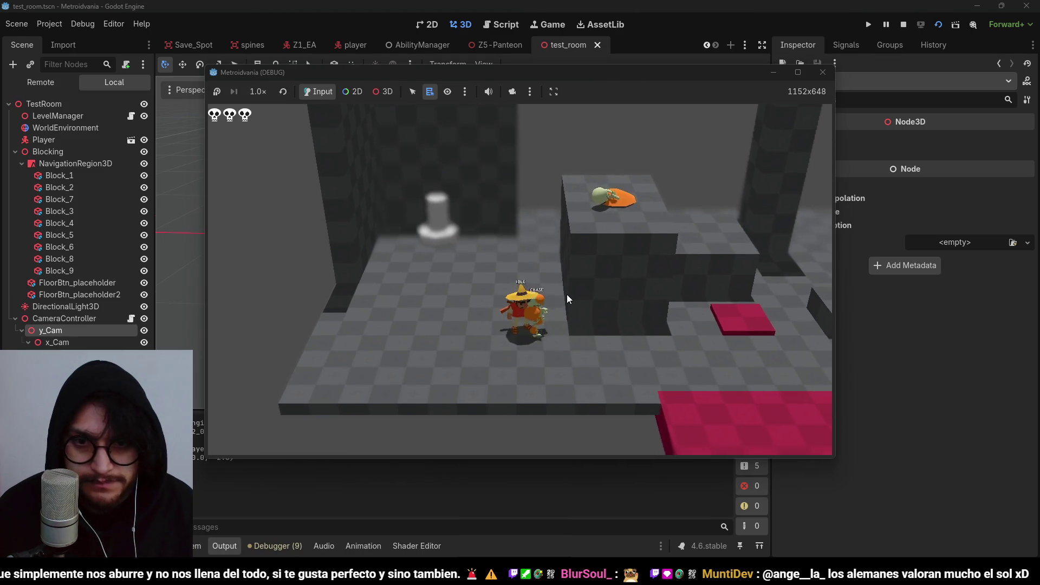
pyautogui.press('w')
pyautogui.press('a')
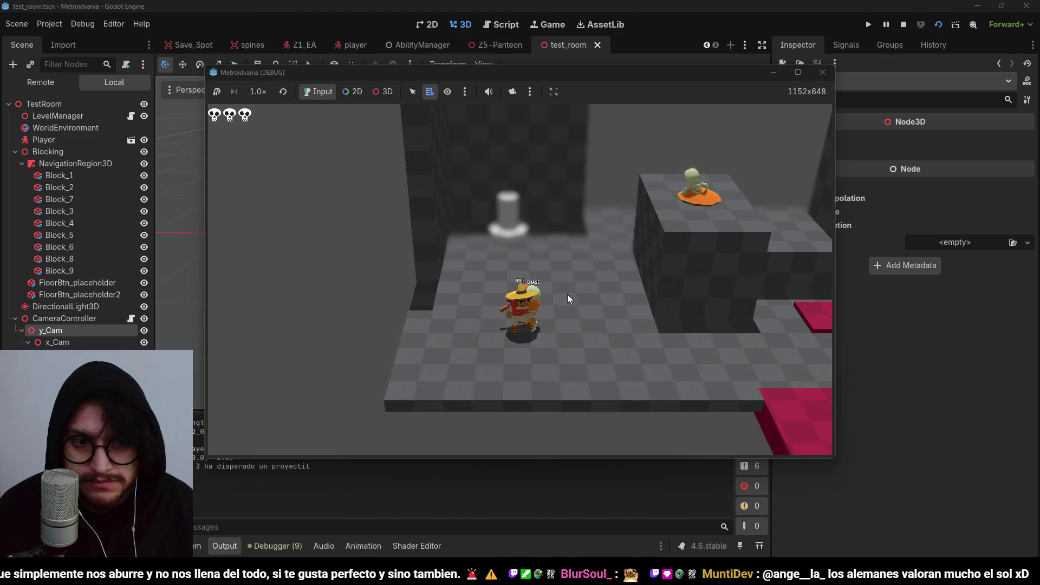
pyautogui.click(910, 18)
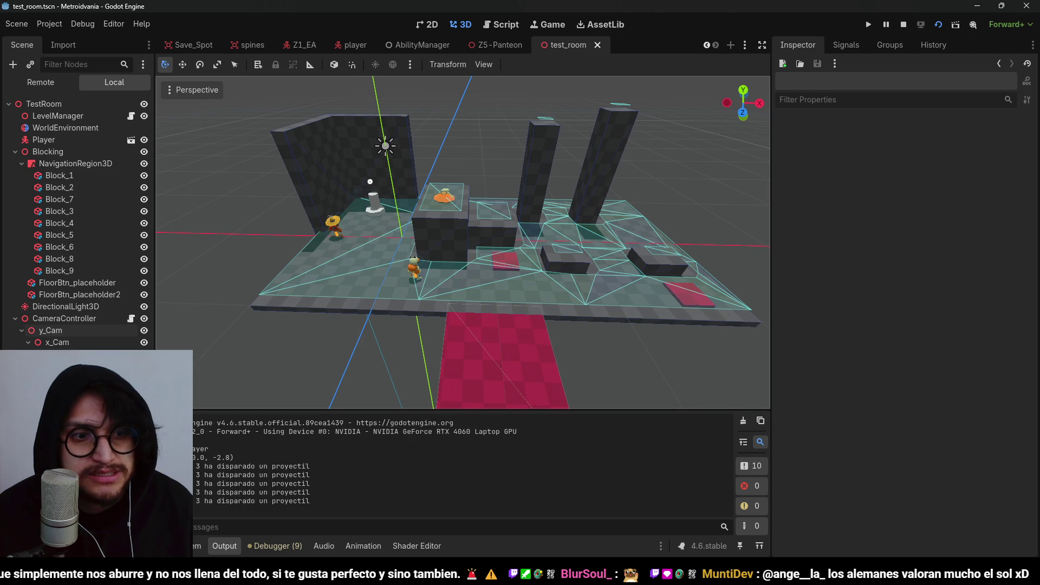
pyautogui.click(300, 45)
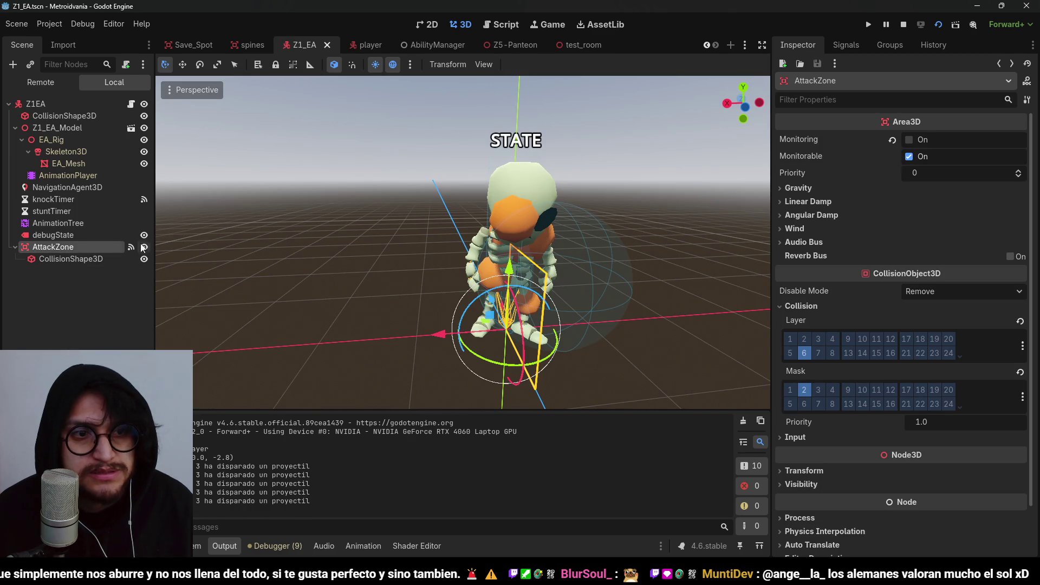
# Change line 165 of Z1_EA_Script.gd to body.PlayerController.takeDamage and run the game
pyautogui.click(130, 104)
pyautogui.scroll(-1, 497, 262)
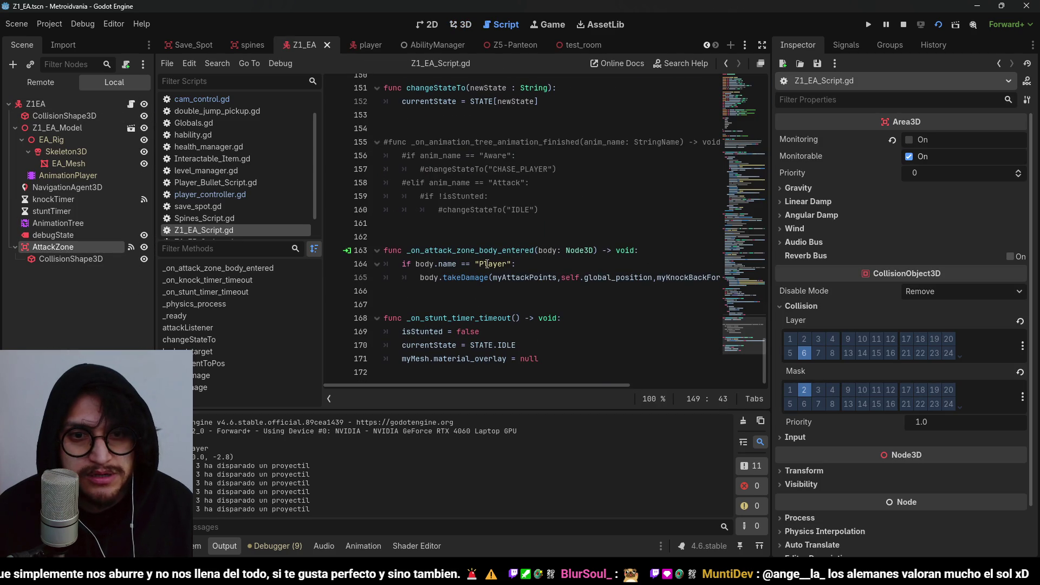
pyautogui.click(444, 267)
pyautogui.click(431, 286)
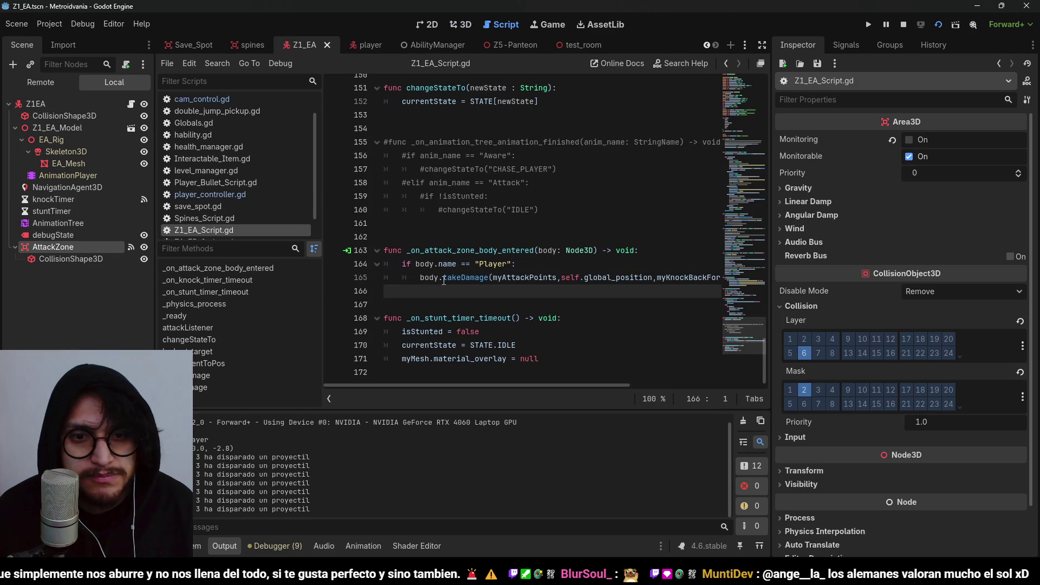
pyautogui.click(443, 278)
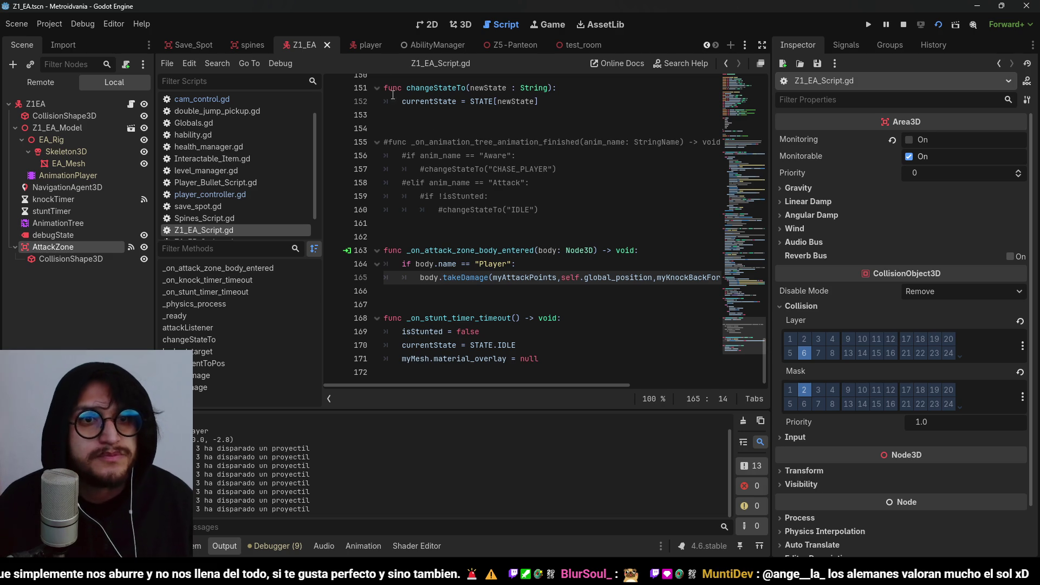
pyautogui.click(365, 45)
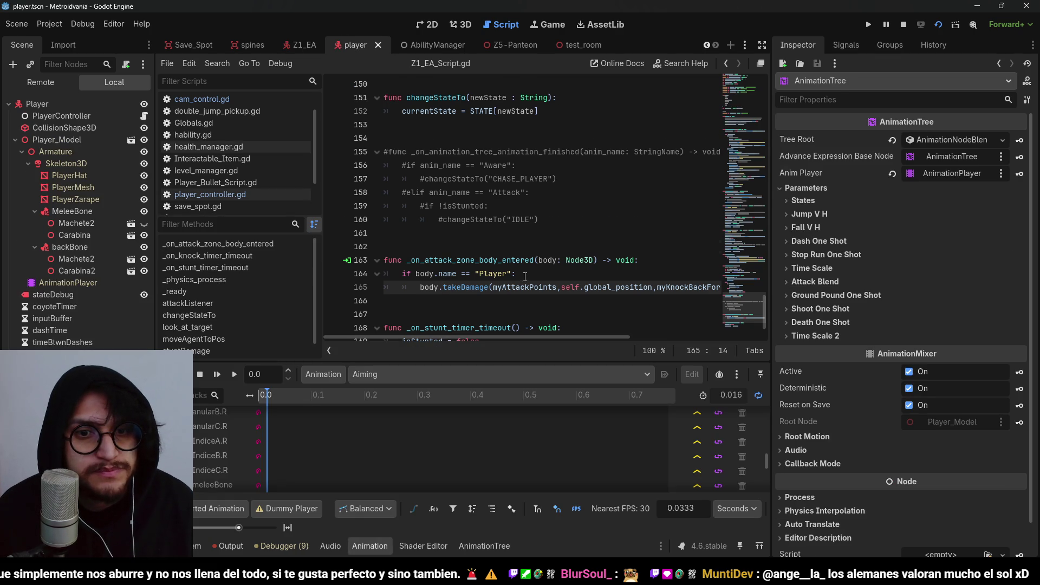
pyautogui.scroll(-1, 483, 249)
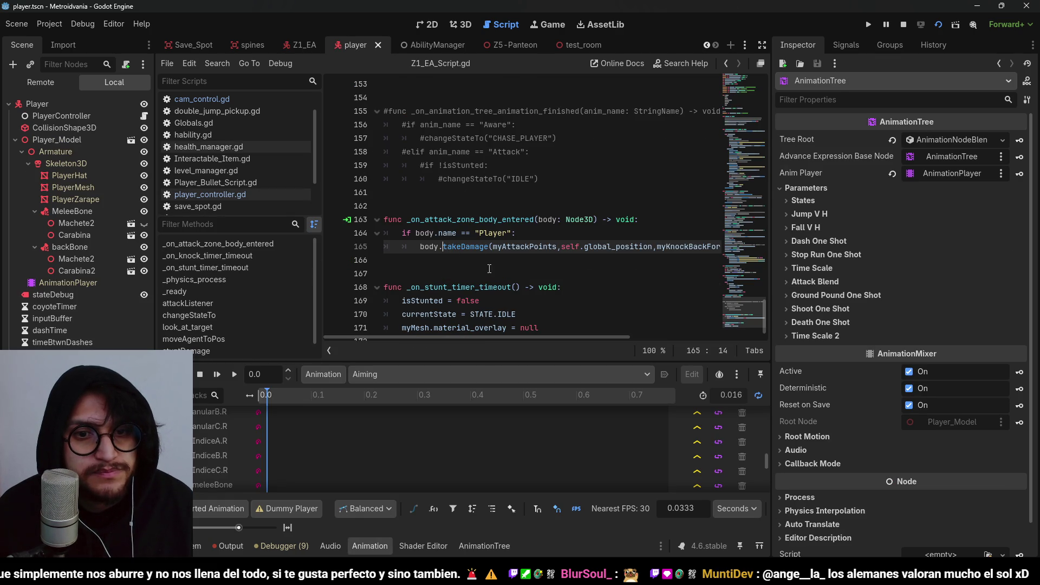
pyautogui.write('PlayerControl')
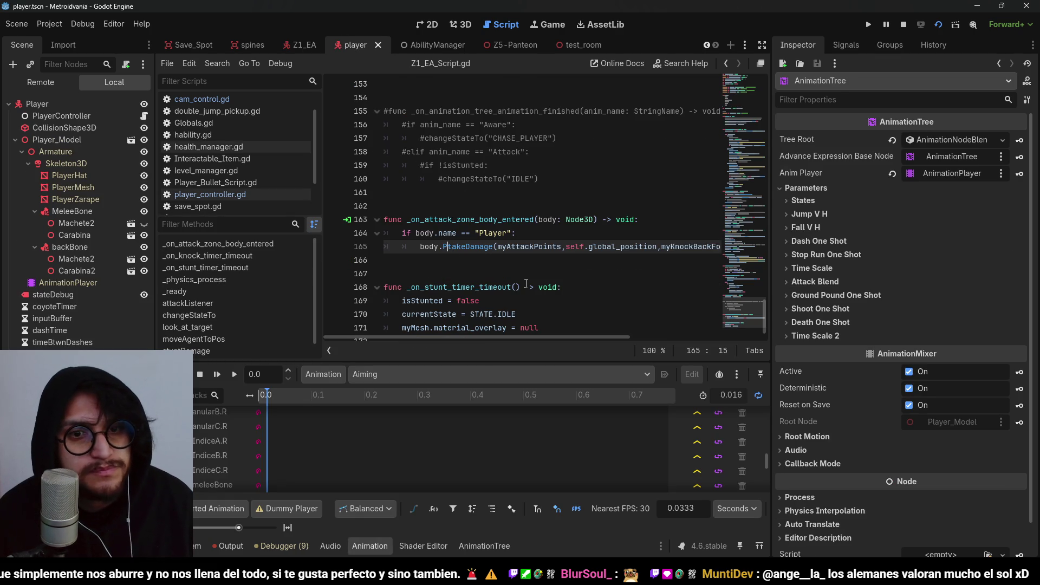
pyautogui.press('BackSpace')
pyautogui.press('BackSpace')
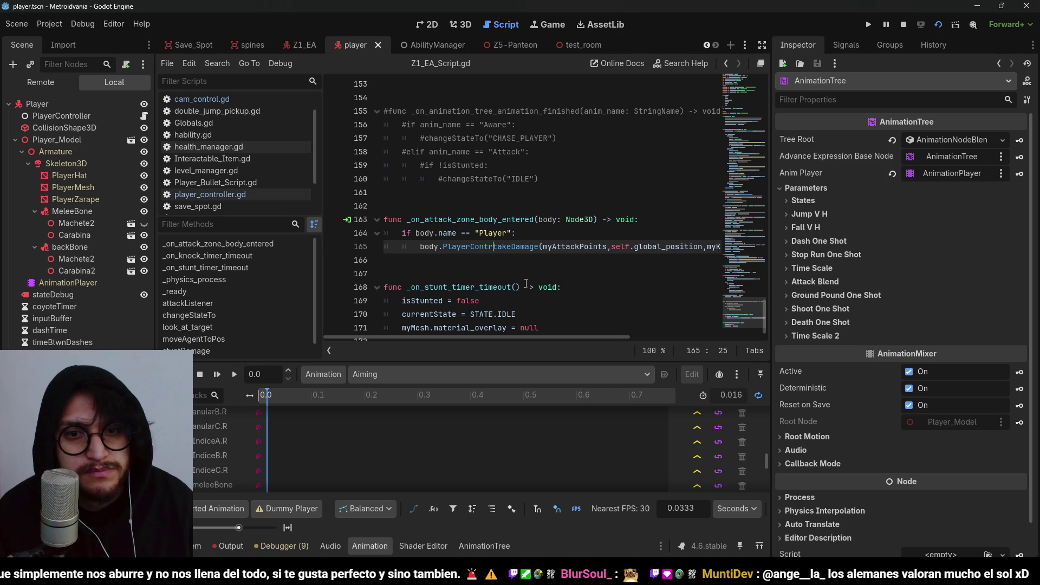
pyautogui.write('oller.')
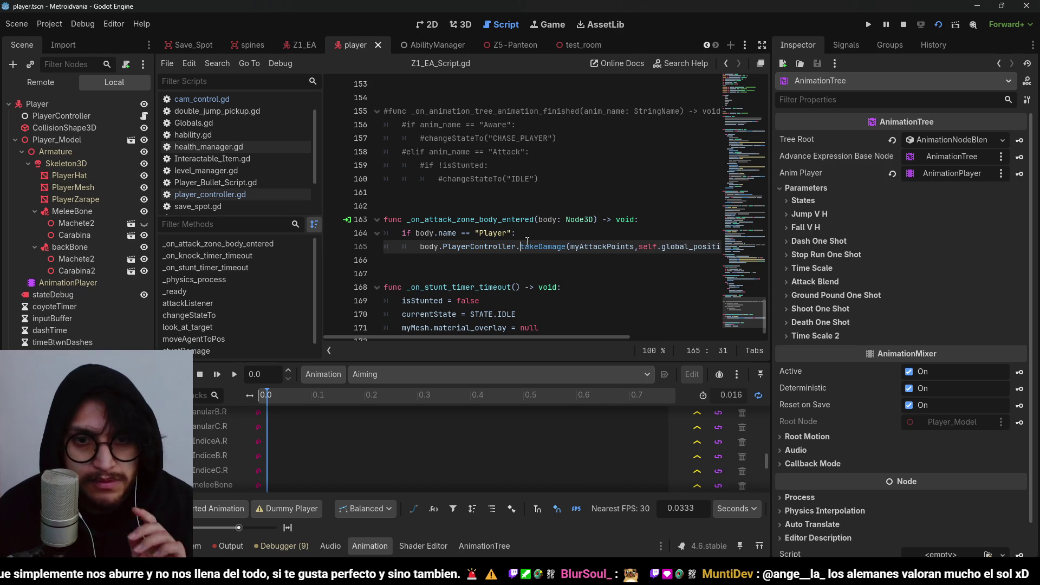
pyautogui.press('Up')
pyautogui.click(869, 24)
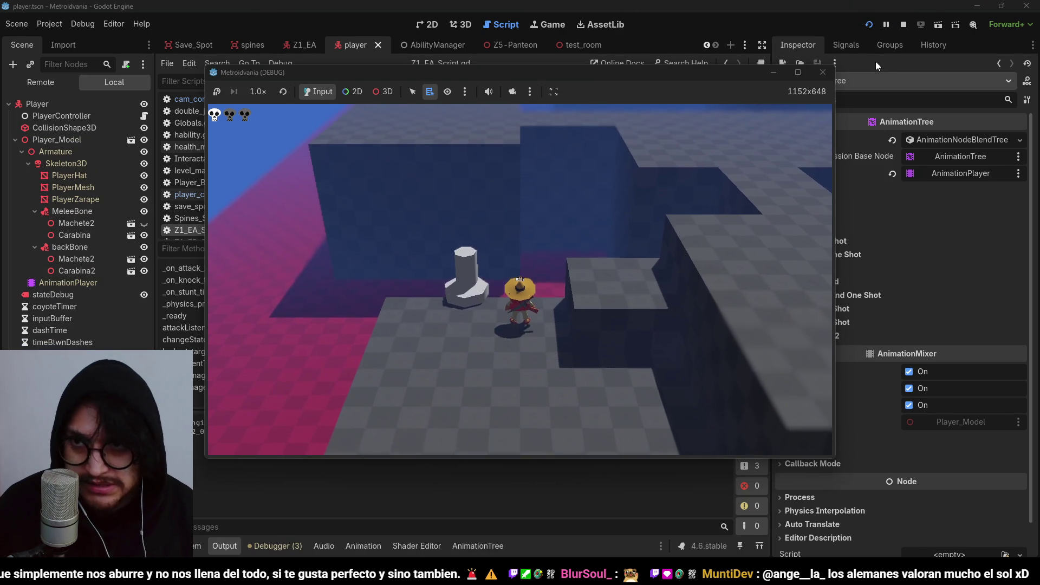
# Stop the game and run test_room.tscn from the FileSystem Scenes folder
pyautogui.click(907, 23)
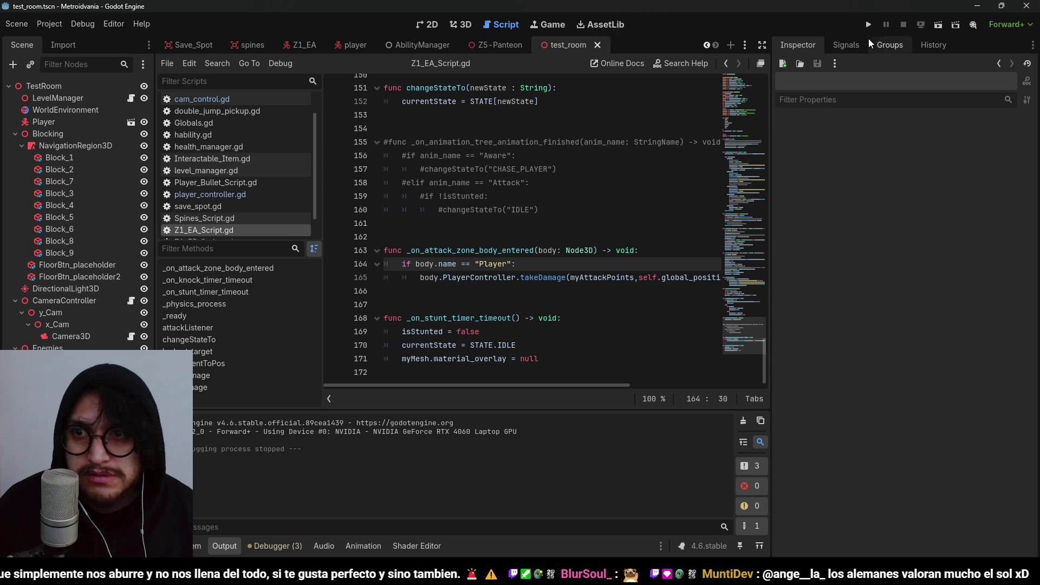
pyautogui.click(196, 546)
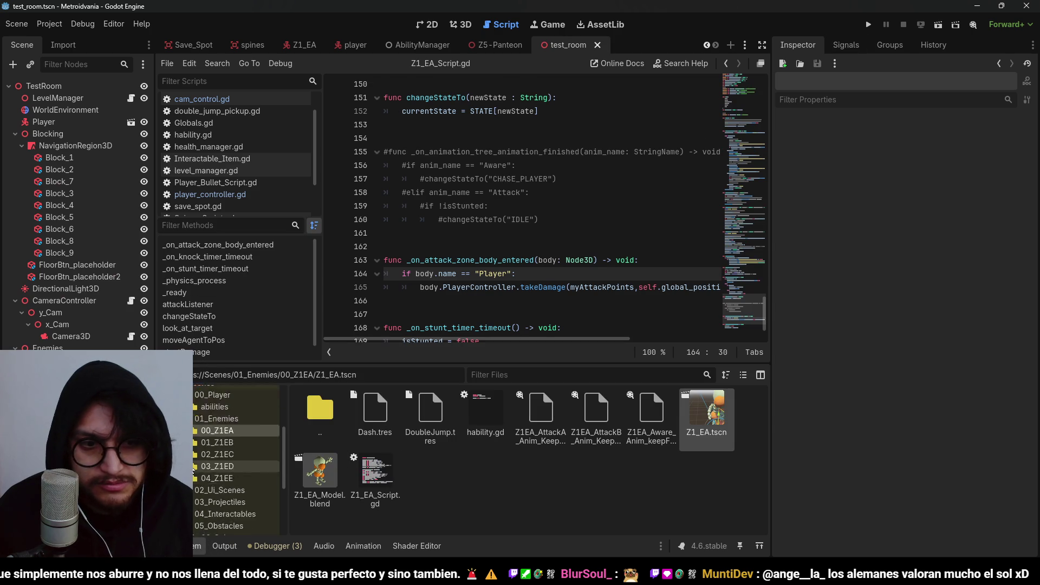
pyautogui.scroll(-4, 225, 487)
pyautogui.click(233, 489)
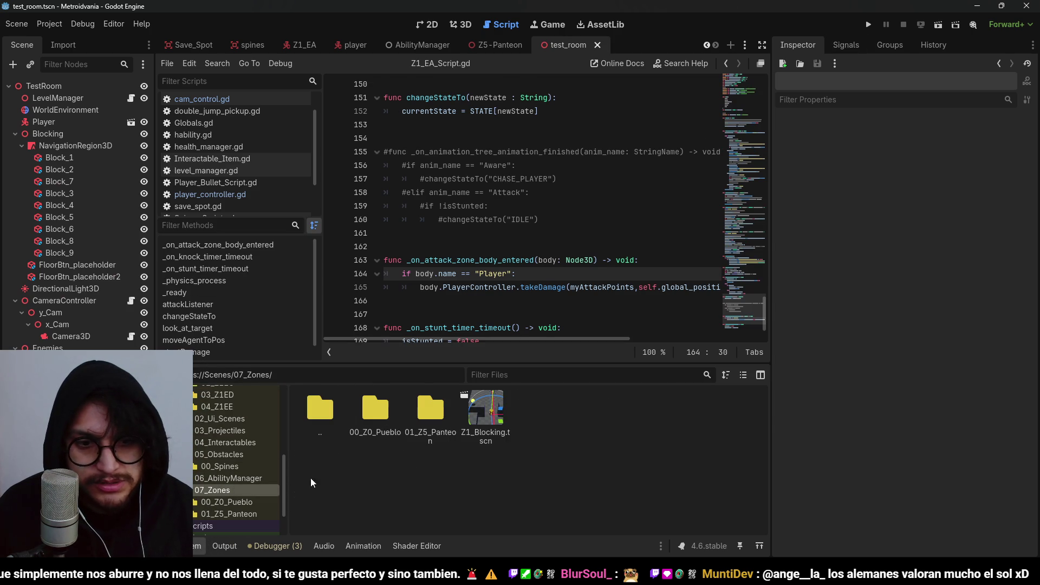
pyautogui.rightClick(484, 414)
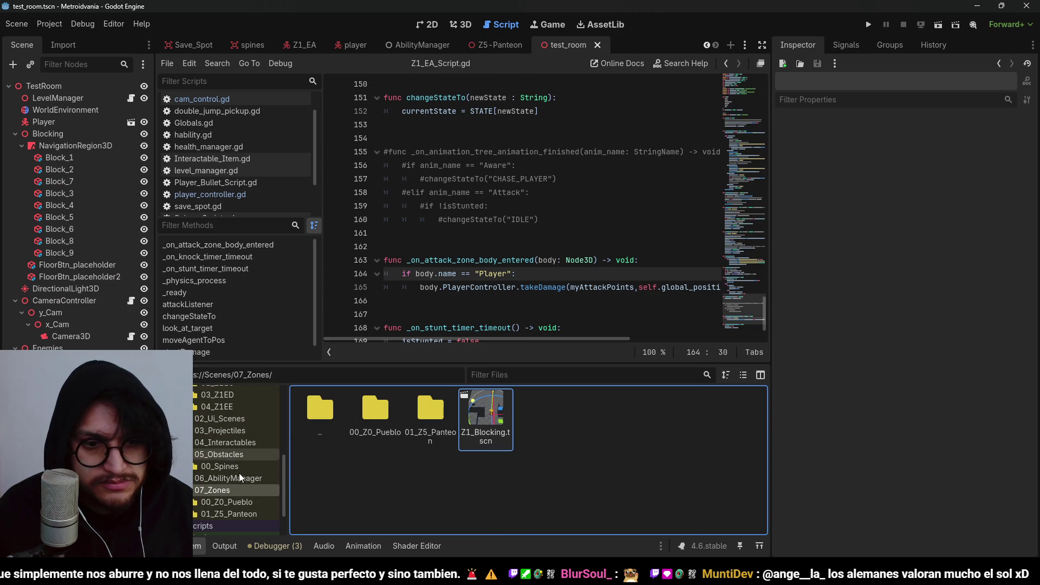
pyautogui.scroll(3, 233, 477)
pyautogui.click(219, 420)
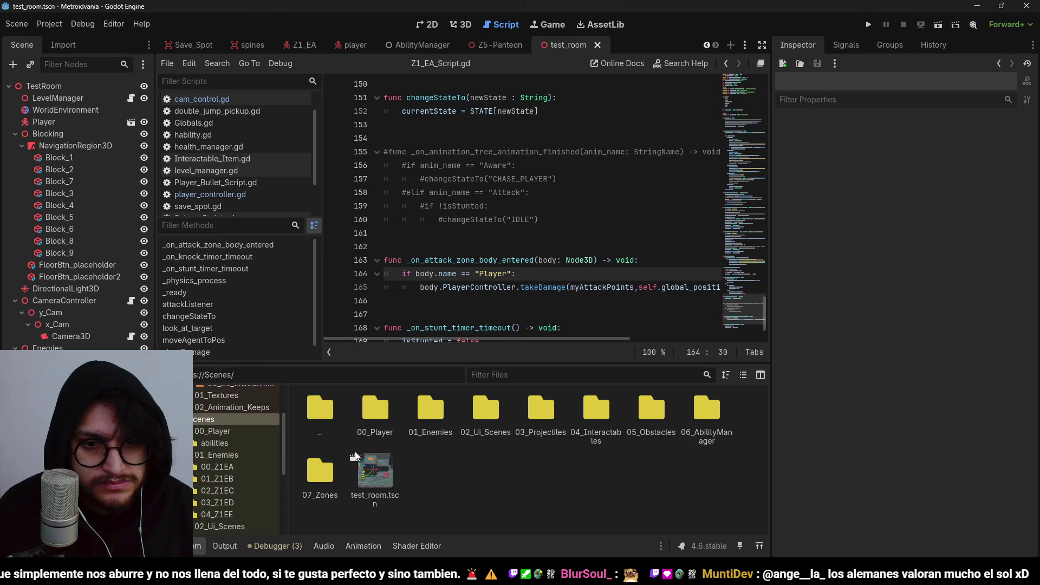
pyautogui.rightClick(382, 481)
pyautogui.click(473, 337)
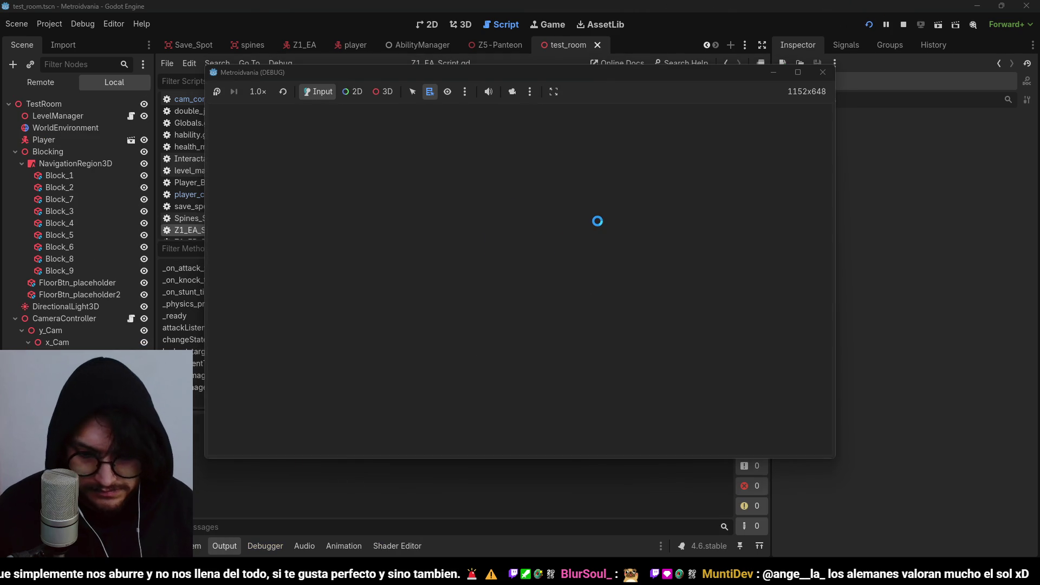
# Walk the player left and right around the chasing skeleton, then stop with F8
pyautogui.press('a')
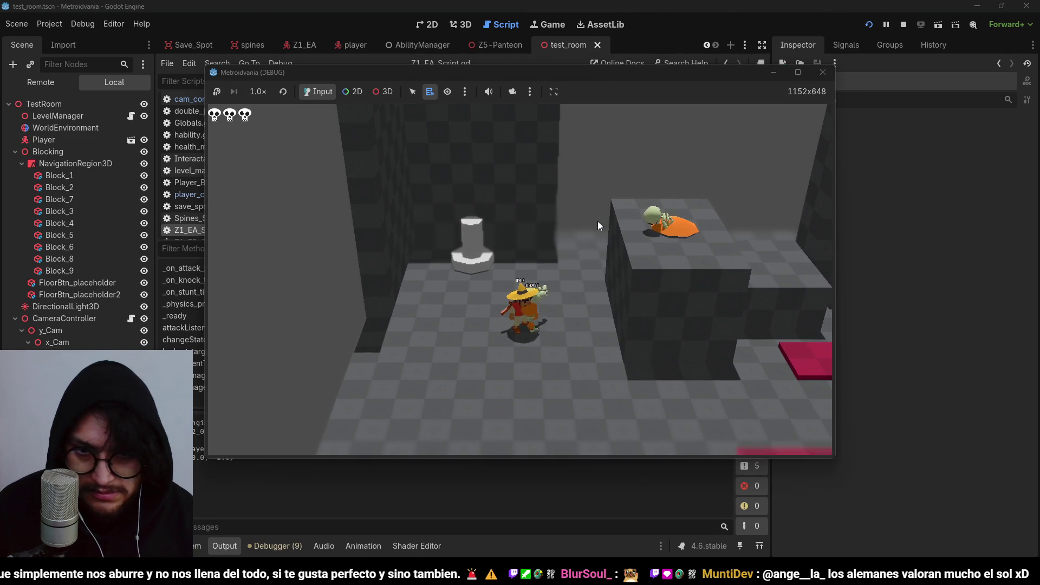
pyautogui.press('a')
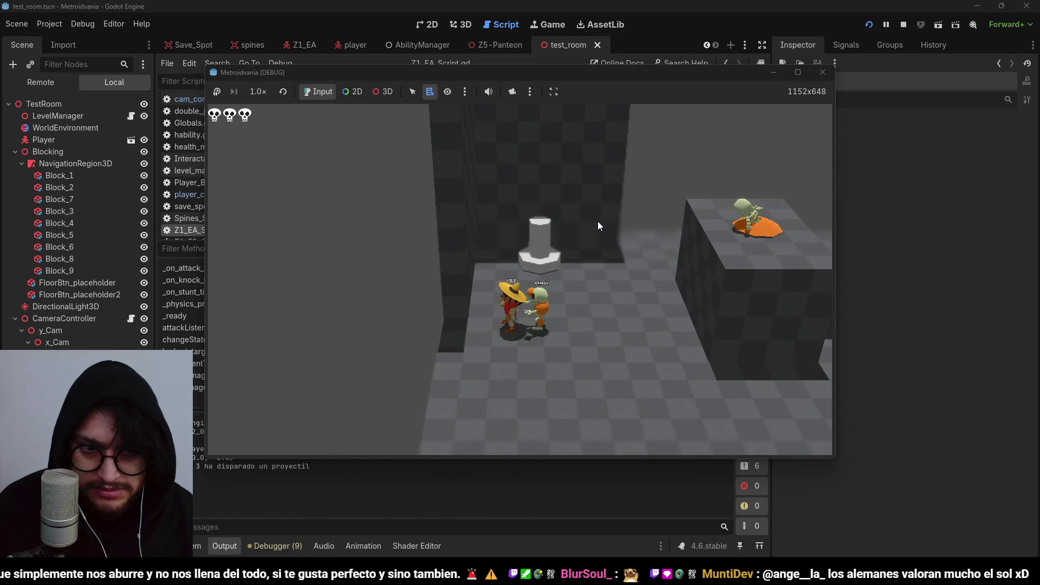
pyautogui.press('d')
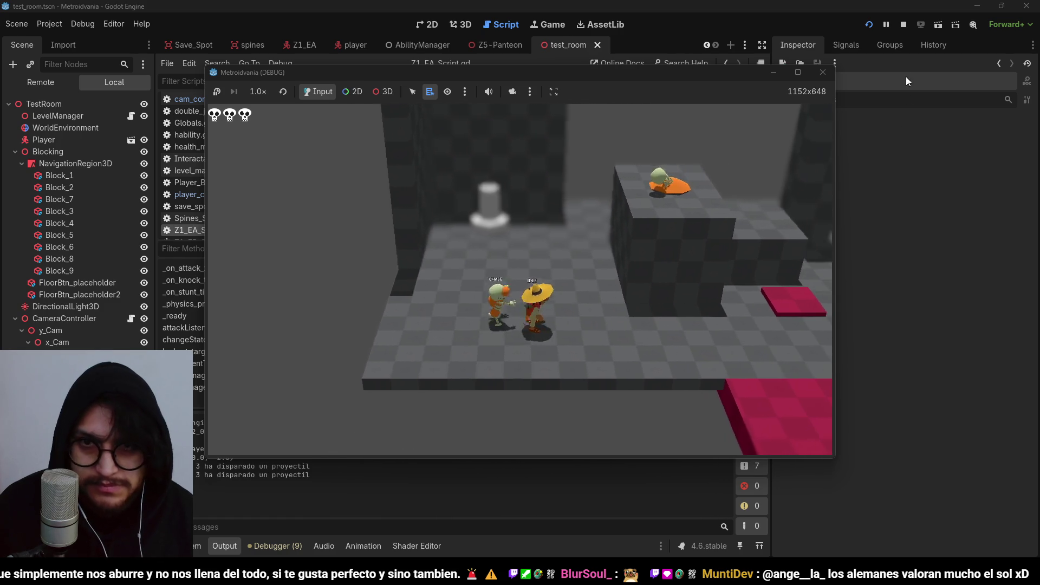
pyautogui.press('F8')
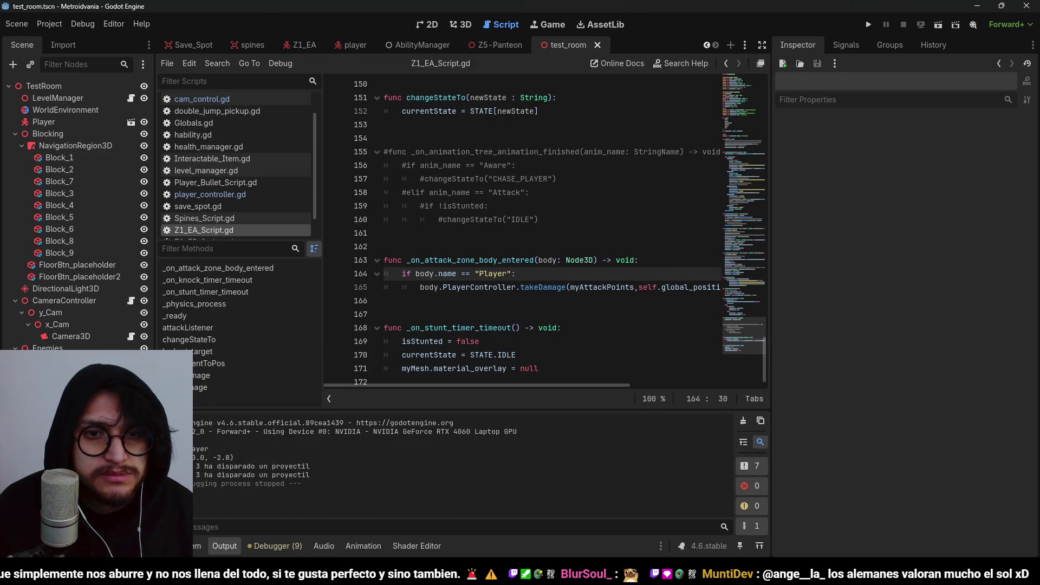
# Add print("Golpee al jugador") to the Player hit check, remove Z1_EC from test_room, and rerun the game
pyautogui.press('Return')
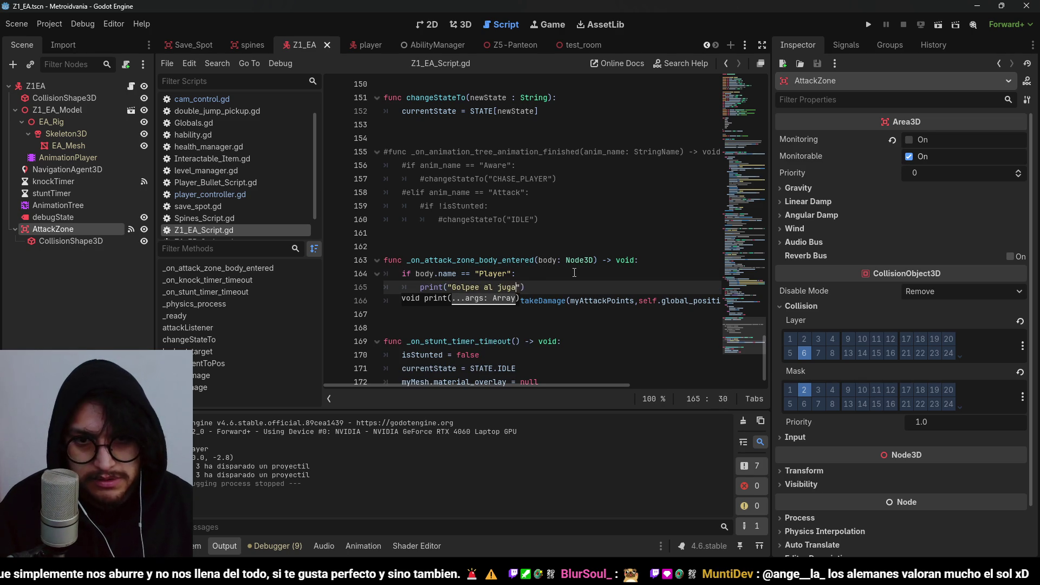
pyautogui.click(566, 46)
pyautogui.hotkey('ctrl', 's')
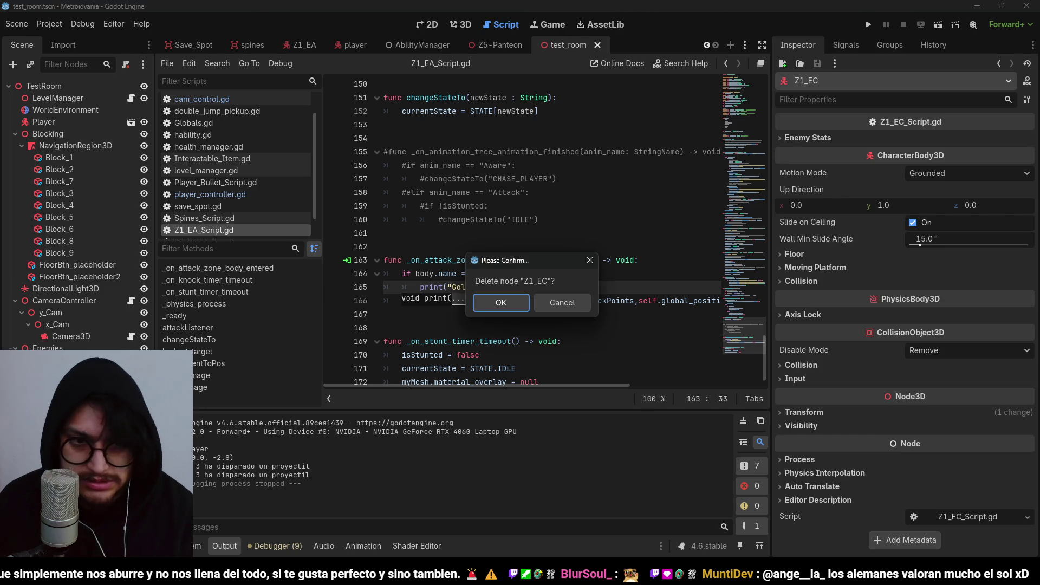
pyautogui.press('Return')
pyautogui.click(869, 24)
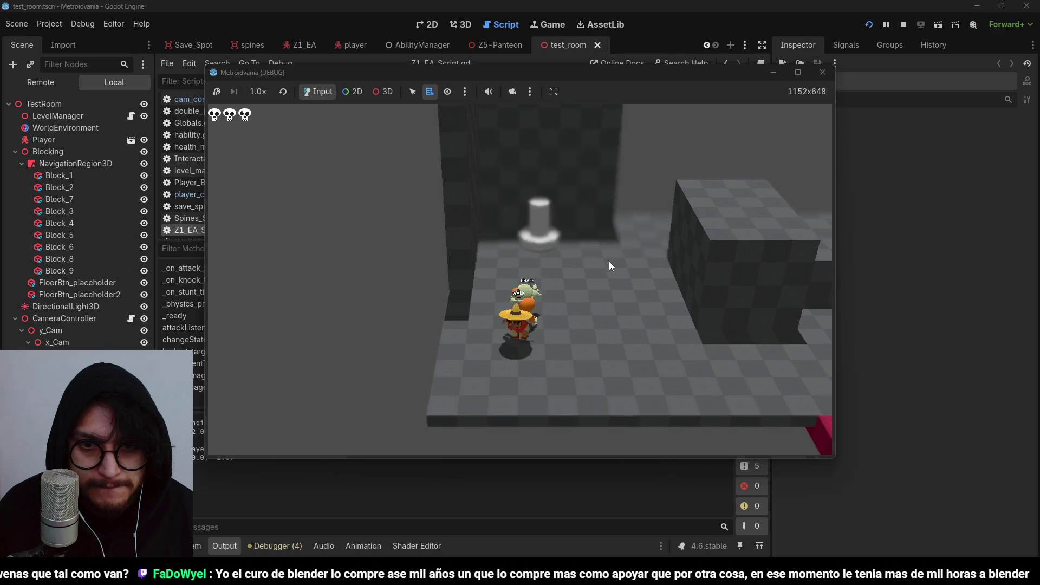
# Walk the player away from the enemy, stop the game, review the Player name check, and open the player scene
pyautogui.press('d')
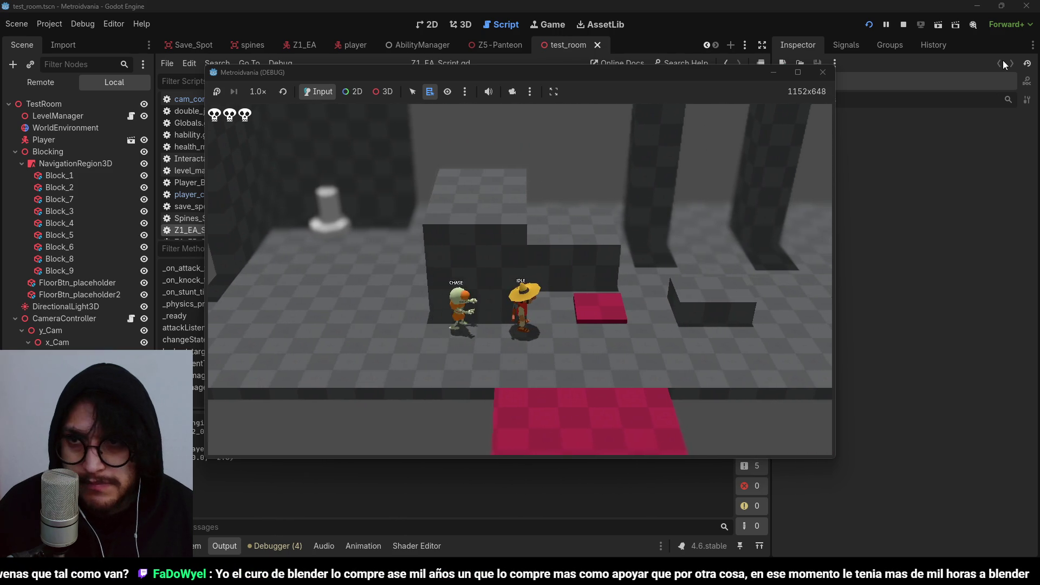
pyautogui.click(903, 23)
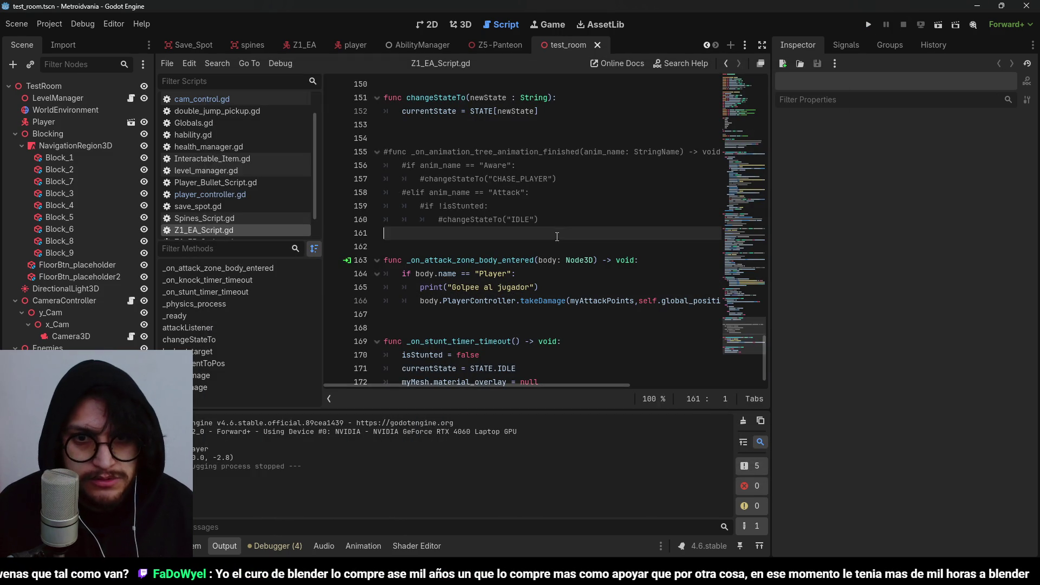
pyautogui.doubleClick(502, 261)
pyautogui.click(425, 275)
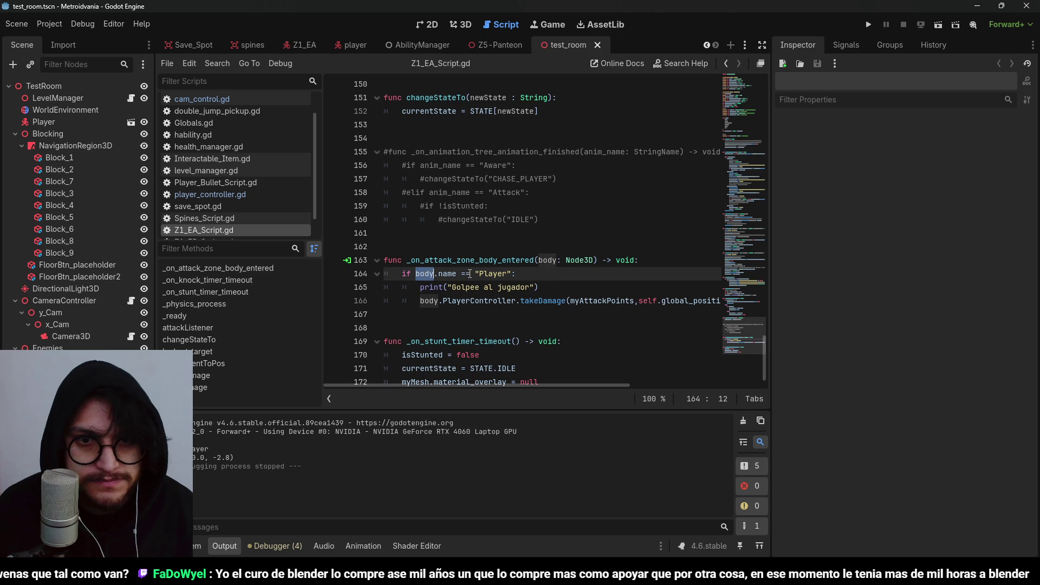
pyautogui.doubleClick(490, 274)
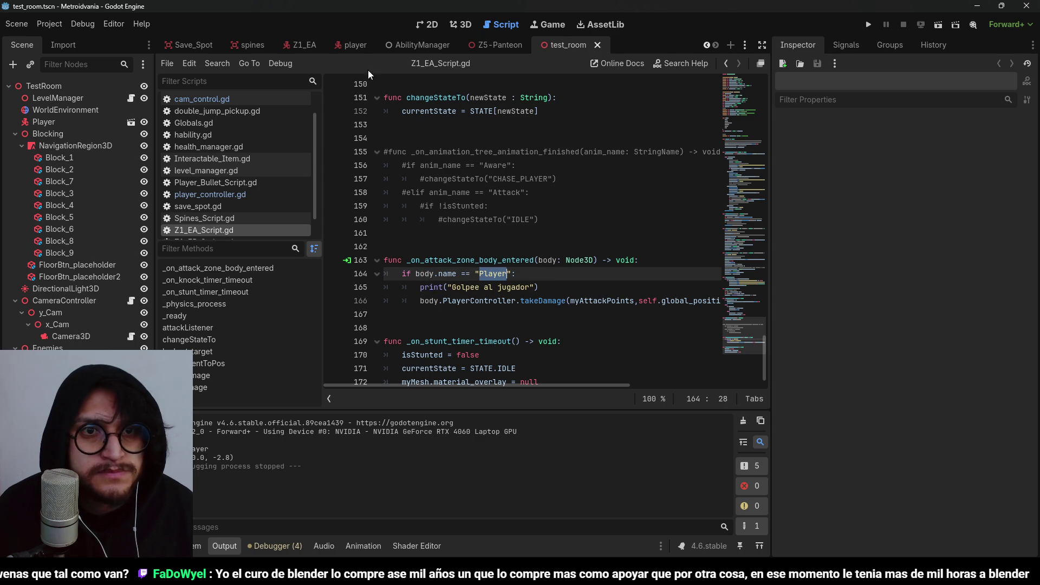
pyautogui.click(351, 45)
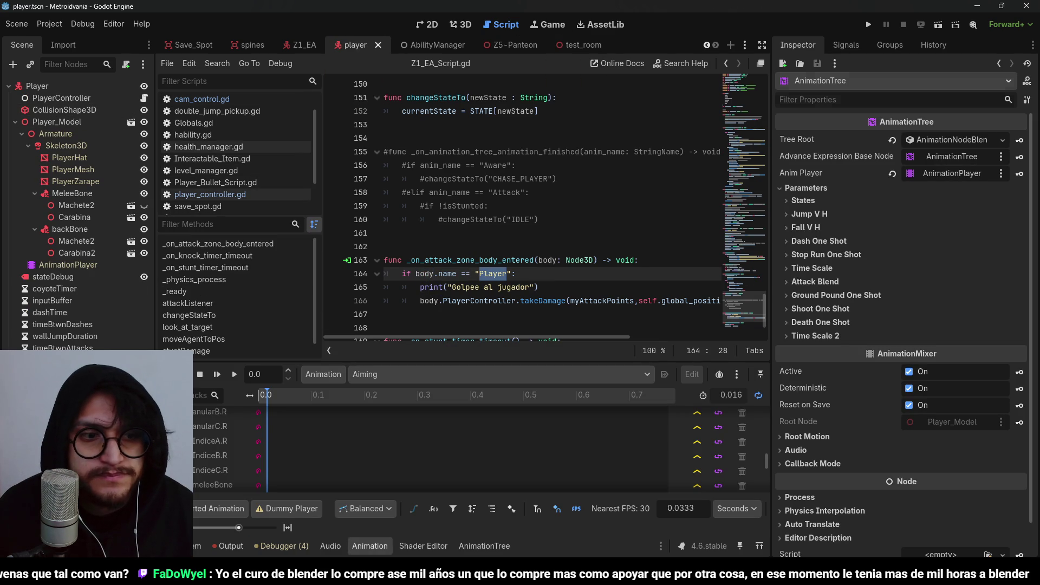
pyautogui.click(61, 87)
pyautogui.scroll(-2, 928, 444)
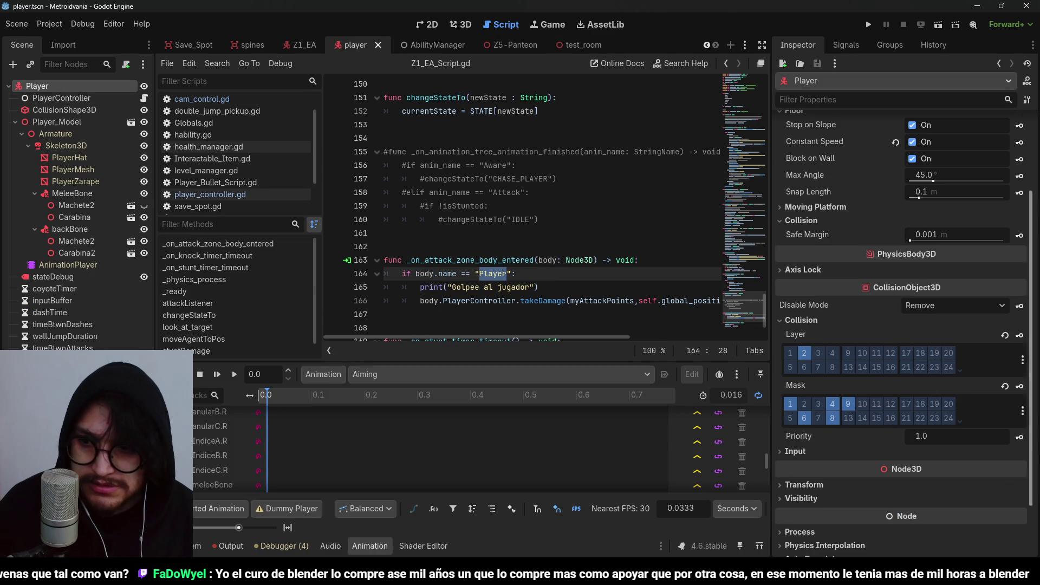
pyautogui.click(1023, 410)
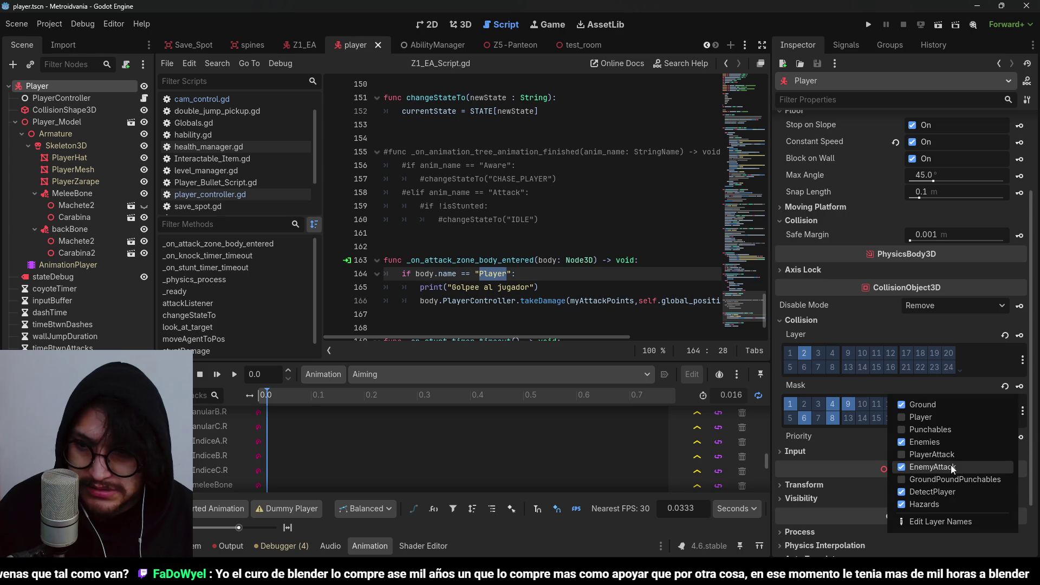
pyautogui.click(649, 5)
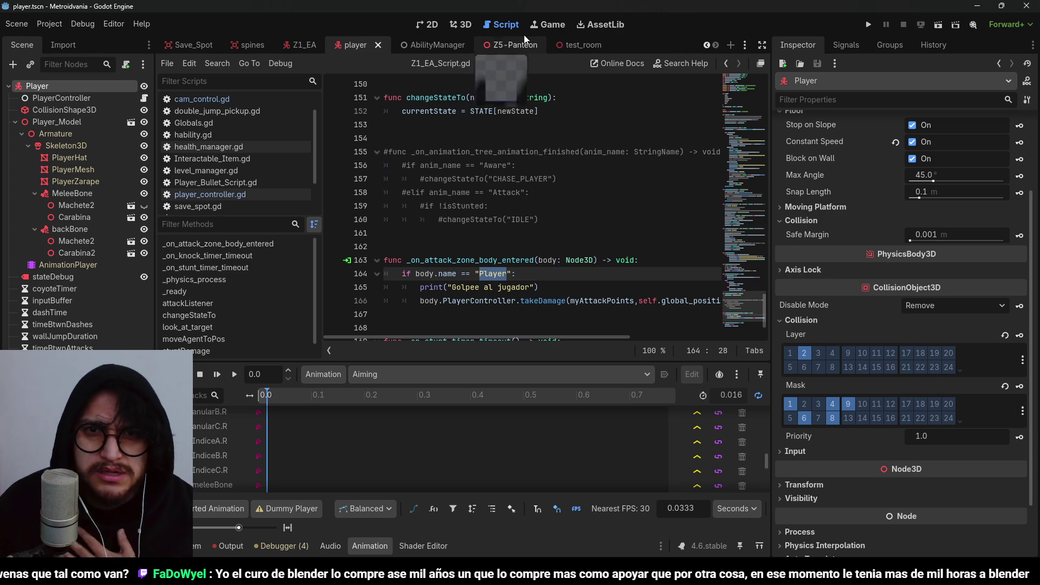
pyautogui.click(304, 45)
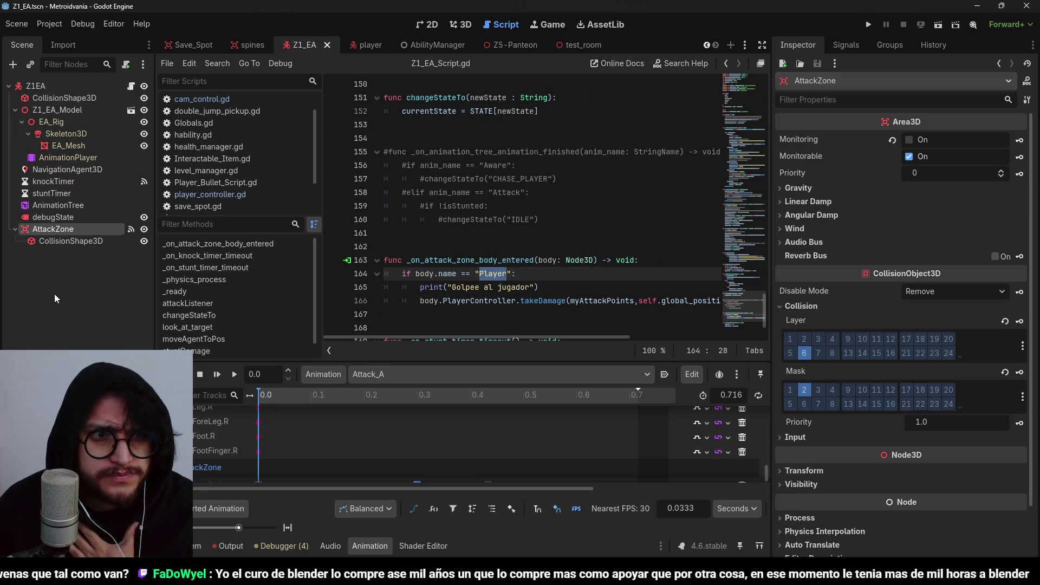
pyautogui.click(1023, 401)
pyautogui.click(1023, 403)
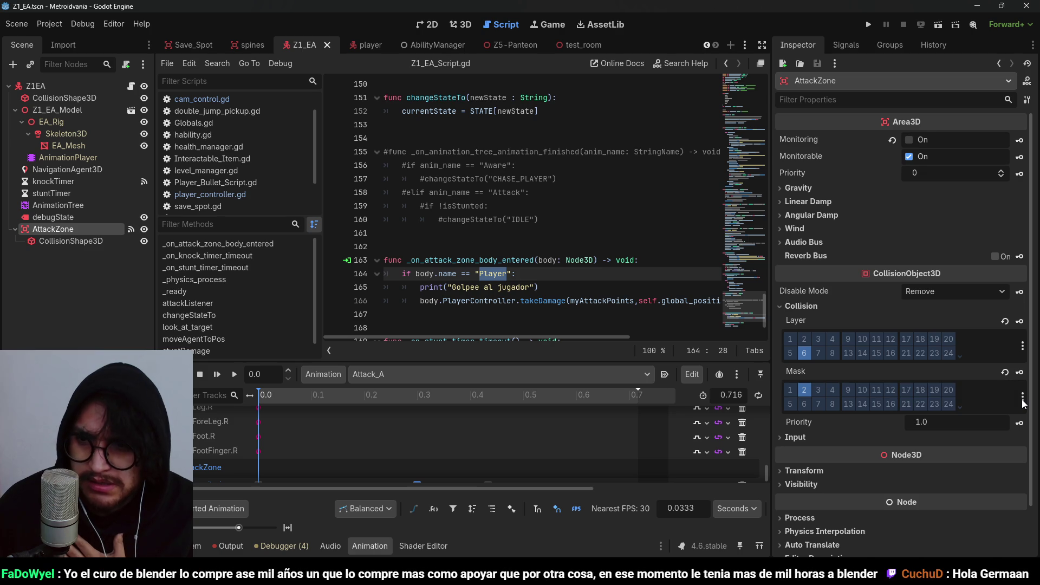
pyautogui.click(1024, 347)
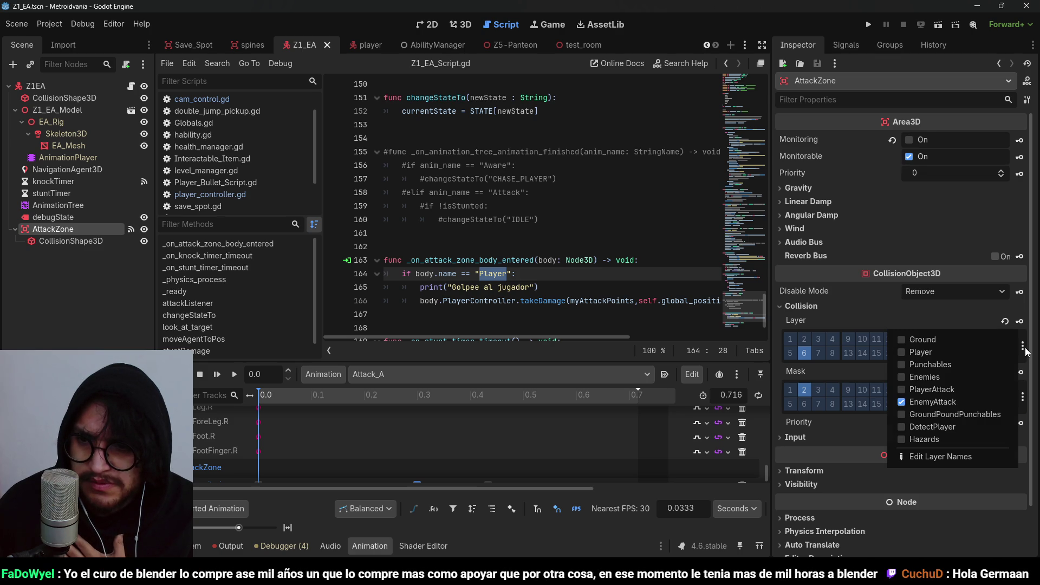
pyautogui.click(1024, 348)
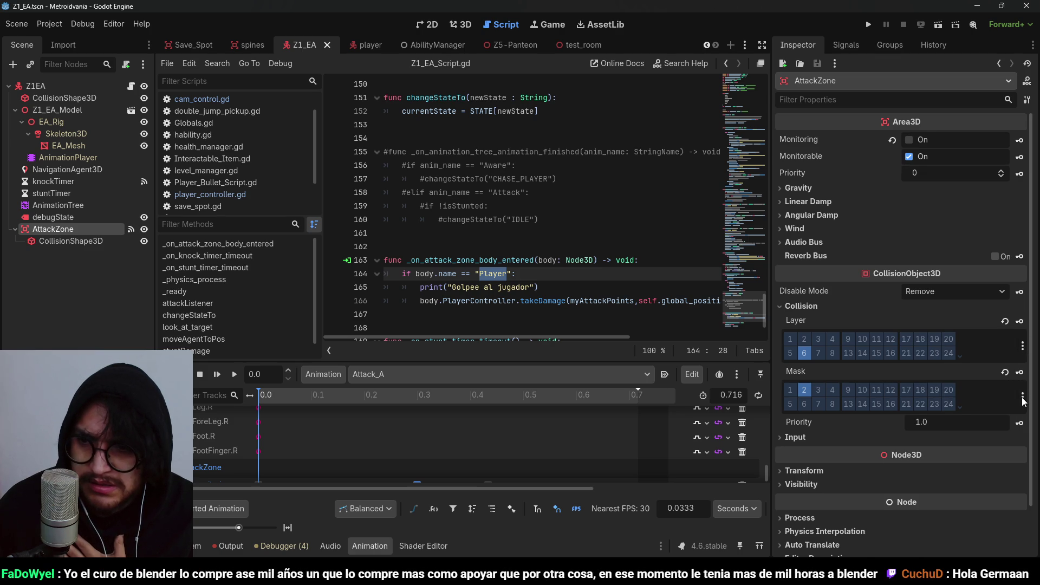
pyautogui.click(1023, 402)
pyautogui.click(1022, 407)
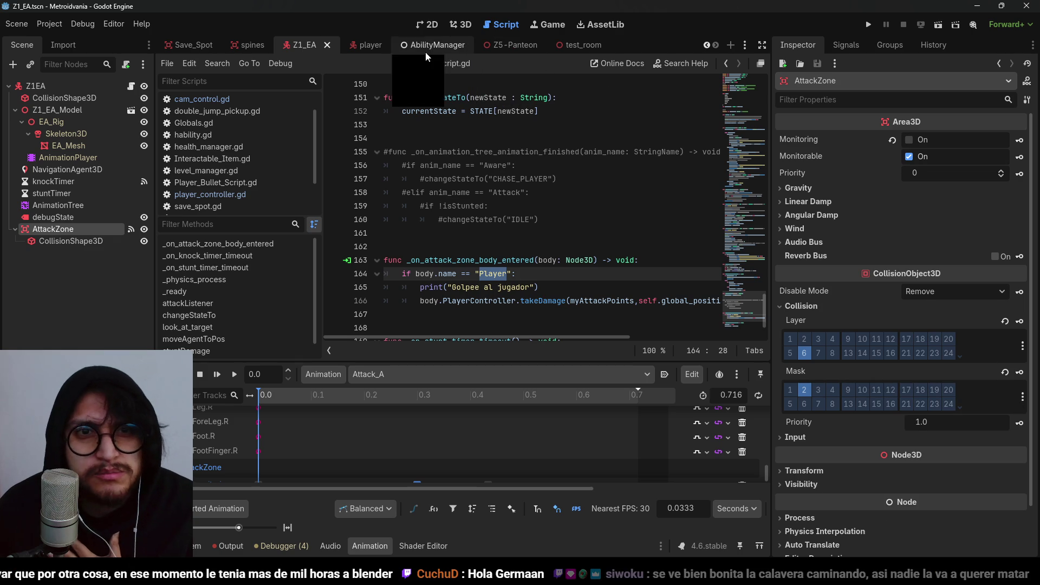
pyautogui.click(363, 45)
pyautogui.click(1023, 361)
pyautogui.click(1023, 360)
pyautogui.click(1023, 411)
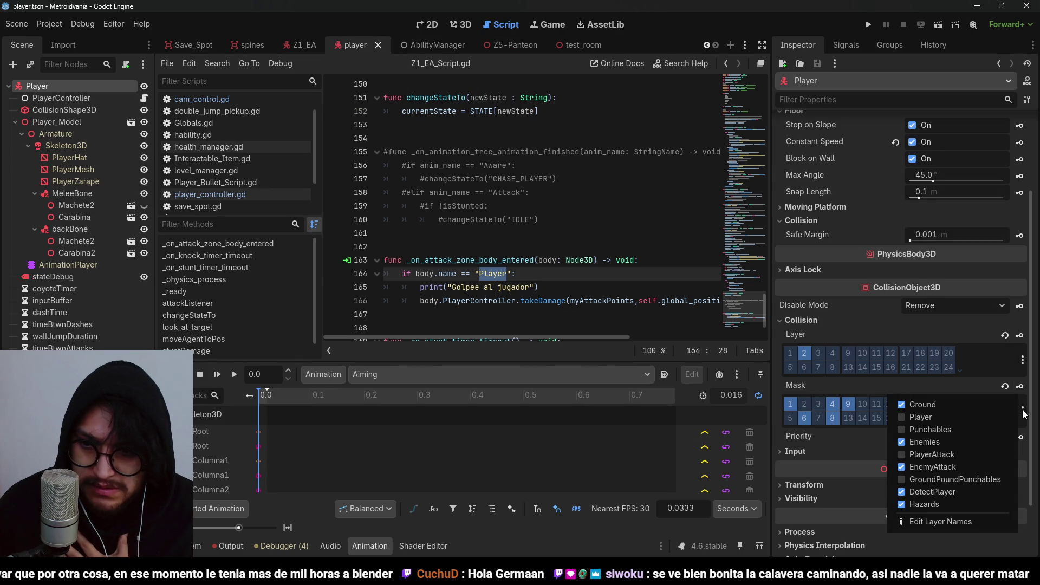
pyautogui.click(1023, 411)
pyautogui.click(531, 192)
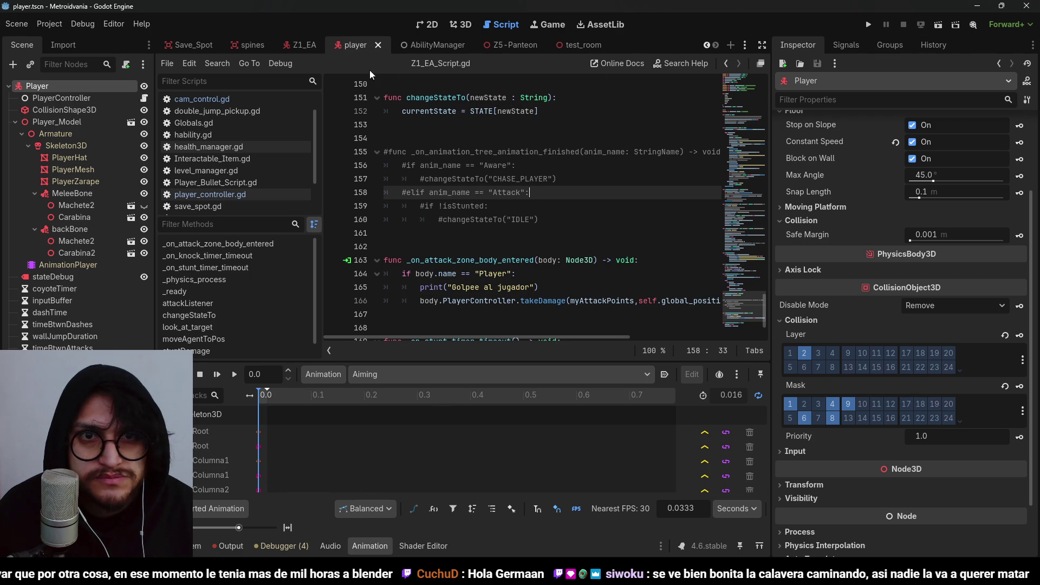
pyautogui.click(300, 45)
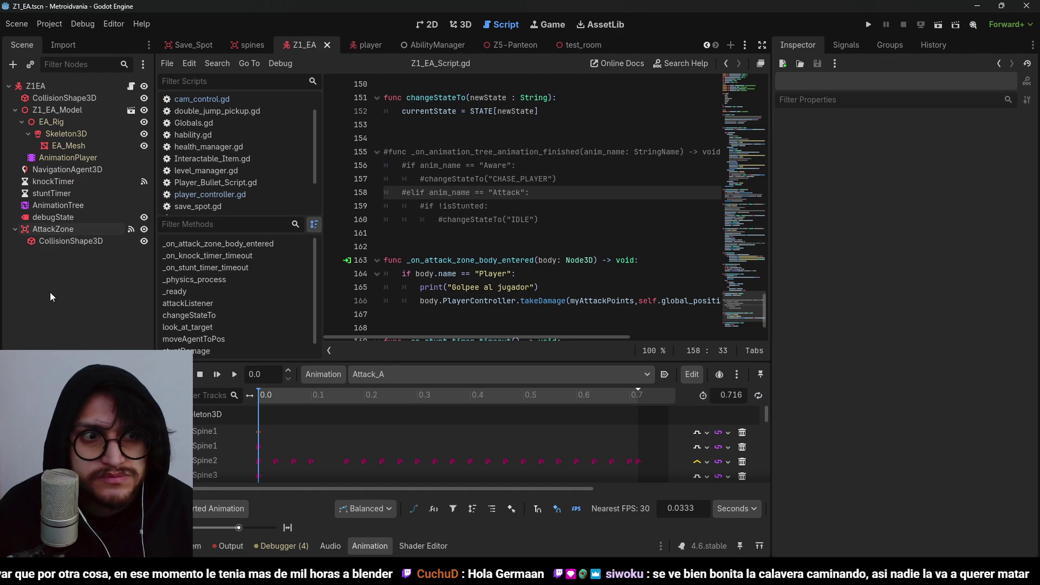
# Select AttackZone and scrub Attack_A to about 0.28 seconds
pyautogui.click(49, 230)
pyautogui.scroll(-5, 396, 437)
pyautogui.scroll(-10, 390, 437)
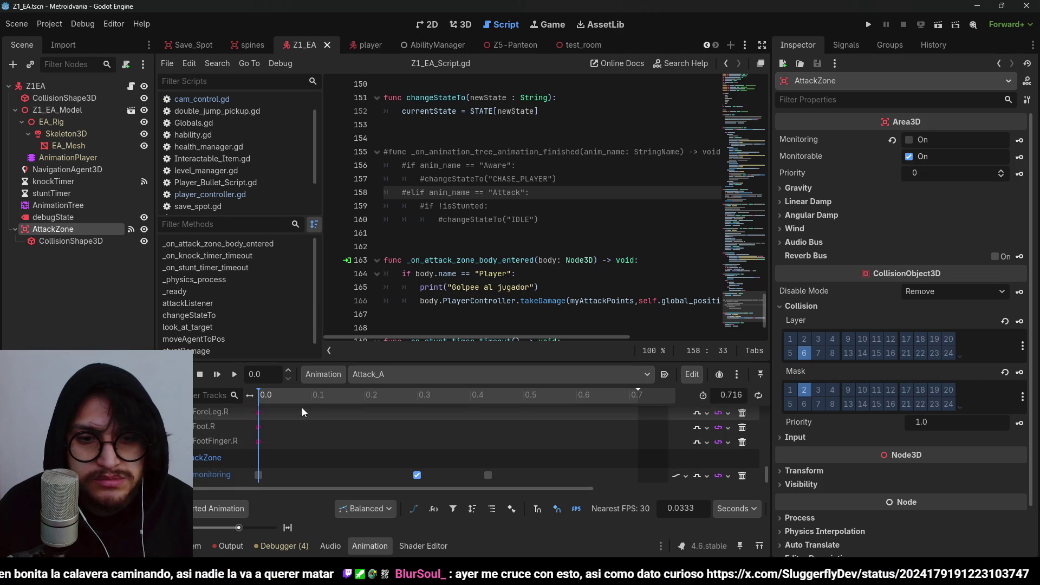
pyautogui.moveTo(278, 395)
pyautogui.mouseDown()
pyautogui.moveTo(427, 395)
pyautogui.moveTo(344, 394)
pyautogui.mouseUp()
# In the 3D view with AnimationTree selected, scrub Attack_A to preview the pose, then switch to the browser
pyautogui.click(461, 24)
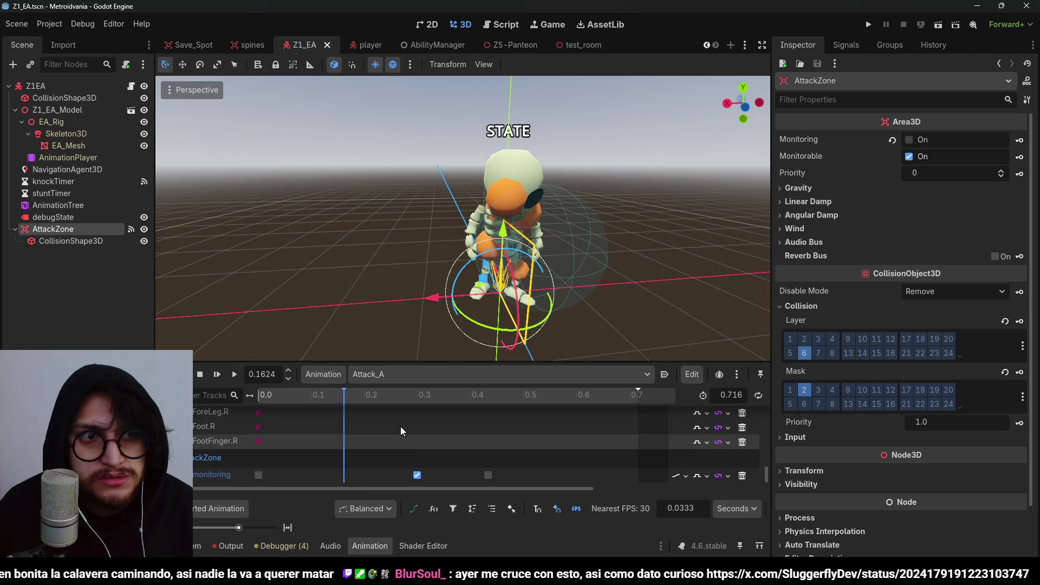
pyautogui.click(83, 203)
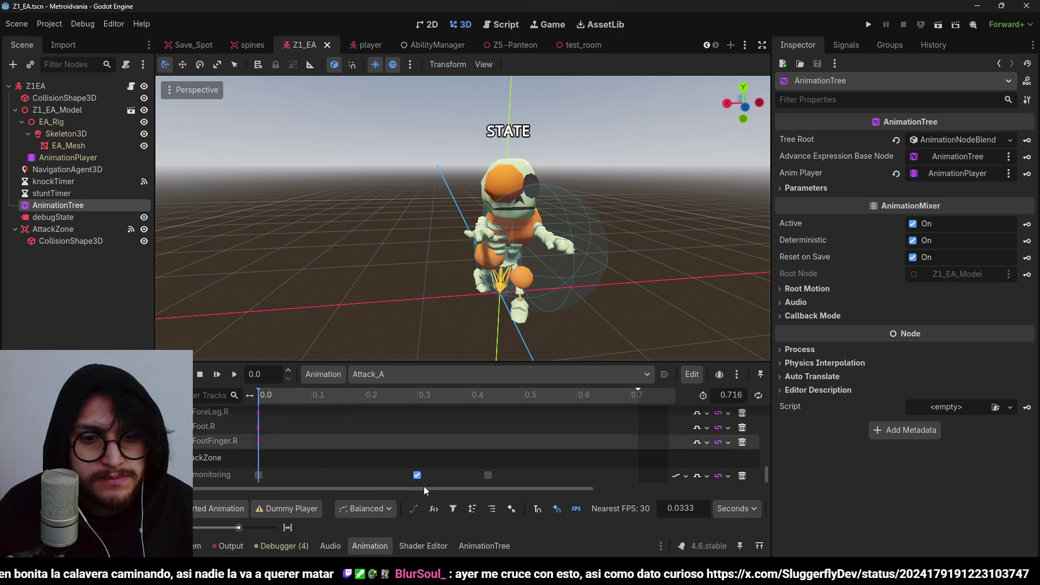
pyautogui.click(467, 545)
pyautogui.click(362, 545)
pyautogui.moveTo(304, 394)
pyautogui.mouseDown()
pyautogui.moveTo(292, 392)
pyautogui.moveTo(478, 409)
pyautogui.mouseUp()
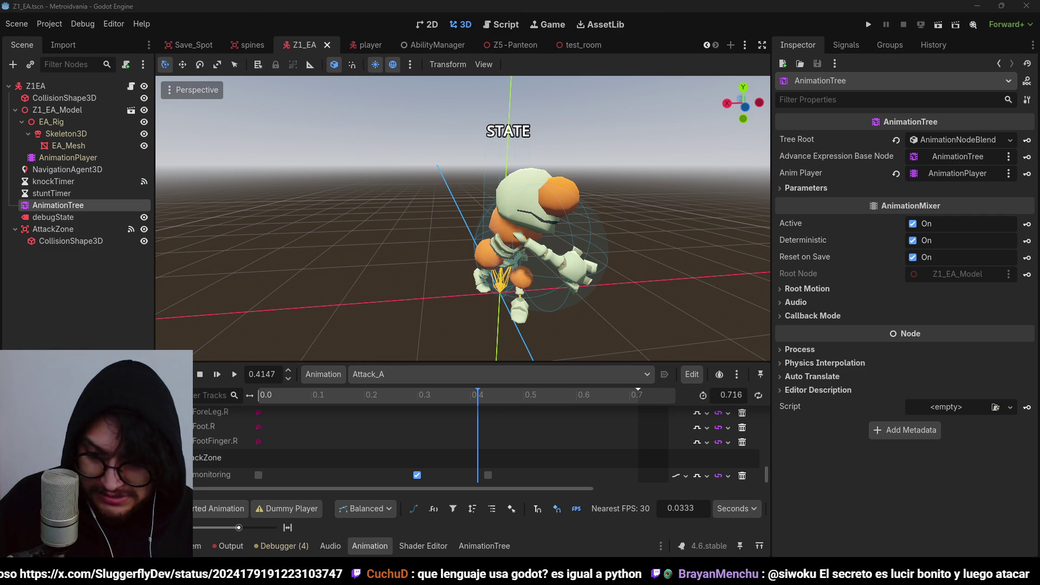
pyautogui.hotkey('alt', 'Tab')
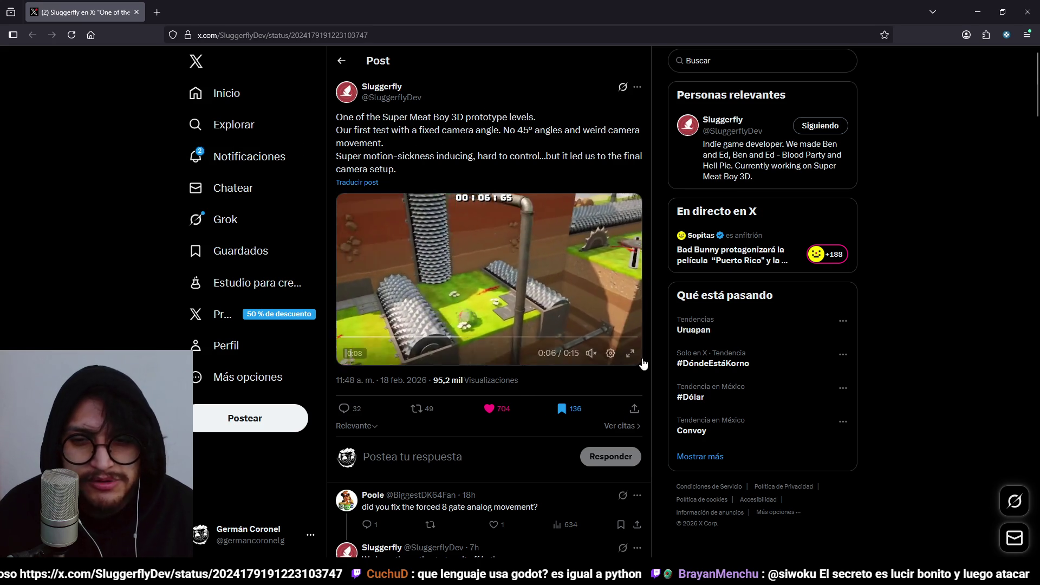
pyautogui.click(630, 353)
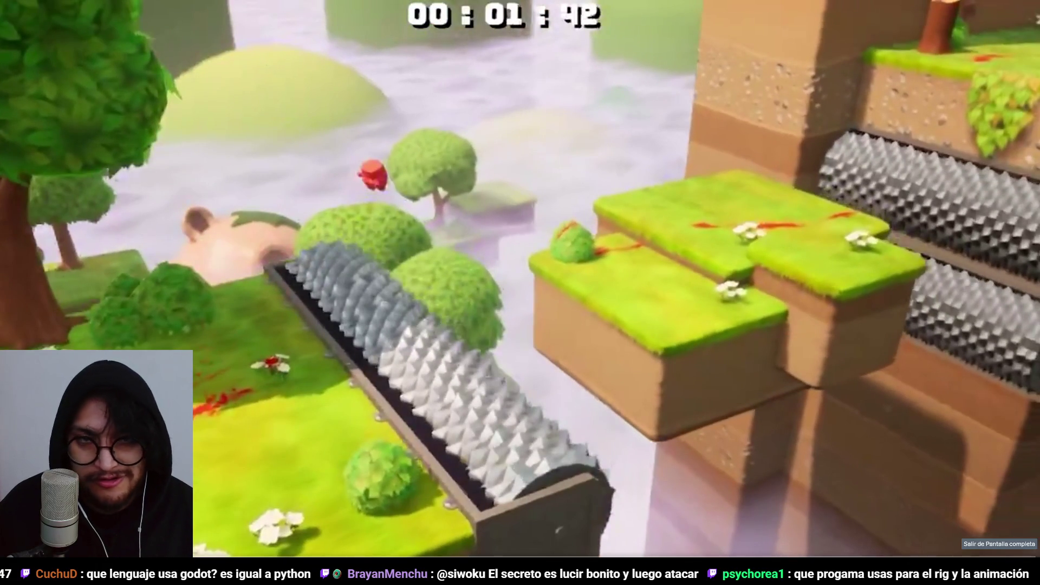
pyautogui.press('Escape')
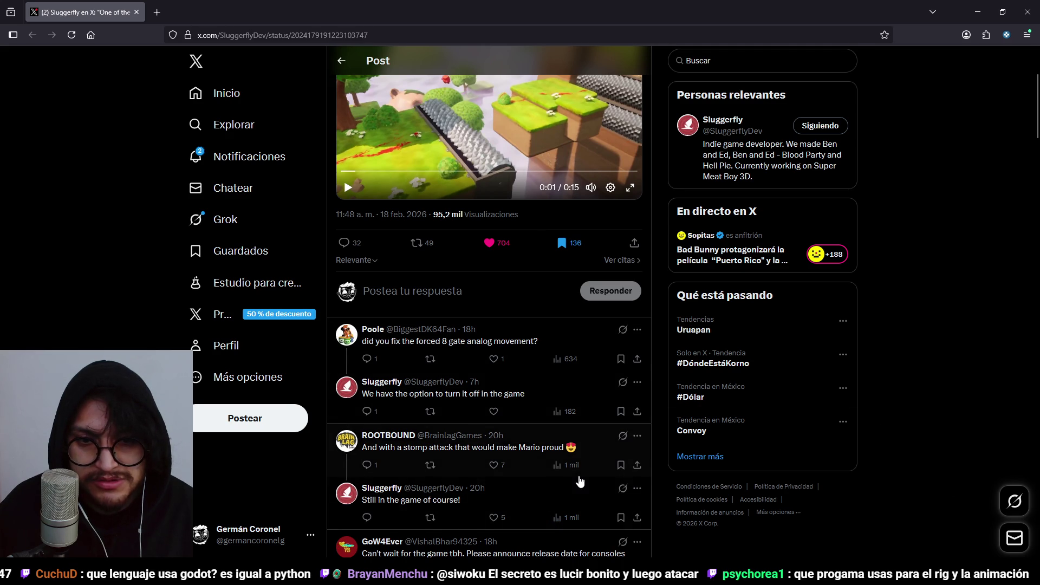
# Scroll through the replies under the Sluggerfly post
pyautogui.scroll(-6, 580, 481)
pyautogui.scroll(5, 580, 481)
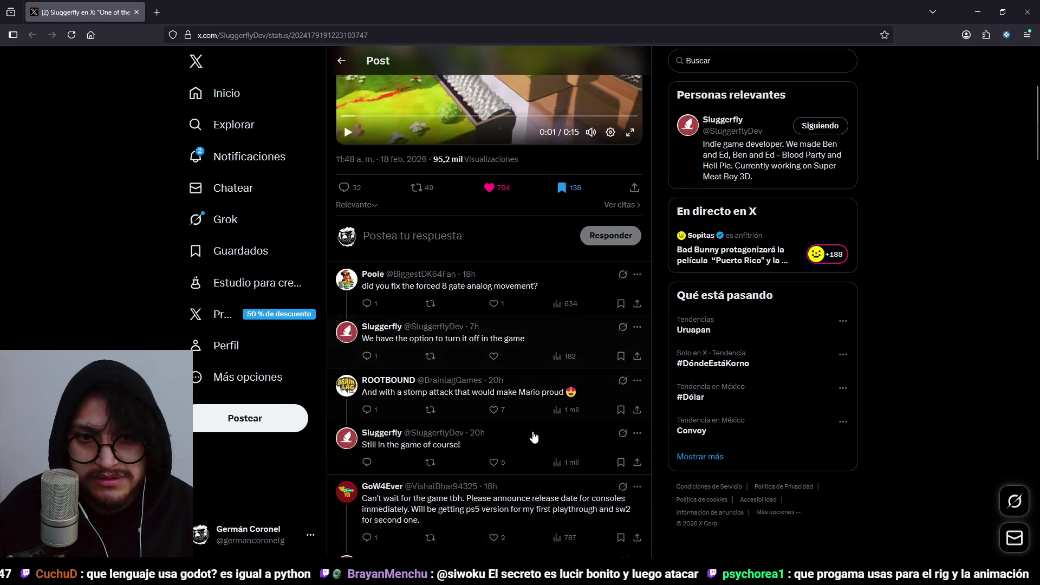
pyautogui.scroll(-2, 535, 418)
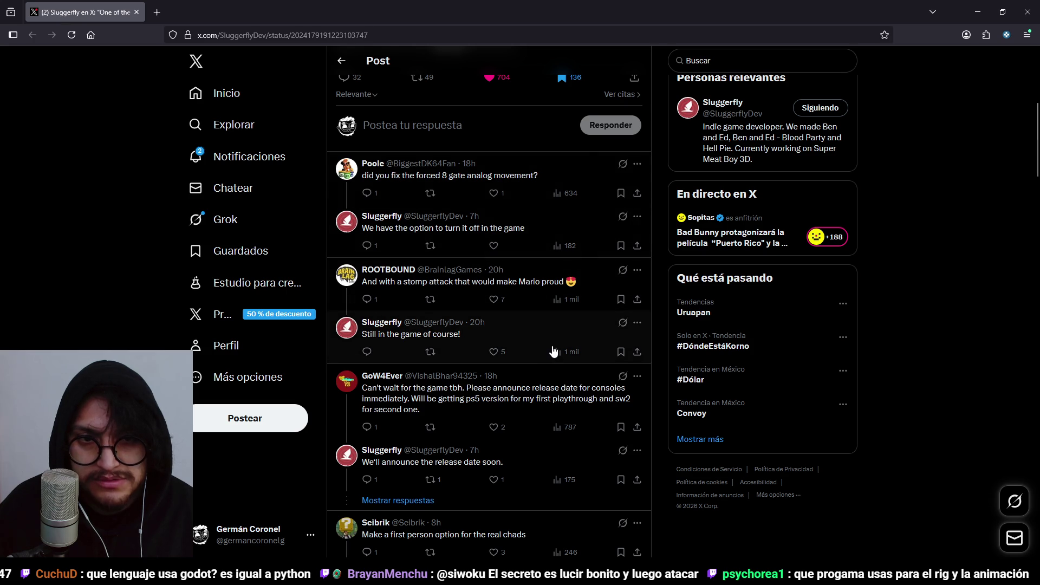
pyautogui.scroll(-3, 509, 422)
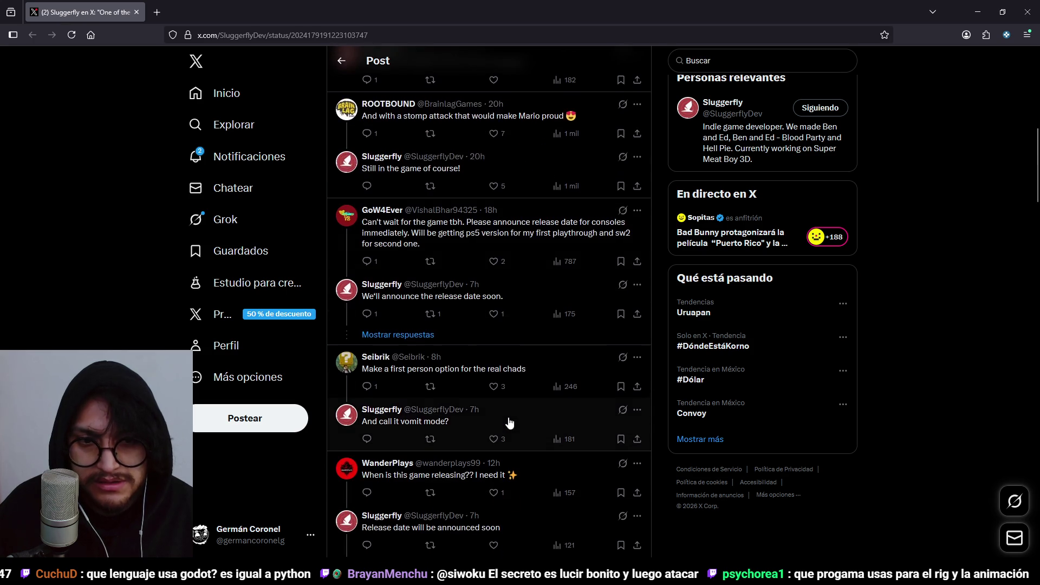
pyautogui.scroll(9, 510, 422)
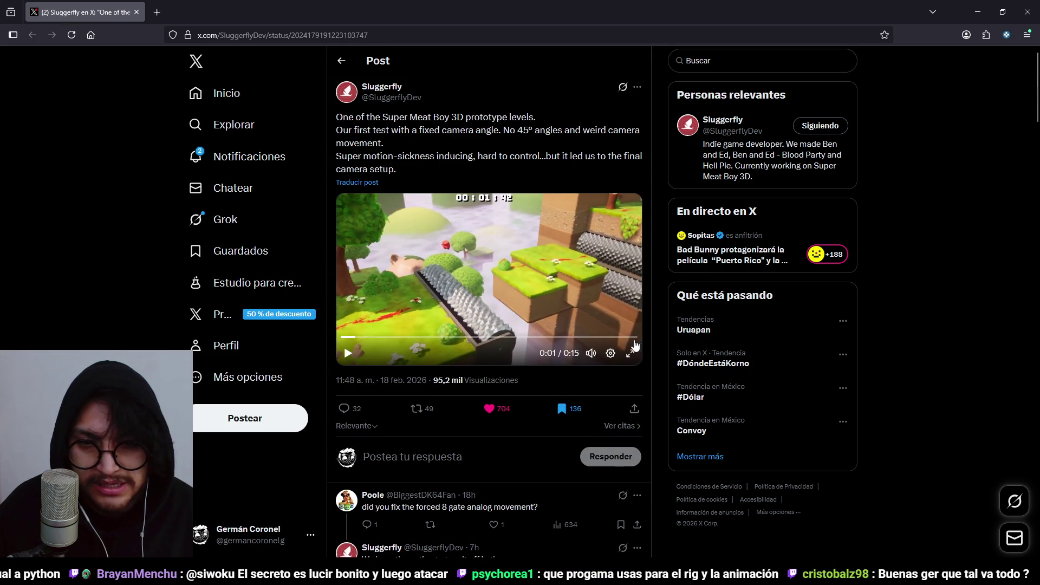
pyautogui.scroll(-1, 557, 438)
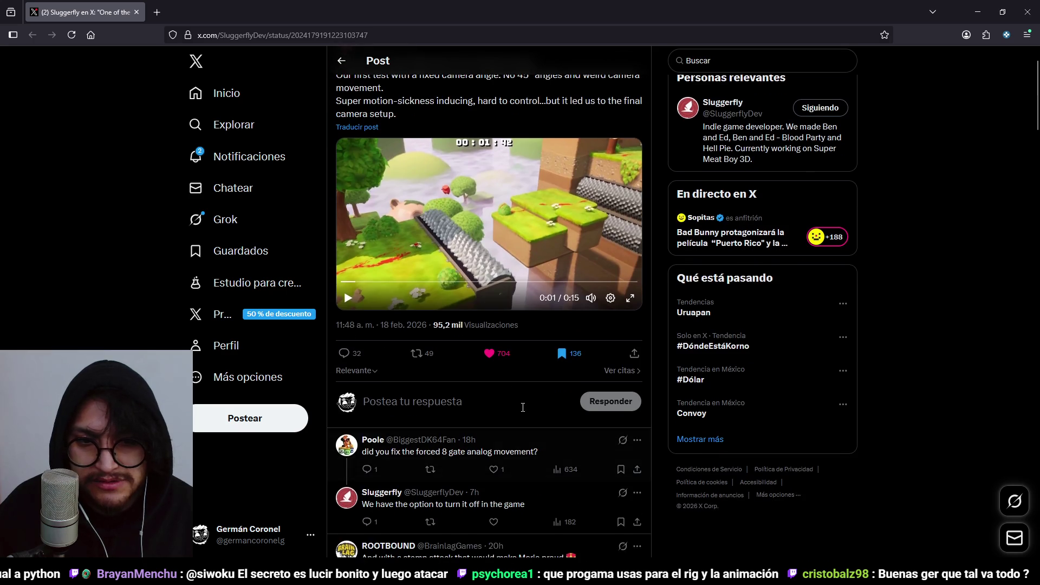
pyautogui.scroll(1, 516, 346)
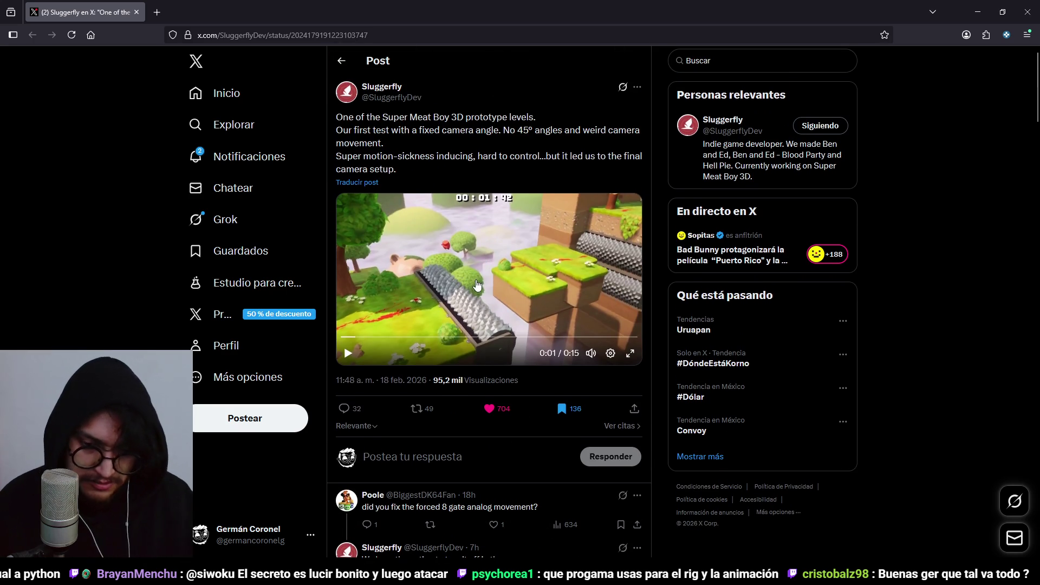
# Rewatch the first-prototype video fullscreen, then exit fullscreen and pause it
pyautogui.click(629, 355)
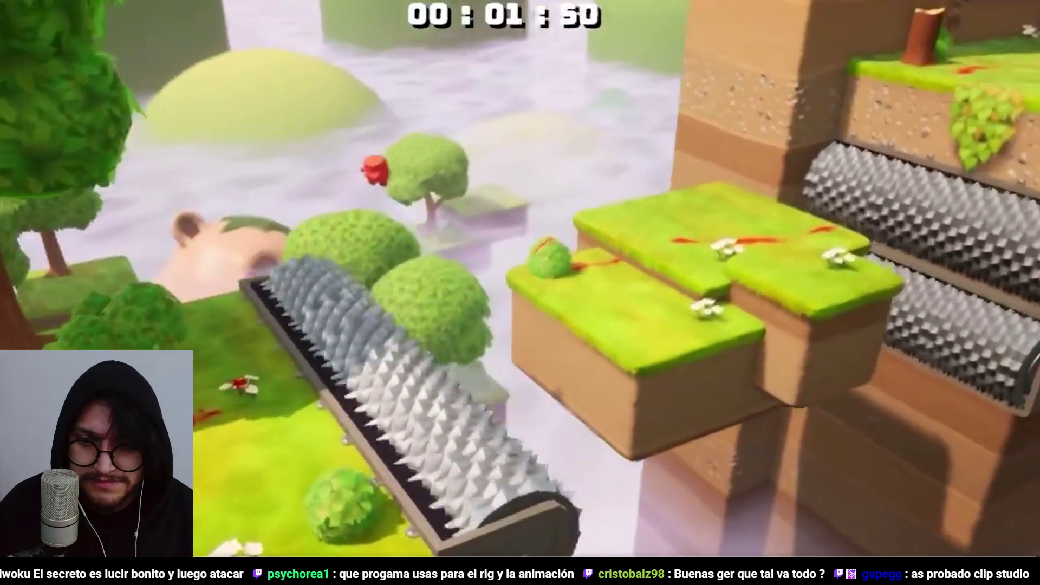
pyautogui.press('Escape')
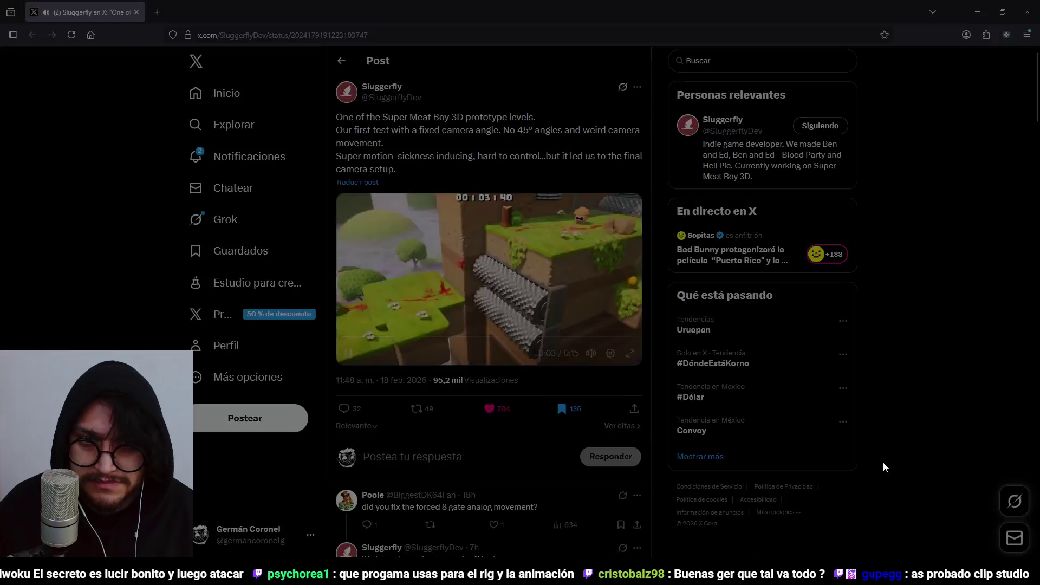
pyautogui.click(357, 357)
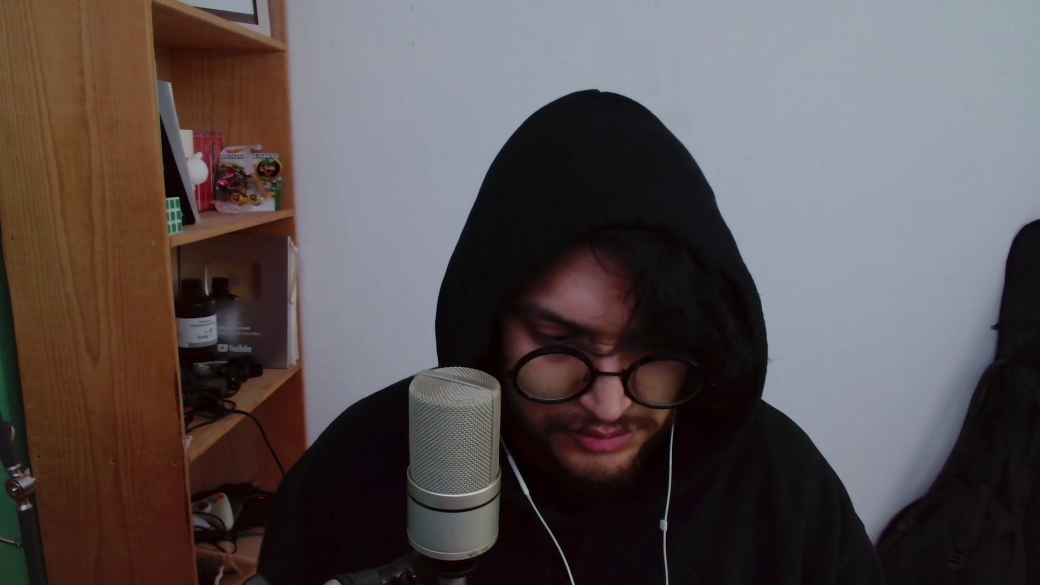
pyautogui.scroll(3, 343, 414)
pyautogui.scroll(-4, 488, 379)
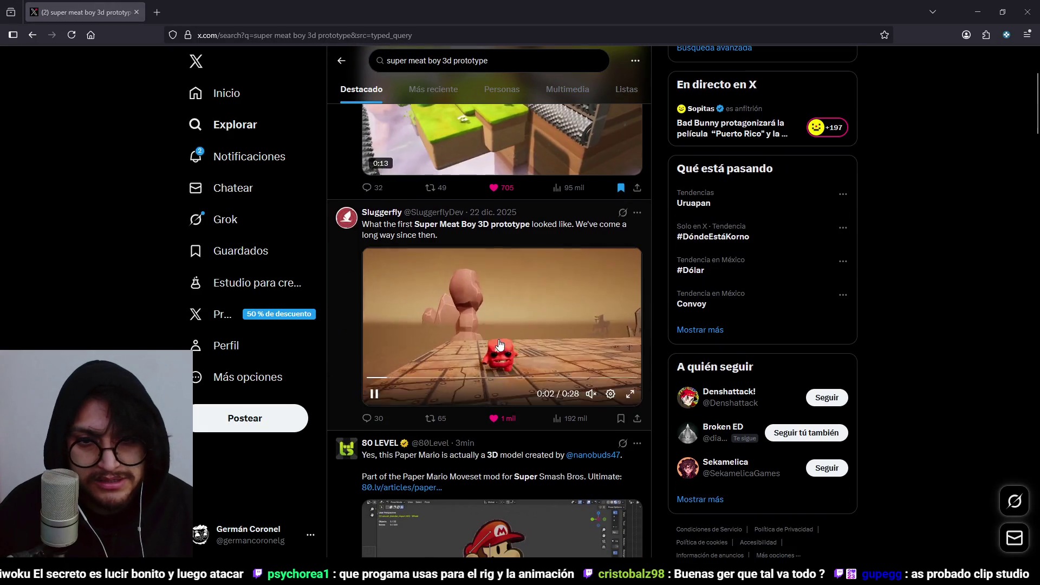
# Watch the Sluggerfly prototype video fullscreen, then return to the search results
pyautogui.click(629, 396)
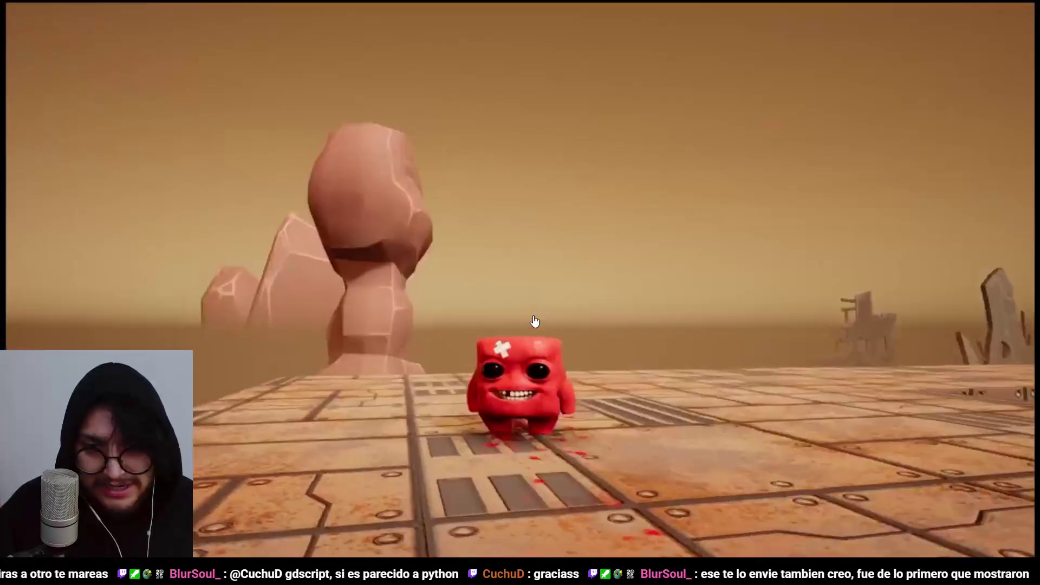
pyautogui.press('Escape')
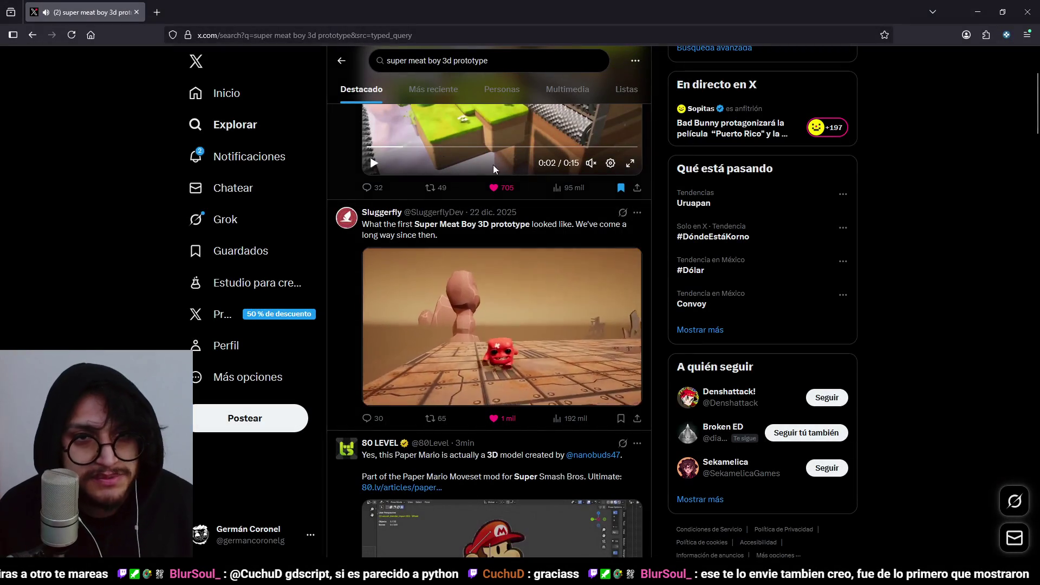
pyautogui.scroll(-10, 920, 220)
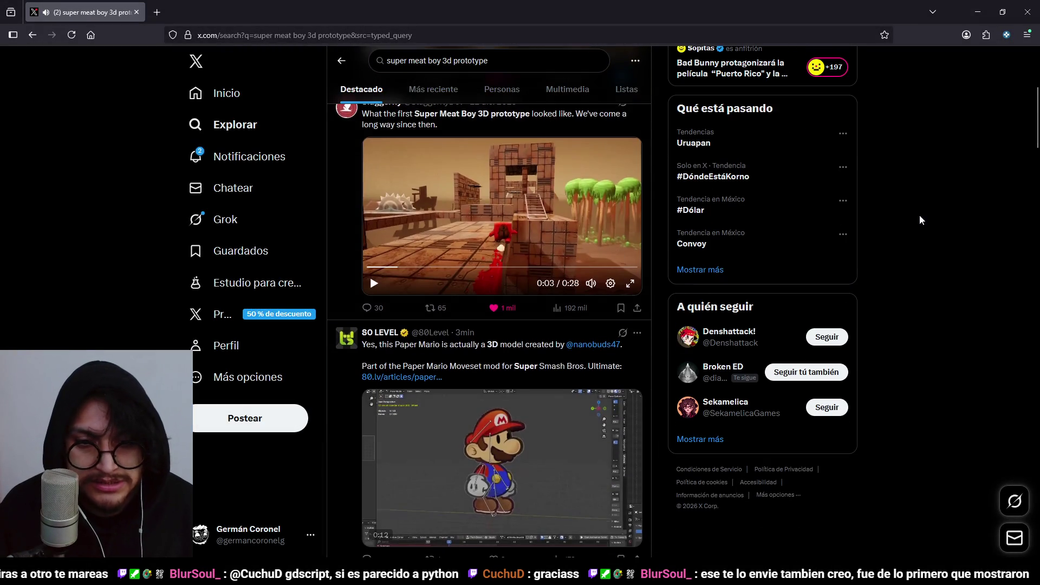
pyautogui.scroll(-10, 878, 264)
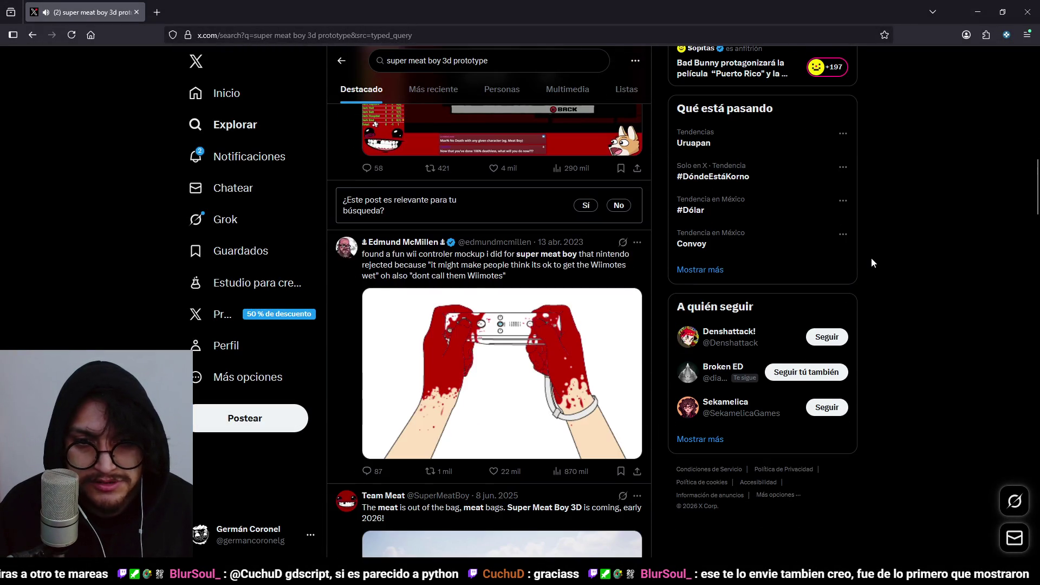
# Scroll down to the Super Meat Boy 3D gameplay video and watch it fullscreen
pyautogui.scroll(-5, 823, 304)
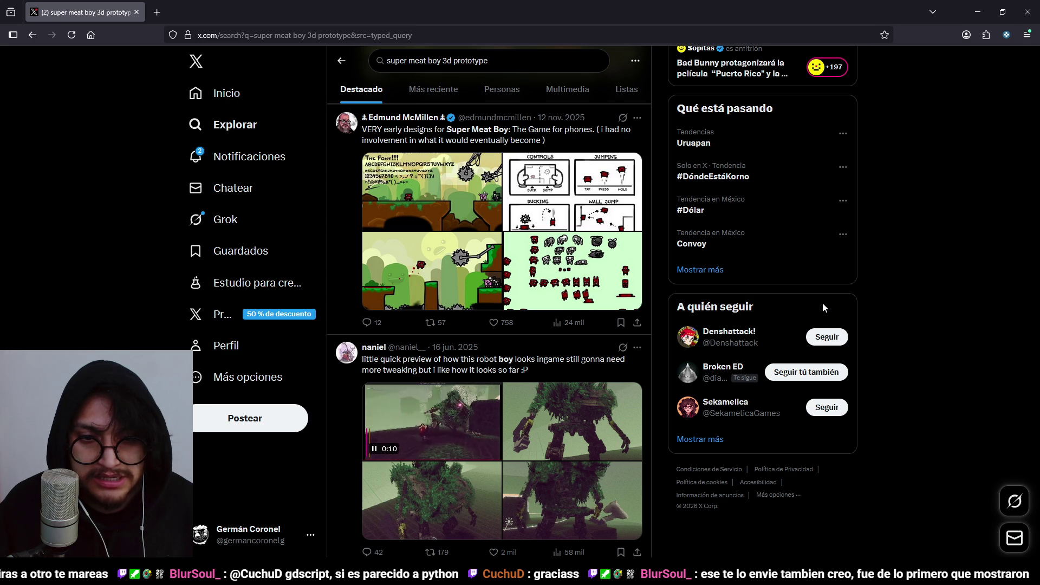
pyautogui.scroll(-1, 823, 304)
pyautogui.scroll(3, 823, 306)
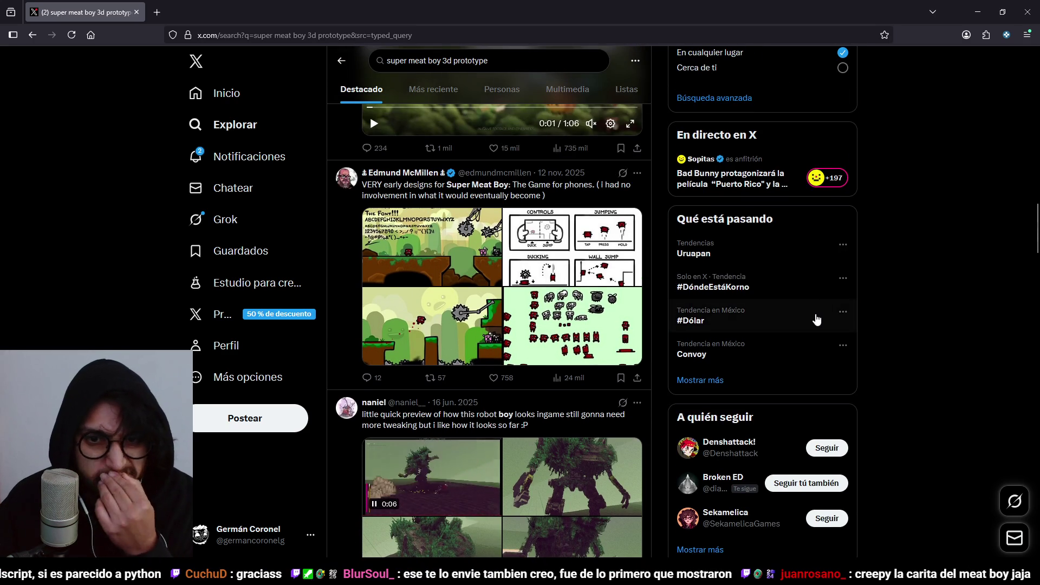
pyautogui.scroll(-7, 634, 368)
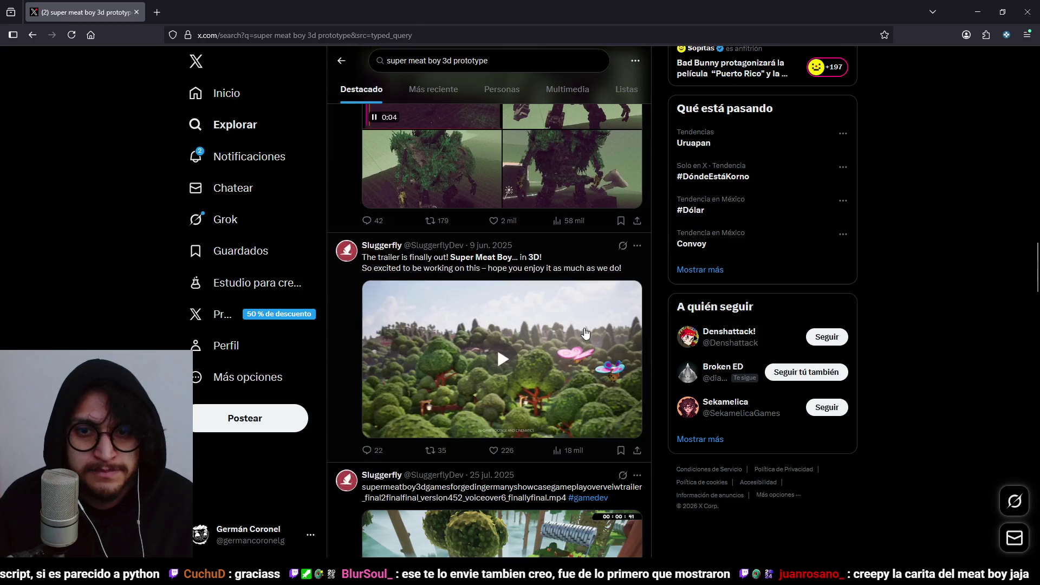
pyautogui.scroll(-3, 587, 311)
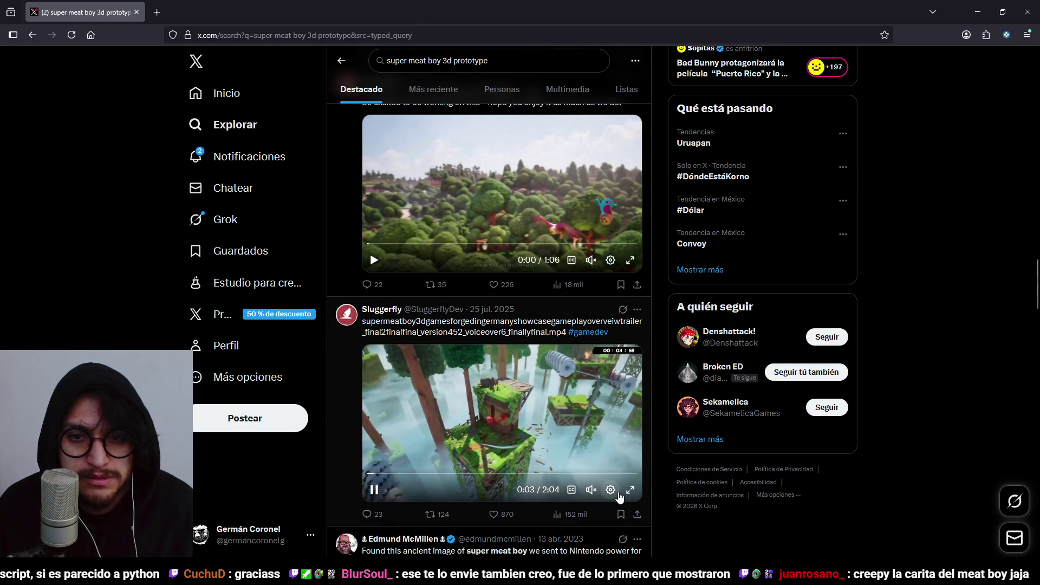
pyautogui.click(629, 490)
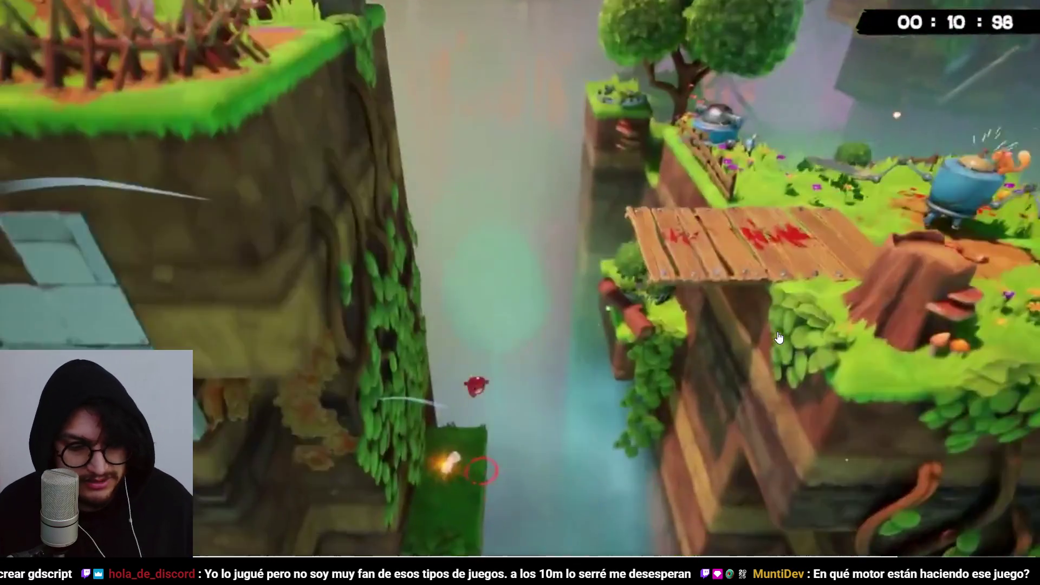
# Exit fullscreen and scroll through the Super Meat Boy 3D search results
pyautogui.press('Escape')
pyautogui.moveTo(374, 496)
pyautogui.scroll(-10, 576, 374)
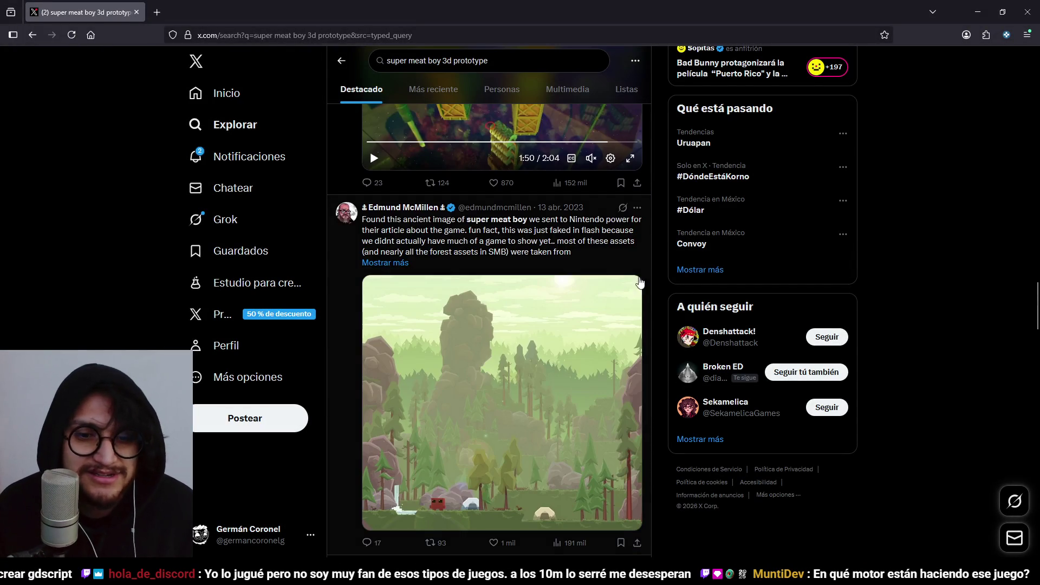
pyautogui.scroll(-15, 652, 272)
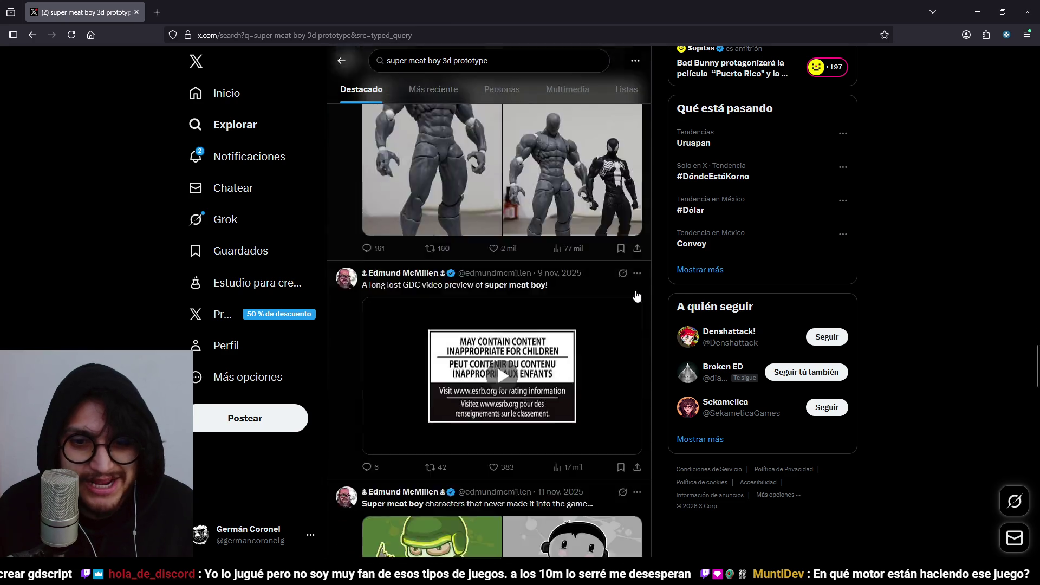
pyautogui.scroll(8, 656, 370)
pyautogui.scroll(10, 653, 371)
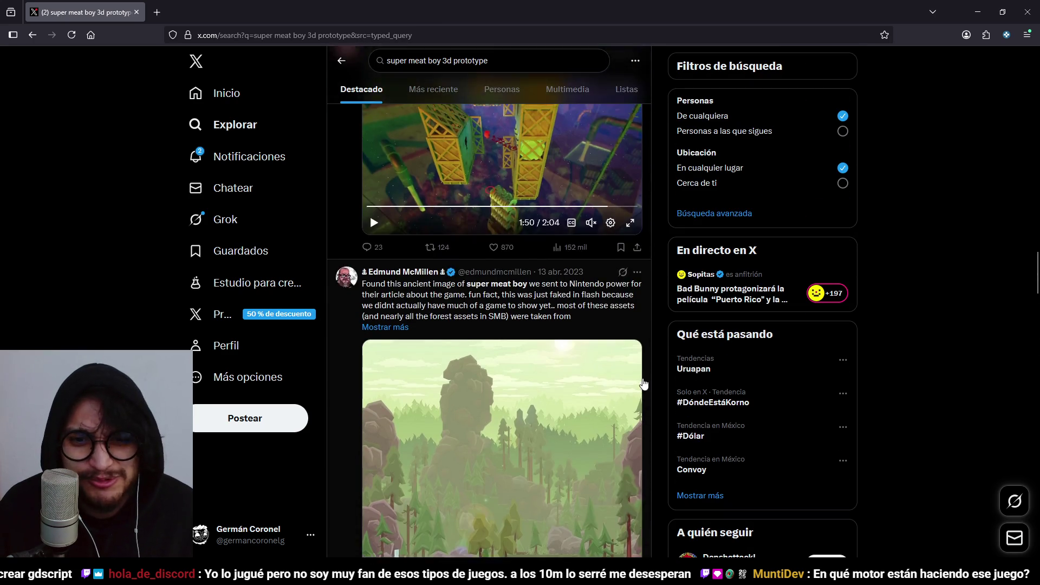
pyautogui.scroll(1, 623, 361)
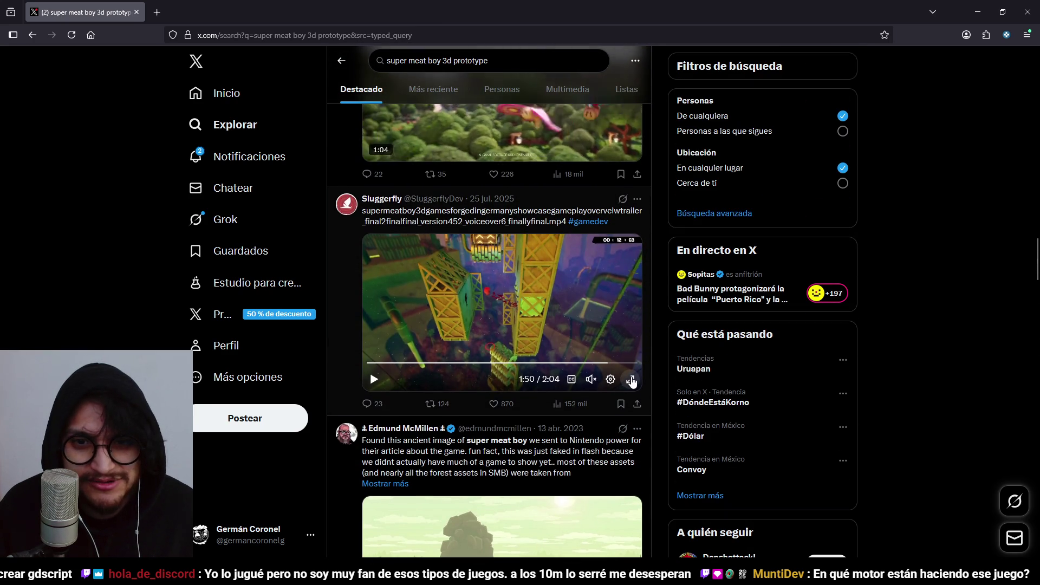
# Replay the Super Meat Boy 3D trailer fullscreen, exit it, and close the browser
pyautogui.click(631, 381)
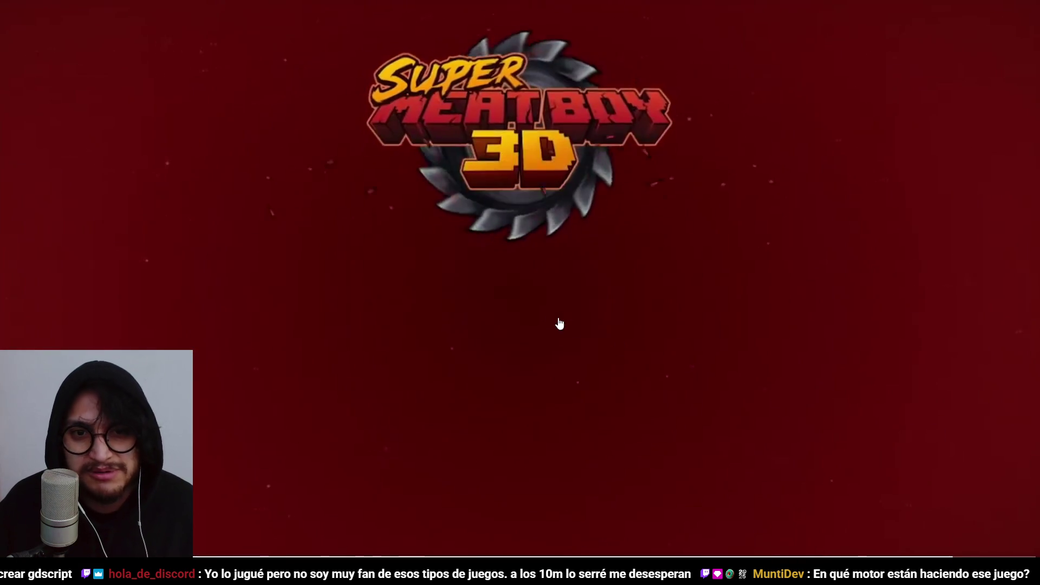
pyautogui.press('Escape')
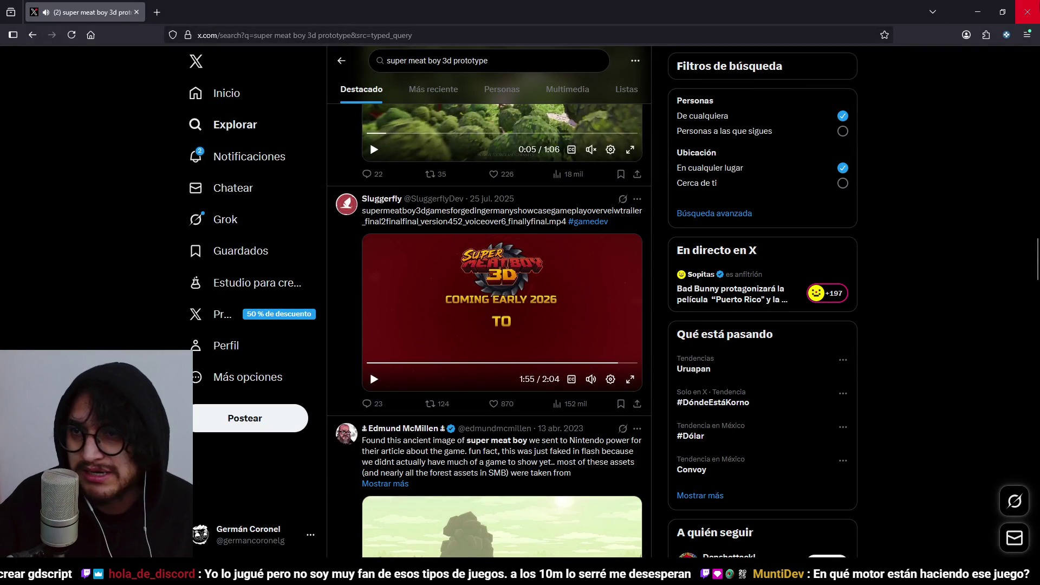
pyautogui.click(1028, 12)
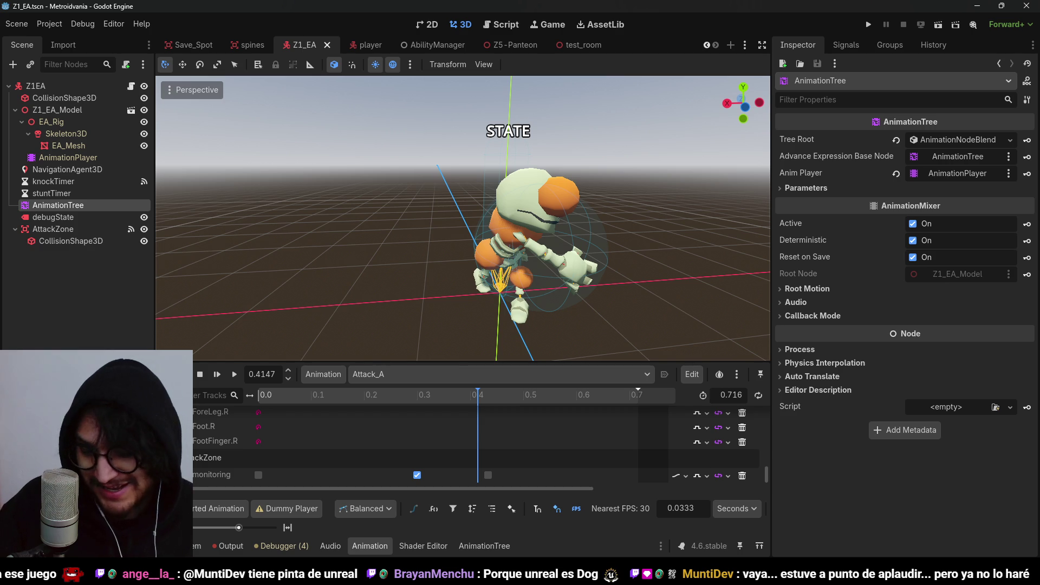
# Save and run the Metroidvania game, watch the enemy chase the player, then stop it
pyautogui.click(867, 22)
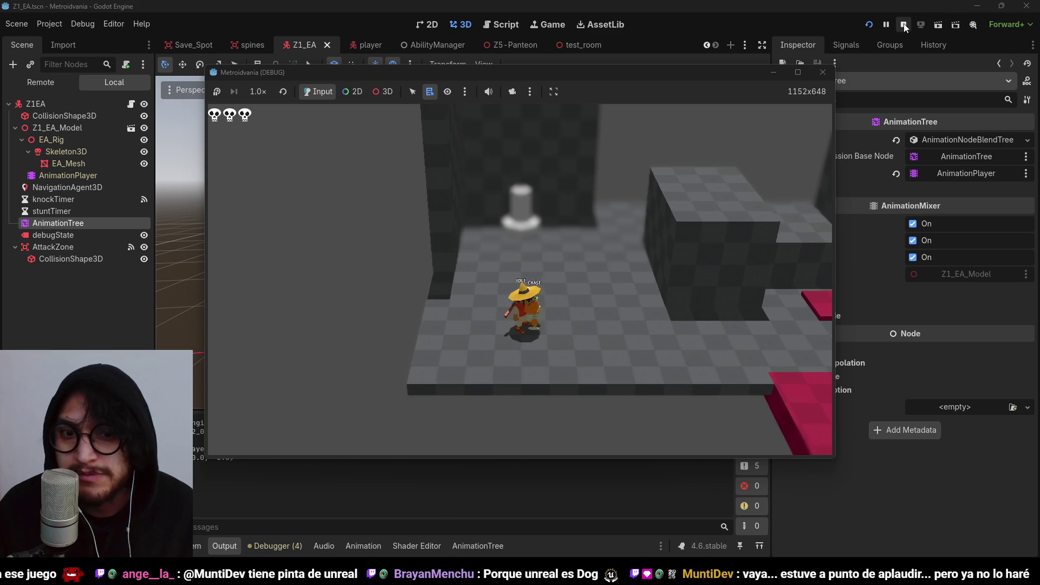
pyautogui.click(904, 25)
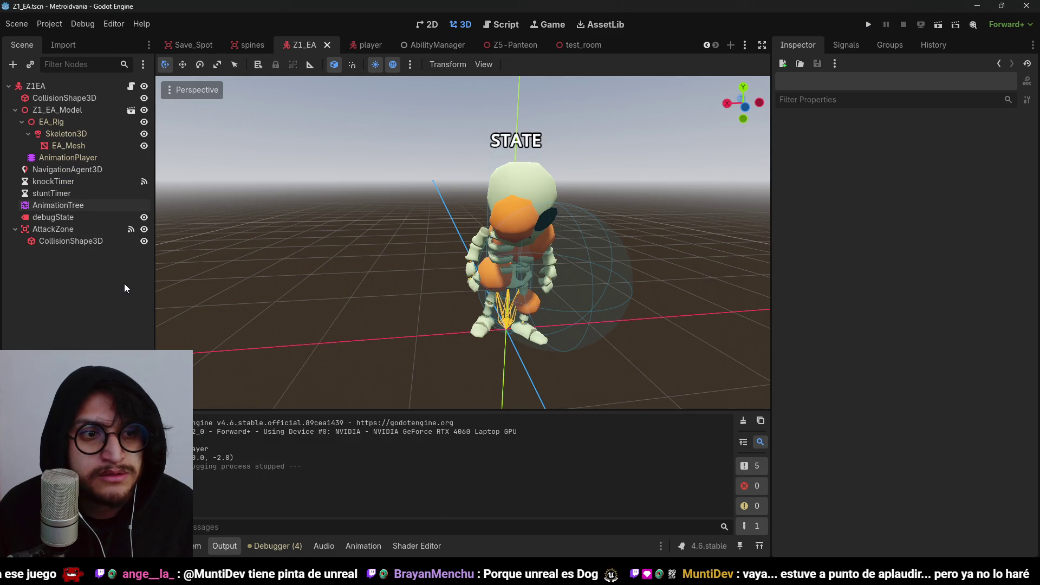
# Check AttackZone's named Collision Layer and Mask layers in the Inspector
pyautogui.click(90, 231)
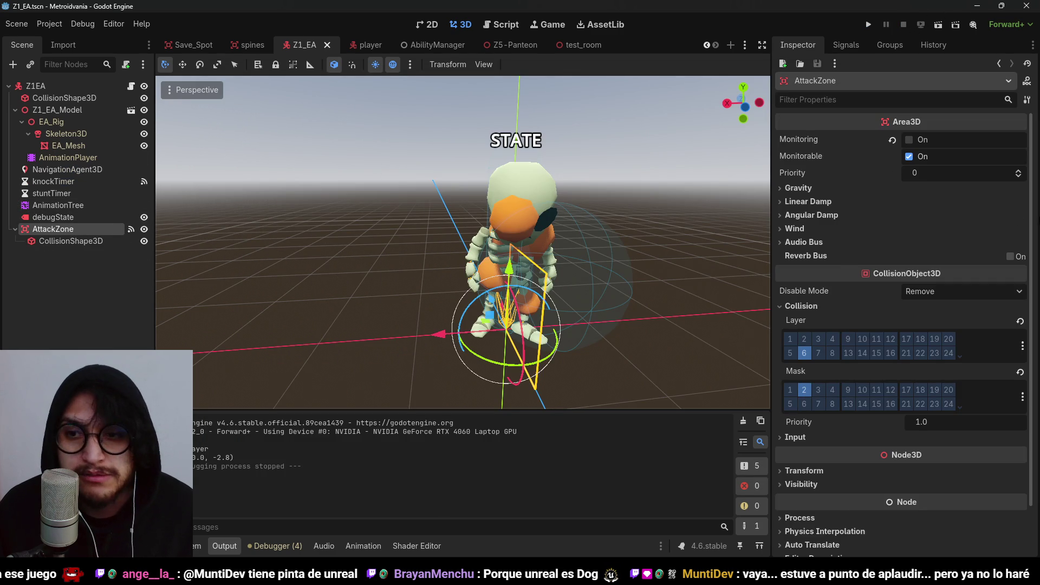
pyautogui.scroll(-2, 910, 330)
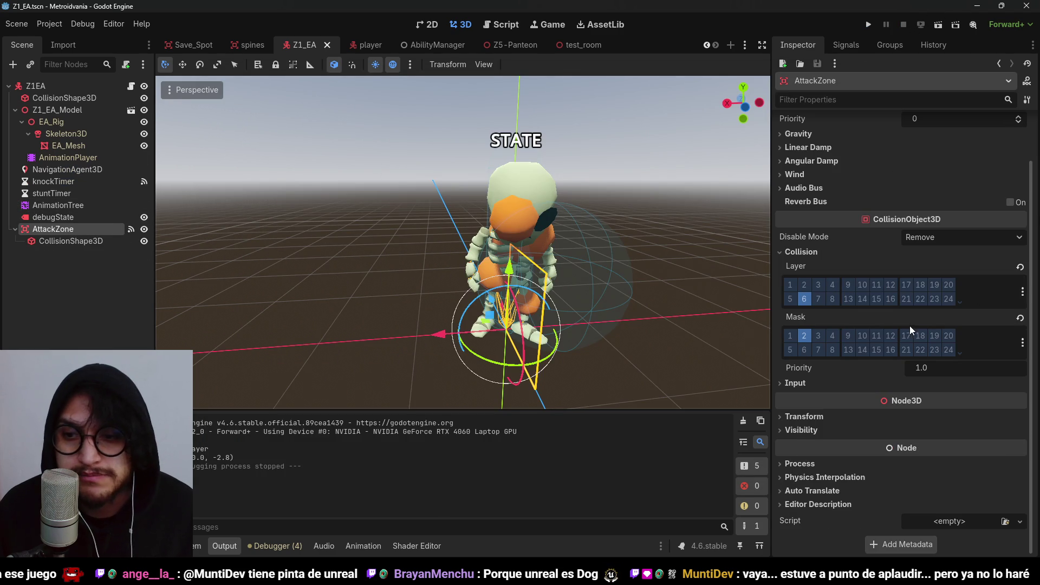
pyautogui.click(1023, 292)
pyautogui.click(1023, 293)
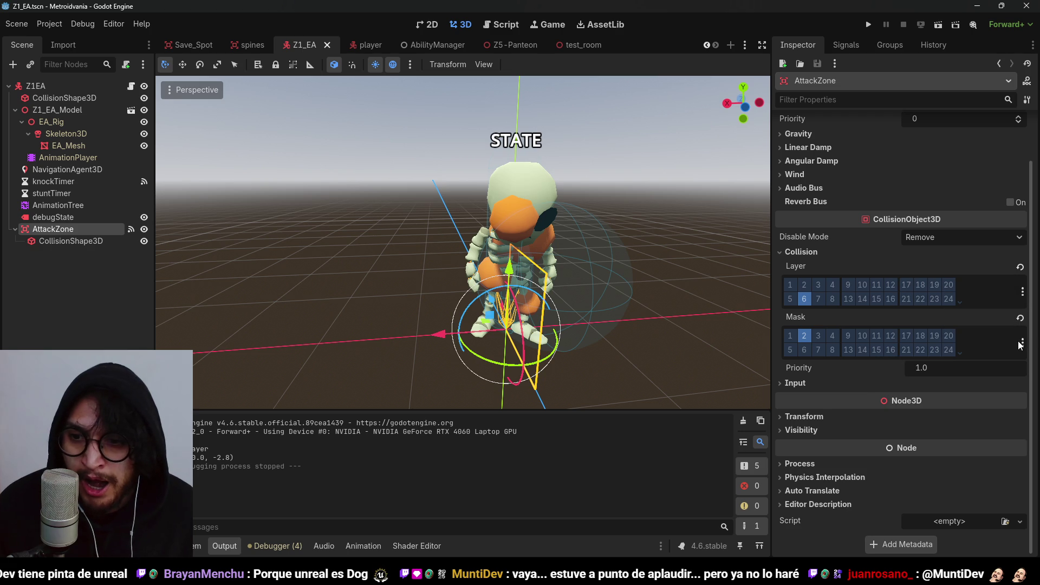
pyautogui.click(1022, 343)
pyautogui.click(1024, 344)
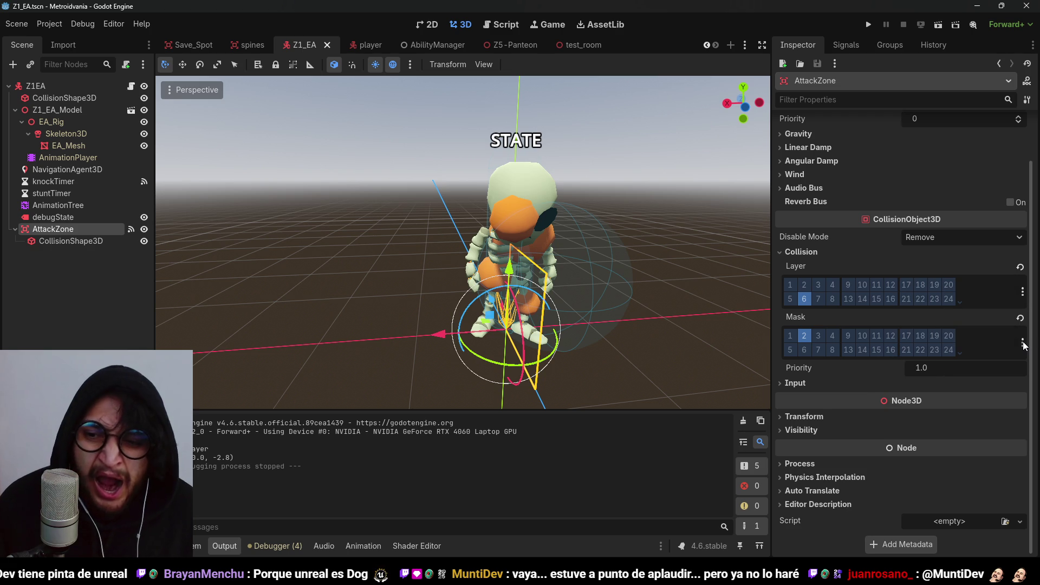
# Open Z1_EA_Script.gd from the Z1EA node and select 'name' in line 164's Player check
pyautogui.click(73, 282)
pyautogui.click(78, 231)
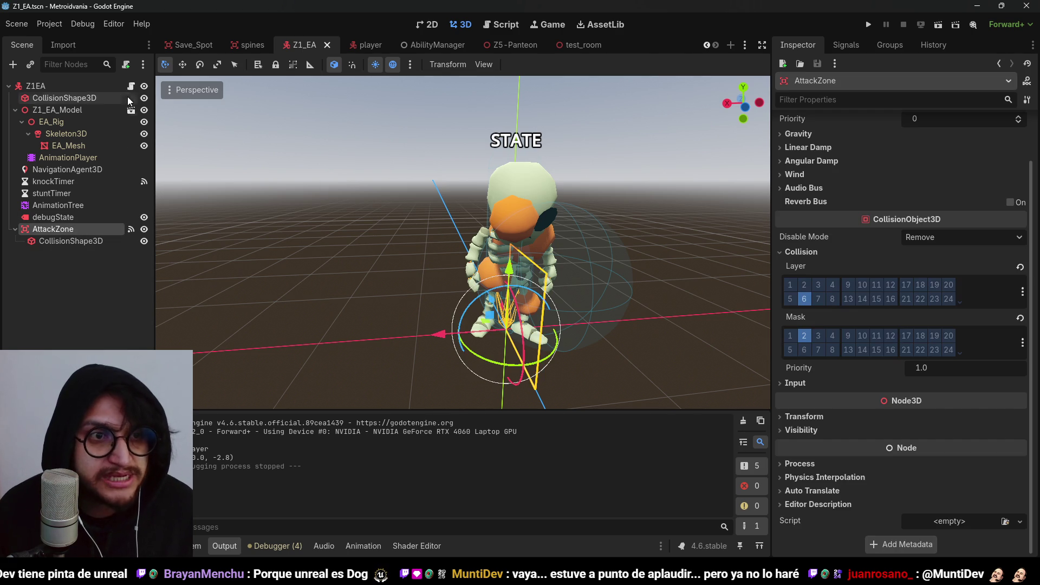
pyautogui.click(132, 86)
pyautogui.doubleClick(442, 275)
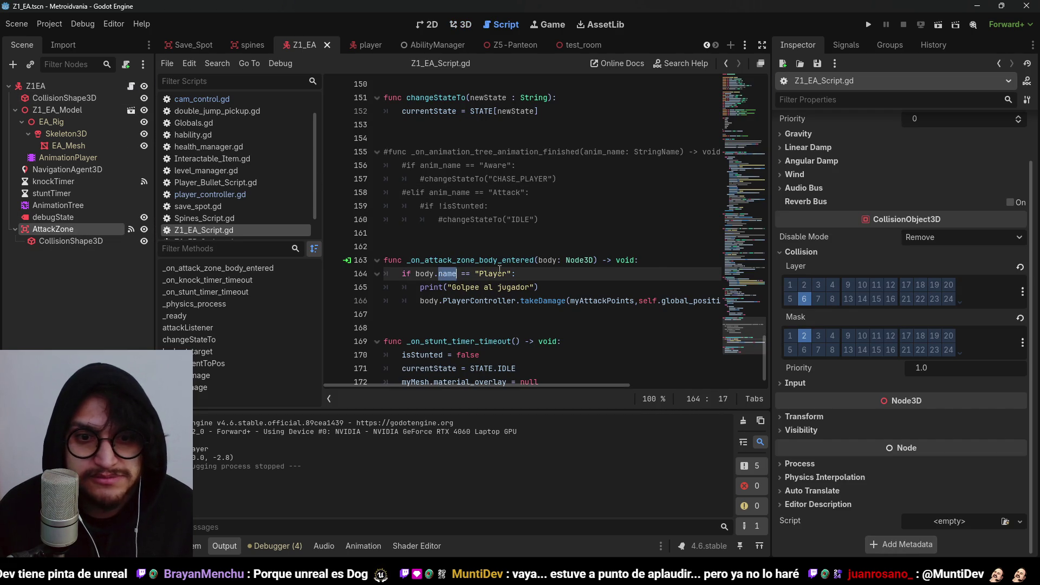
# Enable the Functions track in the OneShot node's filters, then save and run the game
pyautogui.click(71, 241)
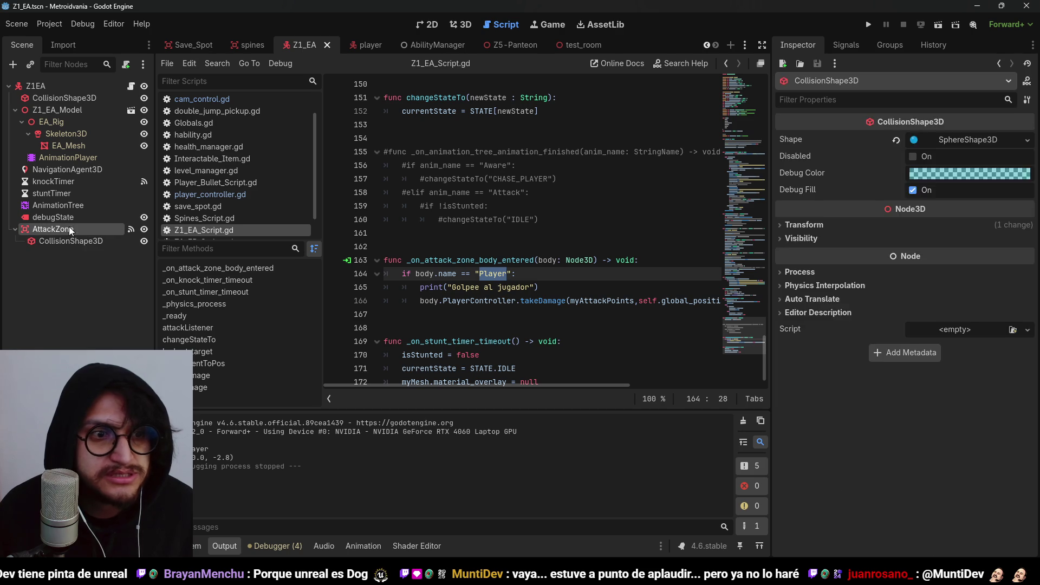
pyautogui.click(53, 229)
pyautogui.click(64, 205)
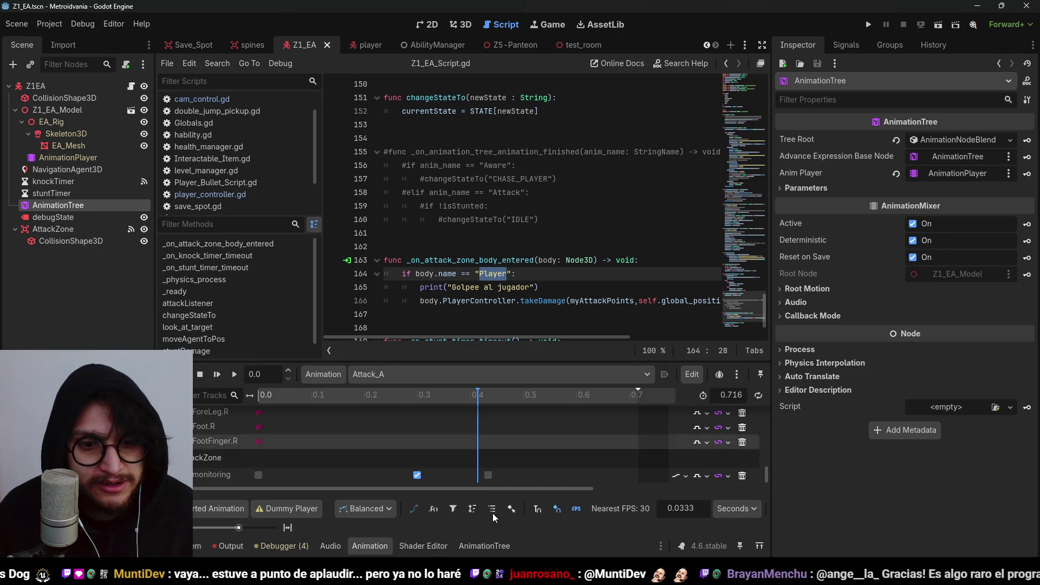
pyautogui.click(484, 546)
pyautogui.scroll(-2, 488, 477)
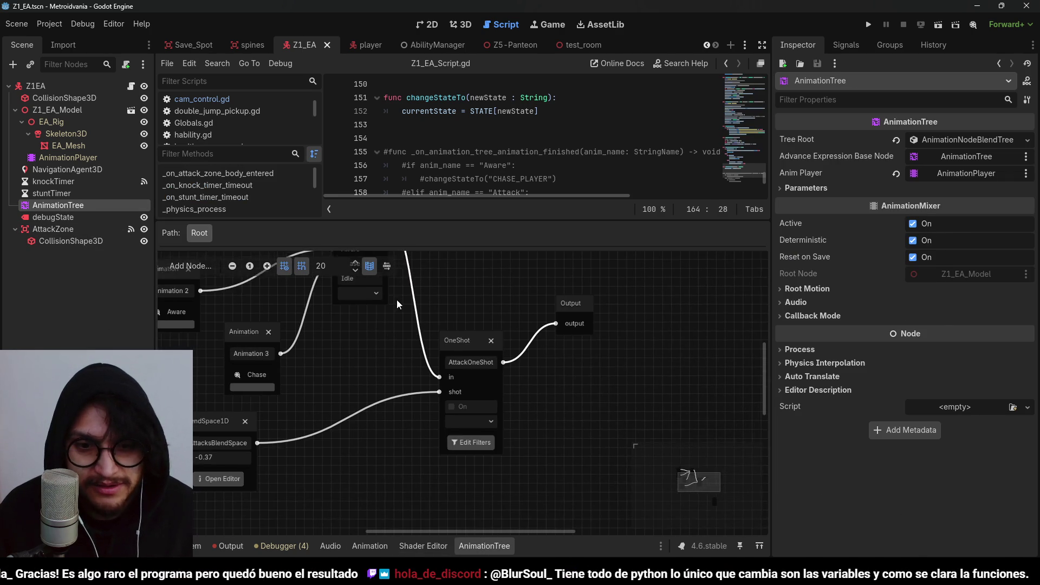
pyautogui.click(504, 452)
pyautogui.scroll(-5, 515, 325)
pyautogui.click(413, 390)
pyautogui.click(519, 413)
pyautogui.click(869, 25)
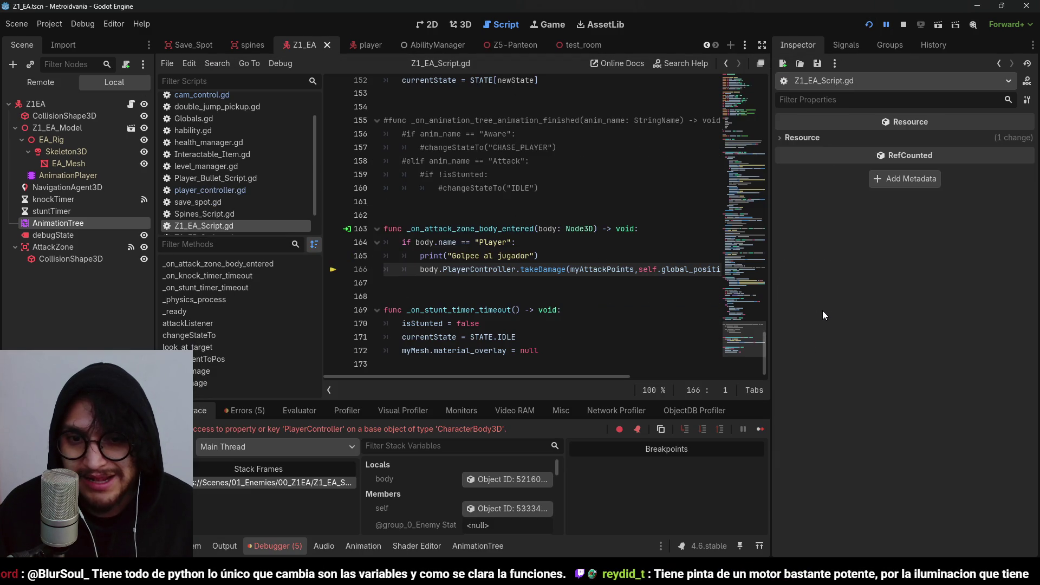
# Stop the game and locate PlayerController on line 166 of Z1_EA_Script.gd
pyautogui.click(903, 24)
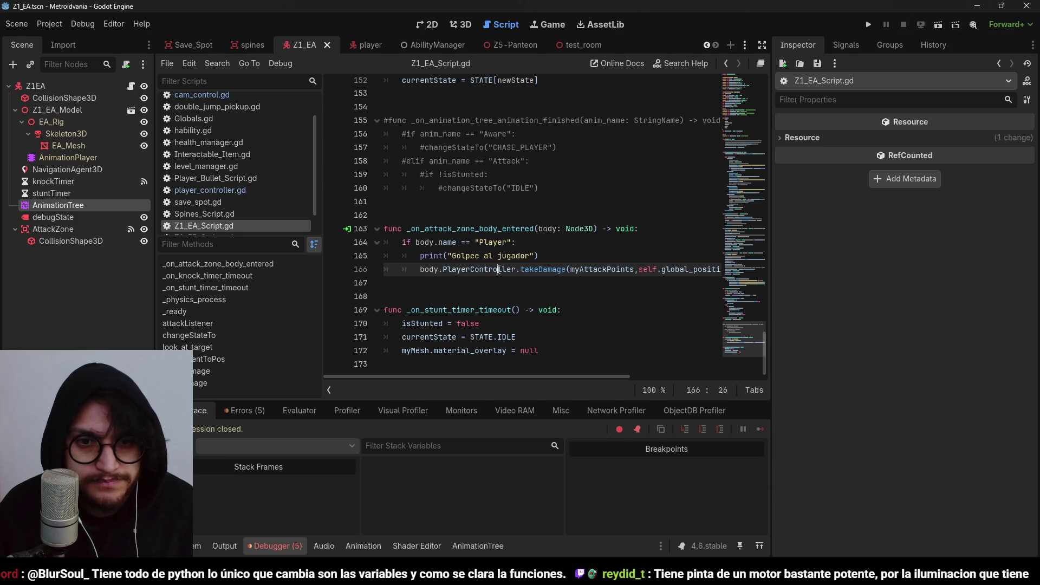
pyautogui.click(461, 256)
pyautogui.doubleClick(429, 269)
pyautogui.click(429, 269)
pyautogui.click(470, 269)
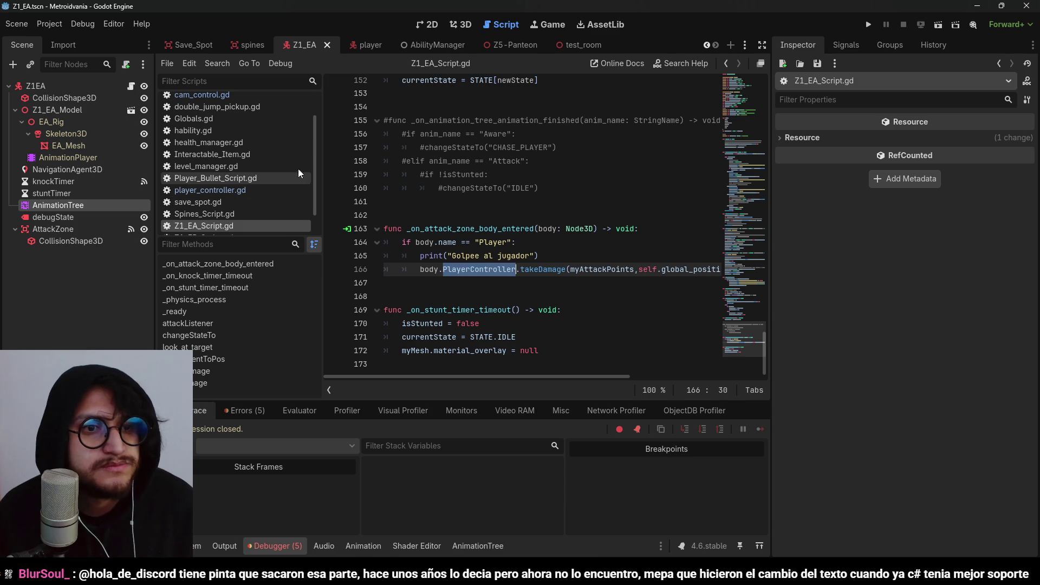
pyautogui.scroll(-1, 273, 201)
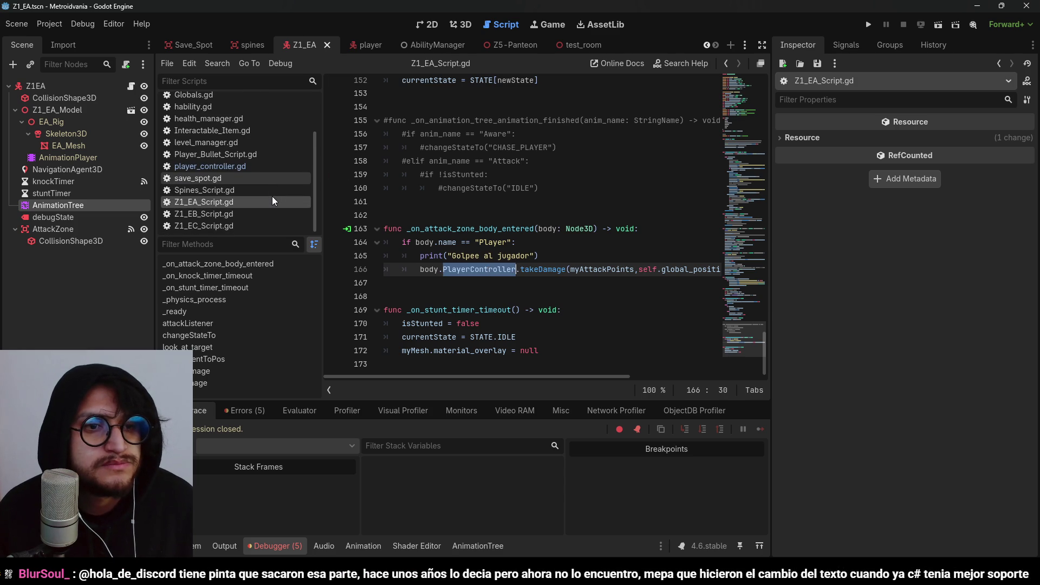
# Copy Globals.playerControllerNode from line 10 of Spines_Script.gd
pyautogui.click(270, 193)
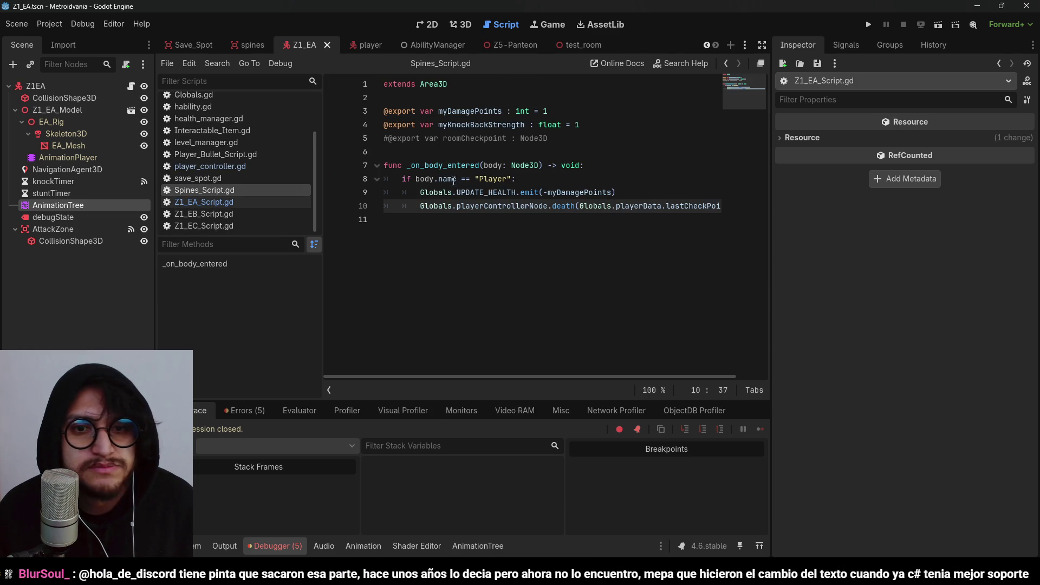
pyautogui.doubleClick(515, 208)
pyautogui.click(552, 207)
pyautogui.moveTo(552, 207); pyautogui.dragTo(420, 207)
pyautogui.hotkey('ctrl', 'c')
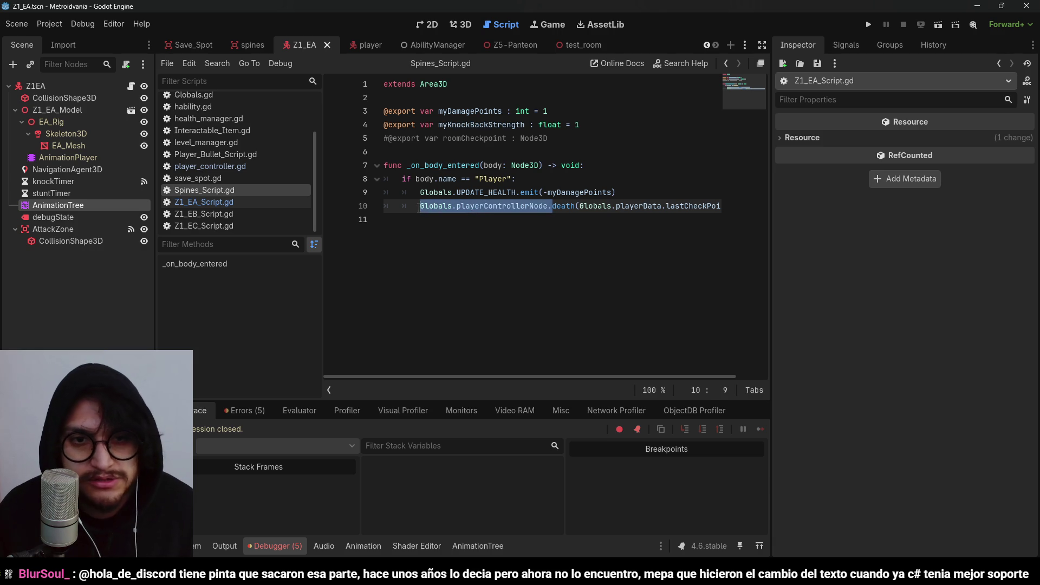
# Replace body.PlayerController. on line 166 with Globals.playerControllerNode
pyautogui.click(195, 202)
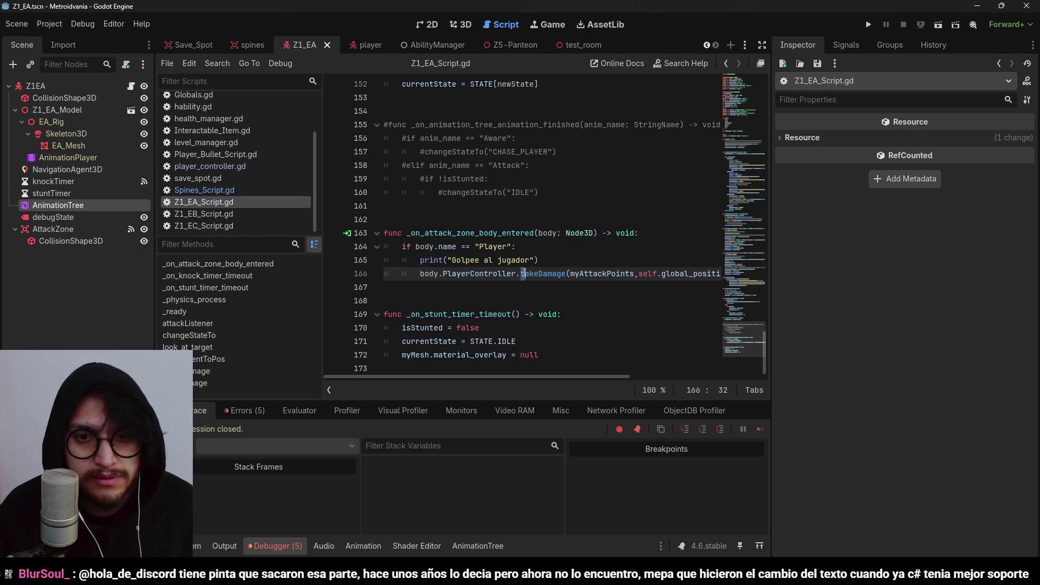
pyautogui.moveTo(520, 274); pyautogui.dragTo(420, 274)
pyautogui.hotkey('ctrl', 'v')
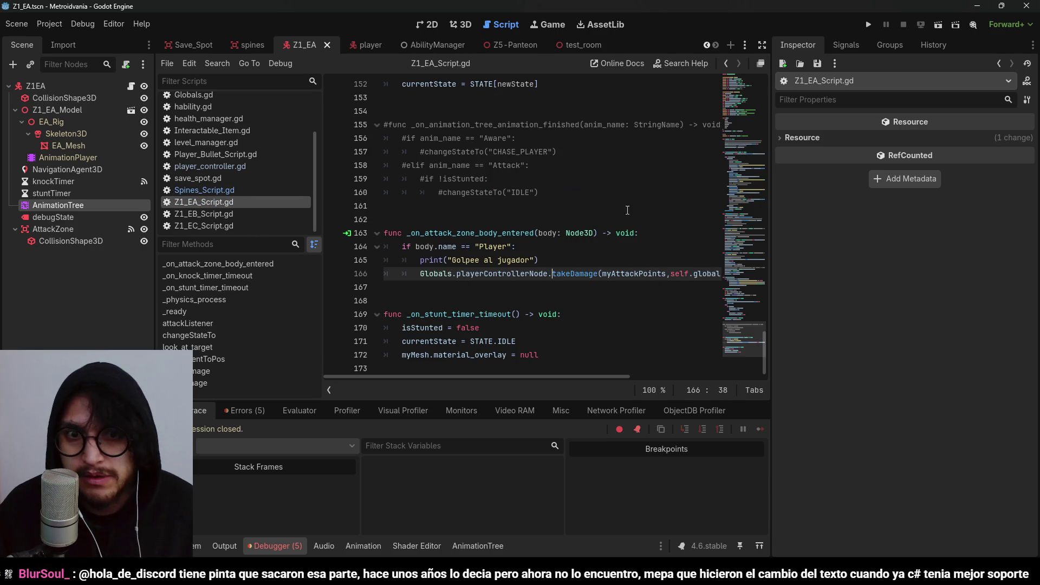
pyautogui.doubleClick(551, 233)
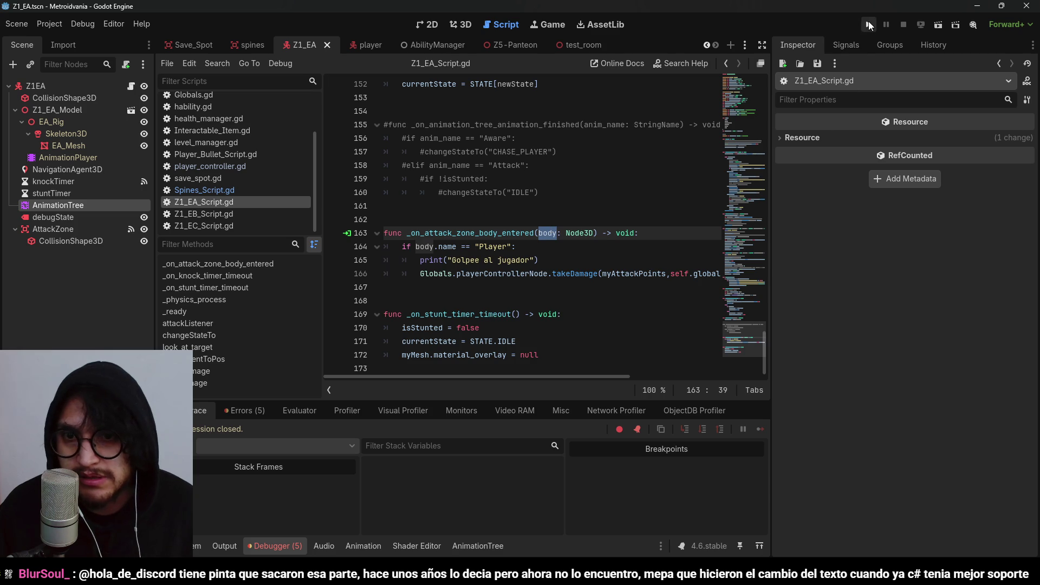
# Stop the crashed debug session of the Metroidvania game
pyautogui.moveTo(606, 376); pyautogui.dragTo(736, 370)
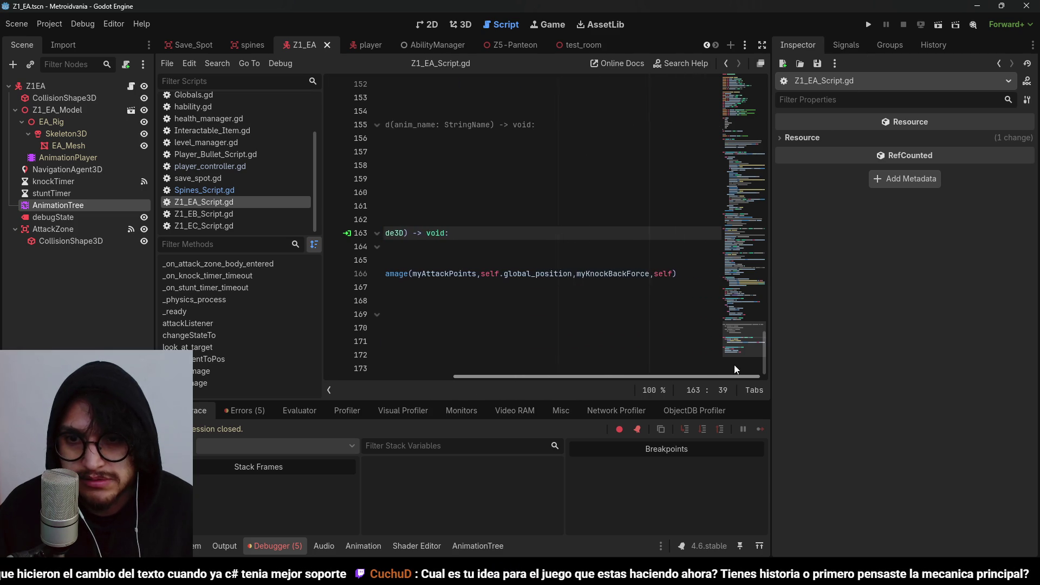
pyautogui.click(869, 25)
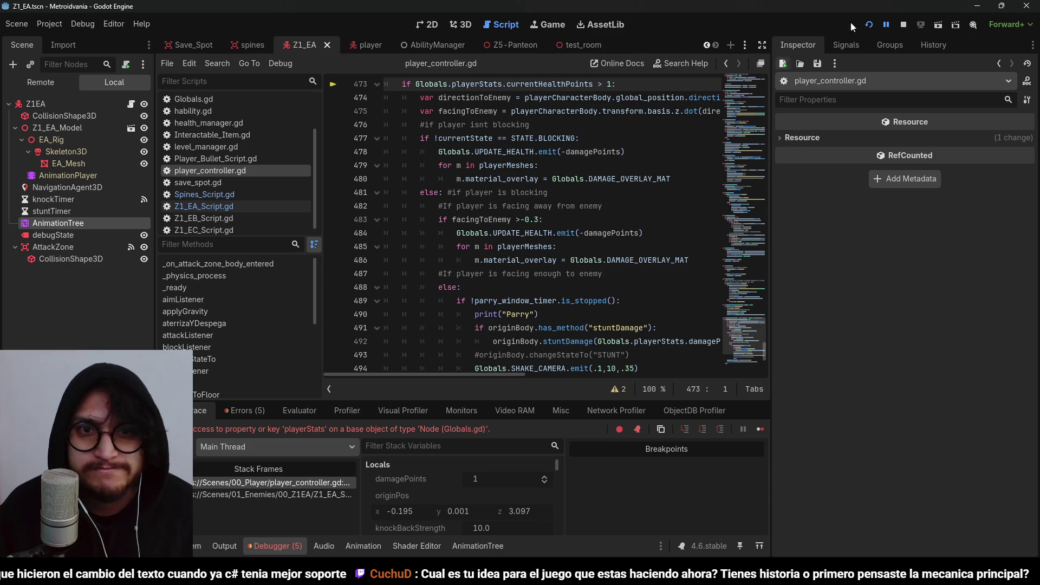
pyautogui.click(903, 25)
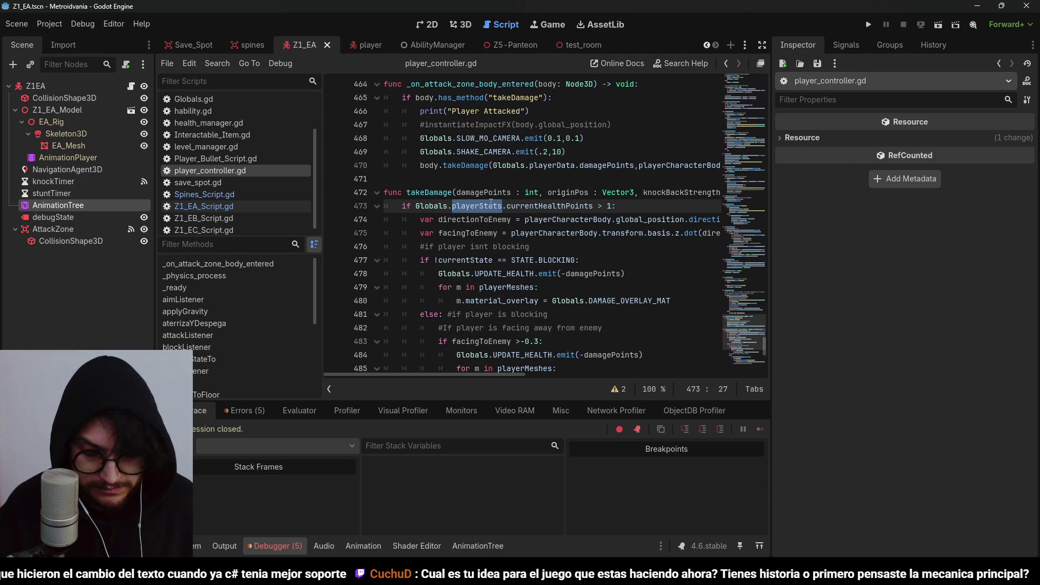
# Replace playerStats with playerData on line 473, save the script, and relaunch the game
pyautogui.press('Return')
pyautogui.hotkey('ctrl', 's')
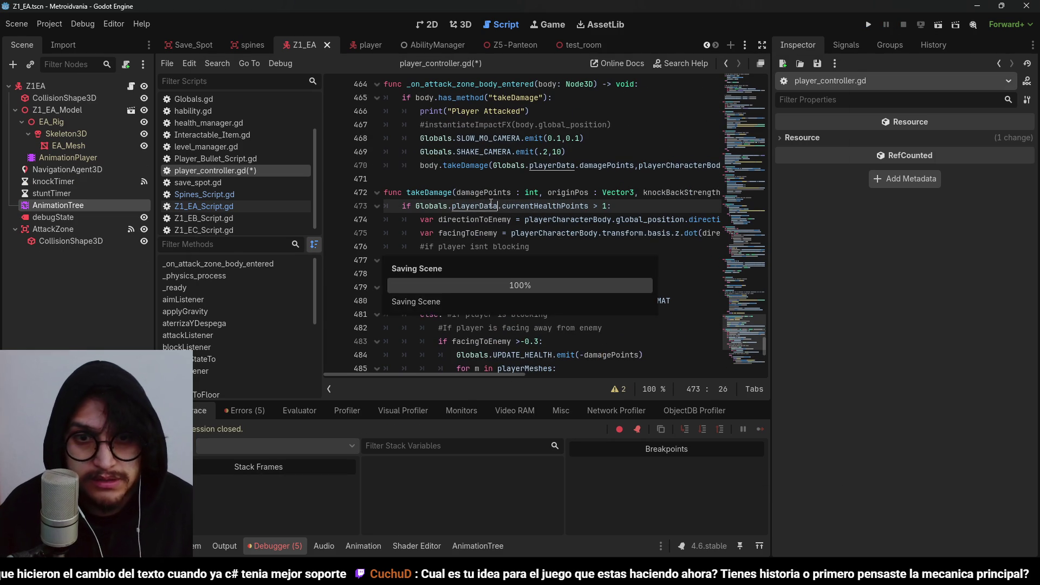
pyautogui.click(871, 26)
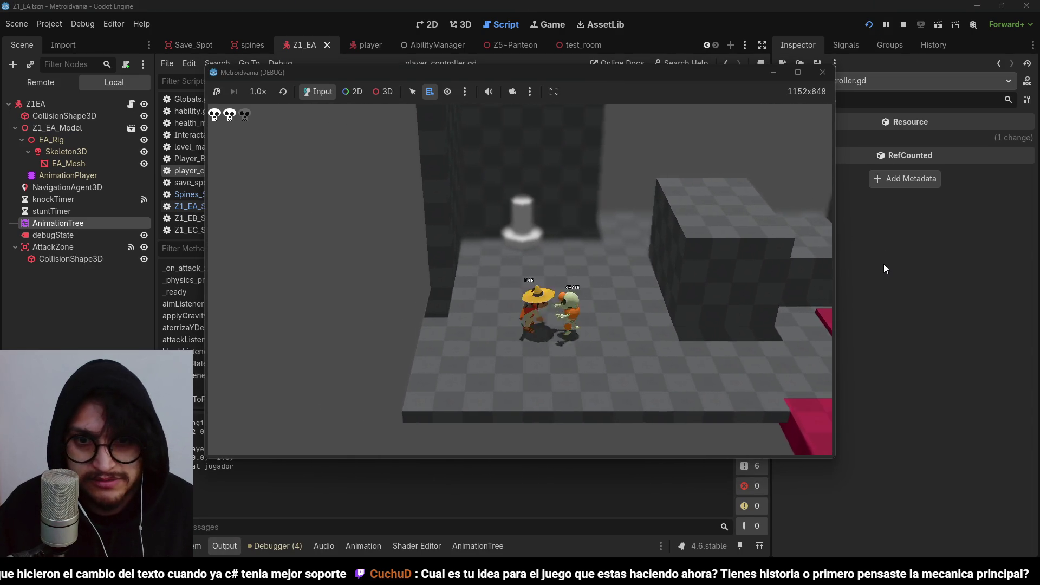
# Walk the player right, away from the Z1_EA enemy, then back toward it, and stop the game
pyautogui.press('d')
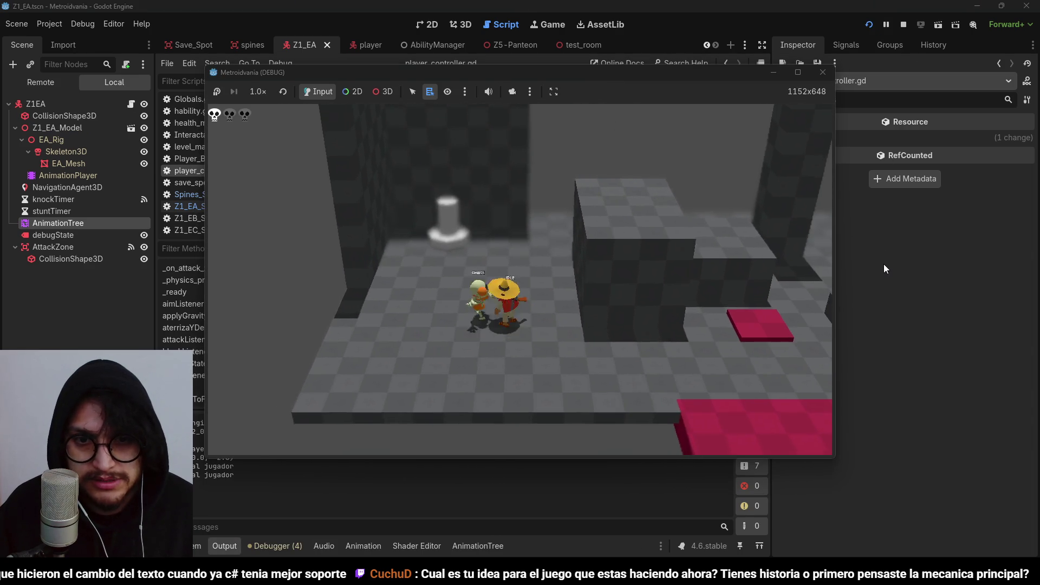
pyautogui.press('d')
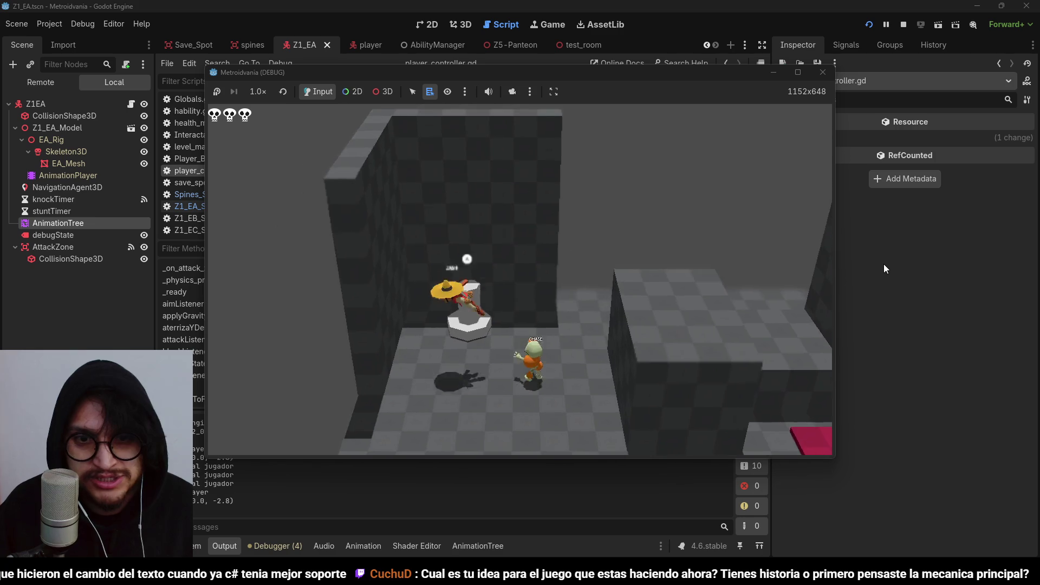
pyautogui.press('a')
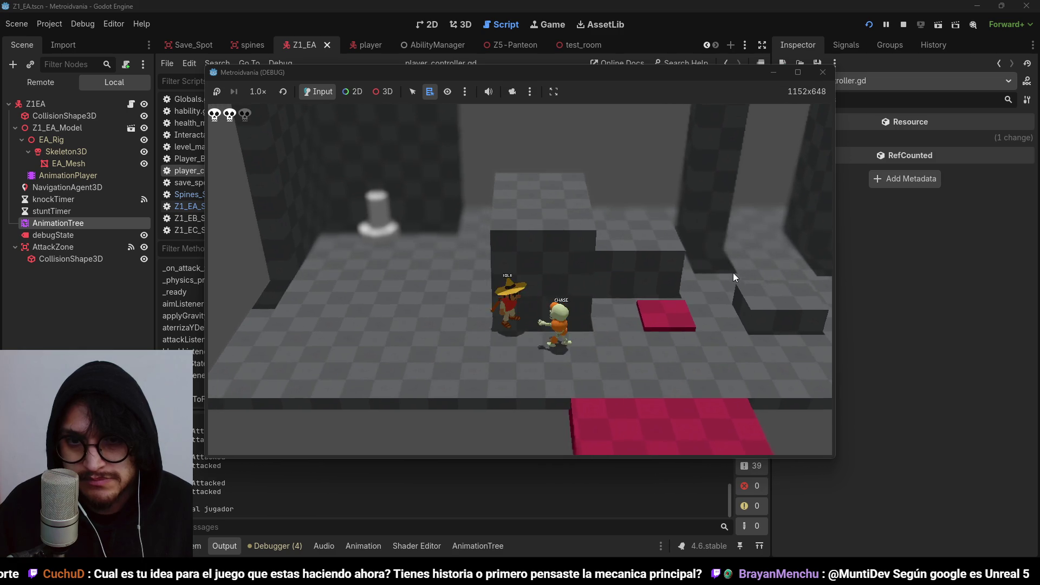
pyautogui.click(904, 23)
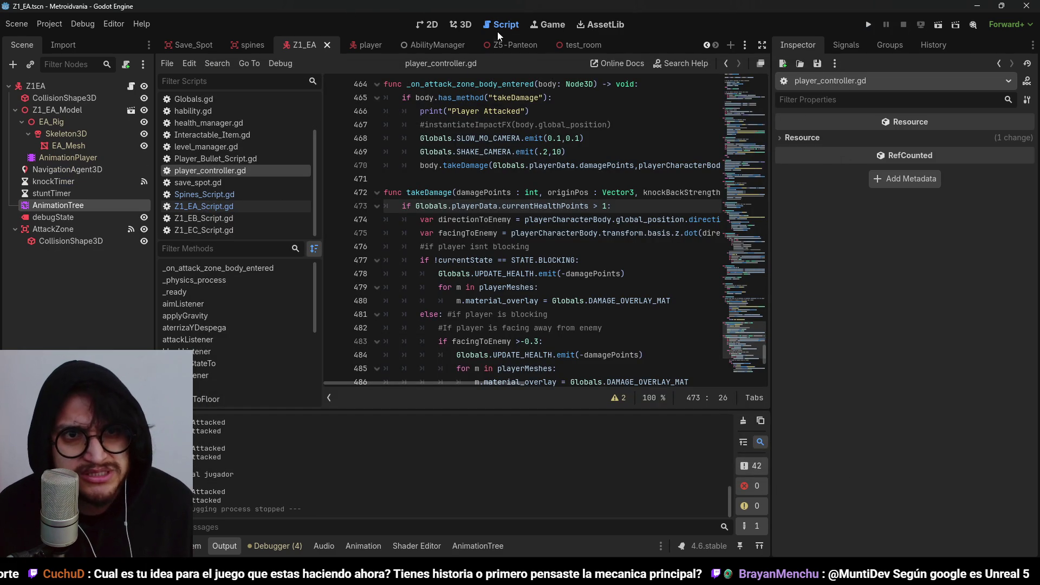
# In 3D, select the AttackZone's CollisionShape3D and view the enemy from the right side
pyautogui.click(466, 24)
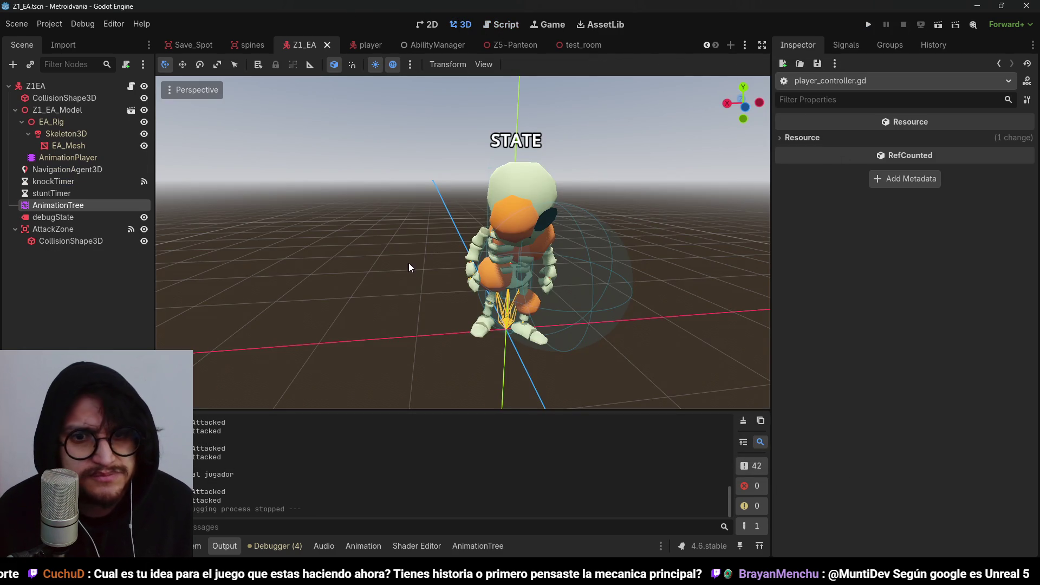
pyautogui.click(71, 241)
pyautogui.press('KP_3')
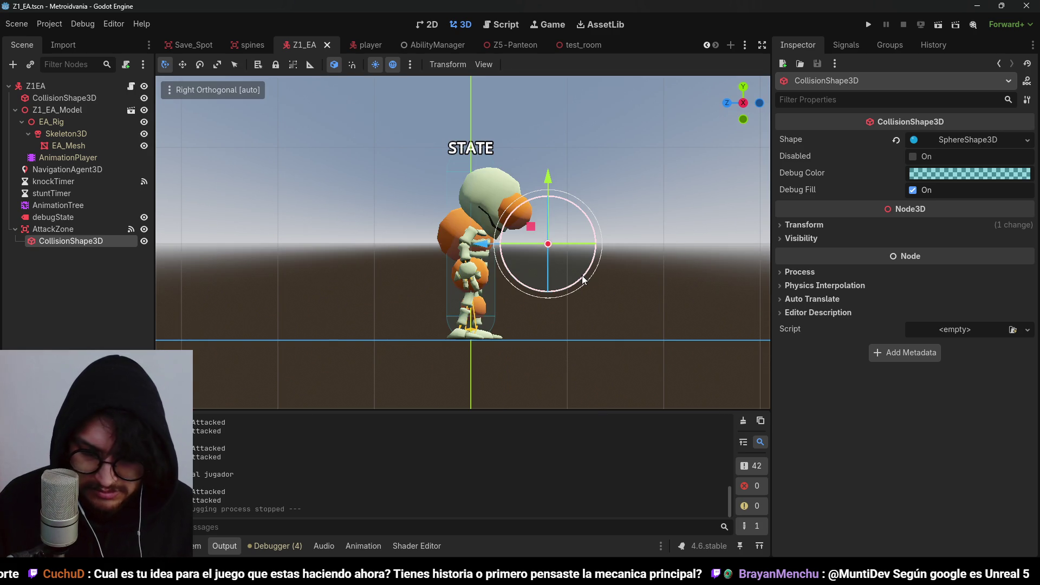
pyautogui.scroll(3, 612, 243)
pyautogui.moveTo(612, 243)
pyautogui.mouseDown()
pyautogui.moveTo(622, 277)
pyautogui.moveTo(568, 243)
pyautogui.moveTo(576, 249)
pyautogui.mouseUp()
# Undo the sphere radius change, return to right view, and rerun the game toward the enemy
pyautogui.hotkey('ctrl', 'z')
pyautogui.press('KP_3')
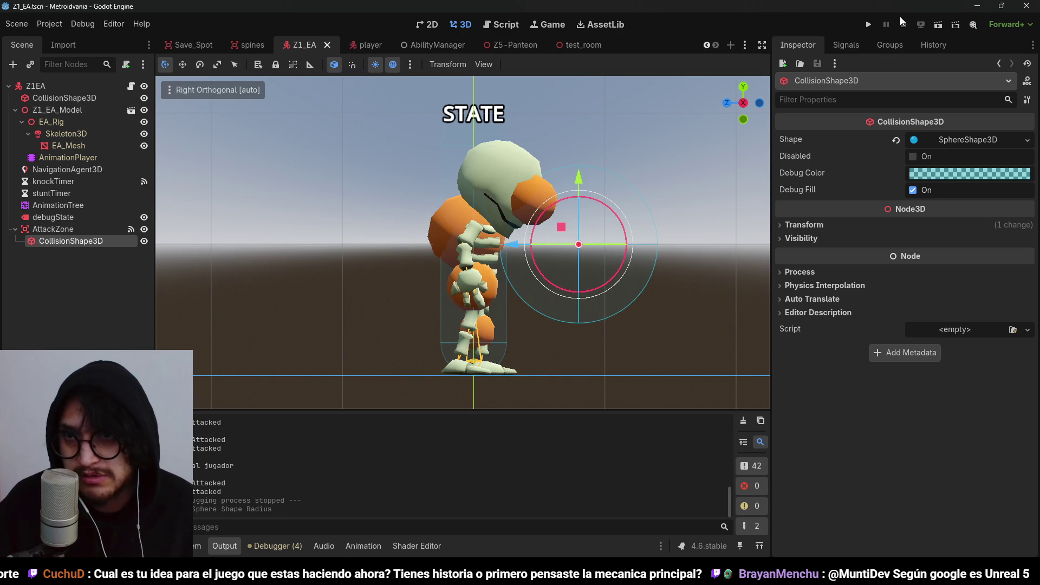
pyautogui.press('F5')
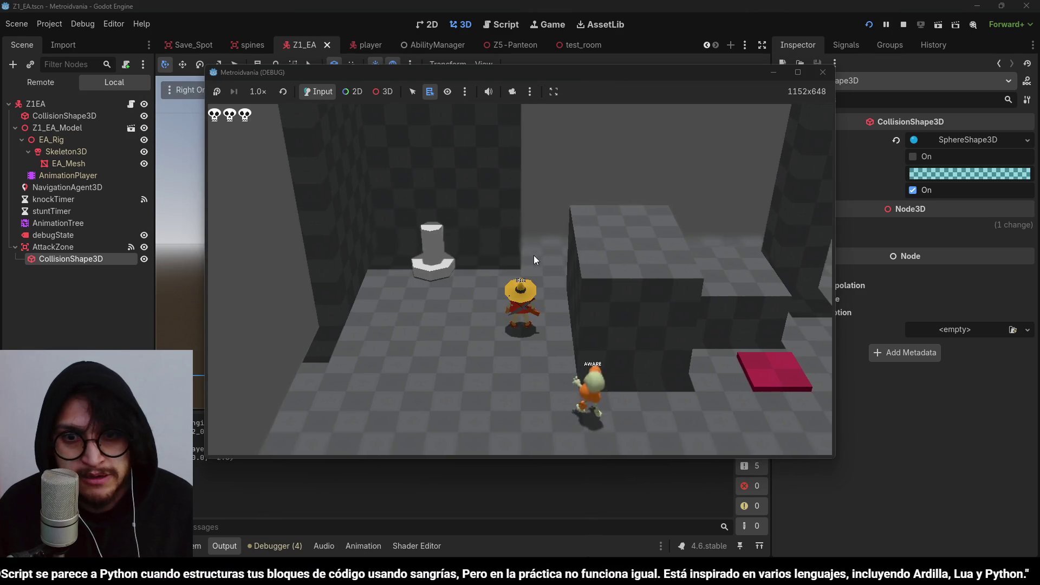
pyautogui.press('a')
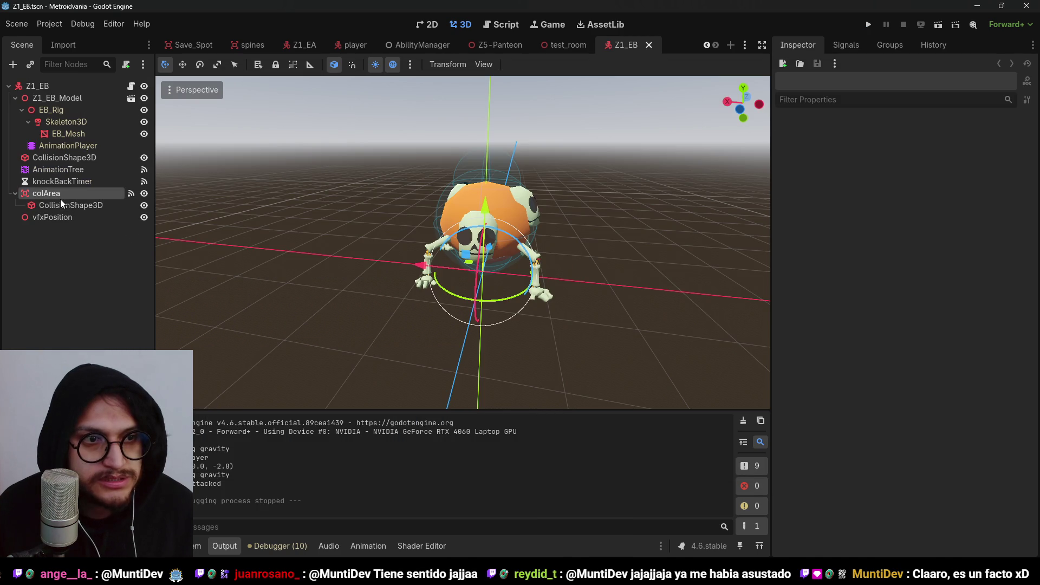
# Select the colArea node in the Z1_EB enemy scene
pyautogui.click(60, 198)
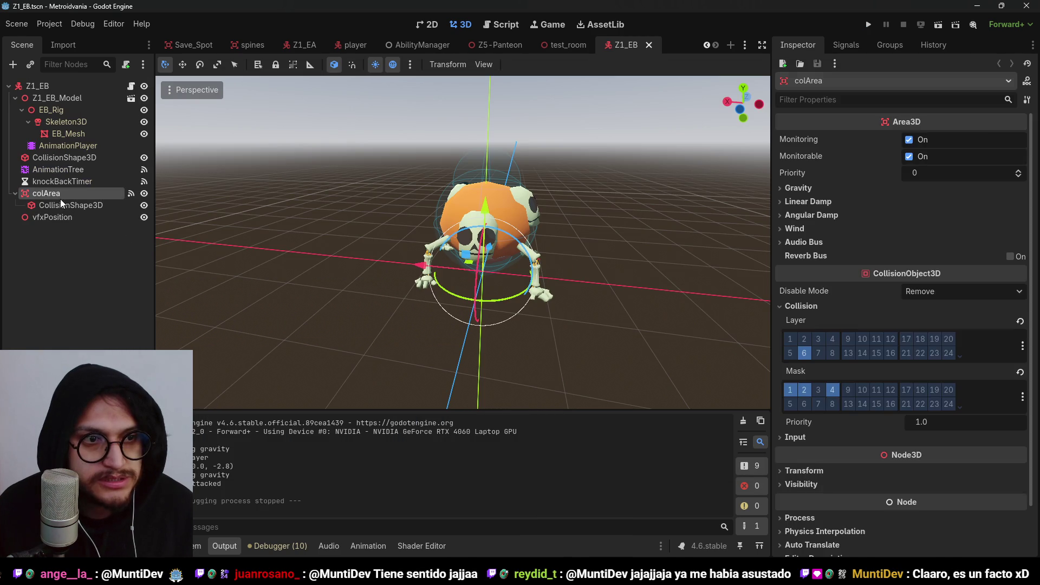
pyautogui.click(71, 218)
pyautogui.click(70, 228)
pyautogui.click(55, 192)
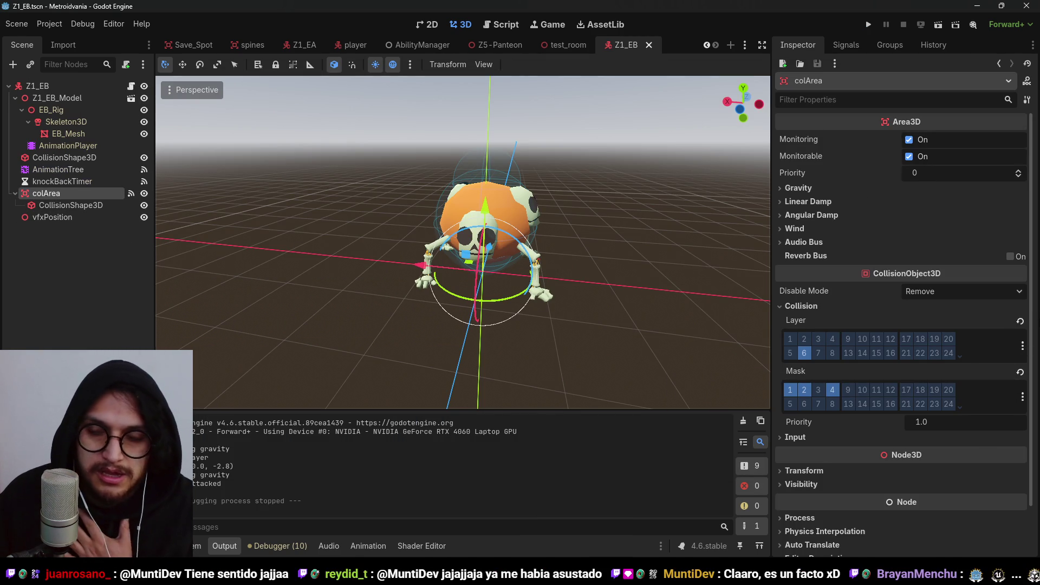
# Check colArea's collision layer and mask names, then open Z1_EB_Script.gd
pyautogui.click(1023, 345)
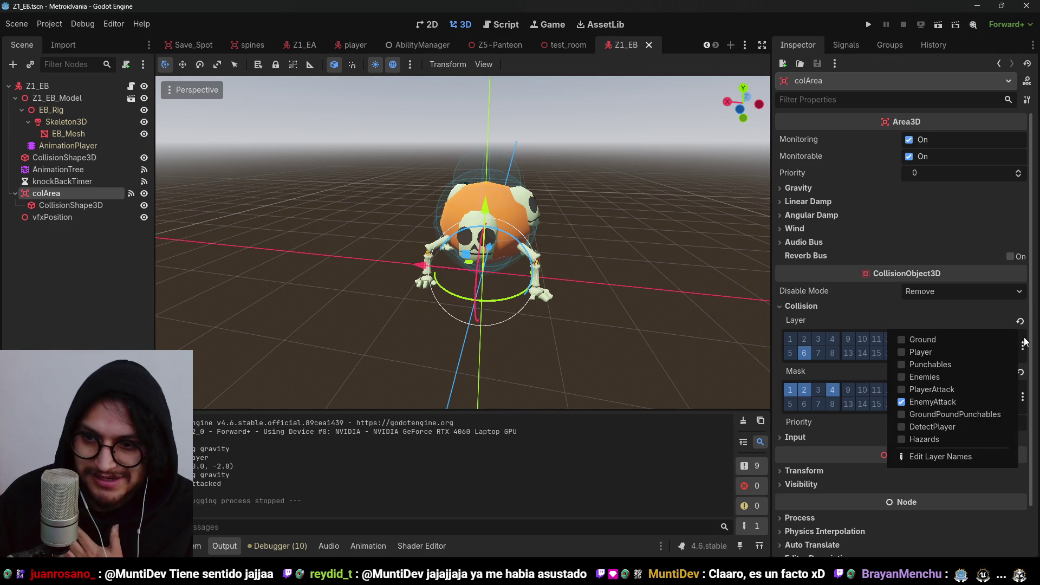
pyautogui.click(1023, 345)
pyautogui.click(1023, 397)
pyautogui.click(1011, 400)
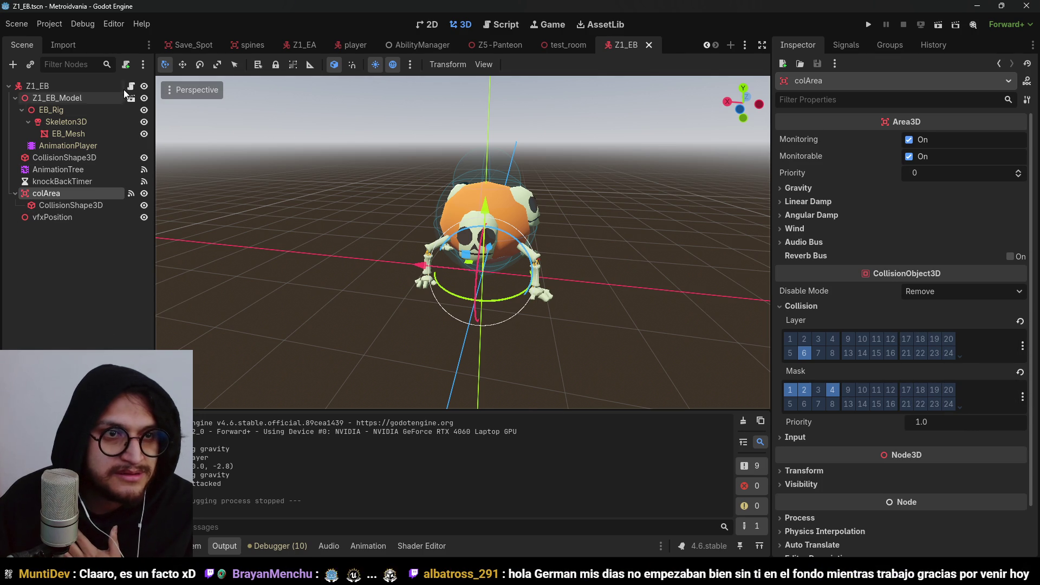
pyautogui.click(132, 86)
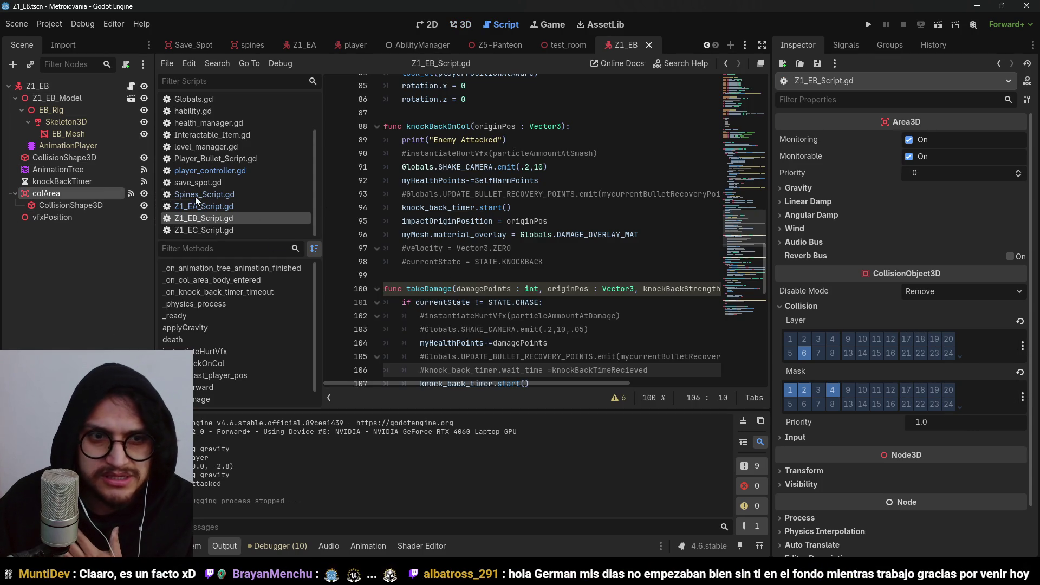
# Jump from colArea's body_entered signal connection to its handler method
pyautogui.click(132, 193)
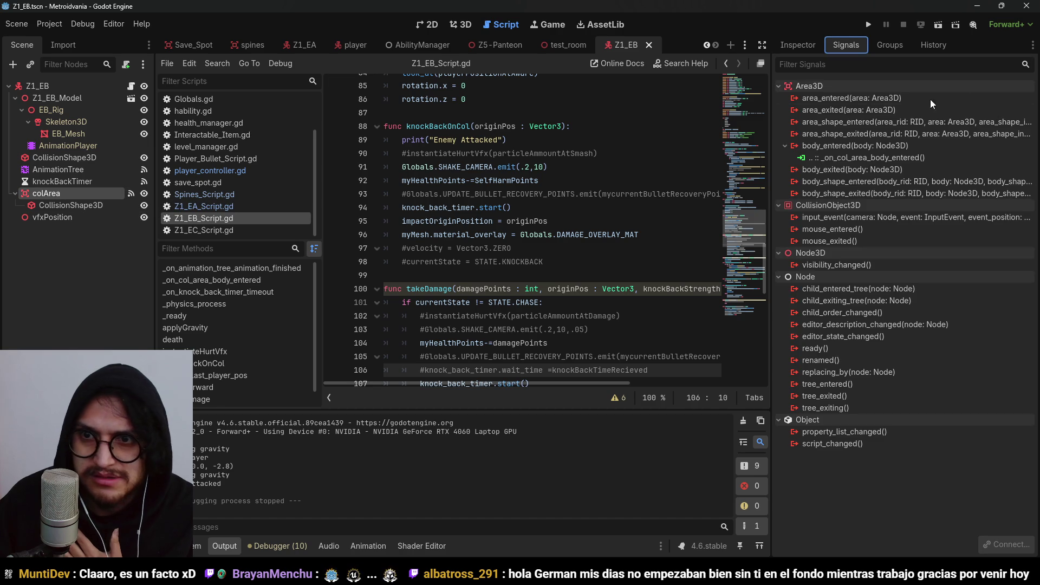
pyautogui.rightClick(845, 157)
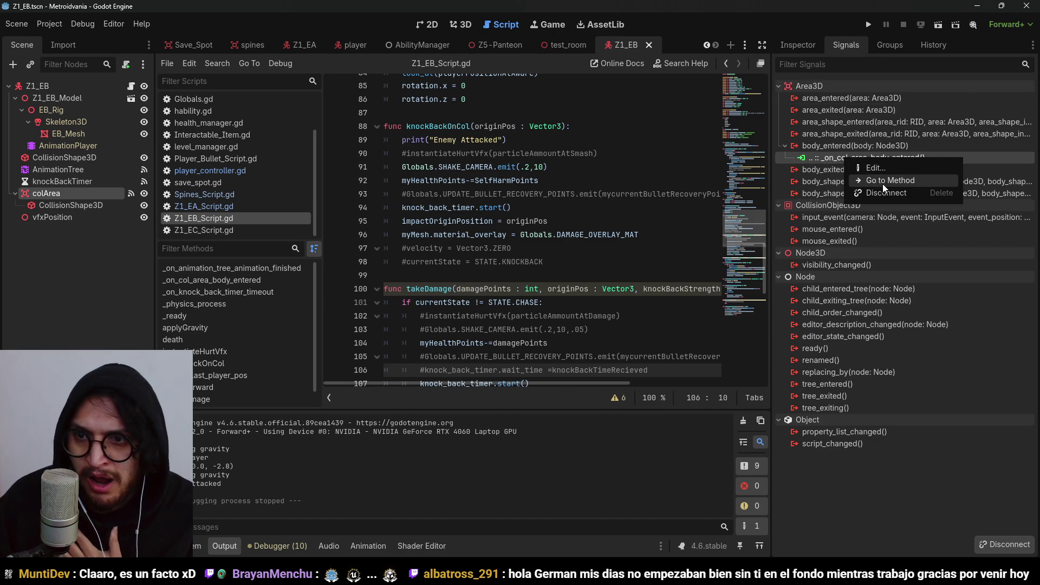
pyautogui.click(882, 183)
# Inspect the has_method("takeDamage") check on line 119 and view its documentation
pyautogui.scroll(-2, 558, 223)
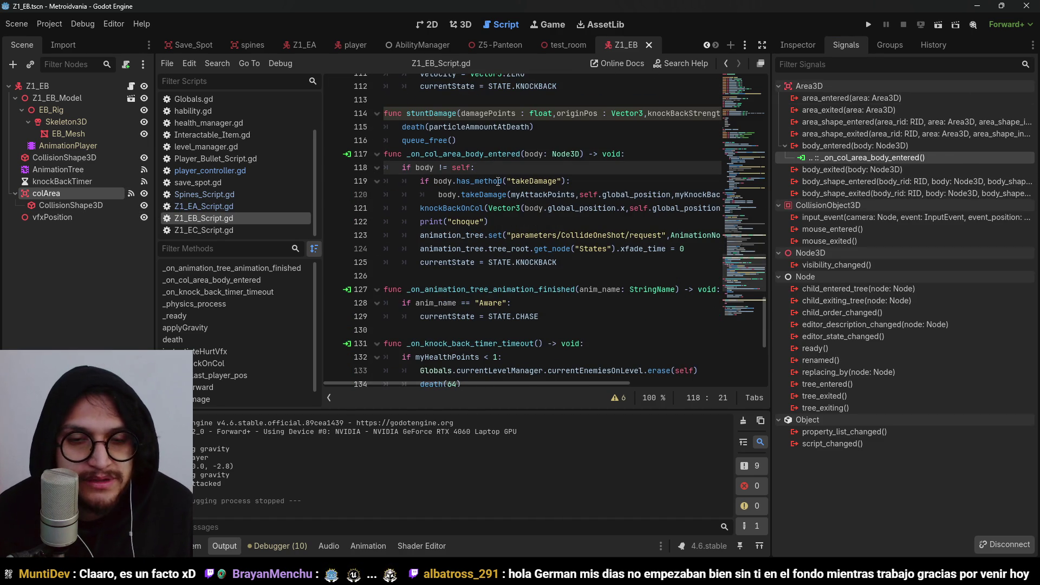
pyautogui.click(469, 180)
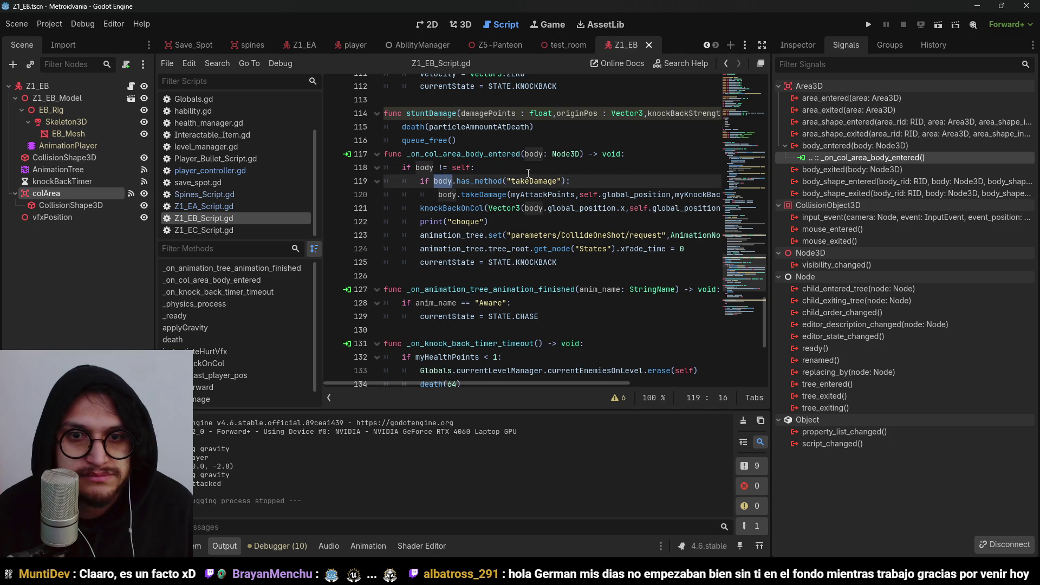
pyautogui.click(475, 181)
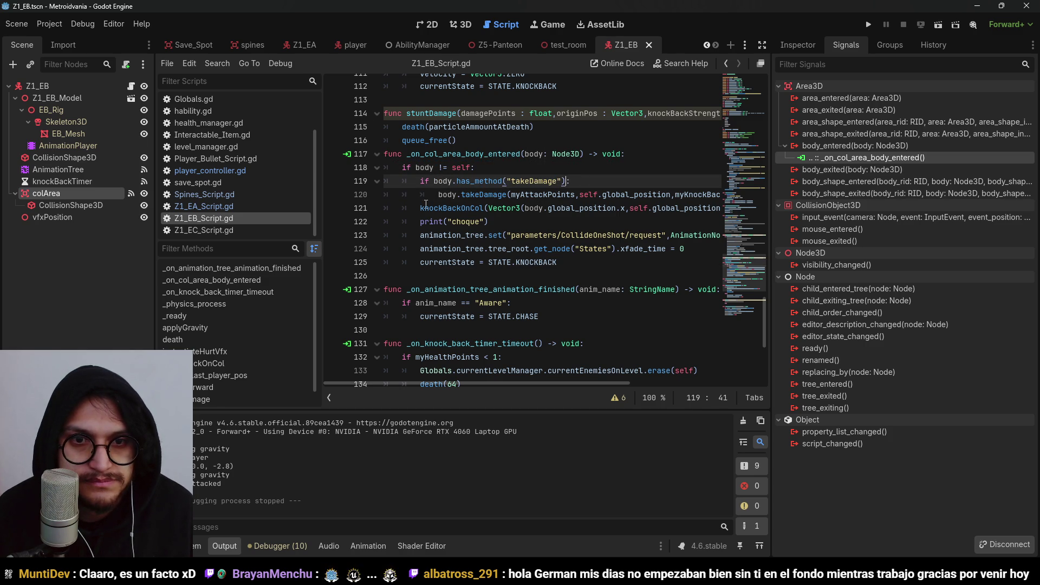
pyautogui.moveTo(584, 385)
pyautogui.mouseDown()
pyautogui.moveTo(733, 383)
pyautogui.moveTo(484, 378)
pyautogui.mouseUp()
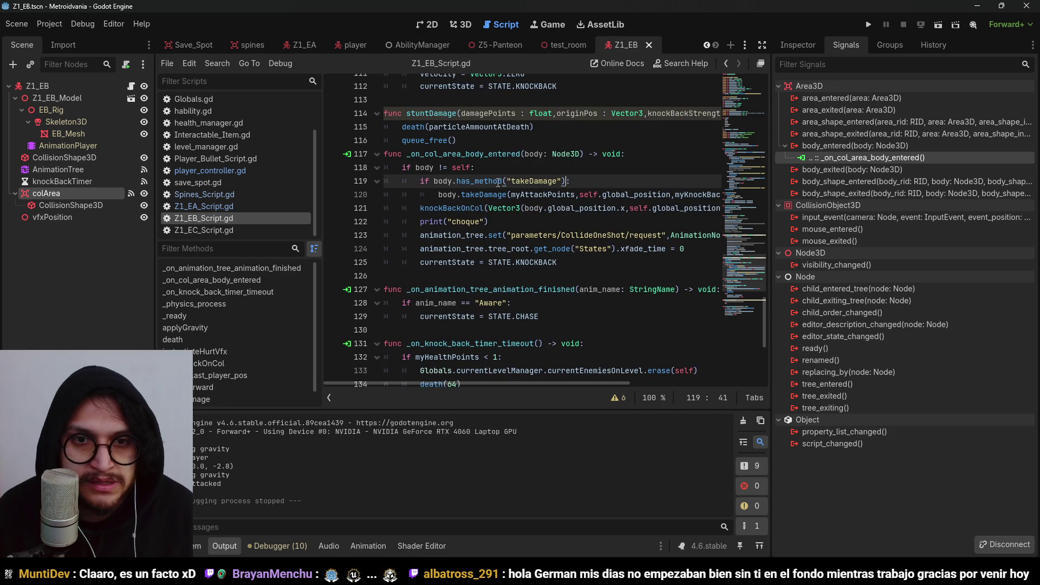
pyautogui.moveTo(499, 183)
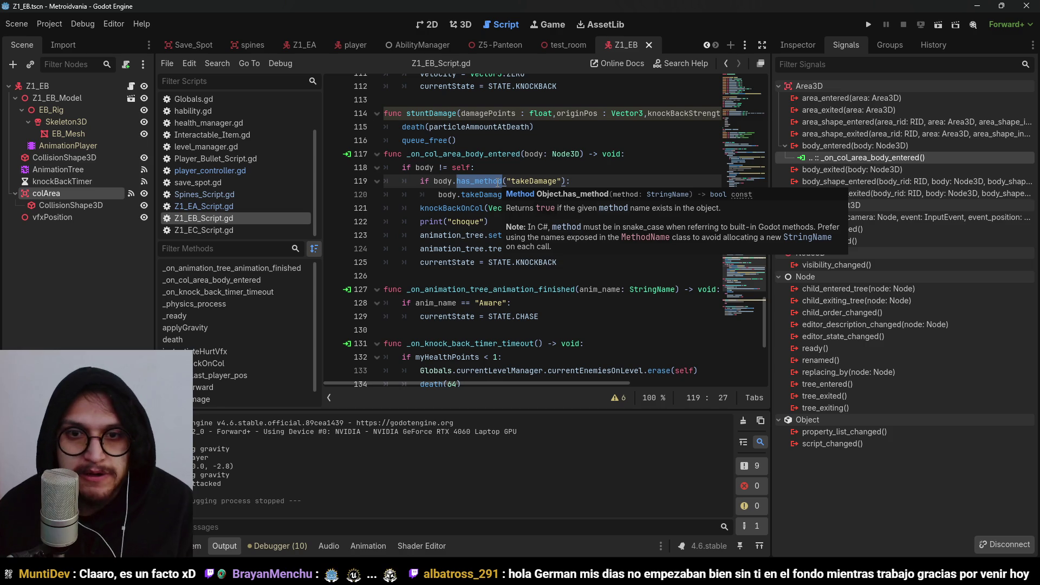
# Add an elif body.name == "Player" branch with the pasted takeDamage call, and save
pyautogui.click(428, 209)
pyautogui.press('Return')
pyautogui.press('Up')
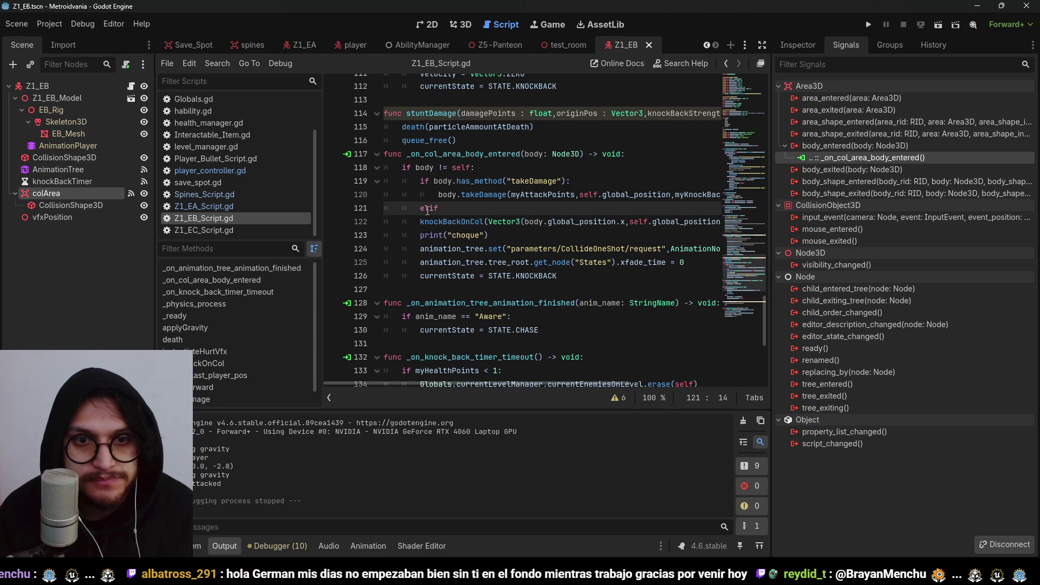
pyautogui.write('lif')
pyautogui.press('BackSpace')
pyautogui.press('BackSpace')
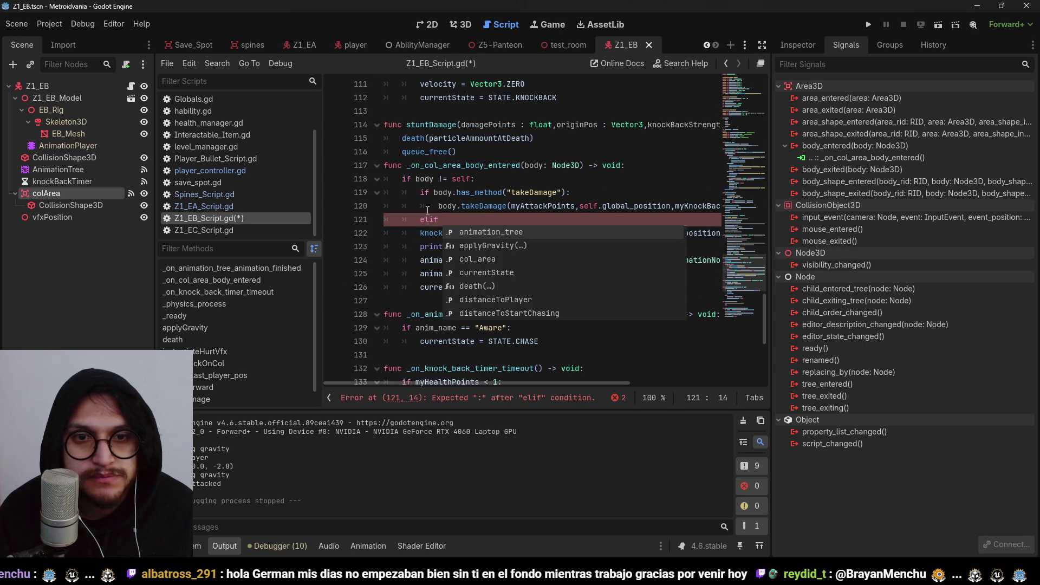
pyautogui.write('body')
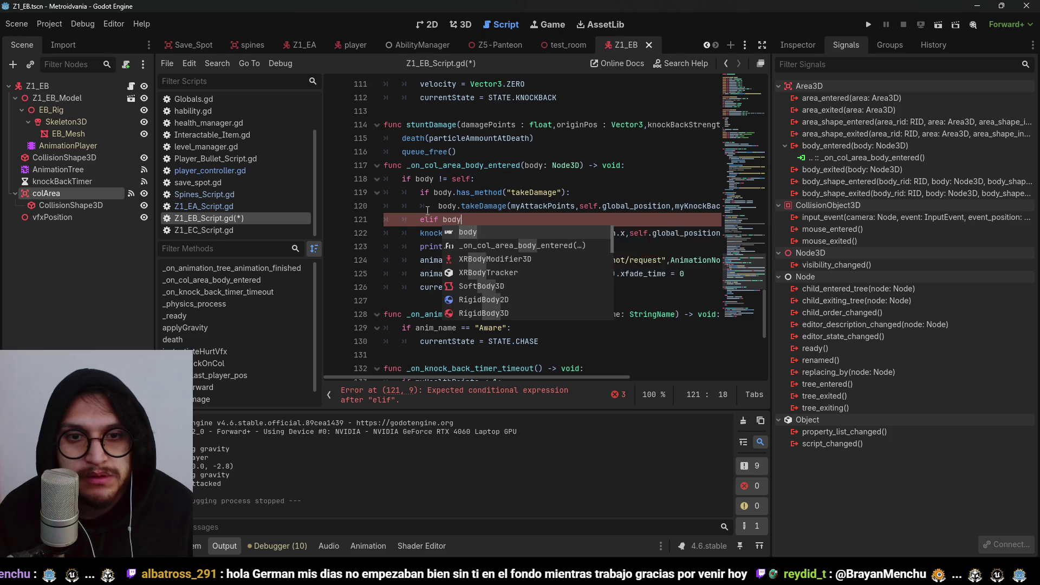
pyautogui.write('.name == "Player":')
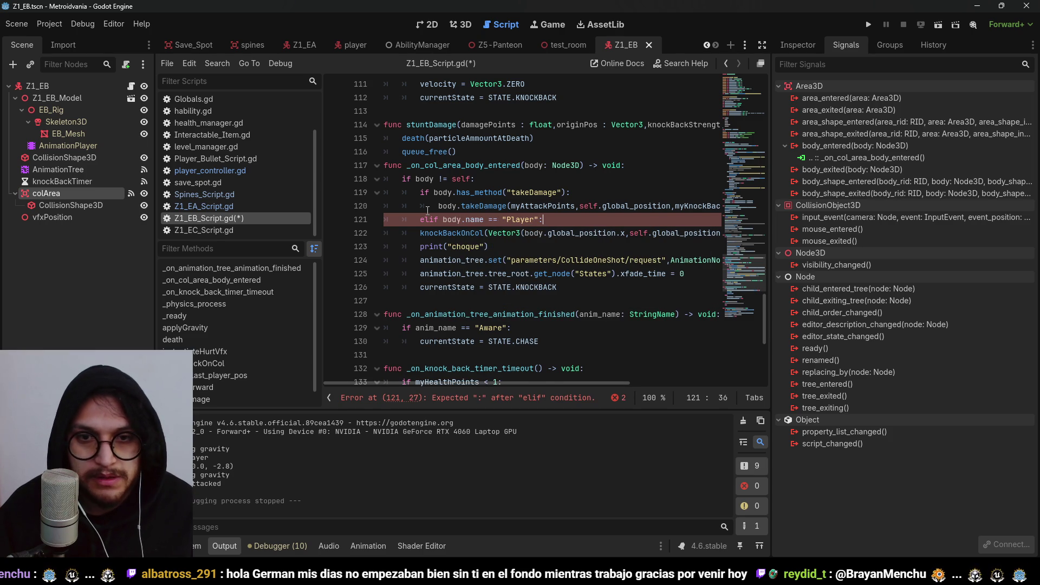
pyautogui.press('Return')
pyautogui.write('Globals.playerControllerNode.')
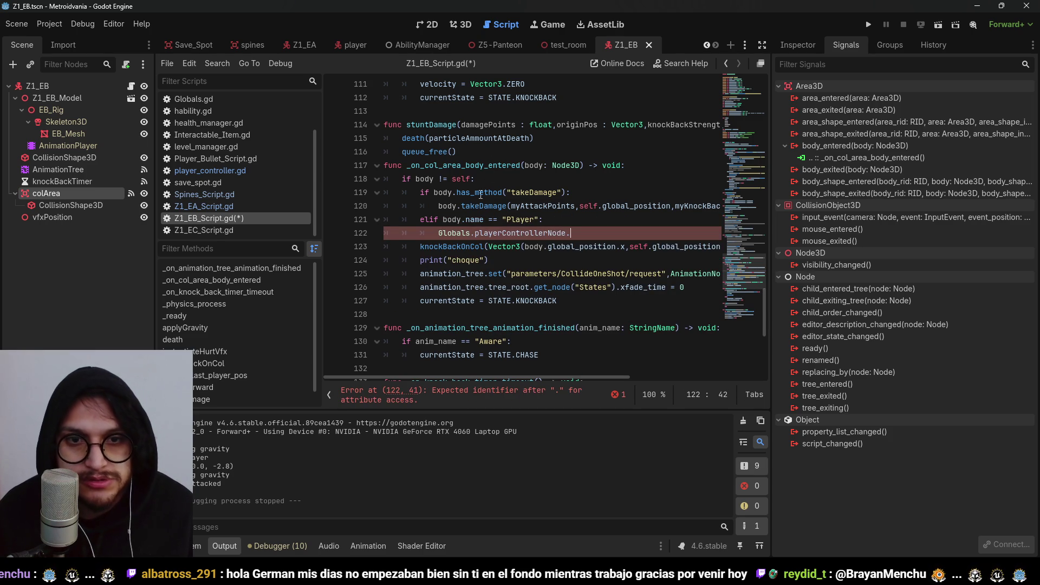
pyautogui.hotkey('ctrl', 'v')
pyautogui.hotkey('ctrl', 's')
# Check myAttackPoints on line 120, then run the game to test
pyautogui.doubleClick(543, 206)
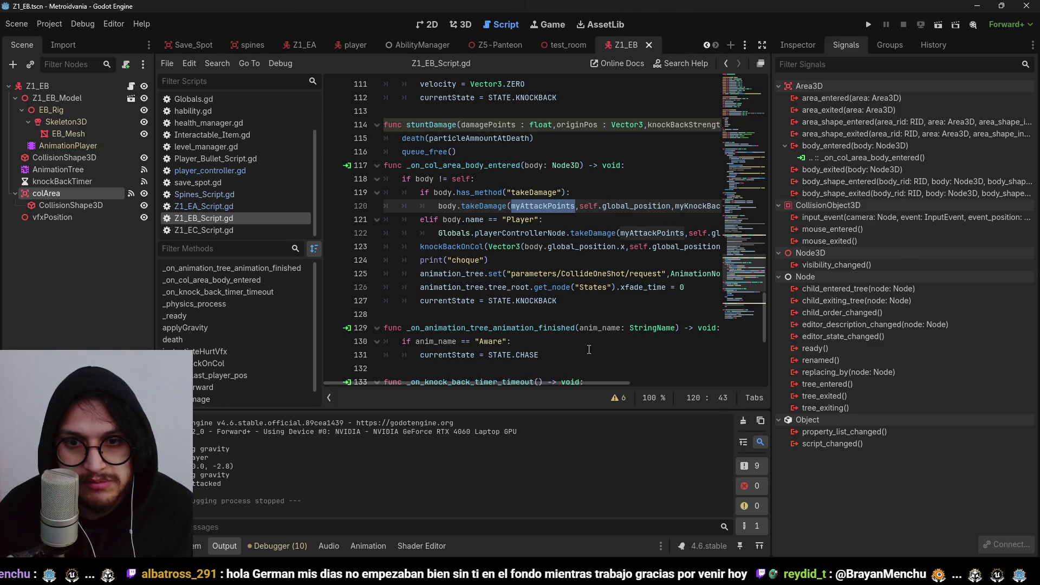
pyautogui.moveTo(581, 385)
pyautogui.mouseDown()
pyautogui.moveTo(664, 377)
pyautogui.moveTo(563, 376)
pyautogui.moveTo(676, 389)
pyautogui.moveTo(554, 400)
pyautogui.mouseUp()
pyautogui.press('Up')
pyautogui.press('Up')
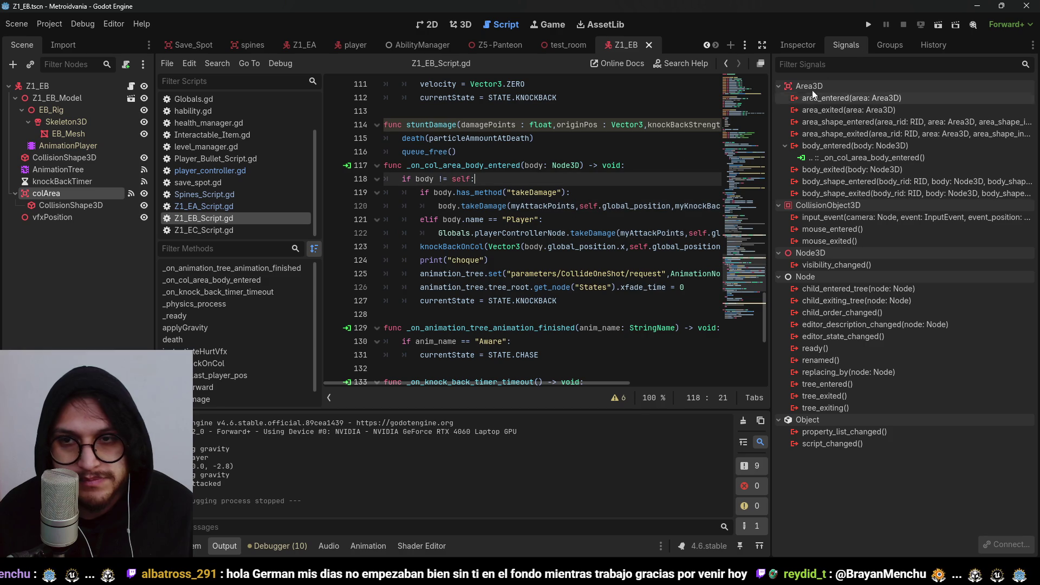
pyautogui.click(868, 25)
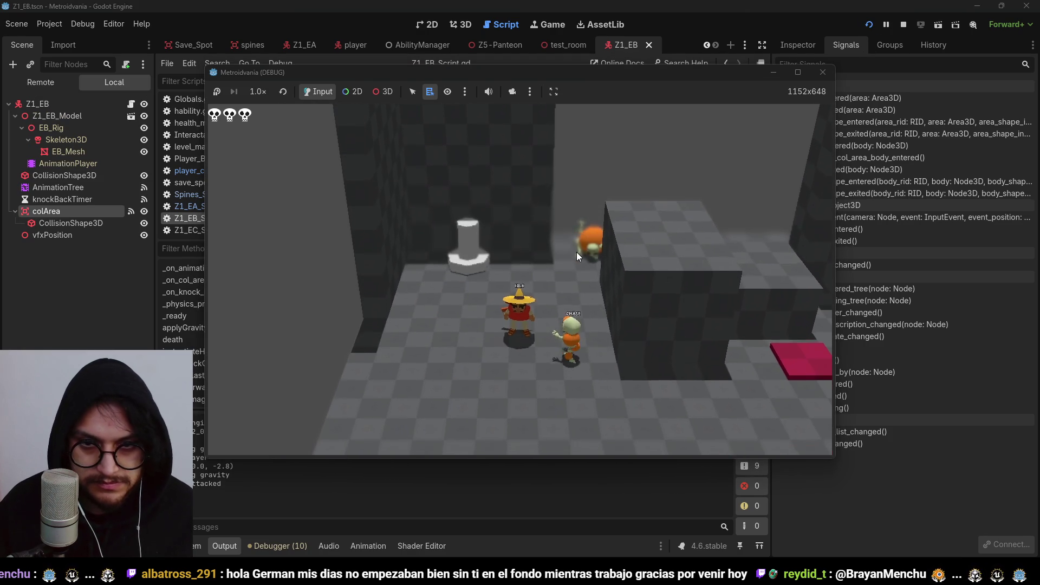
# Attack the enemy, restart the game, and walk the player over to slash it again
pyautogui.click(576, 252)
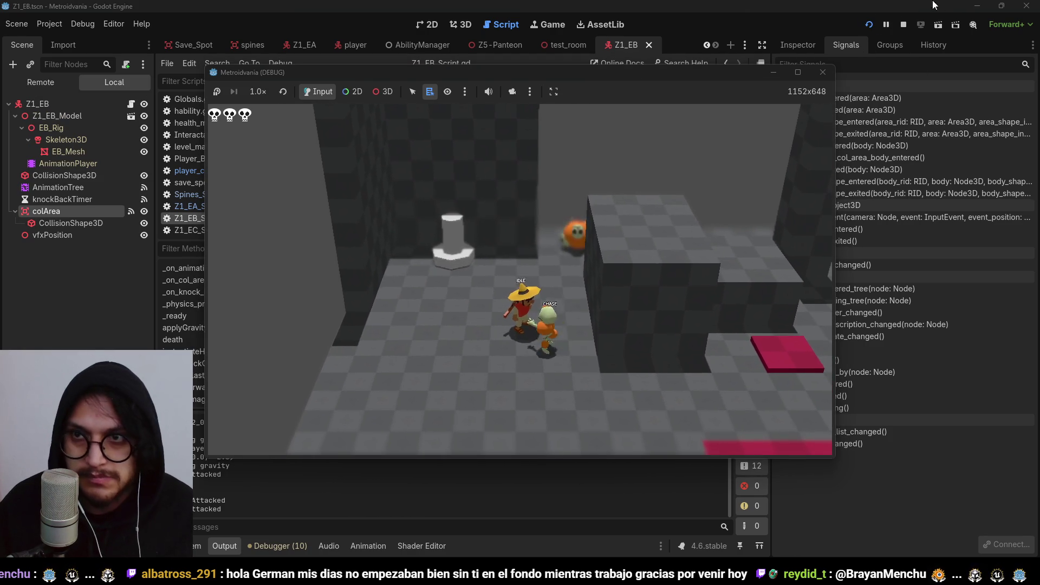
pyautogui.click(903, 24)
pyautogui.click(865, 25)
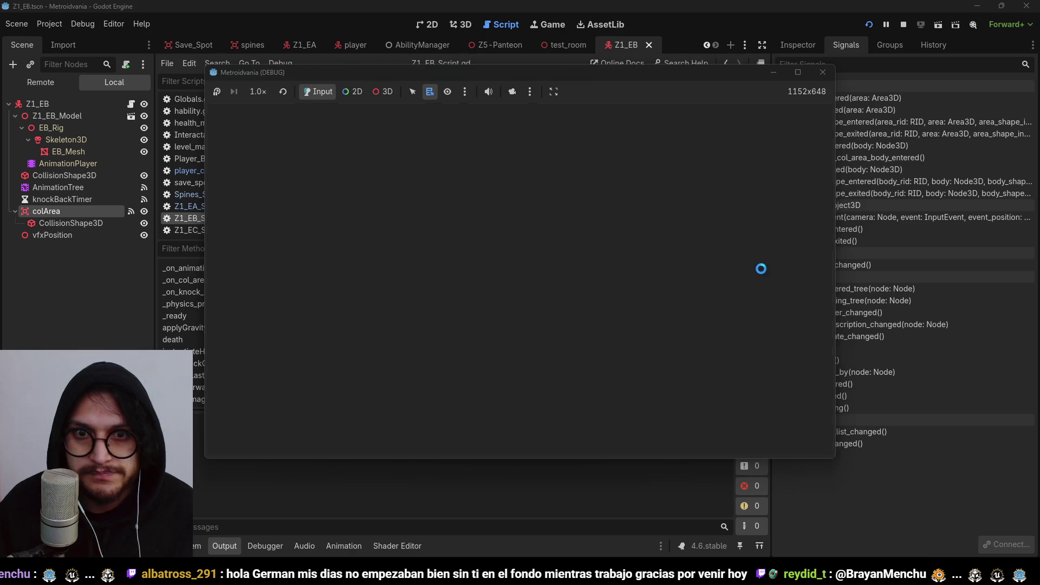
pyautogui.press('a')
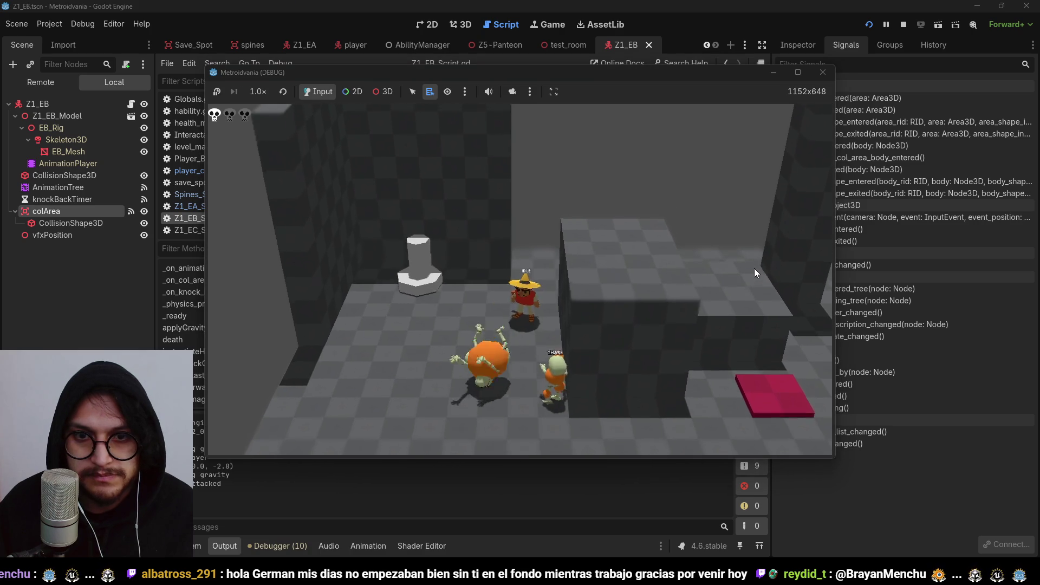
pyautogui.press('s')
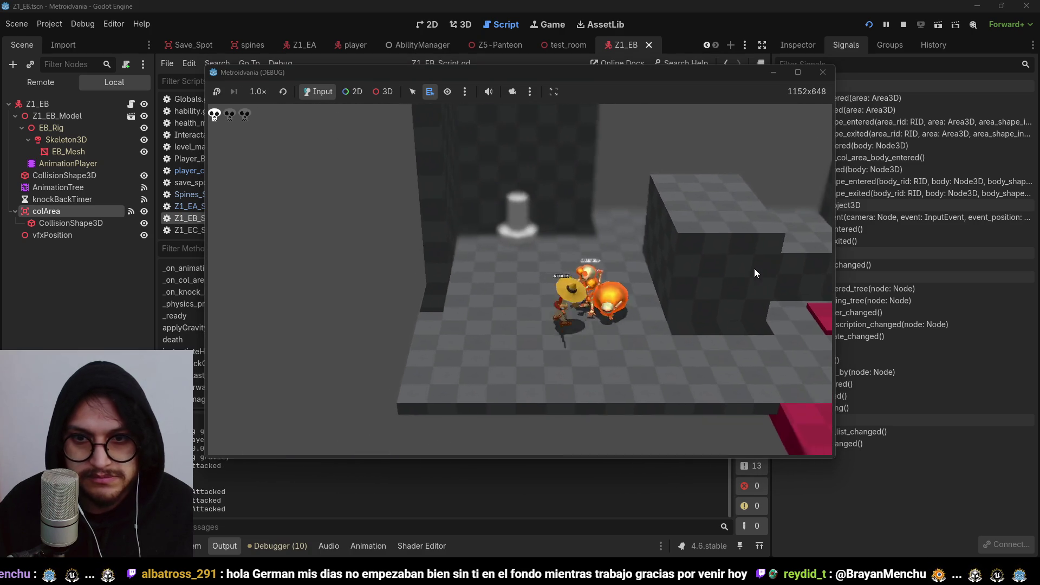
pyautogui.press('d')
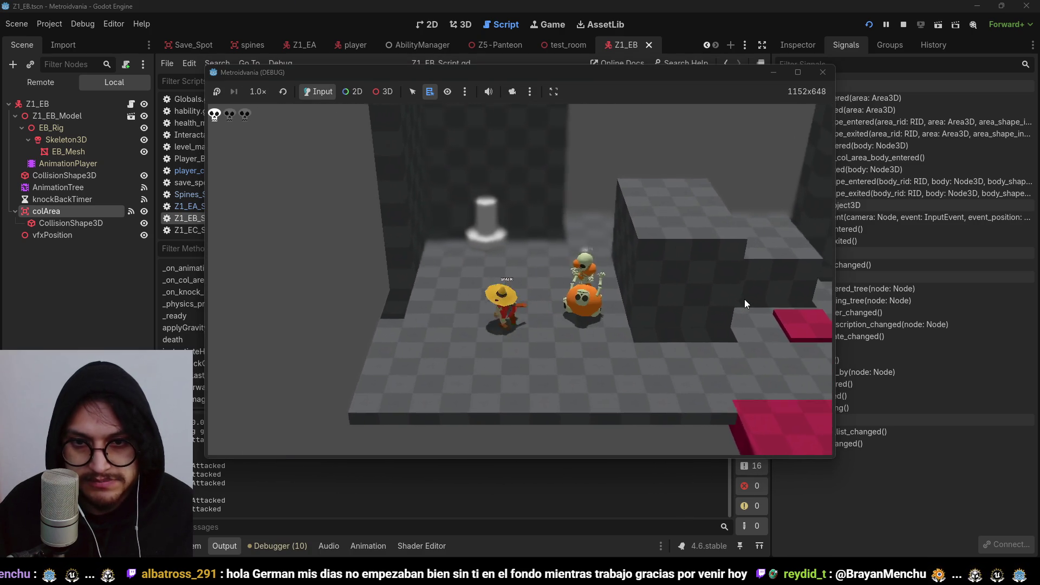
pyautogui.click(745, 304)
# Walk the player back and forth past the enemy to the pillar, then stop the game
pyautogui.press('a')
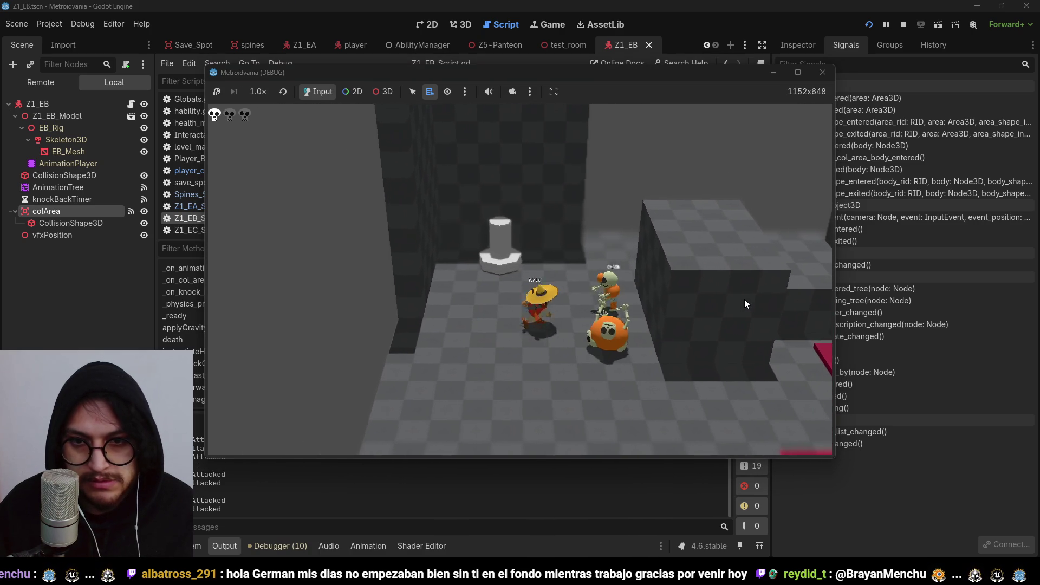
pyautogui.press('a')
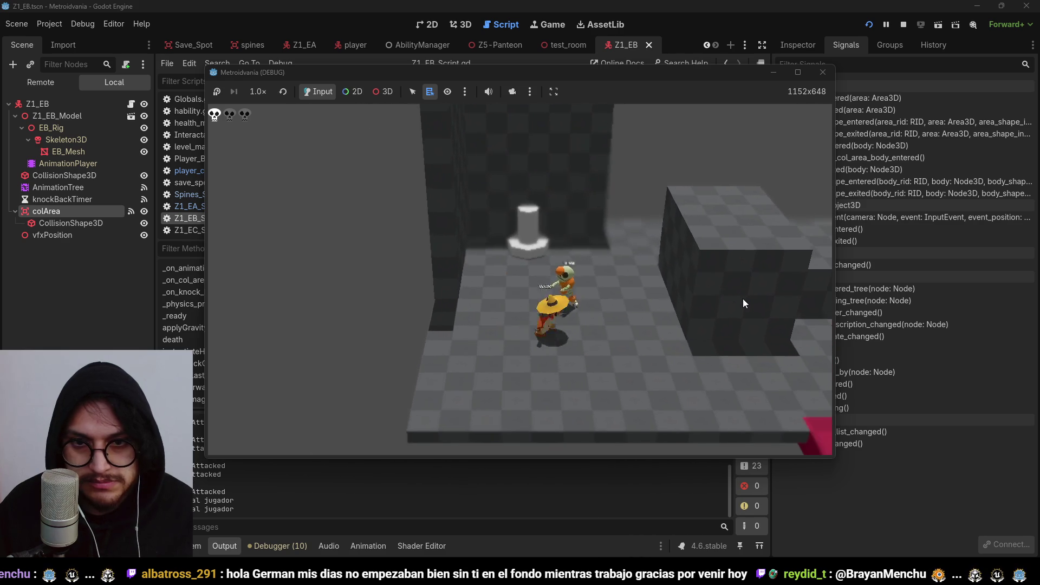
pyautogui.press('s')
pyautogui.press('d')
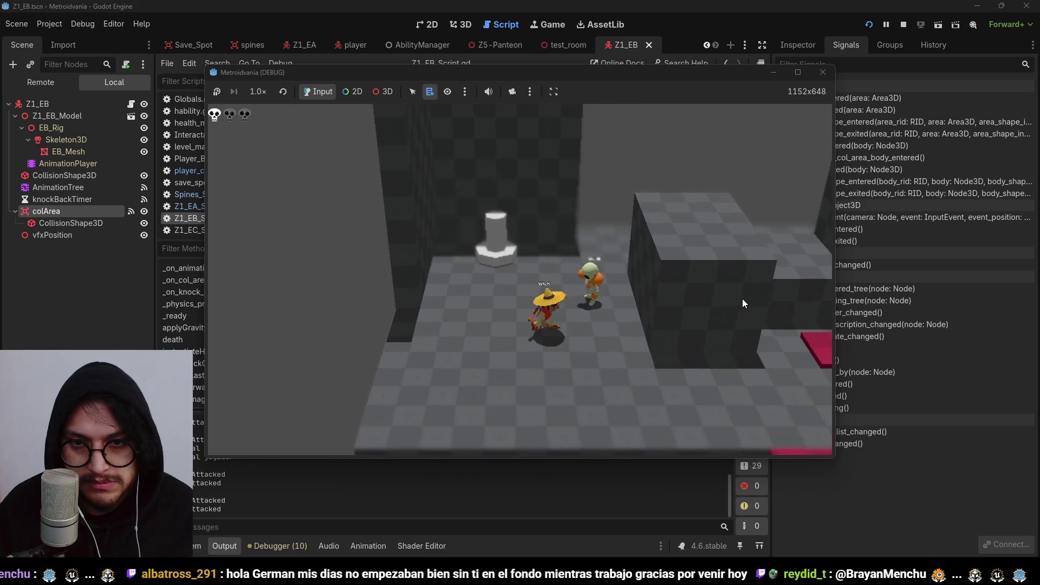
pyautogui.press('d')
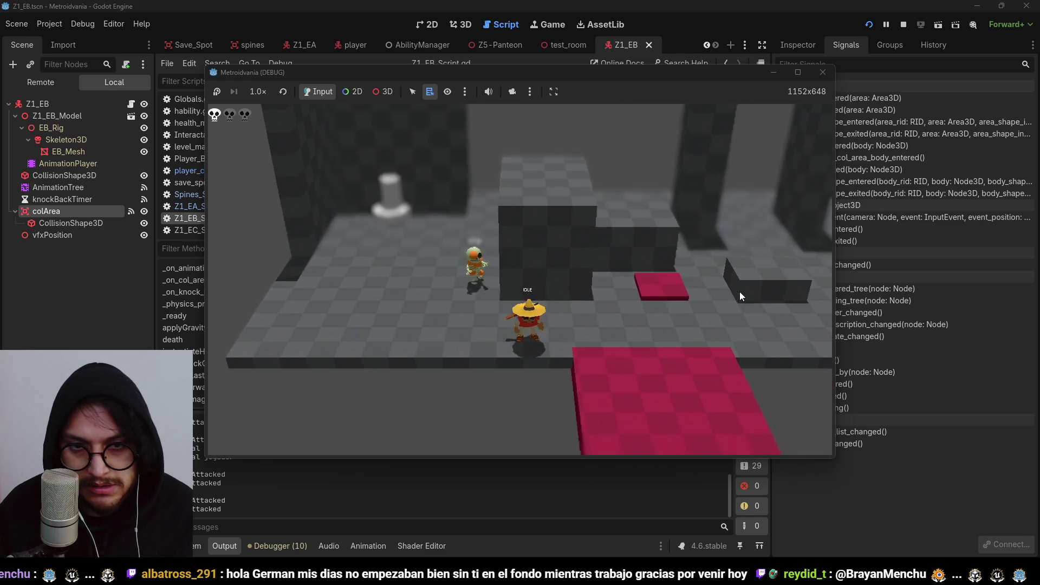
pyautogui.press('a')
pyautogui.press('w')
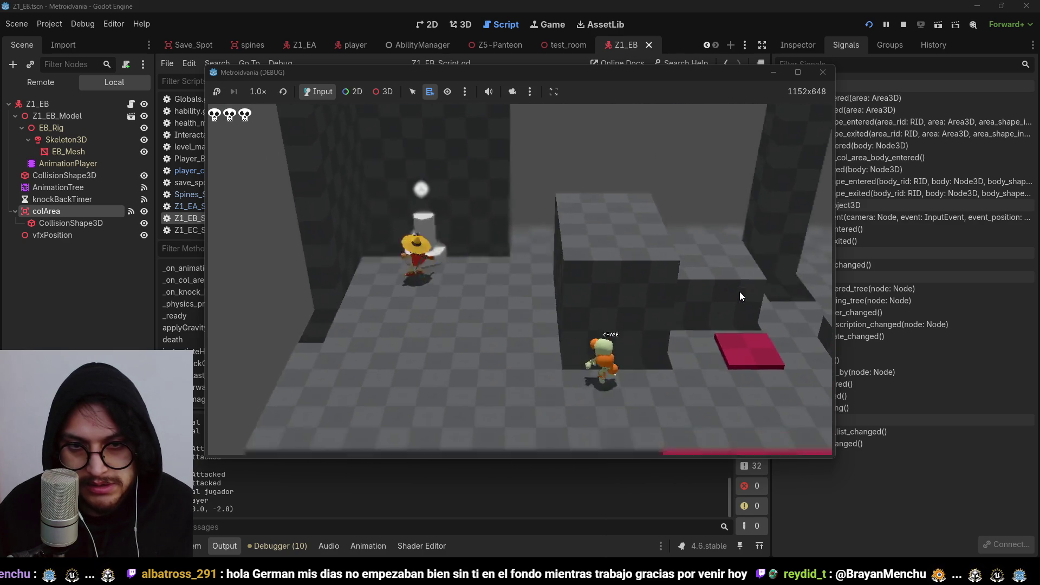
pyautogui.click(903, 27)
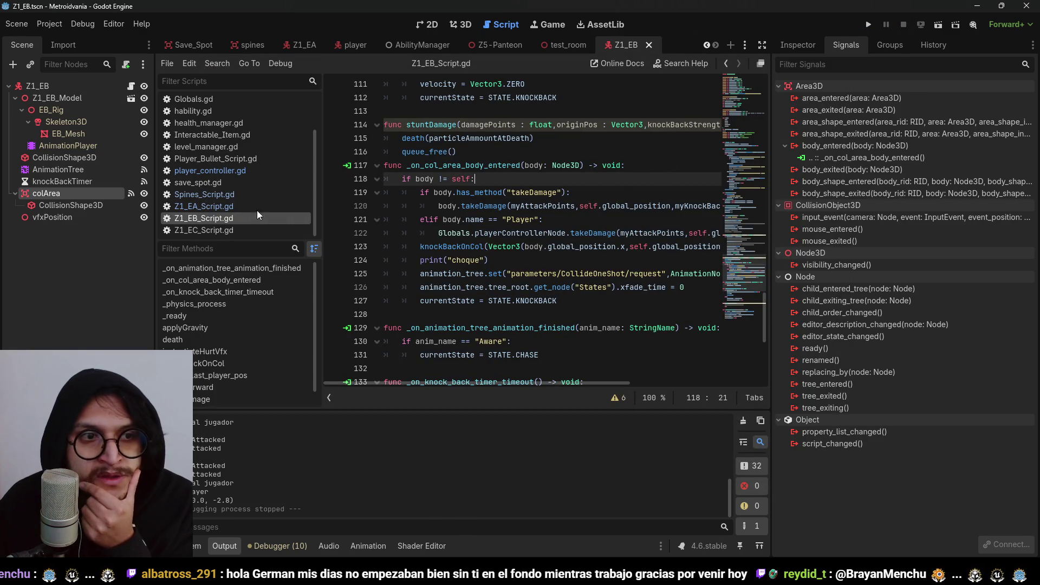
# Open the Z1_EA enemy scene in the 3D view and orbit into perspective
pyautogui.click(304, 45)
pyautogui.click(458, 24)
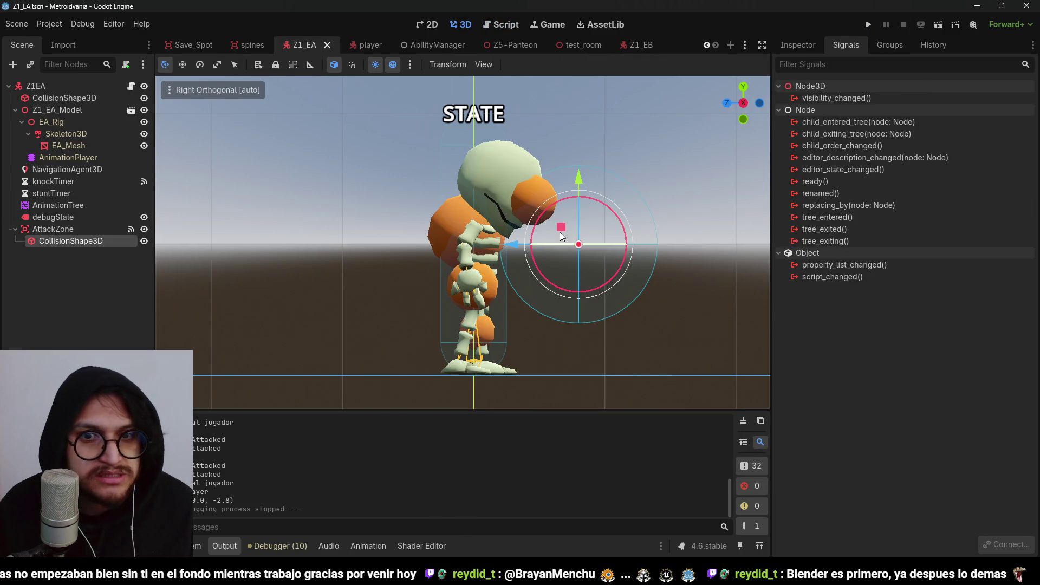
pyautogui.moveTo(578, 249); pyautogui.dragTo(603, 317)
pyautogui.scroll(-1, 566, 247)
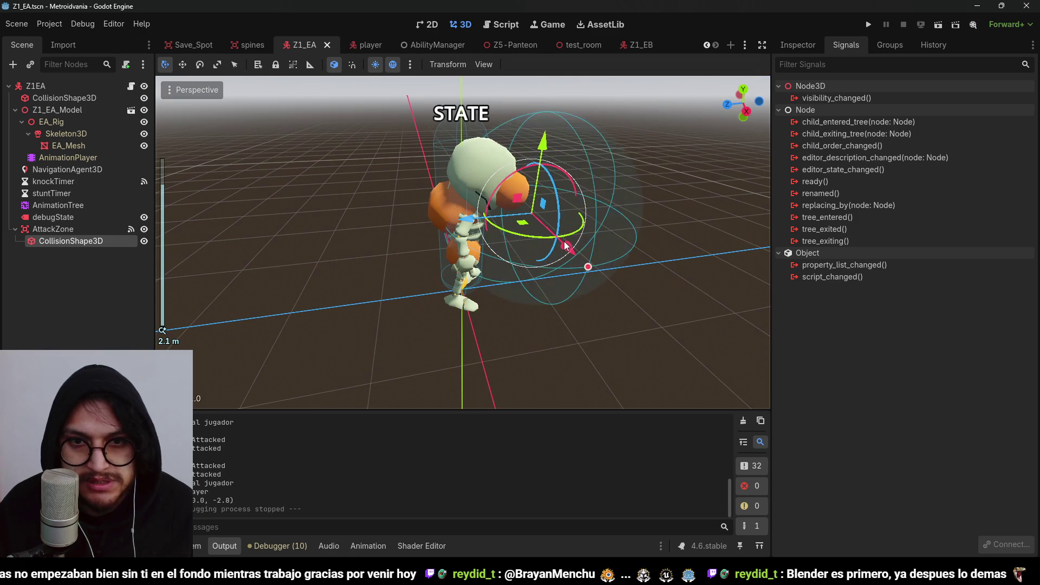
# Drag the AttackZone sphere radius larger, then run the game a few times to test it
pyautogui.moveTo(565, 247); pyautogui.dragTo(571, 253)
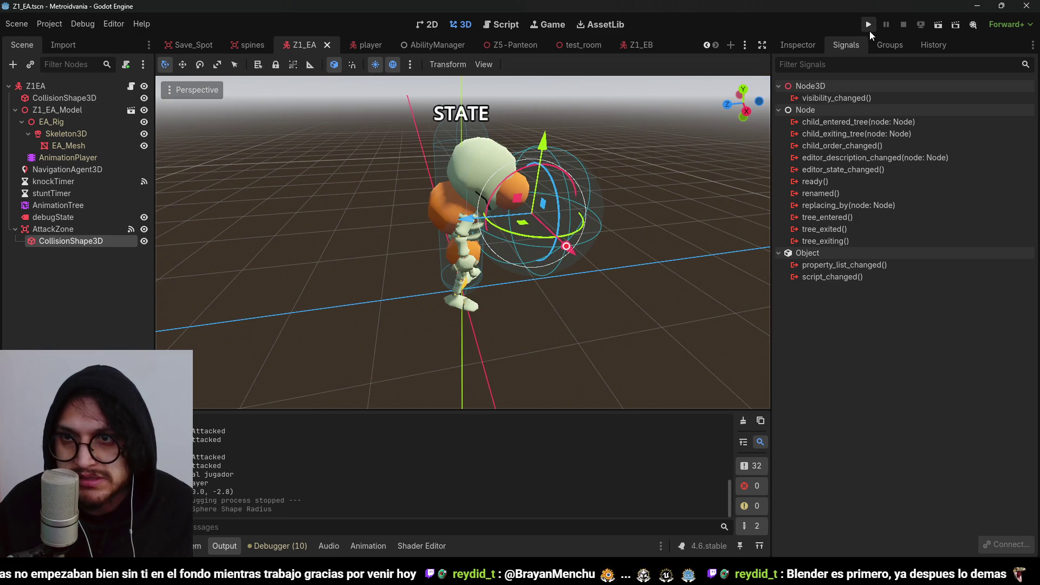
pyautogui.click(870, 32)
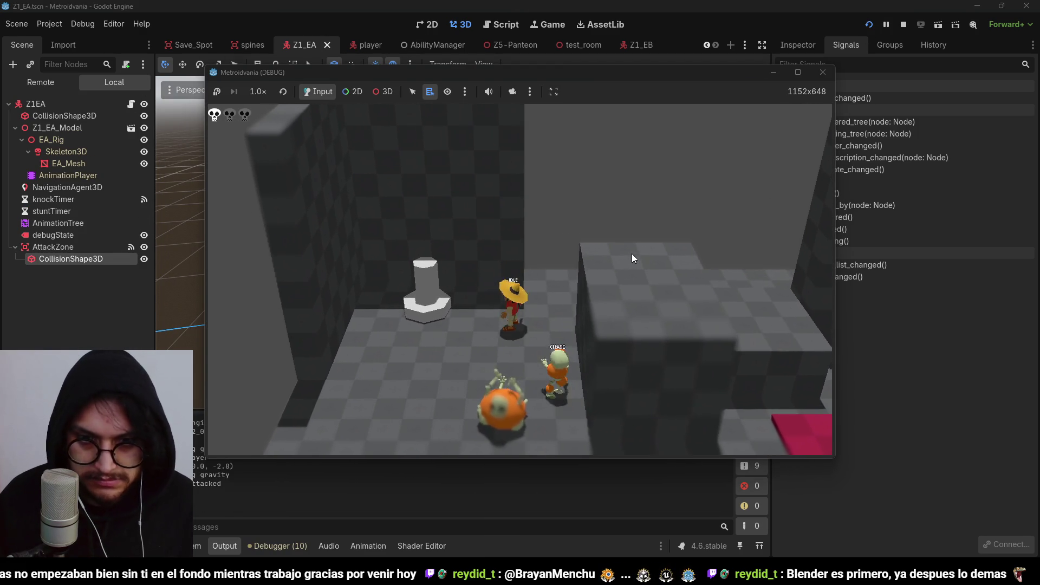
pyautogui.click(823, 72)
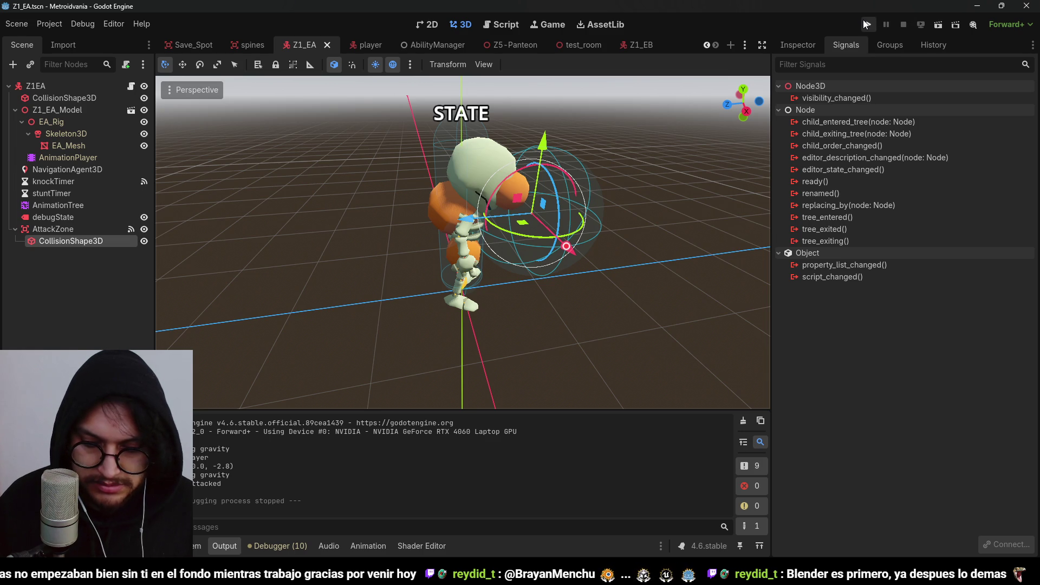
pyautogui.click(867, 24)
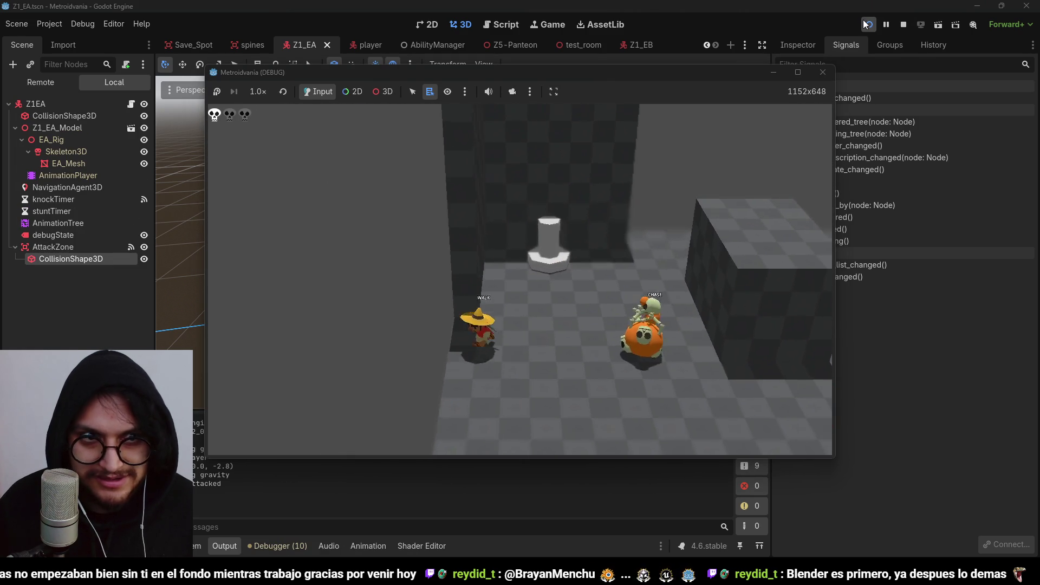
pyautogui.click(868, 24)
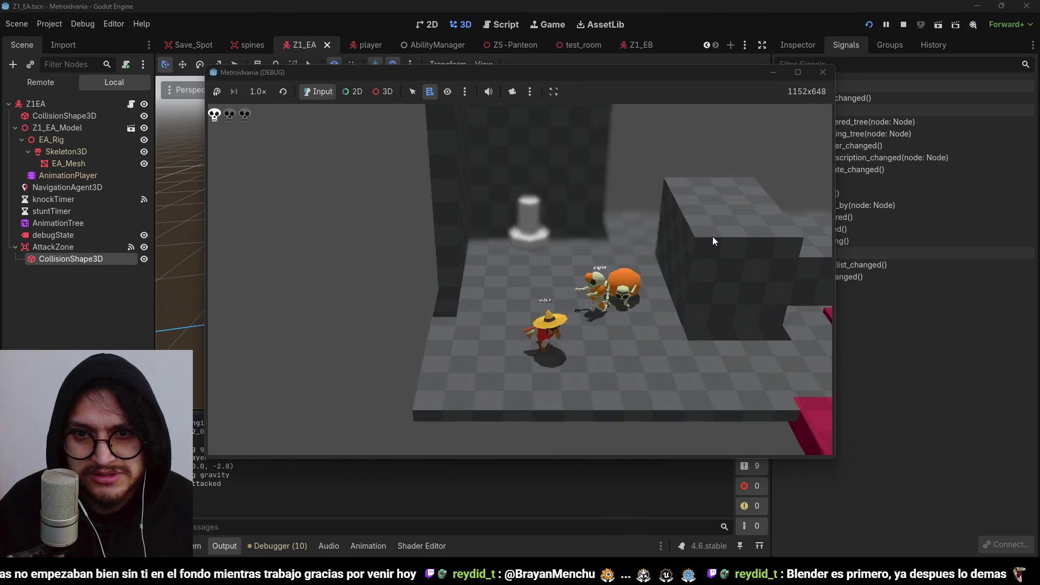
pyautogui.click(903, 25)
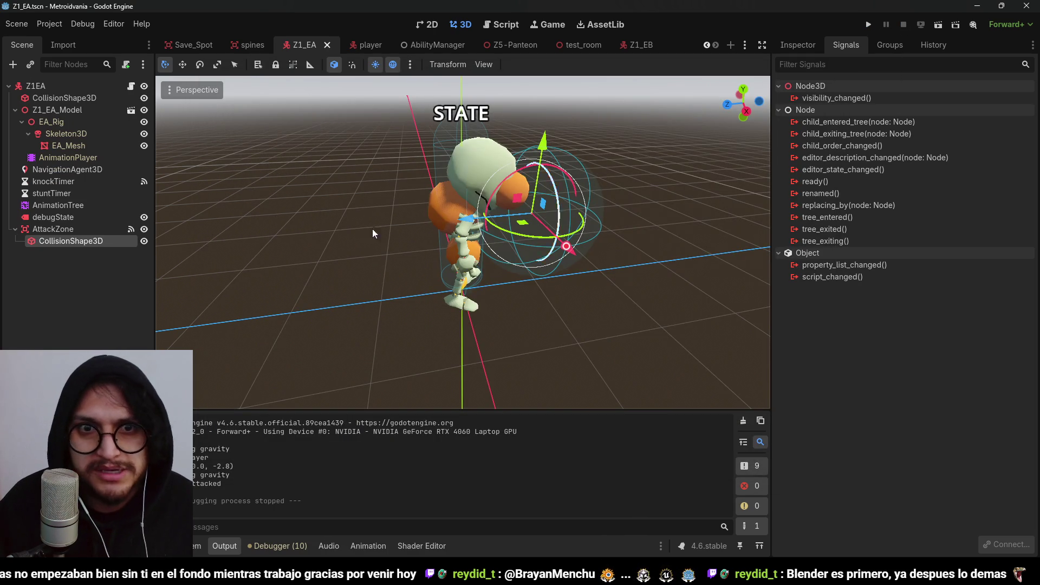
# Go to the Z1_EA AttackZone's body_entered handler and inspect its player-damage line
pyautogui.click(96, 279)
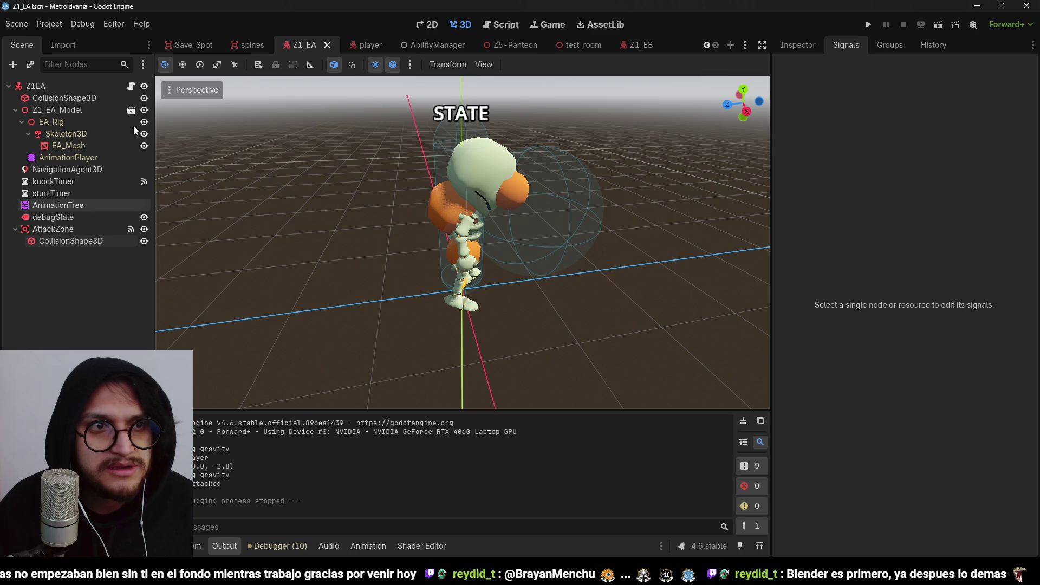
pyautogui.click(131, 87)
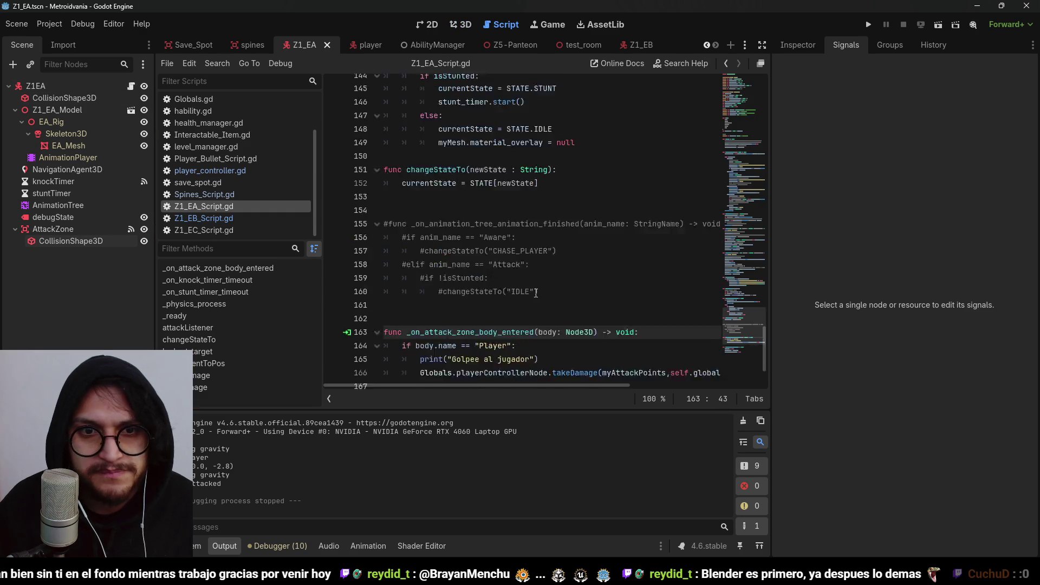
pyautogui.scroll(10, 536, 293)
pyautogui.scroll(9, 462, 236)
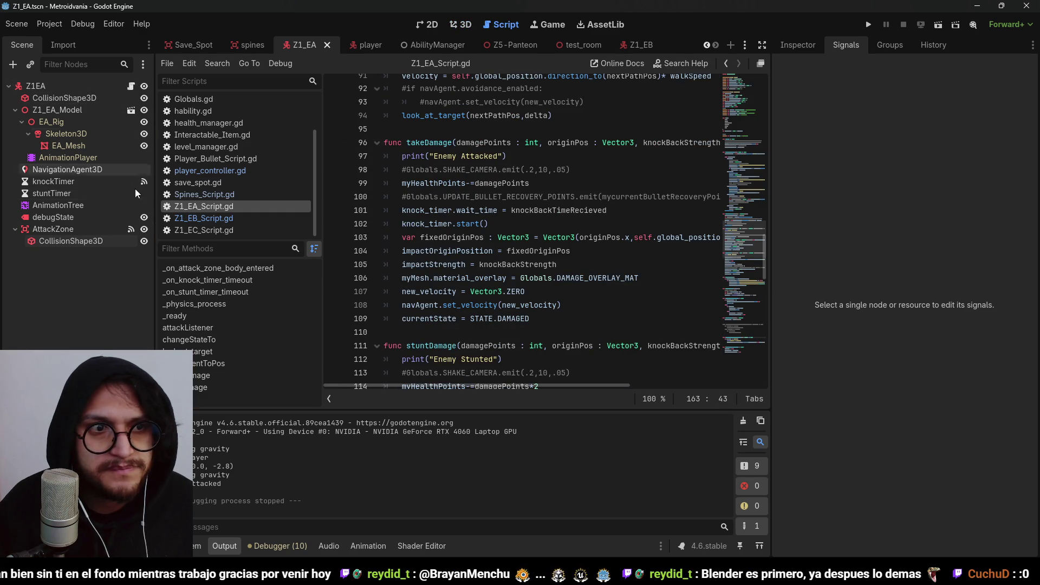
pyautogui.click(131, 226)
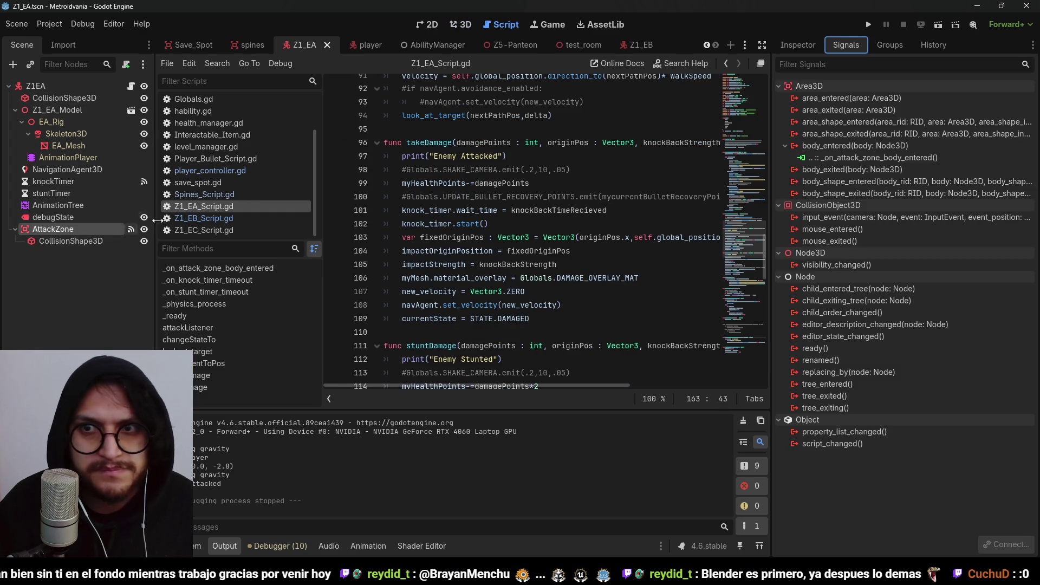
pyautogui.rightClick(829, 157)
pyautogui.click(857, 177)
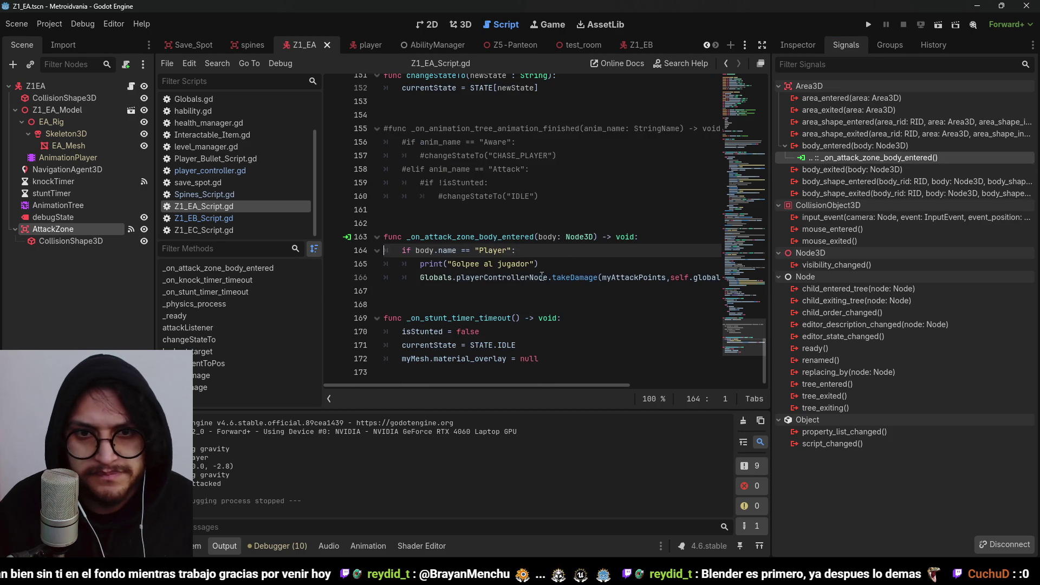
pyautogui.click(492, 277)
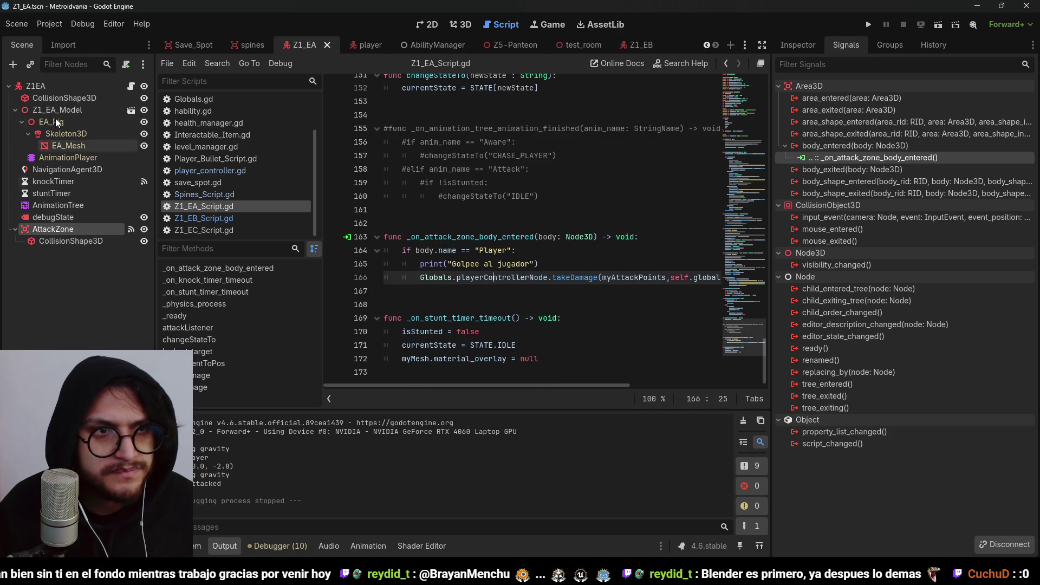
# In Z1_EB's _on_col_area_body_entered, comment out lines 121–122 and run the game
pyautogui.click(636, 39)
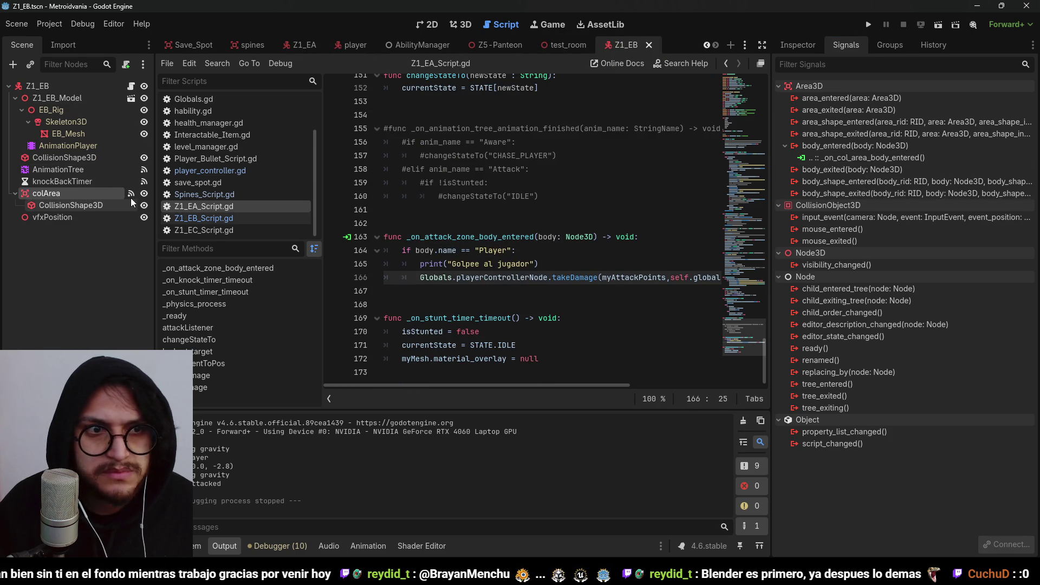
pyautogui.rightClick(844, 157)
pyautogui.click(889, 177)
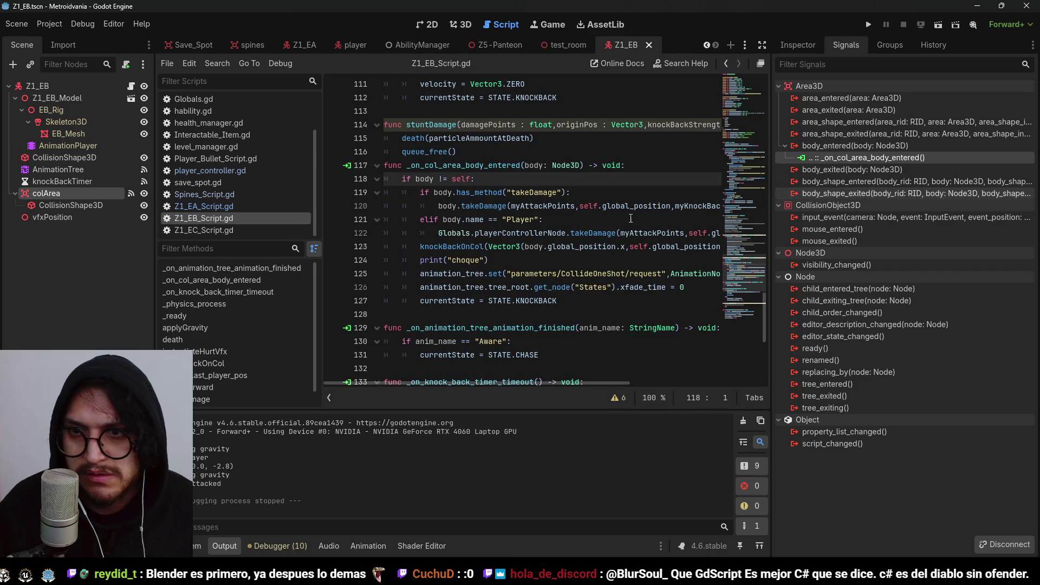
pyautogui.moveTo(506, 233); pyautogui.dragTo(412, 220)
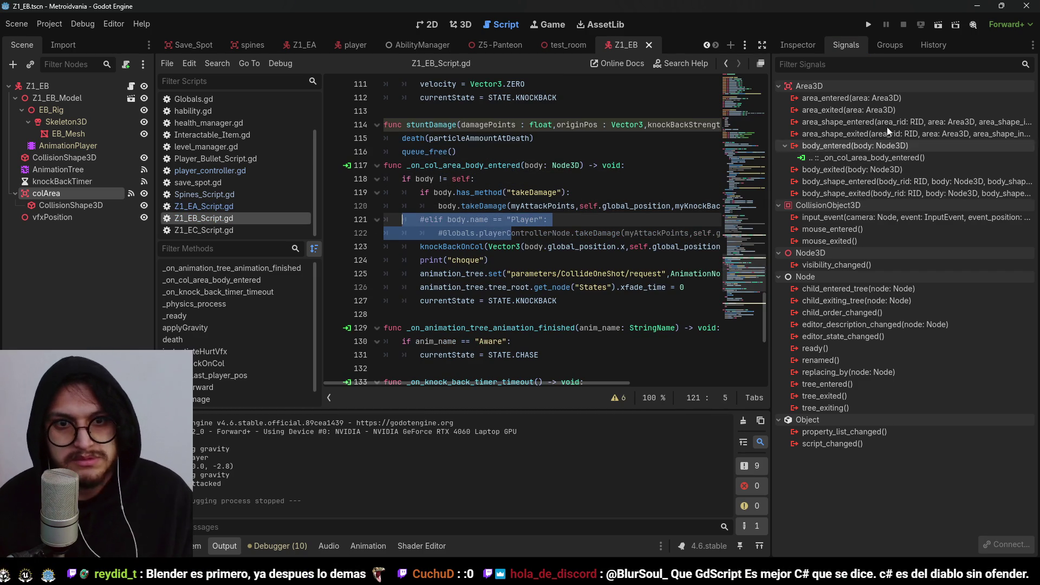
pyautogui.click(869, 25)
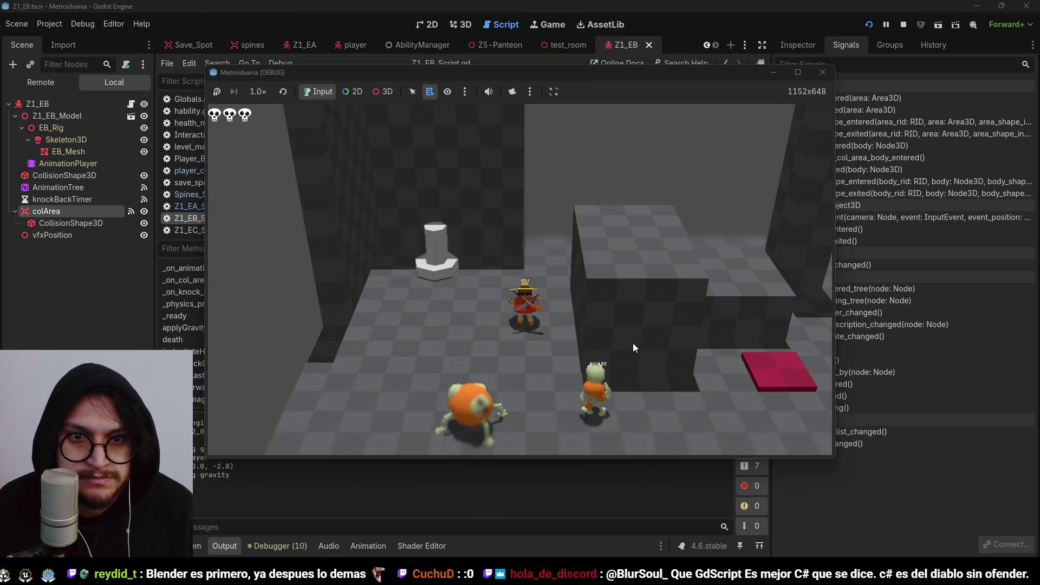
pyautogui.click(903, 25)
pyautogui.click(547, 220)
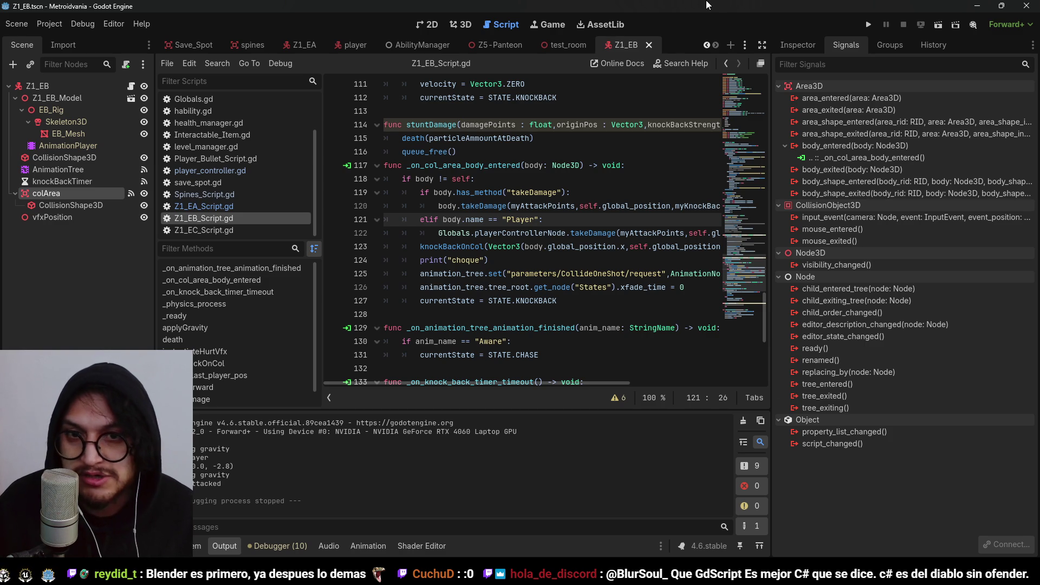
pyautogui.click(472, 220)
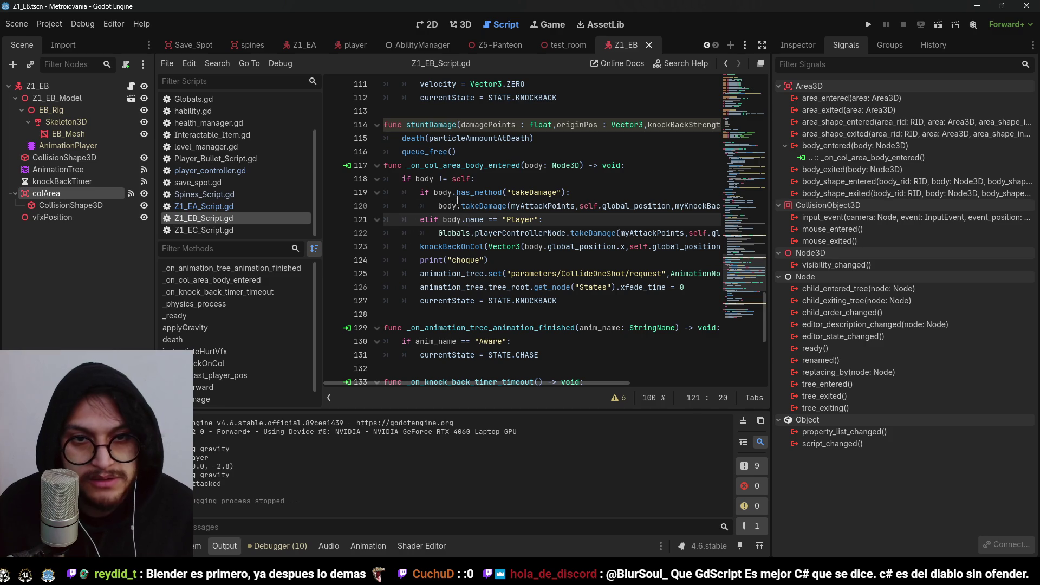
pyautogui.doubleClick(520, 233)
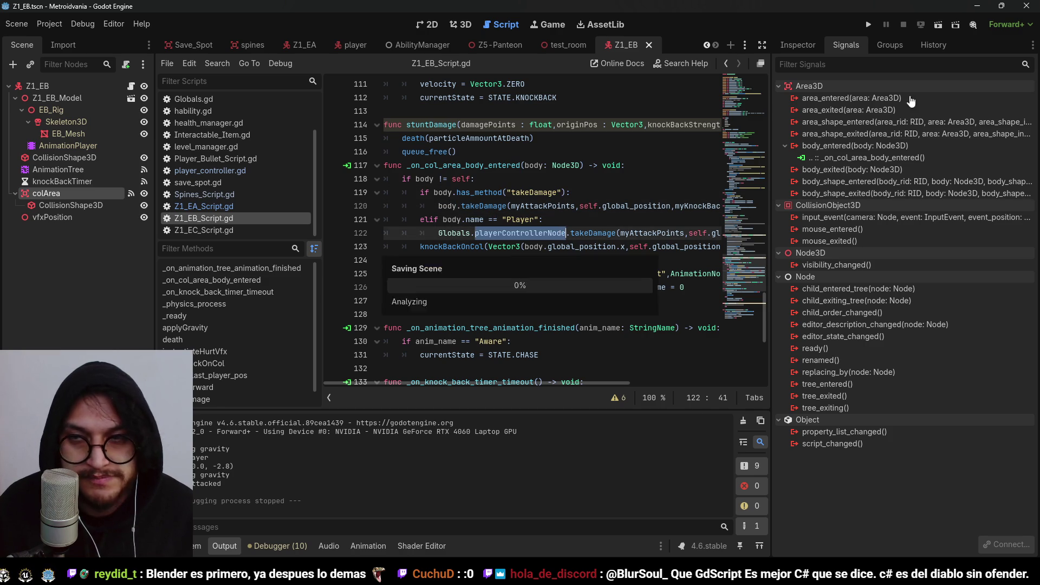
pyautogui.click(868, 24)
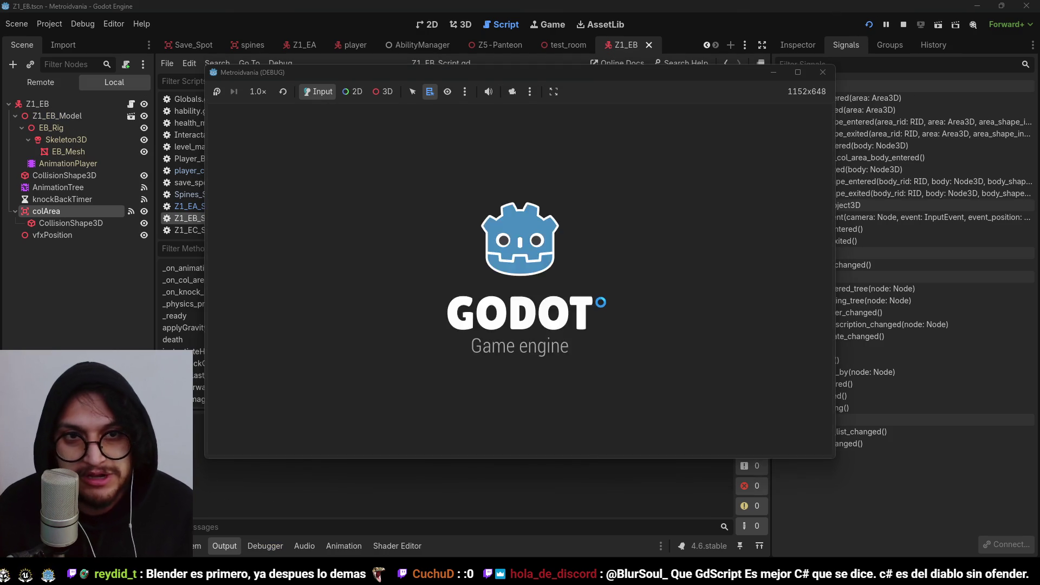
pyautogui.press('d')
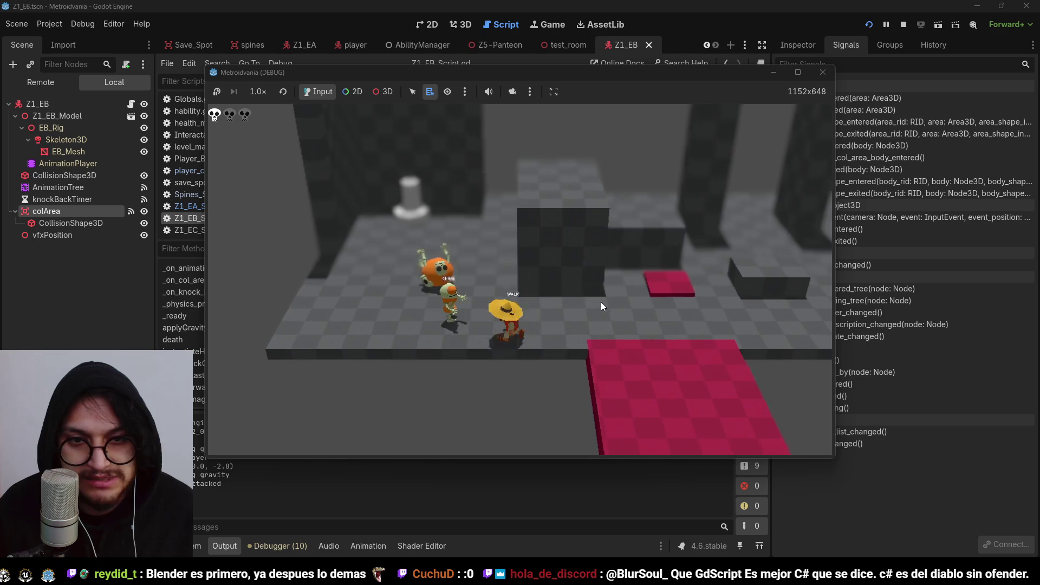
pyautogui.press('a')
pyautogui.press('s')
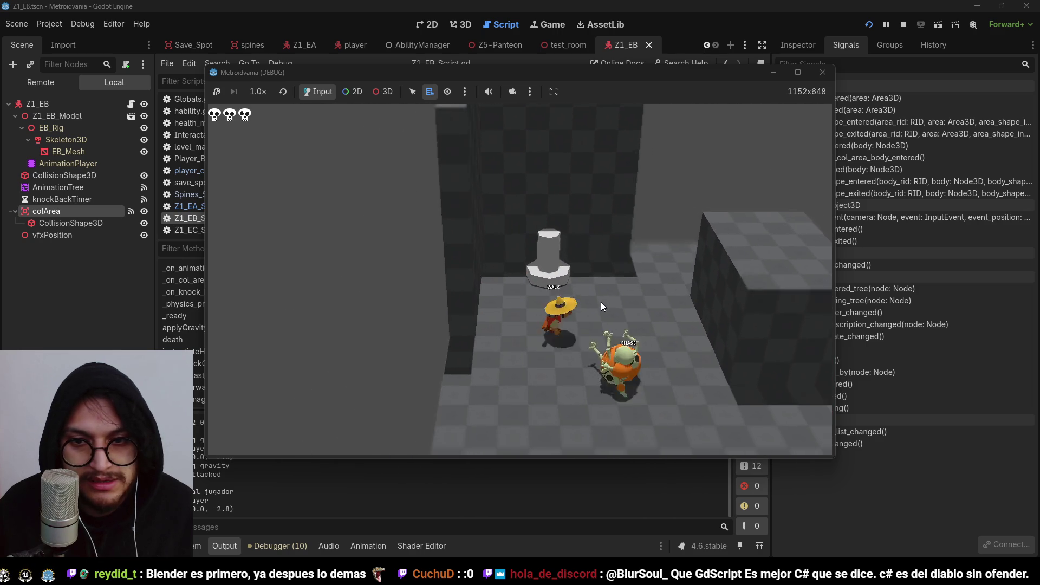
pyautogui.press('d')
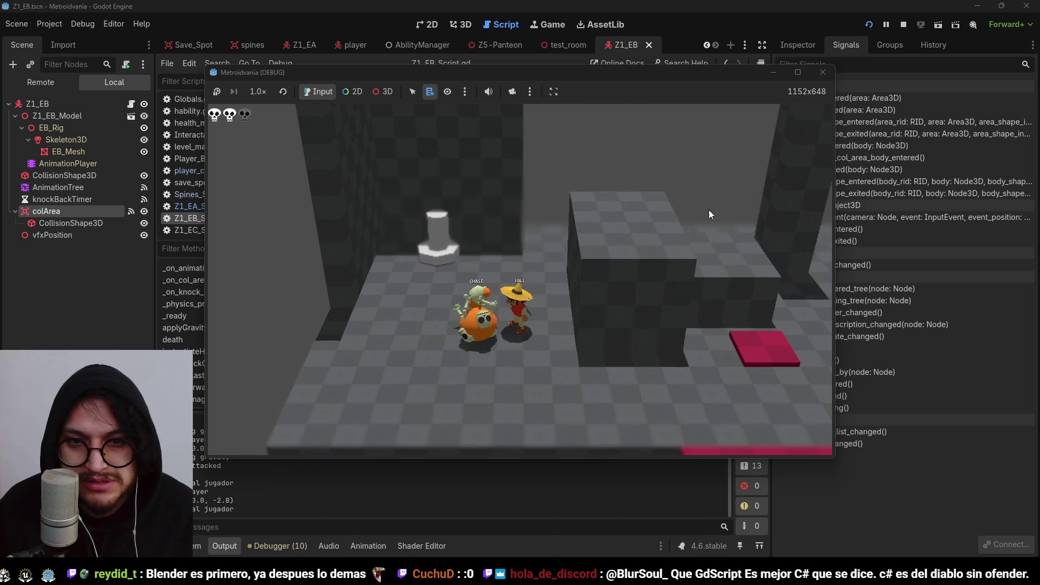
pyautogui.press('a')
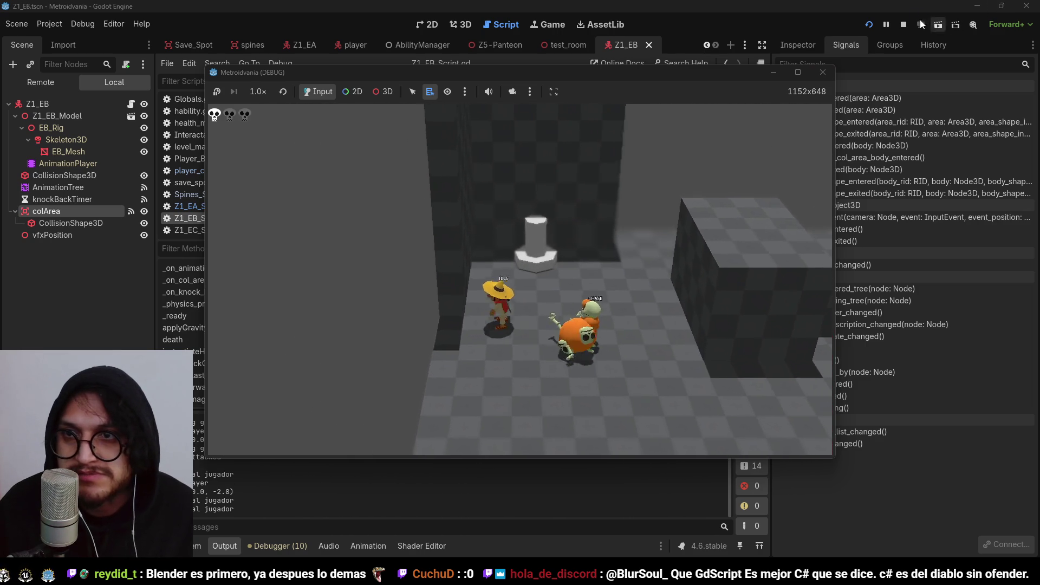
pyautogui.click(903, 24)
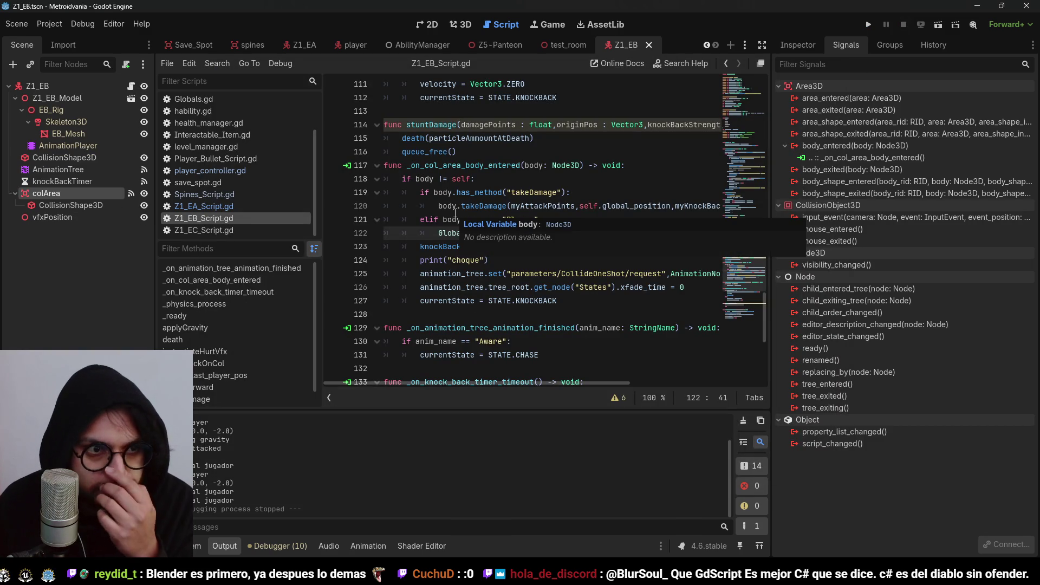
# Set the Z1_EB myAttackPoints value to 2 and test it in-game
pyautogui.click(540, 211)
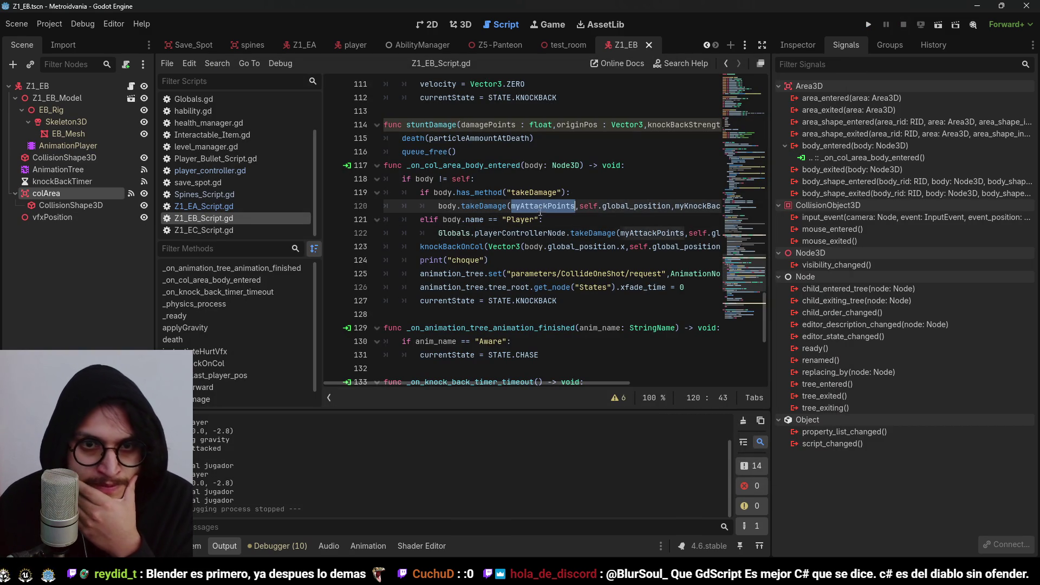
pyautogui.moveTo(742, 281); pyautogui.dragTo(766, 102)
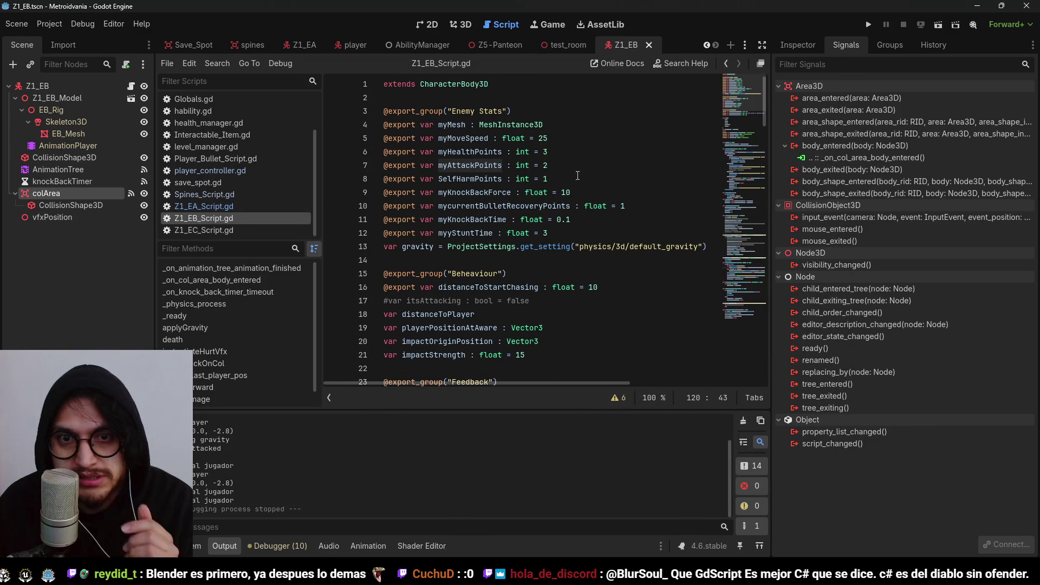
pyautogui.doubleClick(545, 165)
pyautogui.write('2')
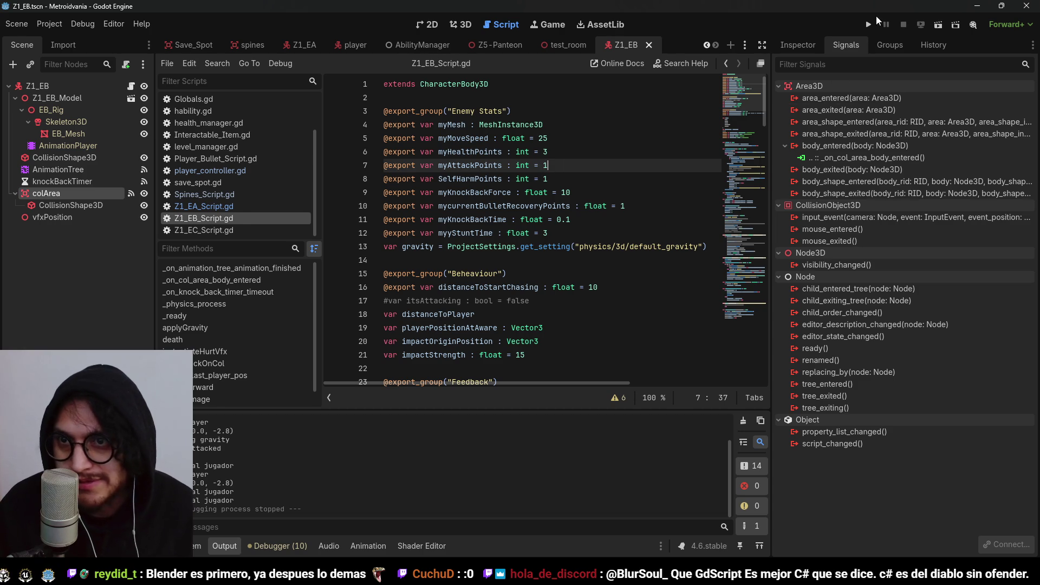
pyautogui.click(868, 23)
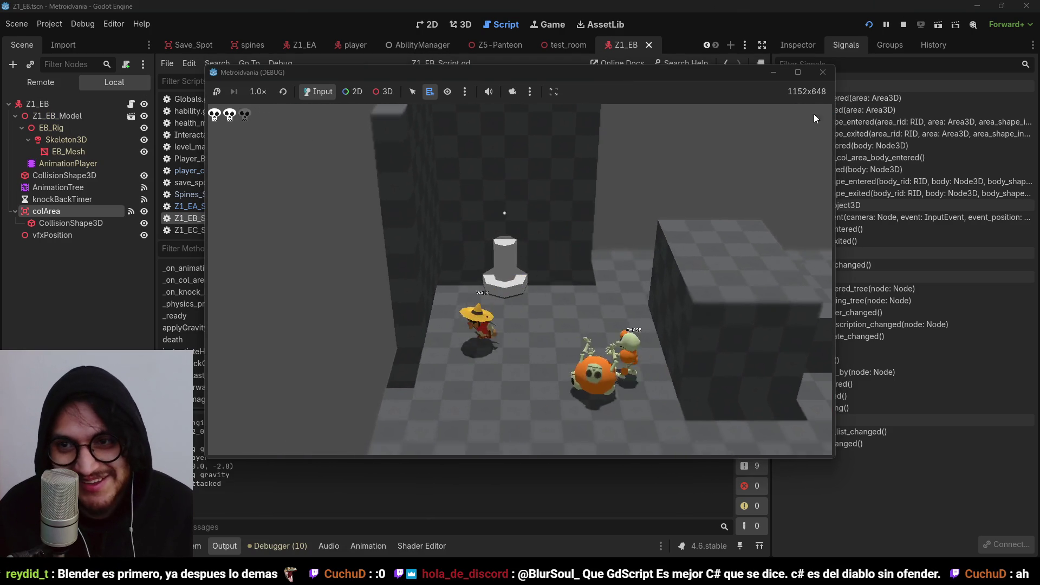
pyautogui.press('d')
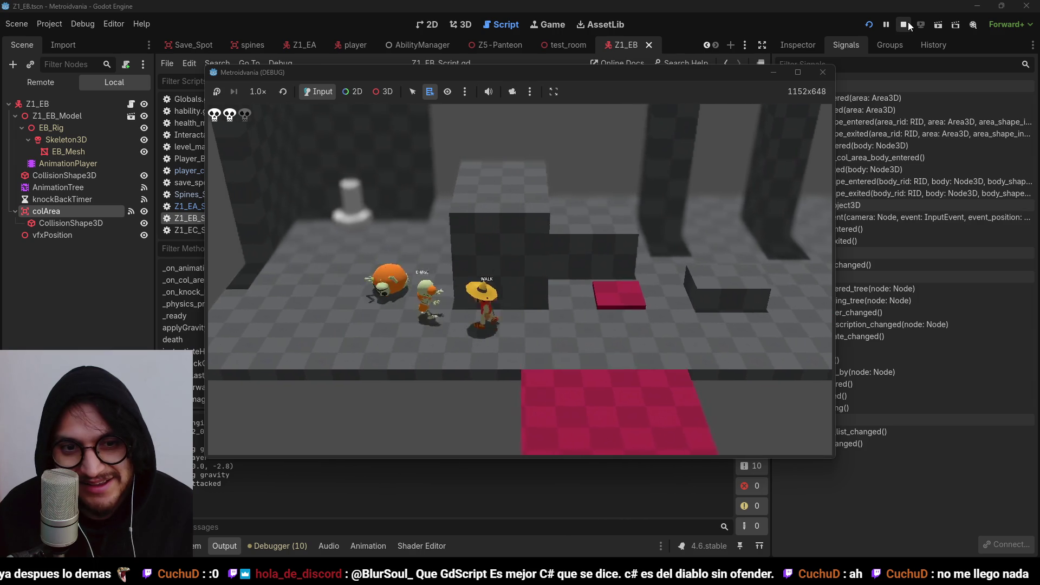
pyautogui.click(908, 21)
# Set myKnockBackForce to 25 on line 9 and retest against the enemies
pyautogui.click(488, 181)
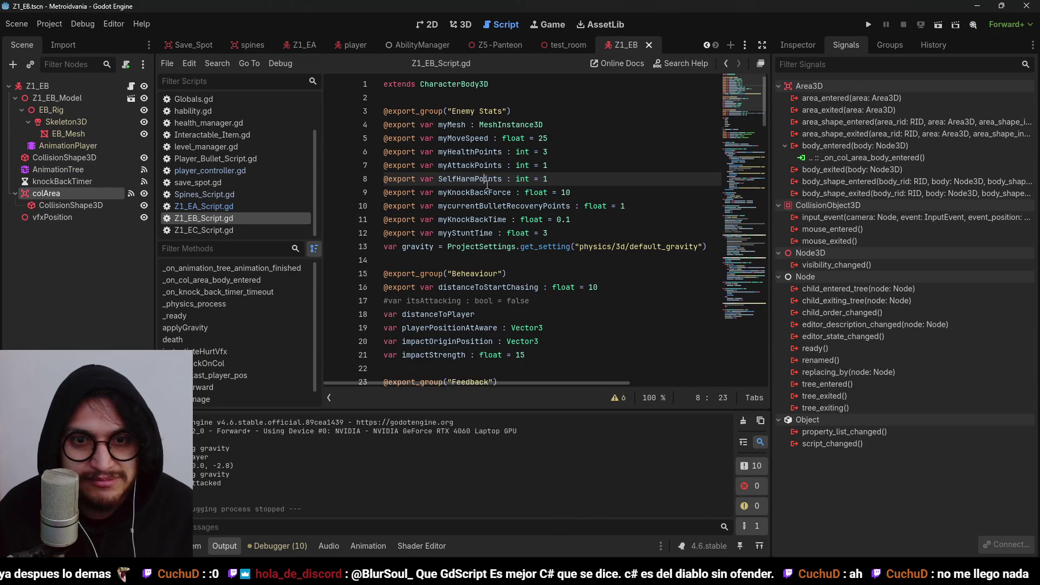
pyautogui.click(573, 194)
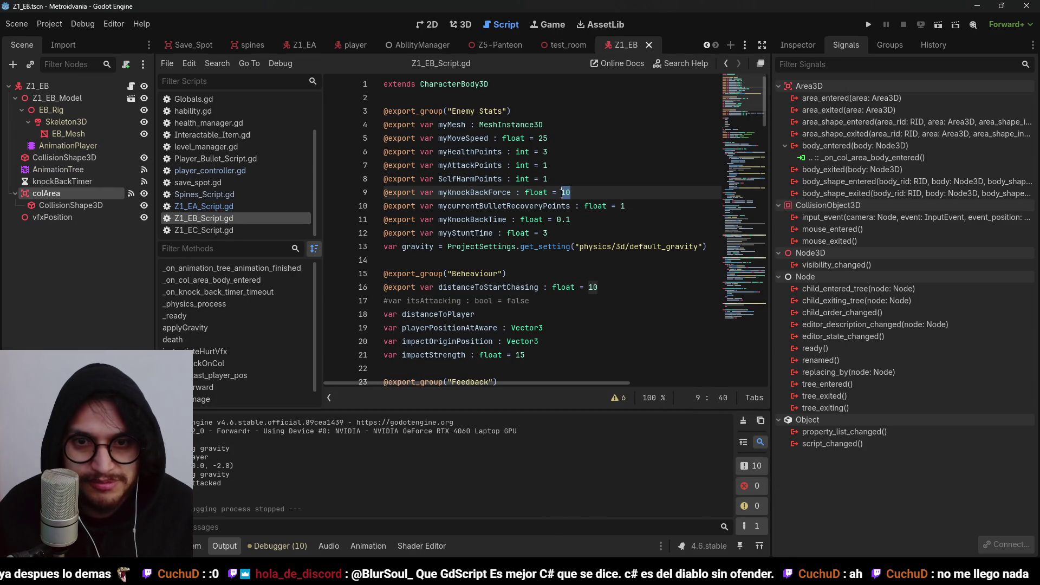
pyautogui.write('25')
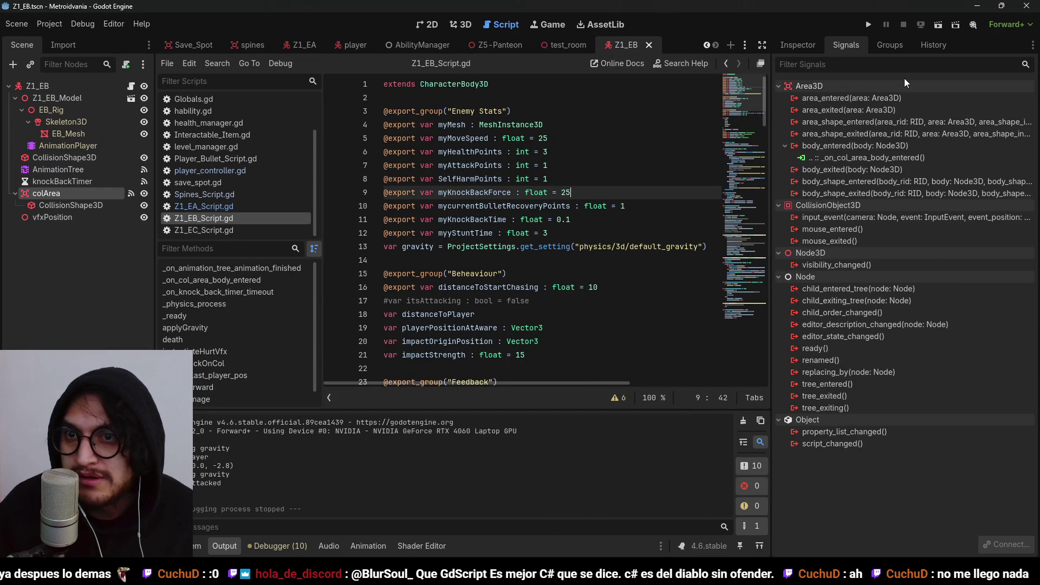
pyautogui.click(869, 25)
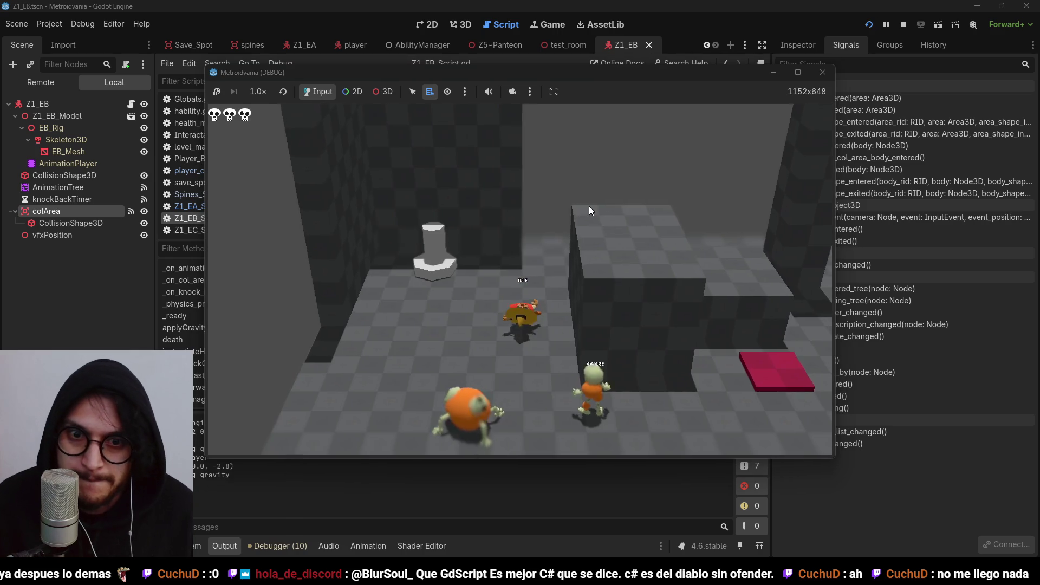
pyautogui.press('a')
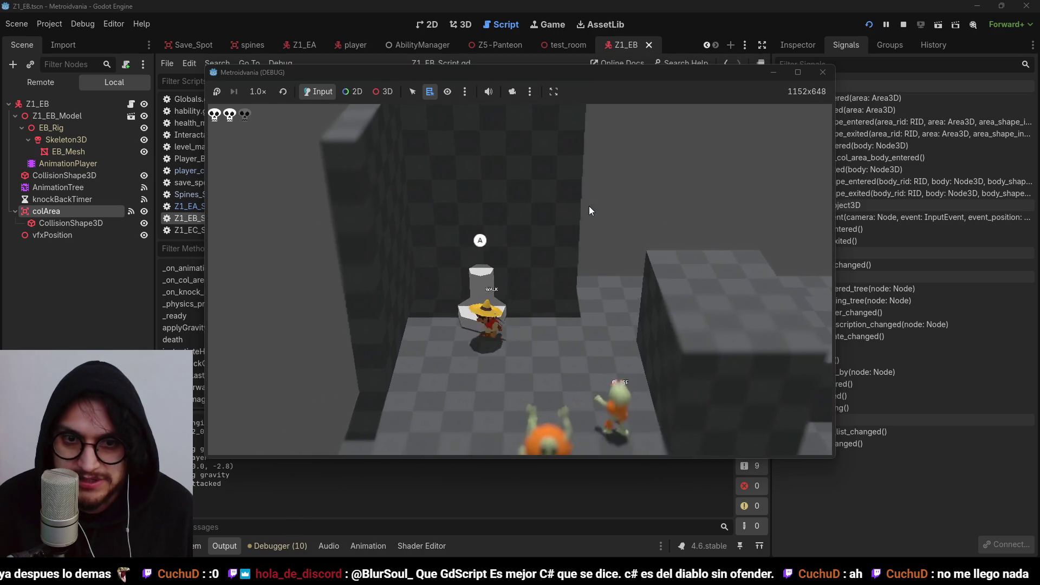
pyautogui.click(904, 25)
# Open the test_room scene in 3D and nudge the small enemy along X
pyautogui.click(573, 46)
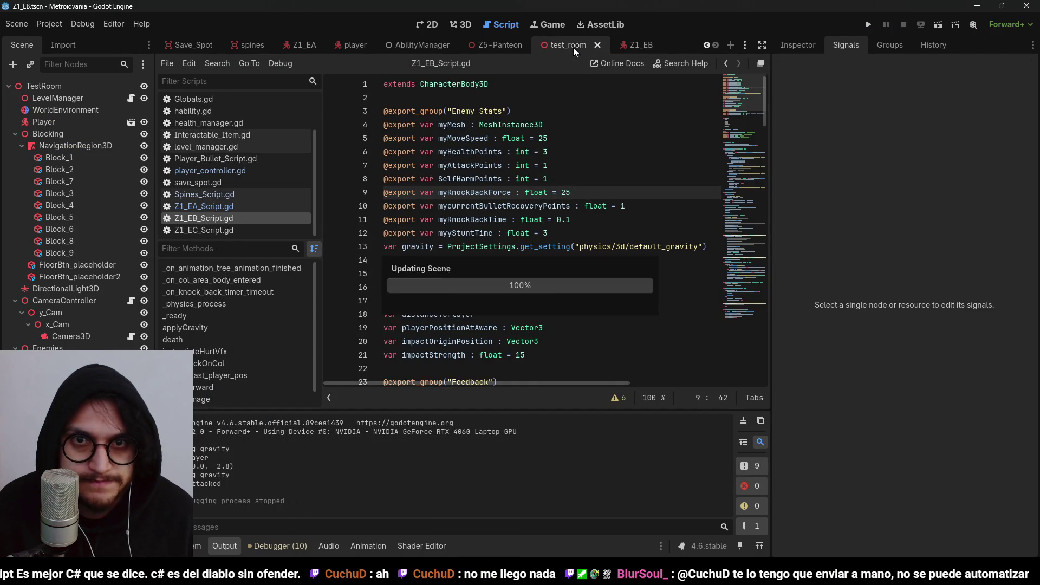
pyautogui.click(465, 25)
pyautogui.scroll(-3, 403, 252)
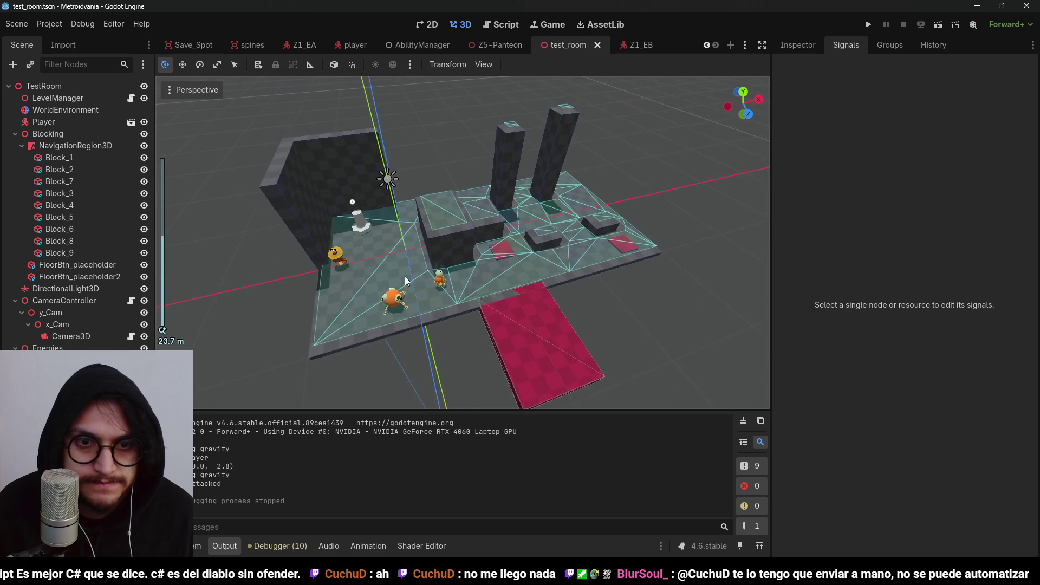
pyautogui.scroll(5, 516, 204)
pyautogui.click(530, 239)
pyautogui.press('f')
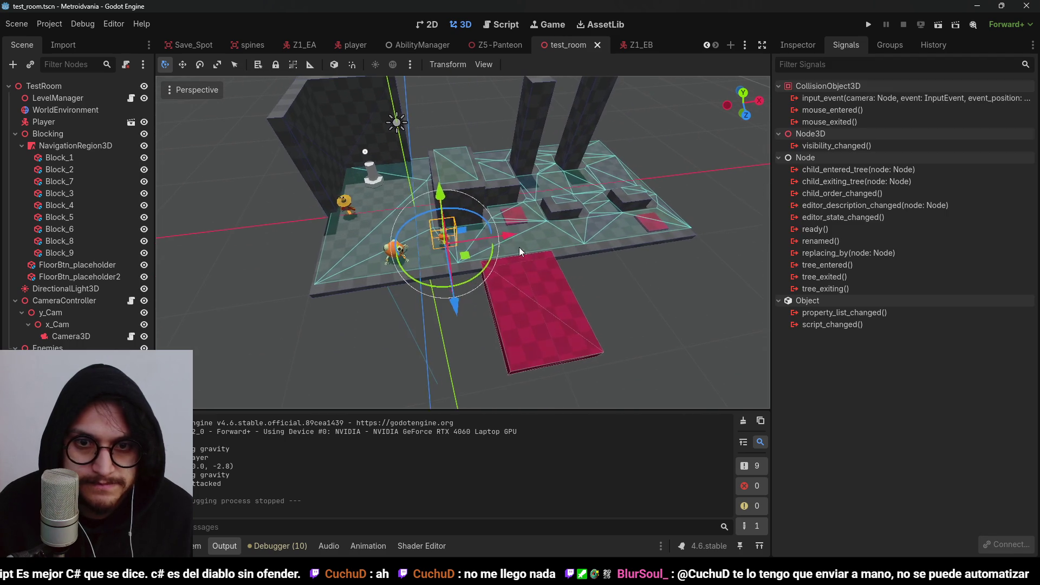
pyautogui.moveTo(642, 231); pyautogui.dragTo(643, 233)
# Move the orange enemy left along the X axis
pyautogui.click(414, 266)
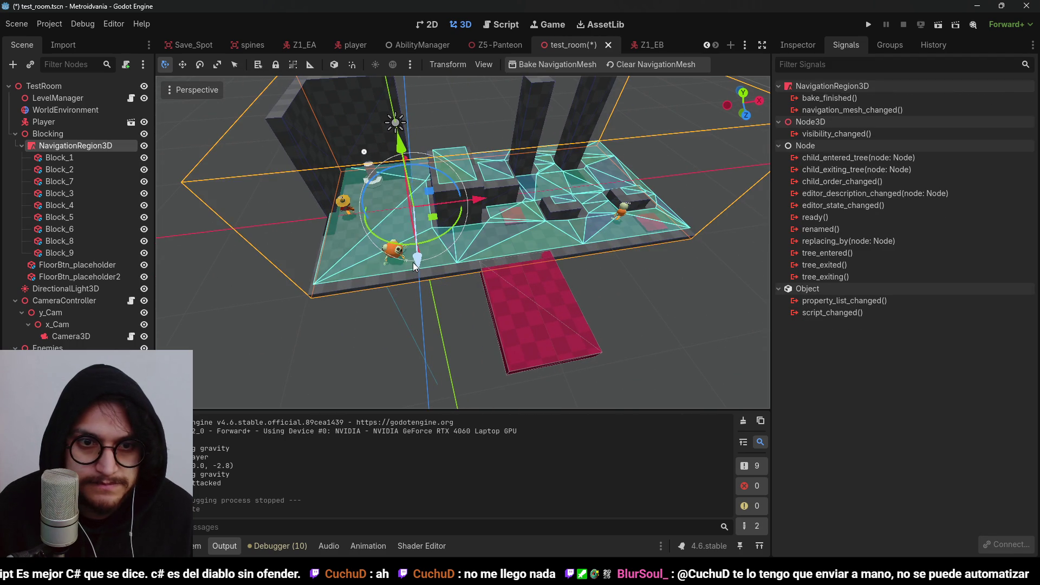
pyautogui.click(394, 326)
pyautogui.click(395, 251)
pyautogui.moveTo(447, 252)
pyautogui.mouseDown()
pyautogui.moveTo(359, 232)
pyautogui.moveTo(478, 207)
pyautogui.mouseUp()
pyautogui.click(352, 219)
# Move the Player right and 3 units along Z, then raise it along Y
pyautogui.click(345, 206)
pyautogui.click(345, 206)
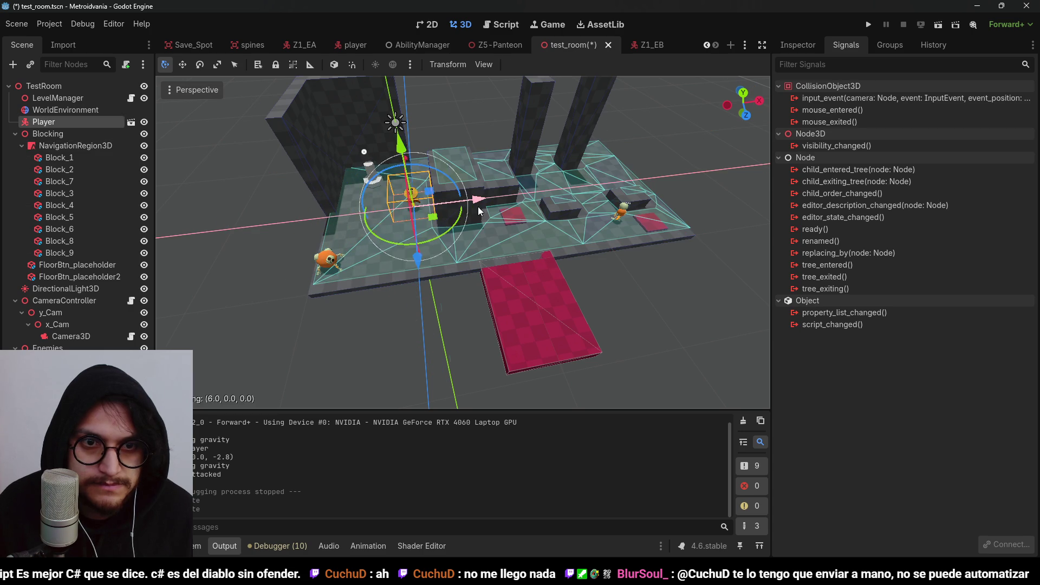
pyautogui.moveTo(434, 252); pyautogui.dragTo(437, 325)
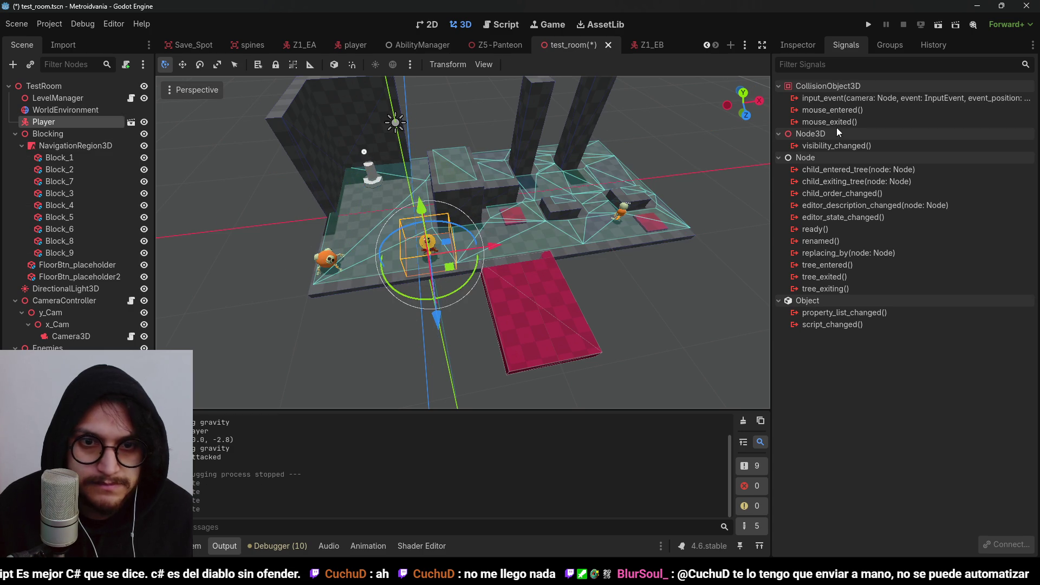
pyautogui.click(866, 31)
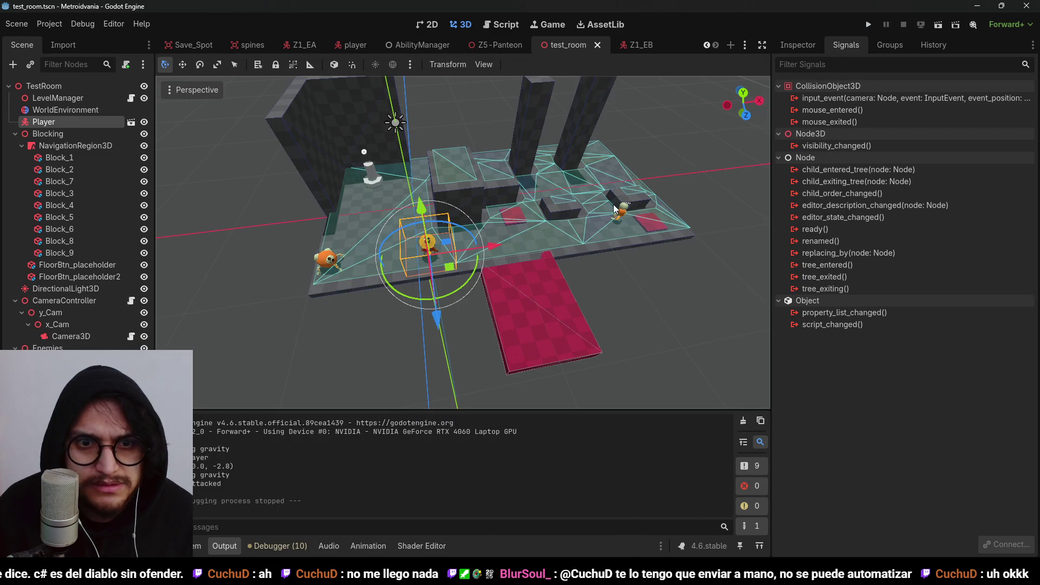
pyautogui.scroll(5, 444, 240)
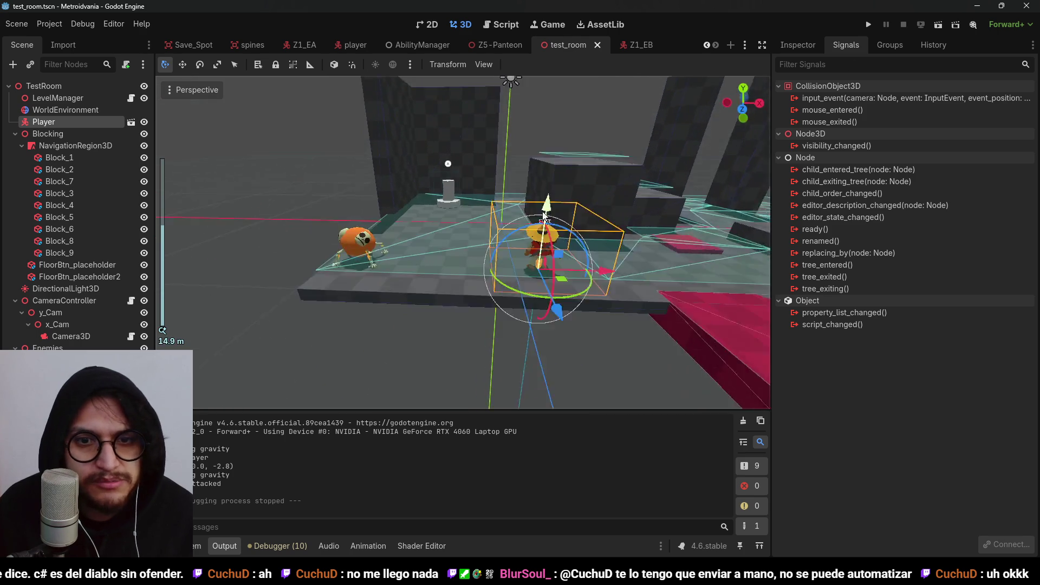
pyautogui.moveTo(525, 223); pyautogui.dragTo(520, 189)
# Test-walk the Player toward the pillar, then move it 9 units back along Z
pyautogui.click(868, 25)
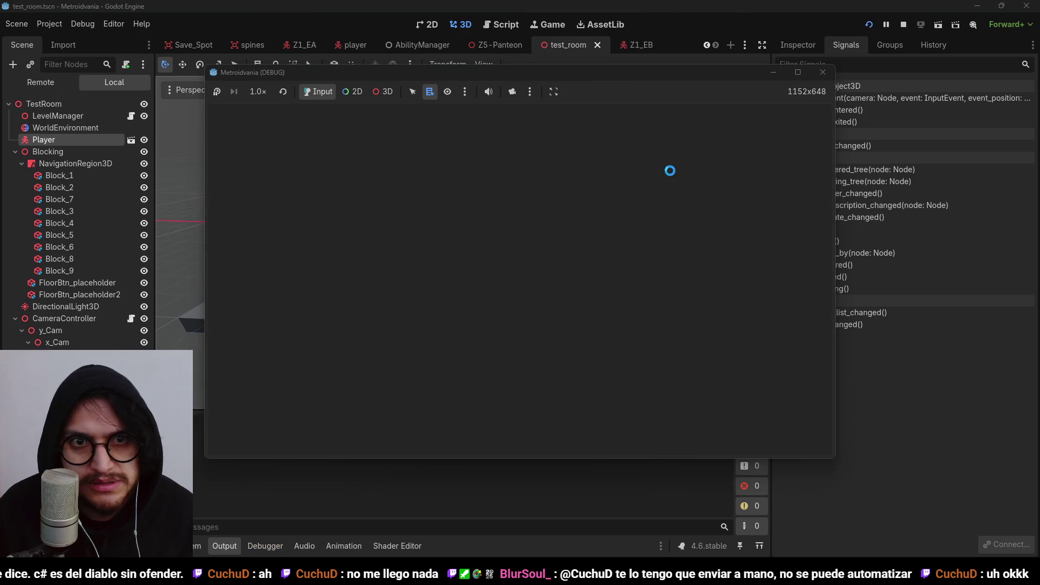
pyautogui.press('w')
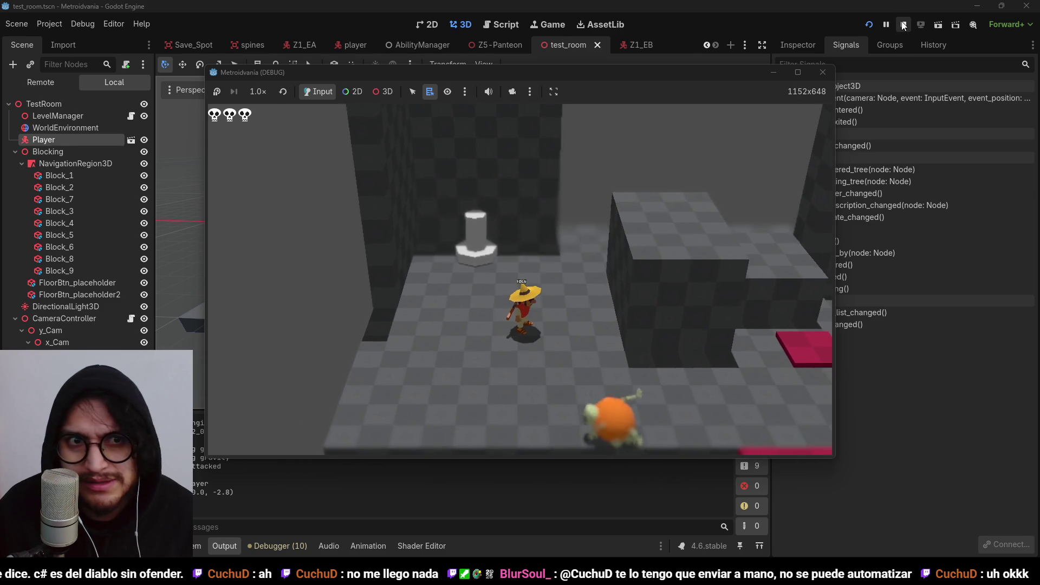
pyautogui.click(903, 25)
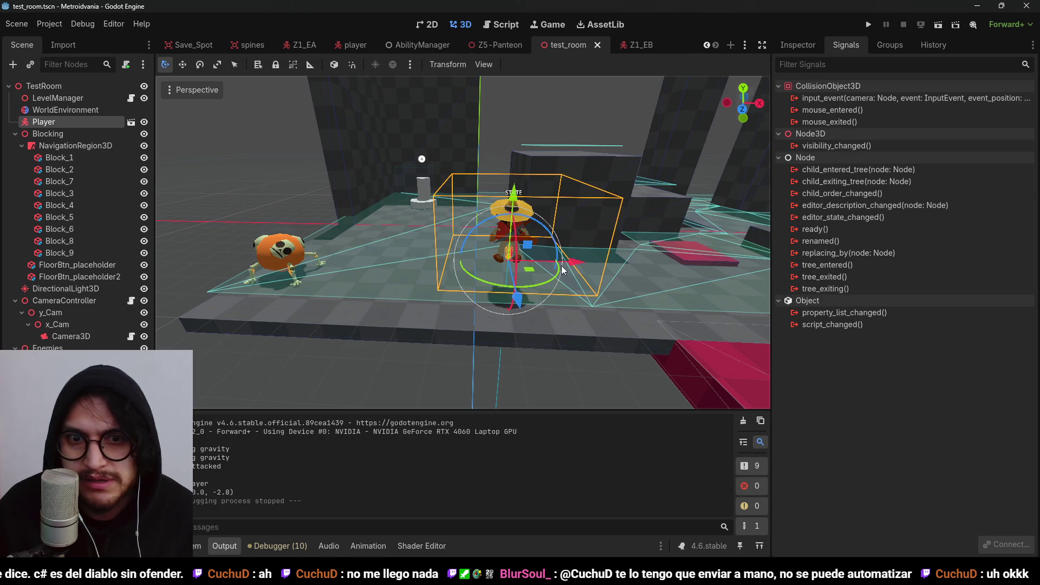
pyautogui.moveTo(495, 330); pyautogui.dragTo(488, 215)
# Run the game and walk the character from the white pillar to the right
pyautogui.click(868, 24)
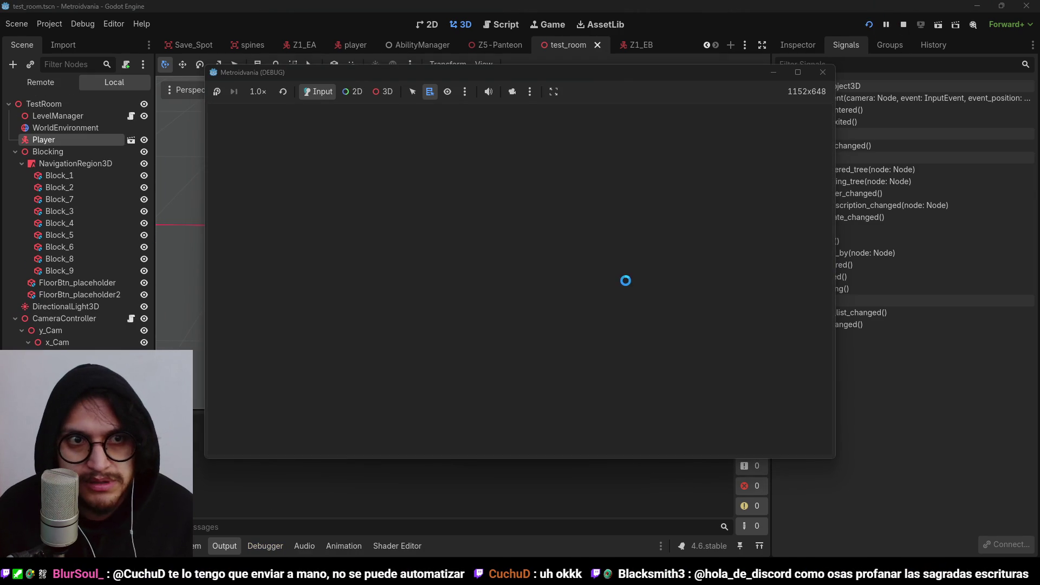
pyautogui.press('space')
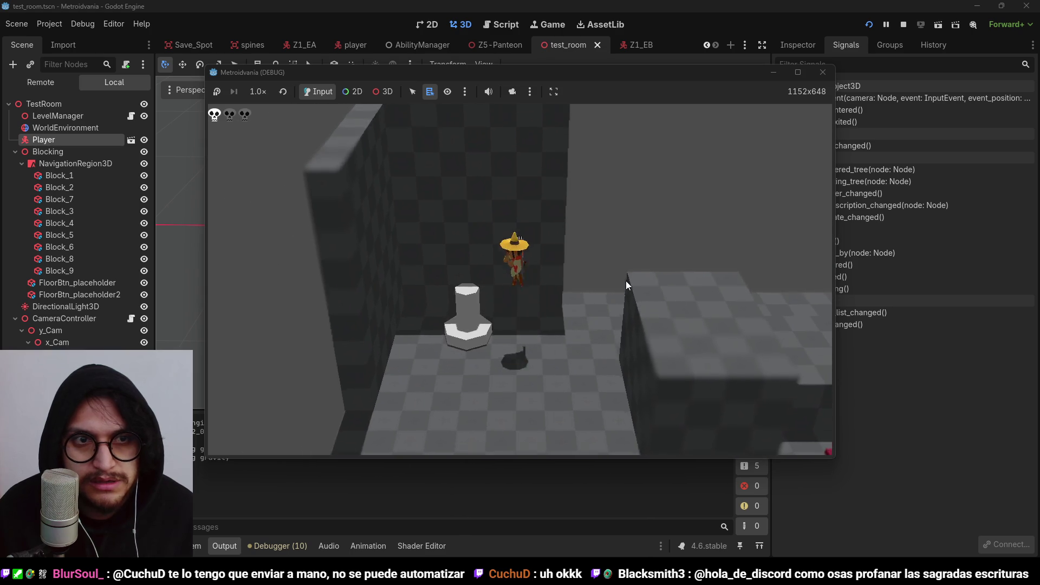
pyautogui.press('space')
pyautogui.press('d')
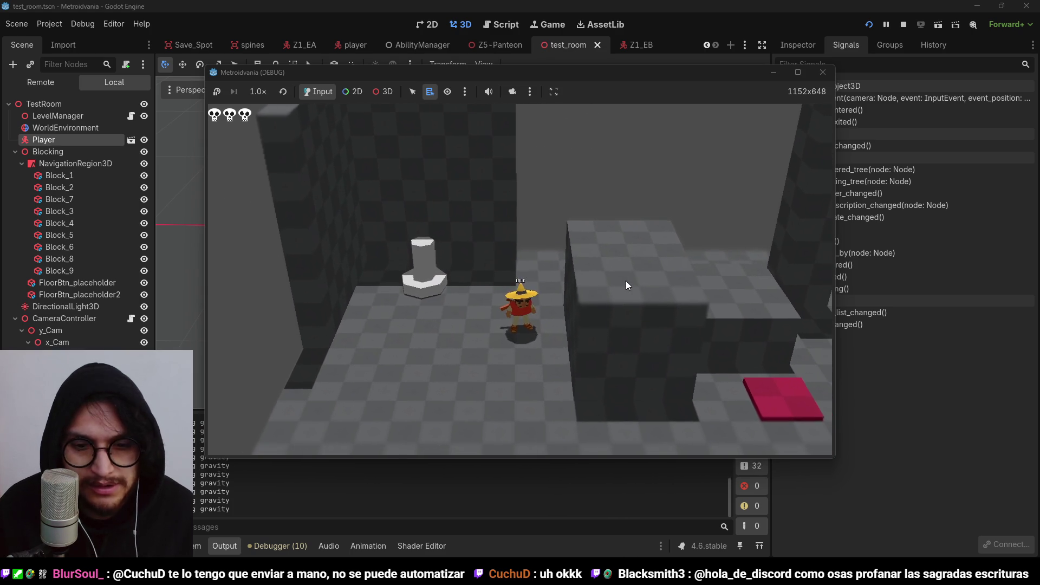
# Restart the game, walk the character left to the pillar, and stop it
pyautogui.press('F5')
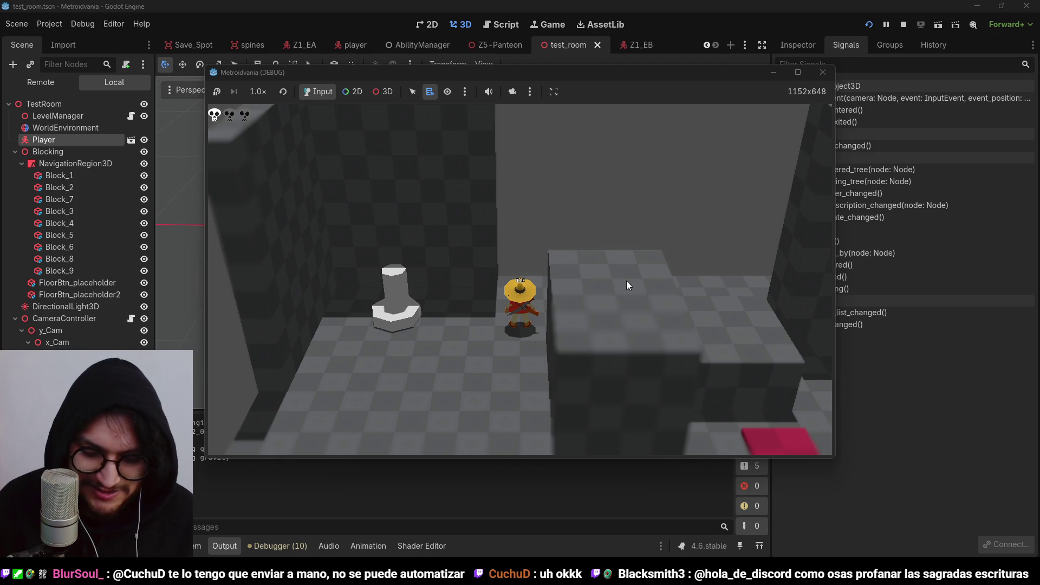
pyautogui.press('a')
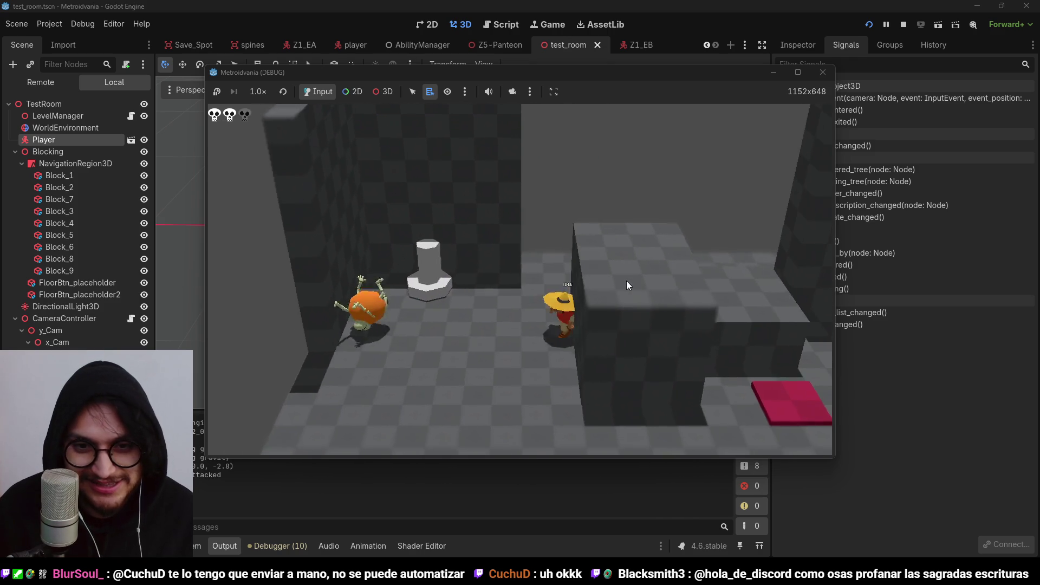
pyautogui.press('F8')
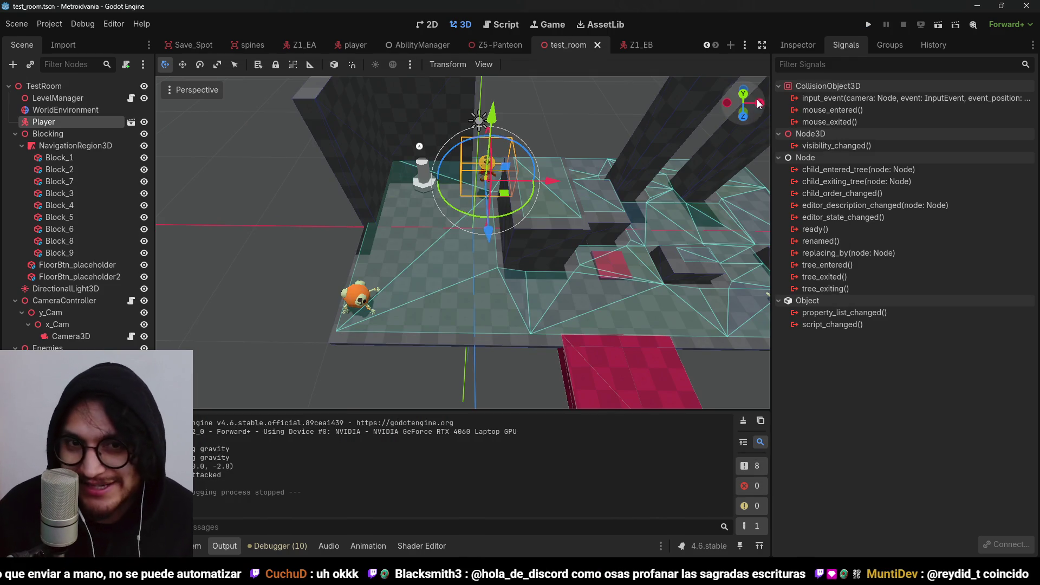
pyautogui.scroll(-5, 433, 180)
# Move the pillar's trigger area one unit along Z and along X, then save
pyautogui.scroll(3, 433, 180)
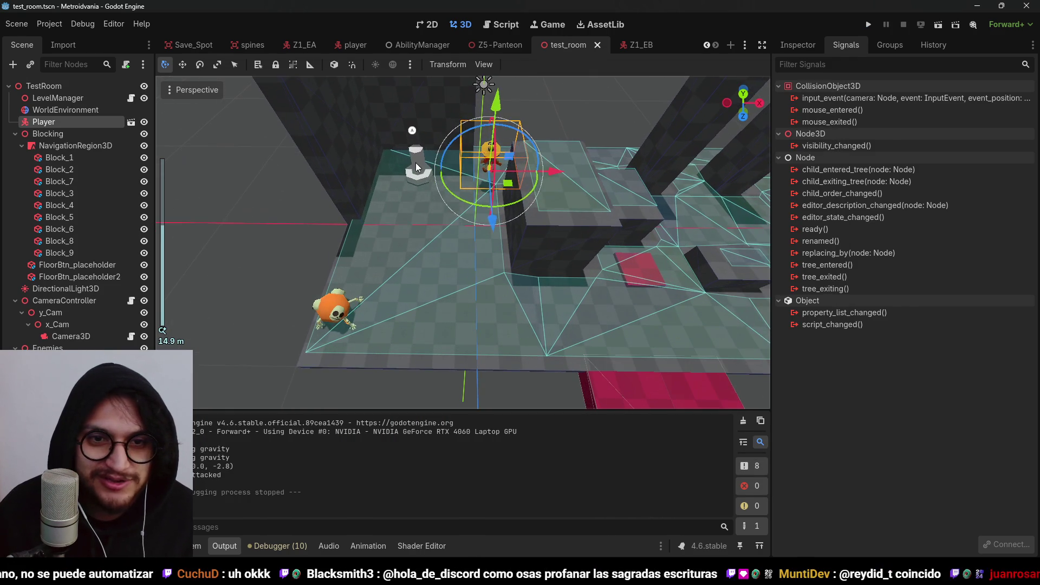
pyautogui.click(416, 161)
pyautogui.press('f')
pyautogui.moveTo(480, 276); pyautogui.dragTo(471, 260)
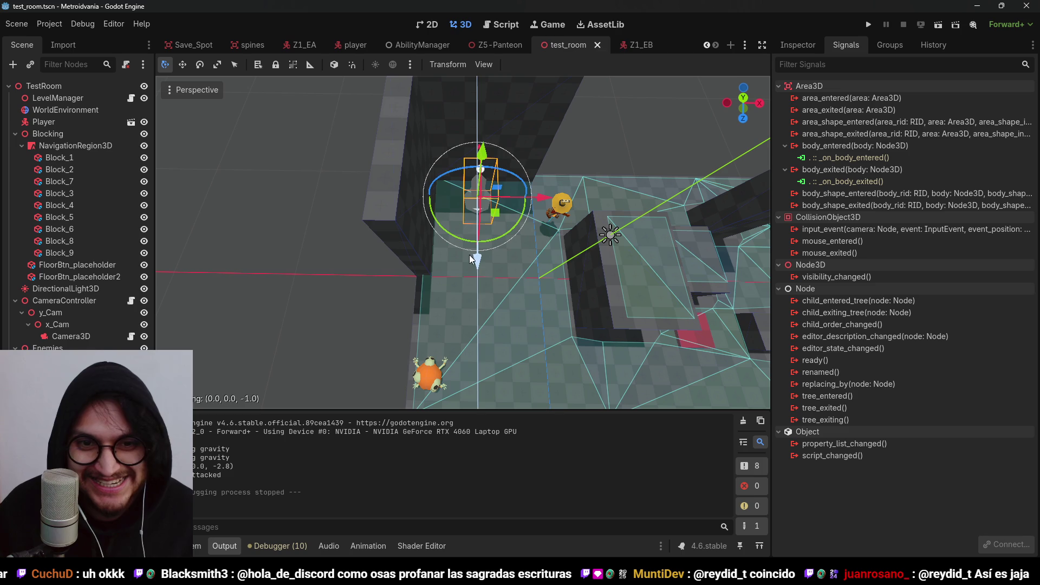
pyautogui.moveTo(545, 207); pyautogui.dragTo(597, 207)
pyautogui.hotkey('ctrl', 's')
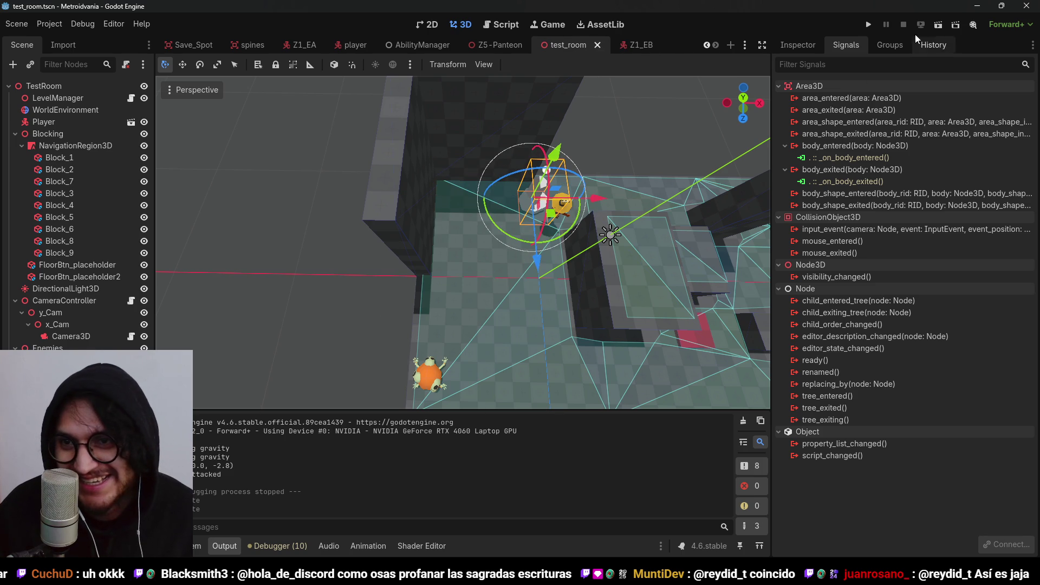
# Playtest by dashing to the orange enemy, attacking it twice, then stop the game
pyautogui.click(871, 22)
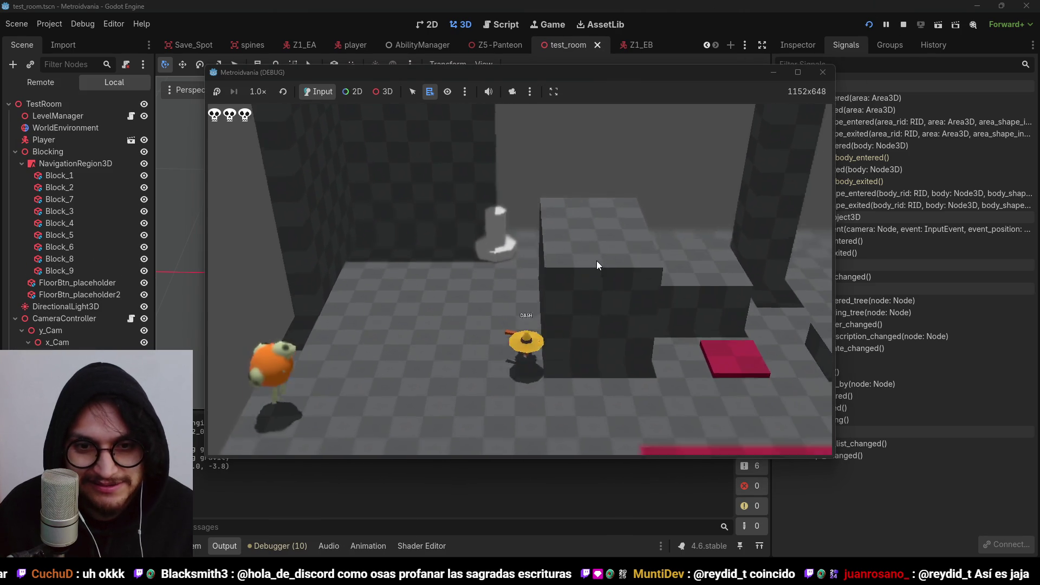
pyautogui.press('a')
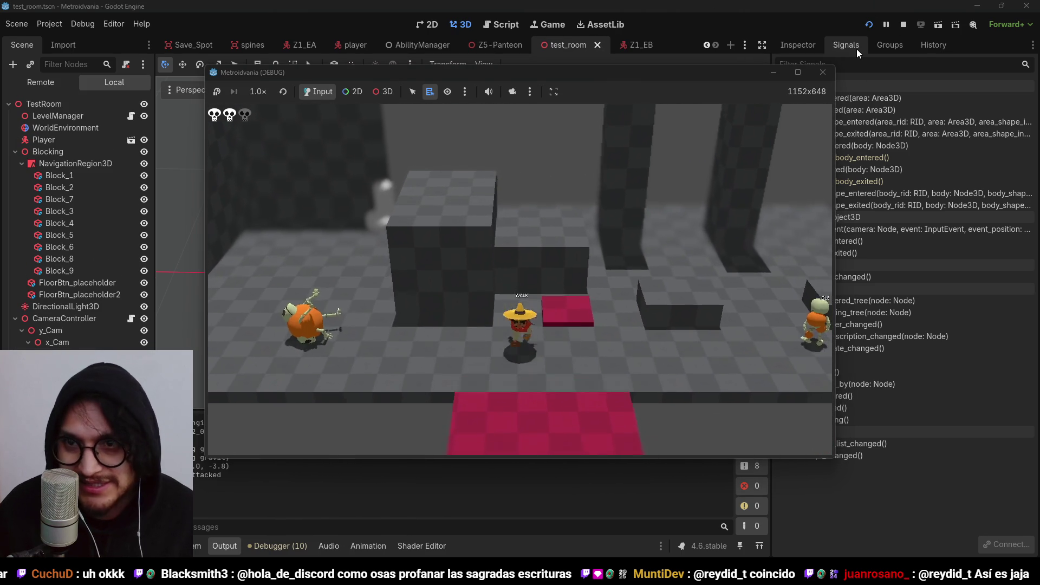
pyautogui.press('shift')
pyautogui.press('a')
pyautogui.click(824, 117)
pyautogui.click(823, 117)
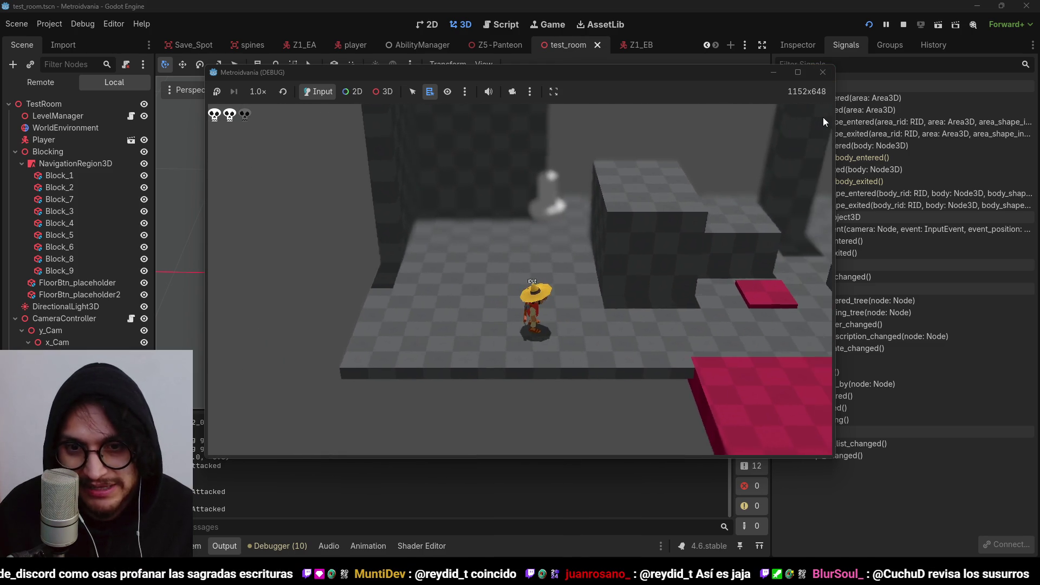
pyautogui.press('d')
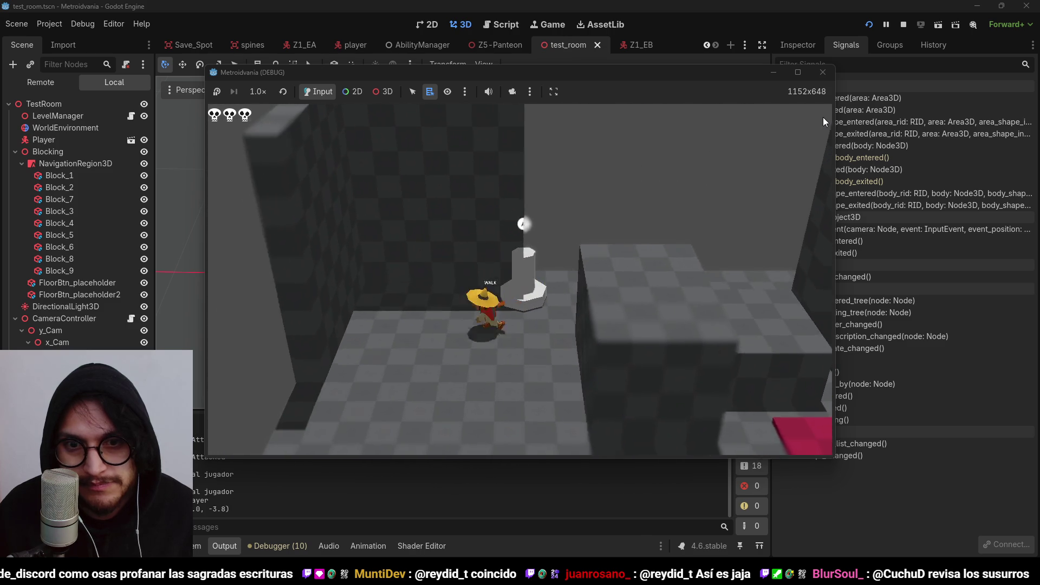
pyautogui.press('shift')
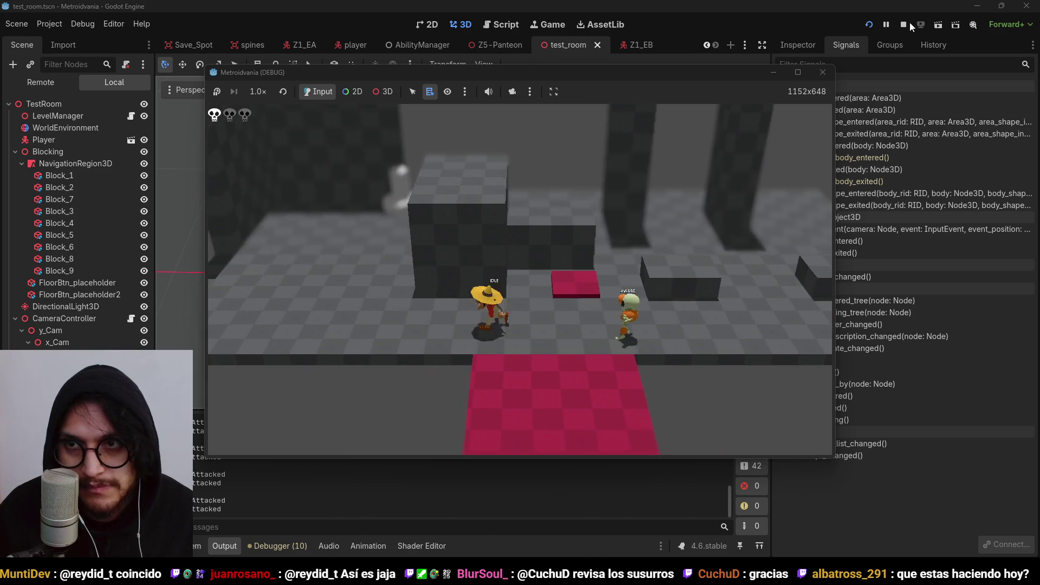
pyautogui.click(904, 27)
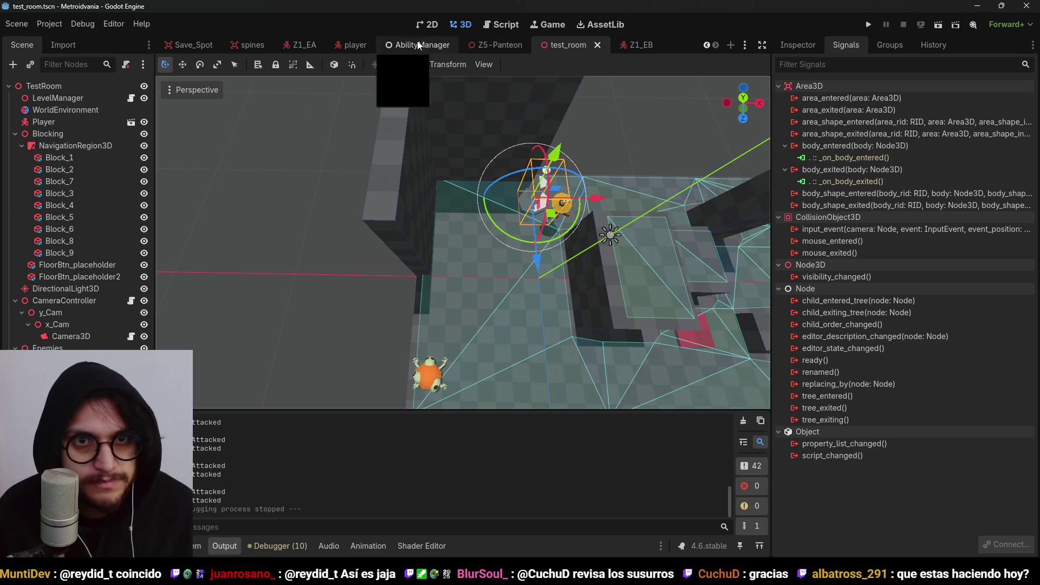
# Switch to the Z1_EA enemy scene and save it
pyautogui.click(299, 44)
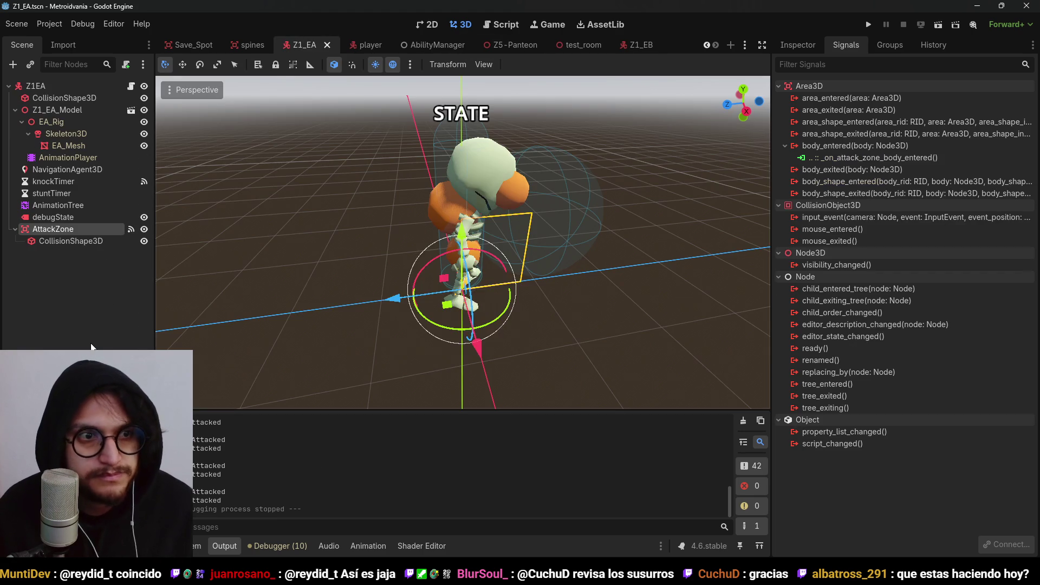
pyautogui.click(91, 336)
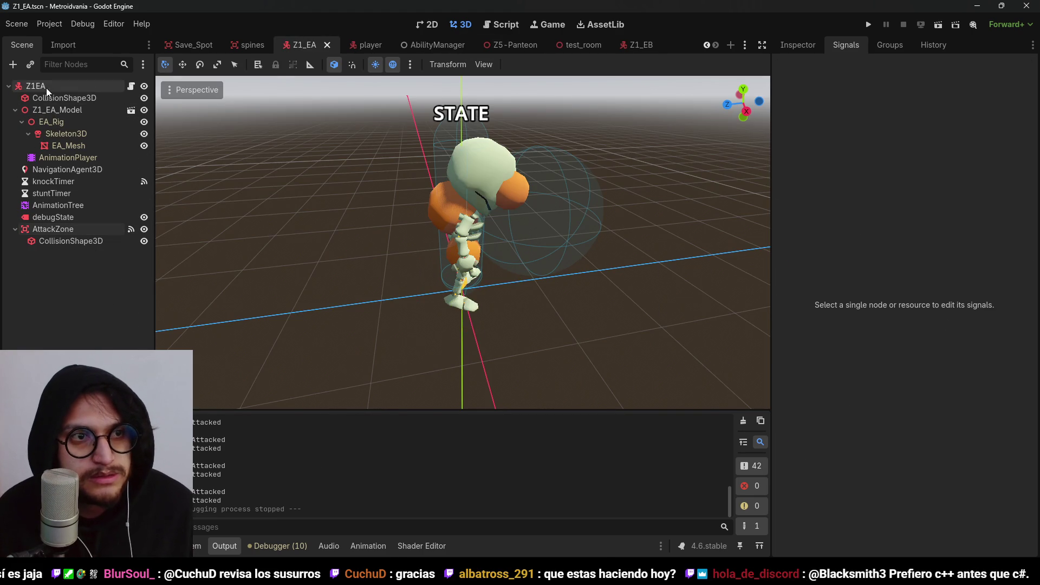
pyautogui.click(47, 88)
pyautogui.hotkey('ctrl', 's')
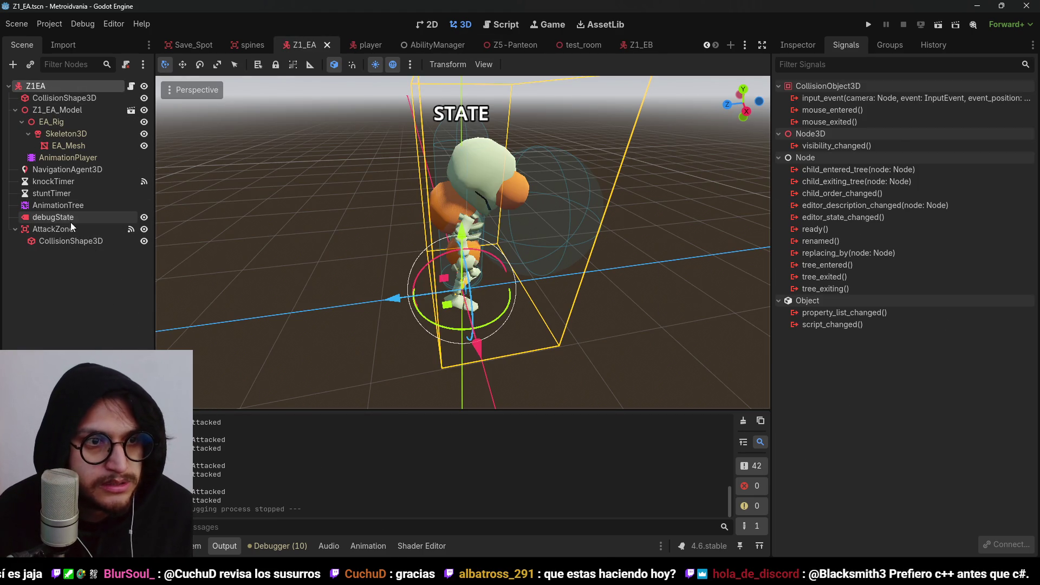
# Open the AnimationTree node graph of Z1_EA
pyautogui.click(61, 204)
pyautogui.click(481, 547)
pyautogui.hscroll(-6, 450, 485)
pyautogui.moveTo(574, 365)
pyautogui.mouseDown()
pyautogui.moveTo(580, 447)
pyautogui.moveTo(545, 448)
pyautogui.moveTo(433, 348)
pyautogui.moveTo(489, 332)
pyautogui.mouseUp()
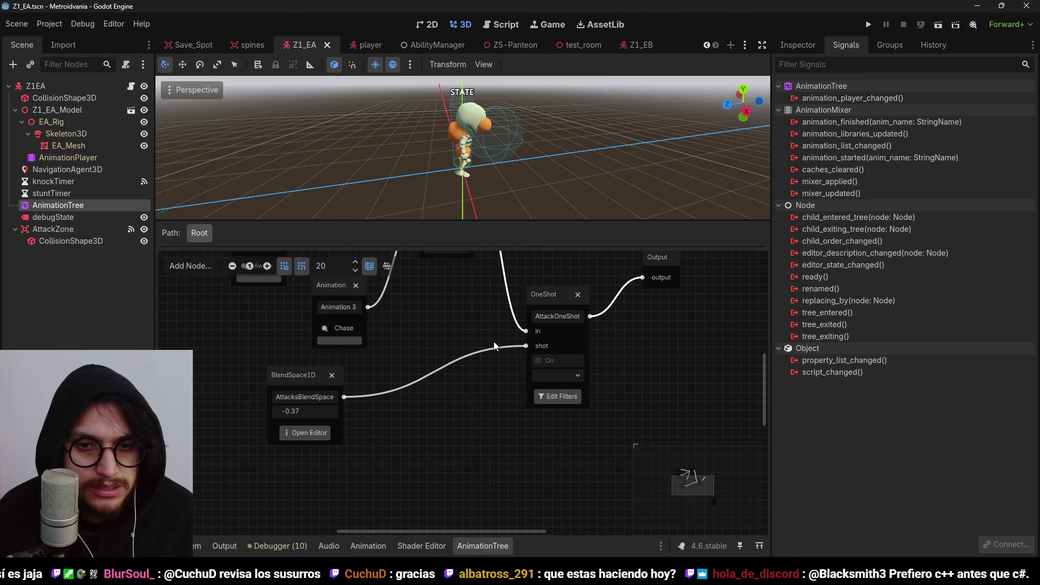
pyautogui.scroll(1, 395, 412)
# Add a TimeScale node between AttacksBlendSpace and OneShot's shot input, then save
pyautogui.rightClick(415, 394)
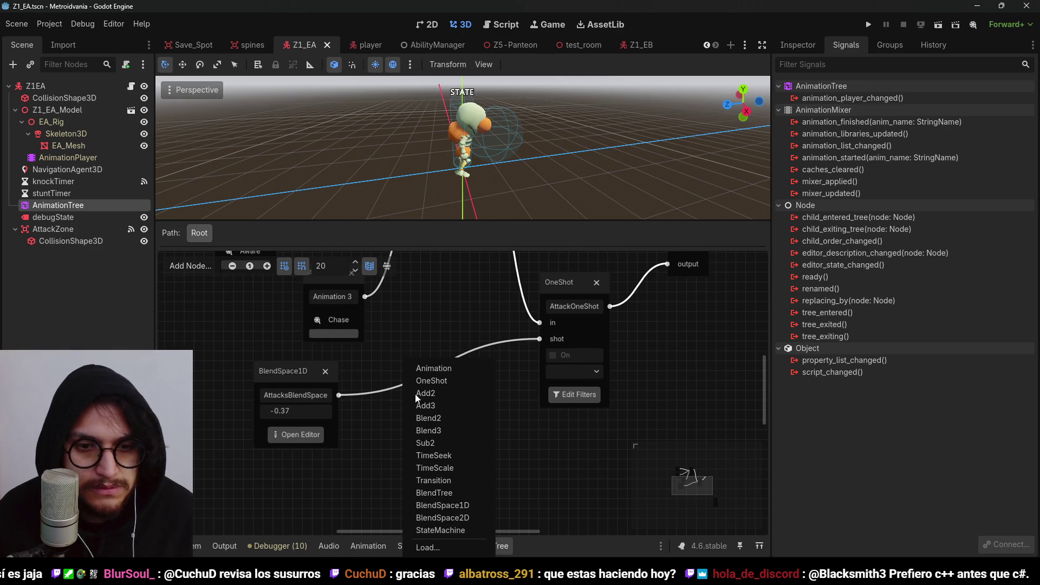
pyautogui.click(444, 471)
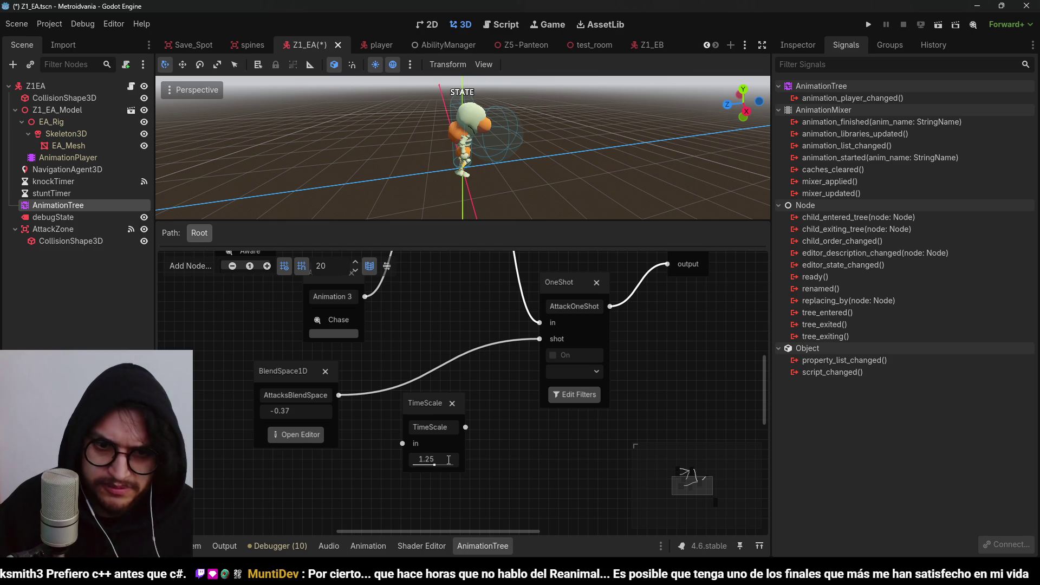
pyautogui.moveTo(539, 339); pyautogui.dragTo(404, 424)
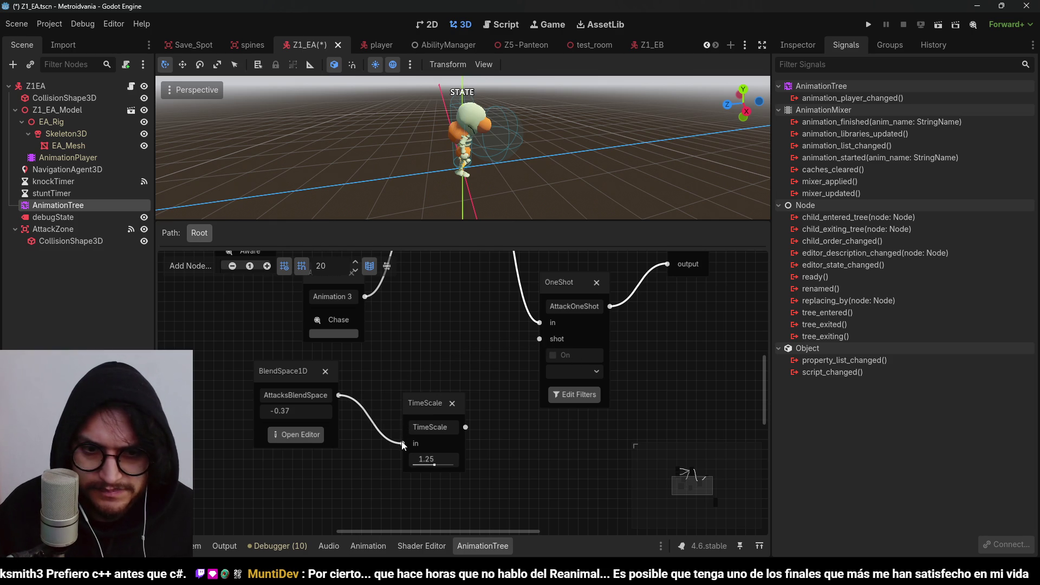
pyautogui.moveTo(544, 328); pyautogui.dragTo(540, 338)
pyautogui.hotkey('ctrl', 's')
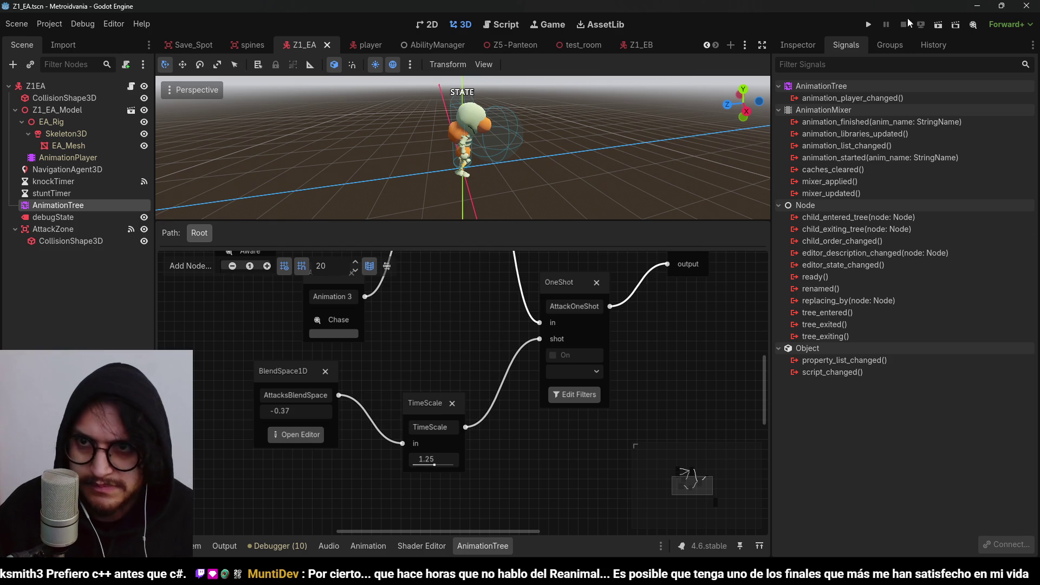
pyautogui.click(868, 25)
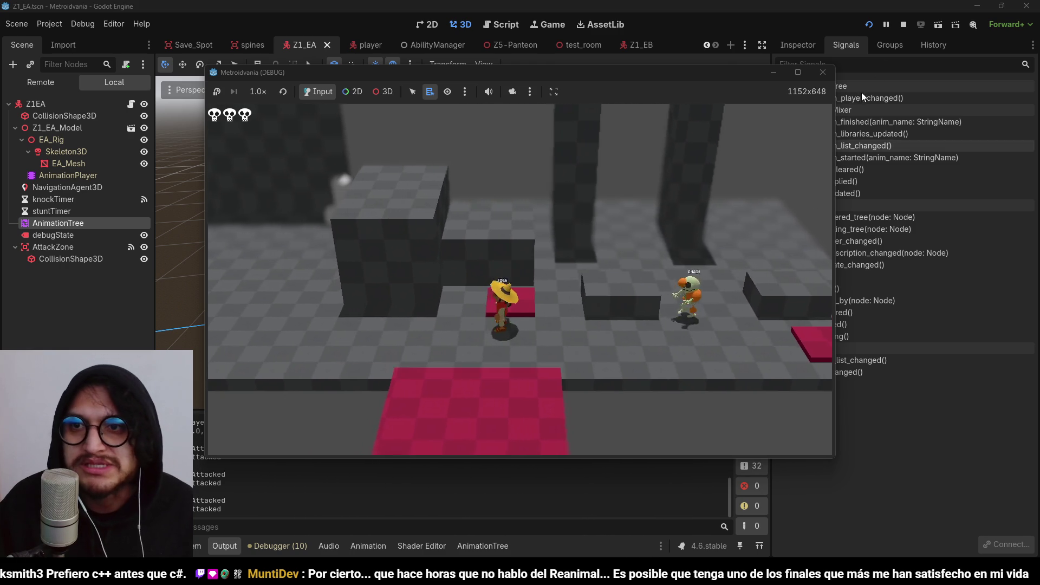
# Stop the playtest and deselect the AnimationTree node
pyautogui.click(902, 25)
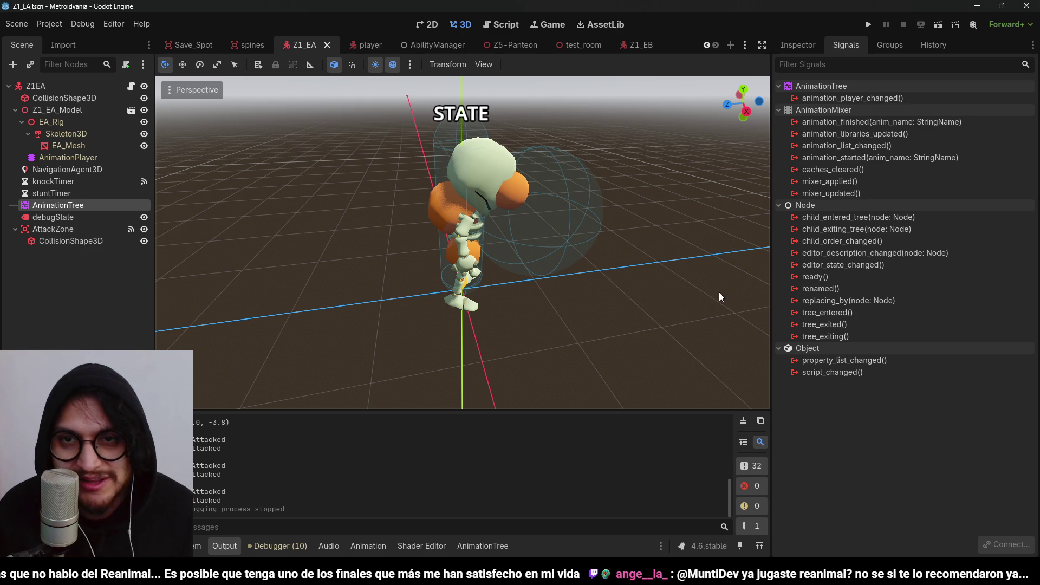
pyautogui.click(325, 108)
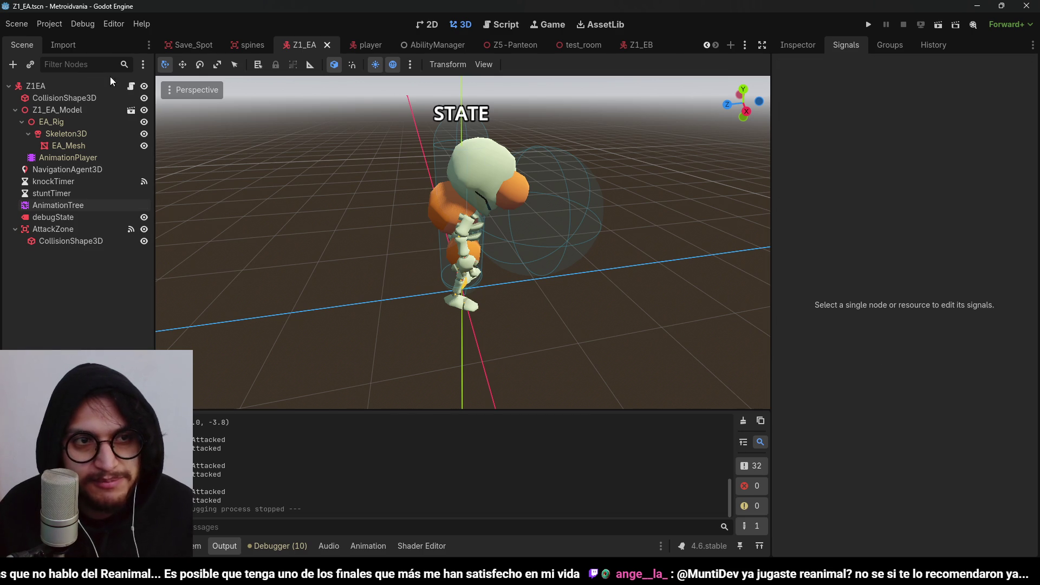
# Open Z1_EA_Script.gd and collapse the Output panel to view the commented #elif code
pyautogui.click(131, 86)
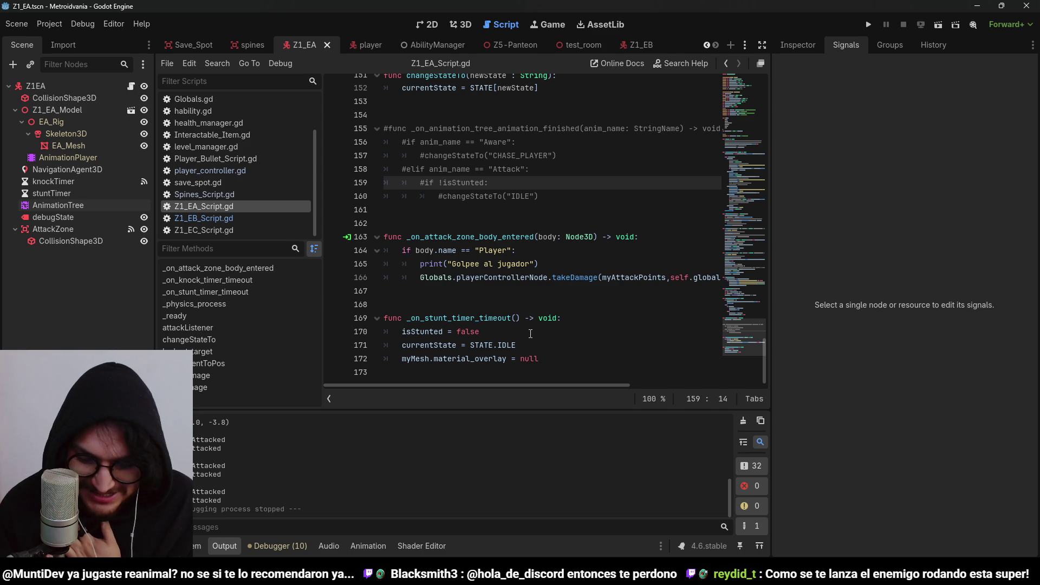
pyautogui.hotkey('ctrl', 's')
pyautogui.click(540, 248)
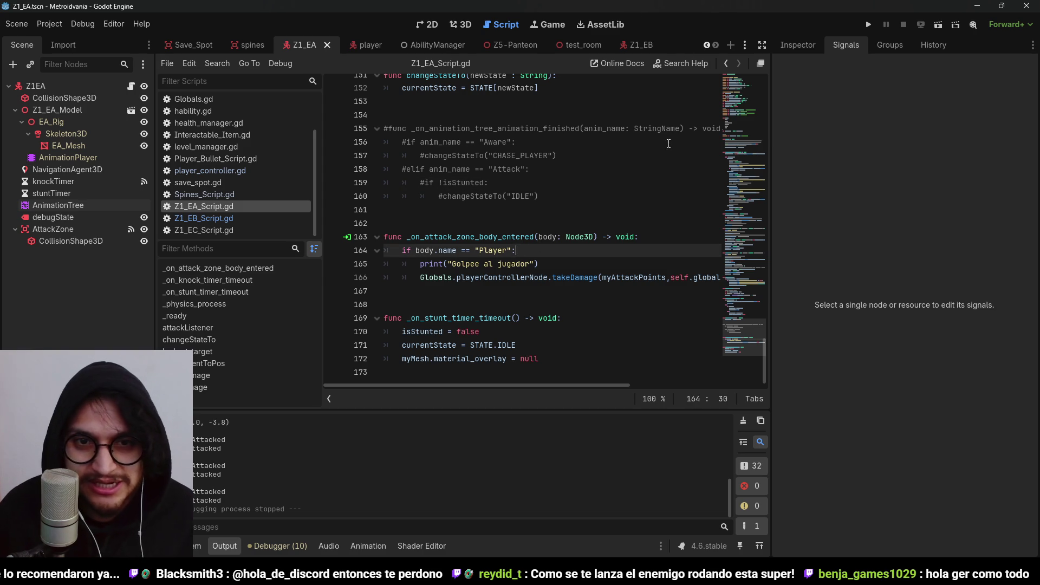
pyautogui.click(229, 545)
pyautogui.click(499, 299)
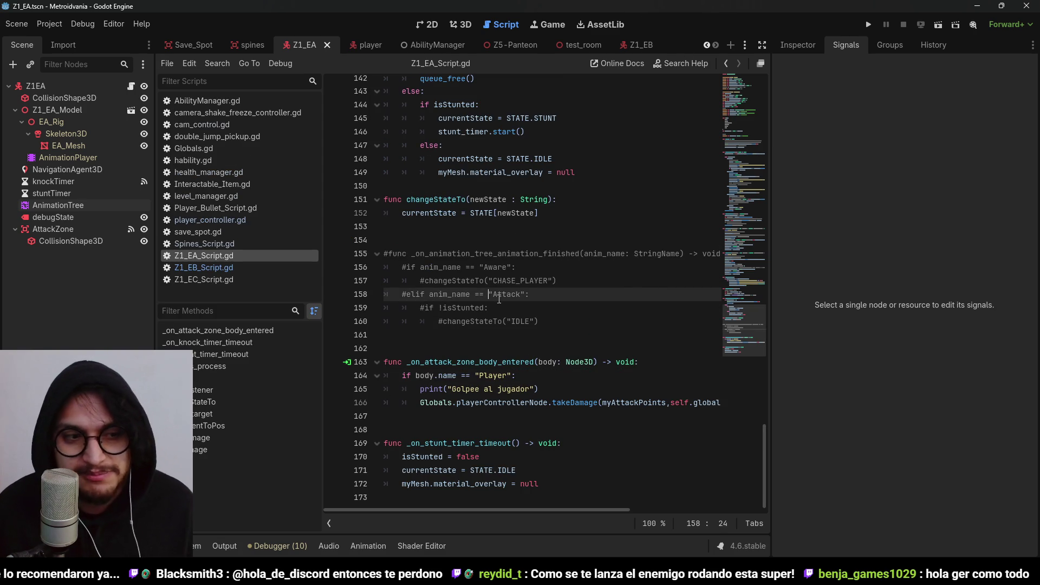
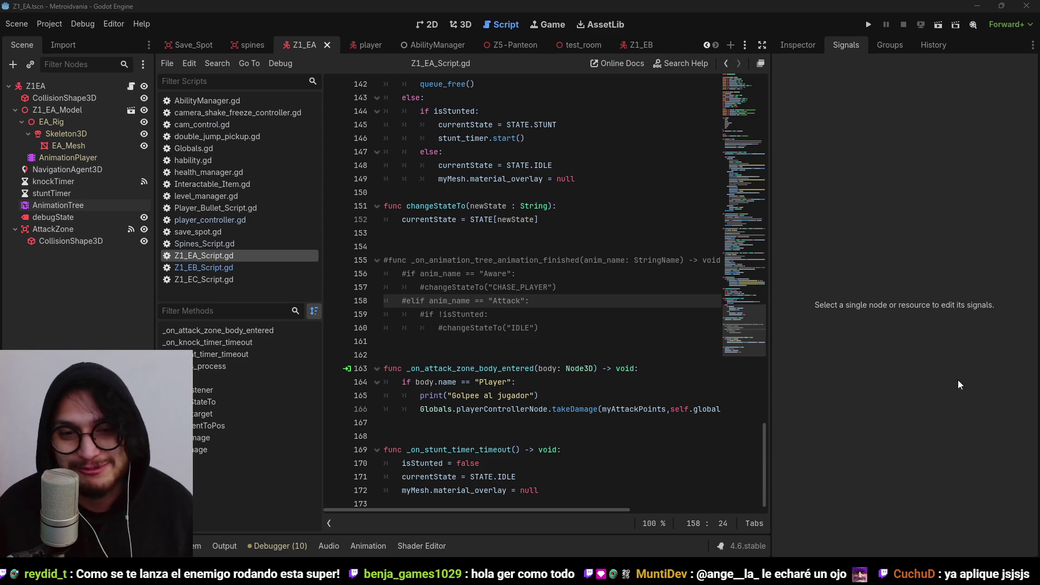
# Save the enemy scene and open player_controller.gd
pyautogui.click(545, 274)
pyautogui.hotkey('ctrl', 's')
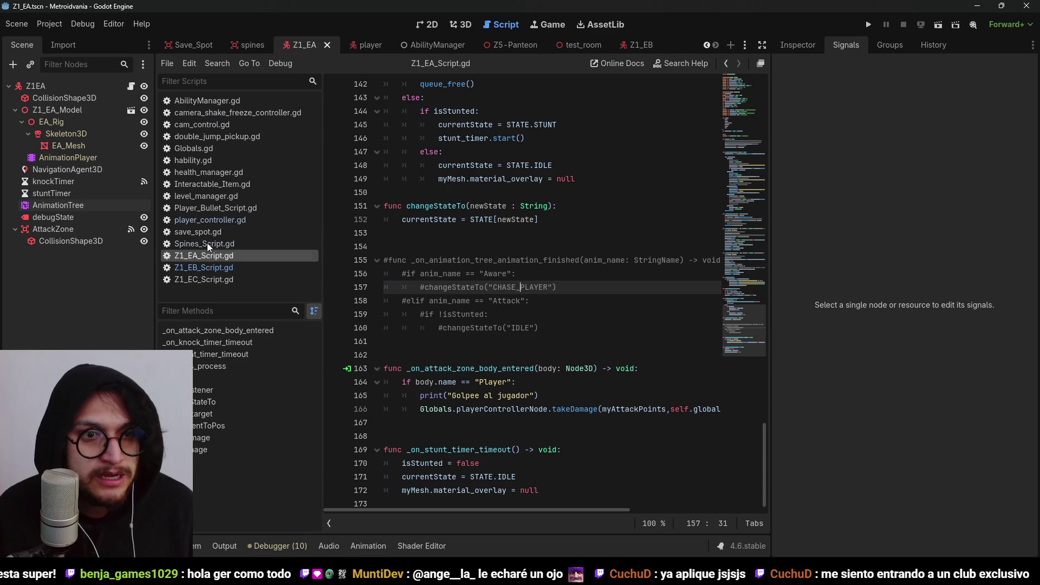
pyautogui.click(210, 220)
pyautogui.scroll(-7, 741, 179)
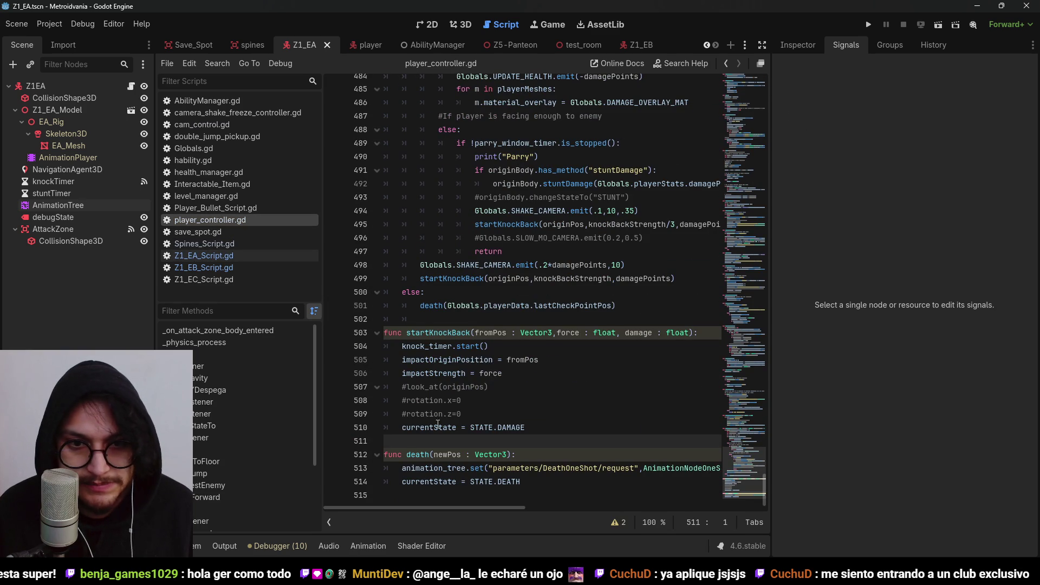
# Select the impulseForward function (lines 428–434) in player_controller.gd for copying
pyautogui.click(467, 373)
pyautogui.moveTo(480, 501)
pyautogui.mouseDown()
pyautogui.moveTo(504, 428)
pyautogui.moveTo(504, 333)
pyautogui.mouseUp()
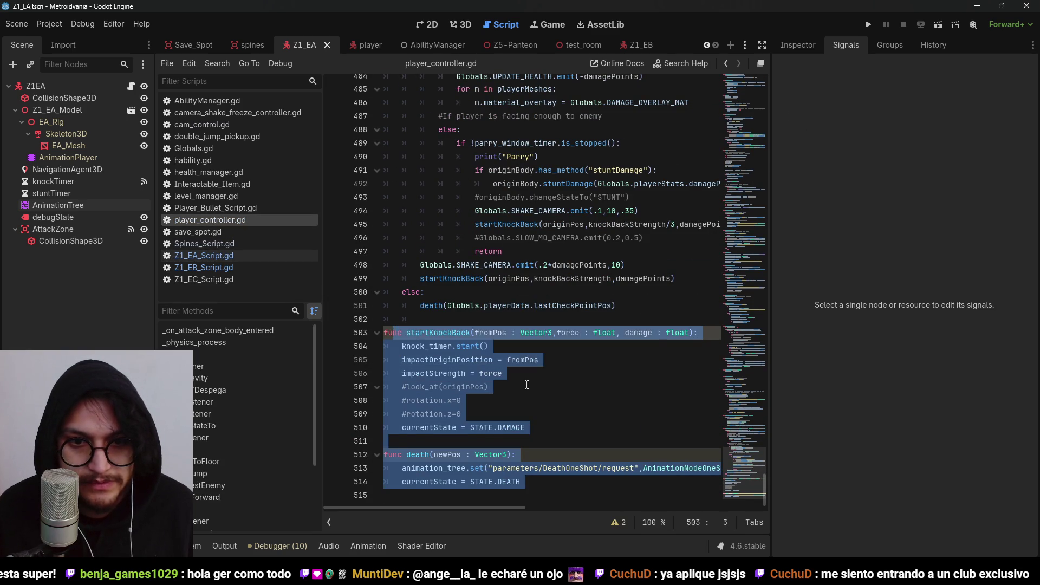
pyautogui.click(521, 387)
pyautogui.scroll(5, 523, 438)
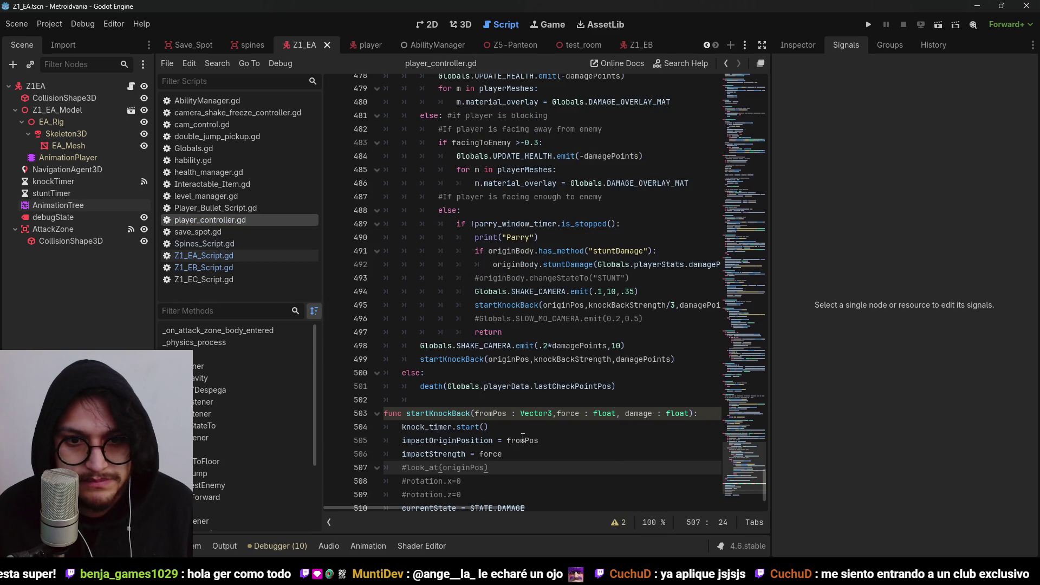
pyautogui.scroll(-5, 523, 438)
pyautogui.moveTo(499, 508)
pyautogui.mouseDown()
pyautogui.moveTo(644, 521)
pyautogui.moveTo(440, 523)
pyautogui.mouseUp()
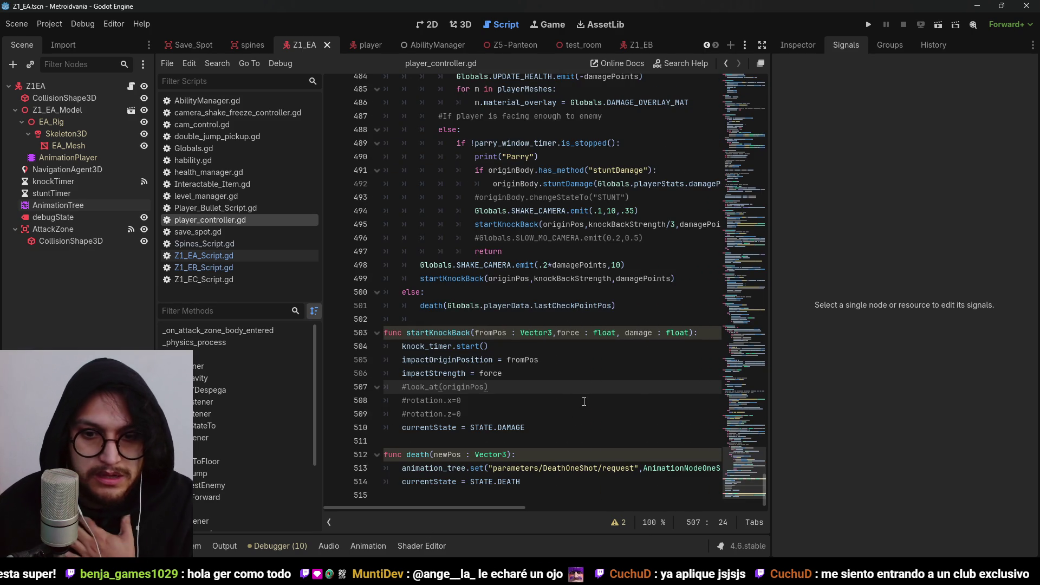
pyautogui.scroll(1, 517, 366)
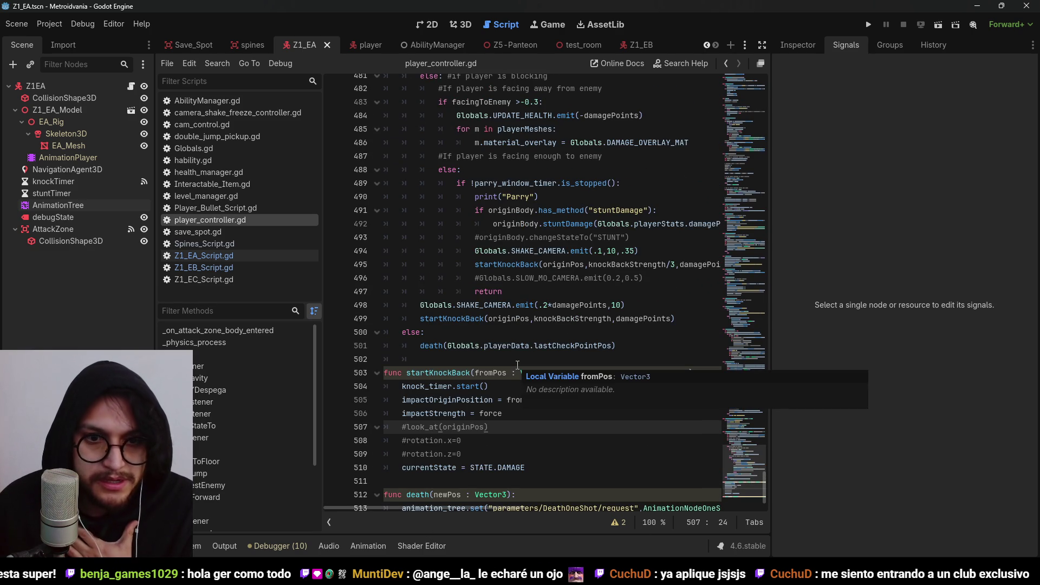
pyautogui.scroll(5, 543, 345)
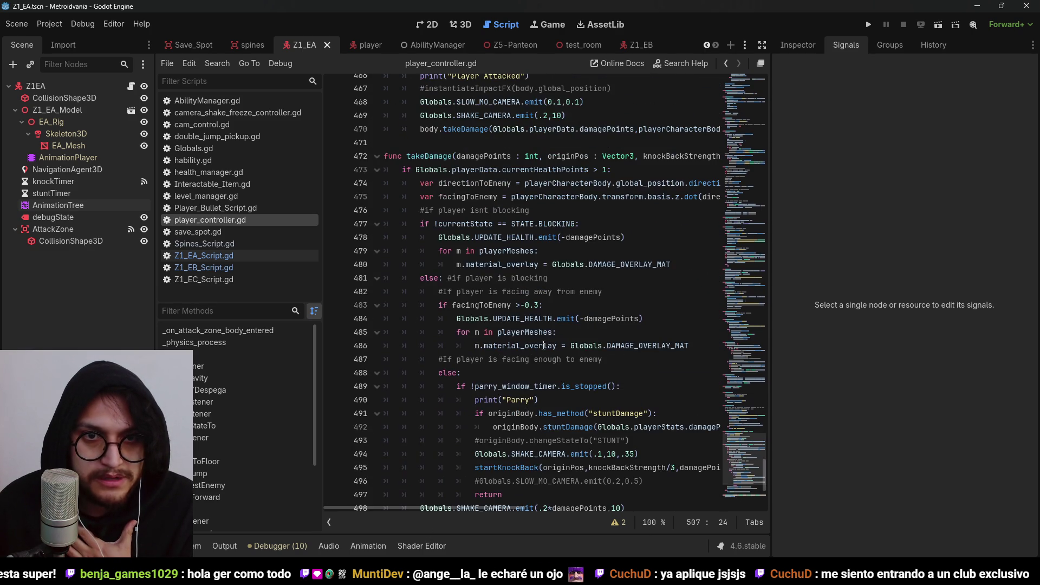
pyautogui.scroll(13, 544, 345)
pyautogui.scroll(2, 543, 345)
pyautogui.click(490, 183)
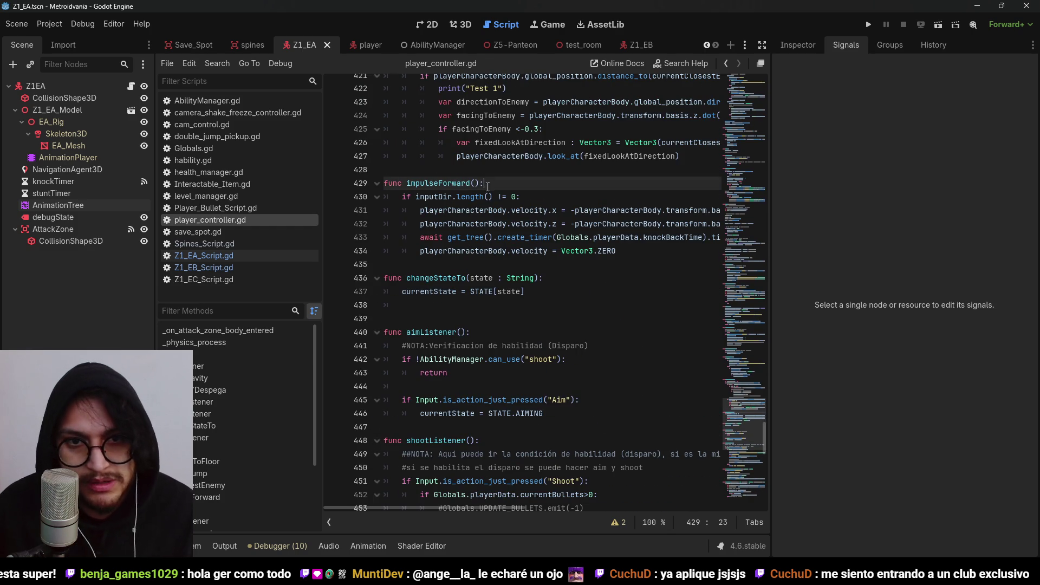
pyautogui.moveTo(641, 259); pyautogui.dragTo(324, 175)
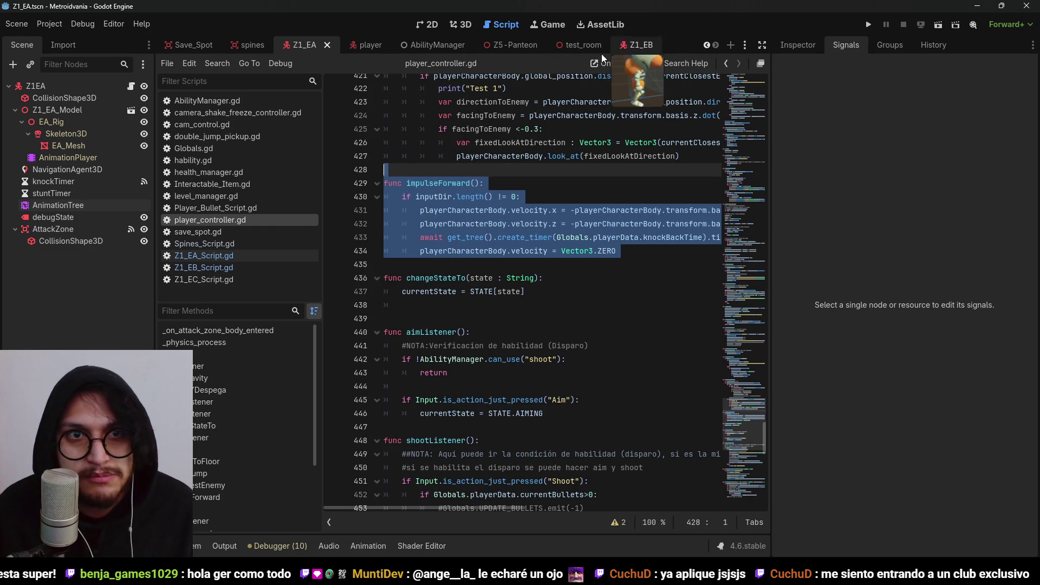
# Paste the impulseForward function into Z1_EA_Script.gd at line 161
pyautogui.click(130, 85)
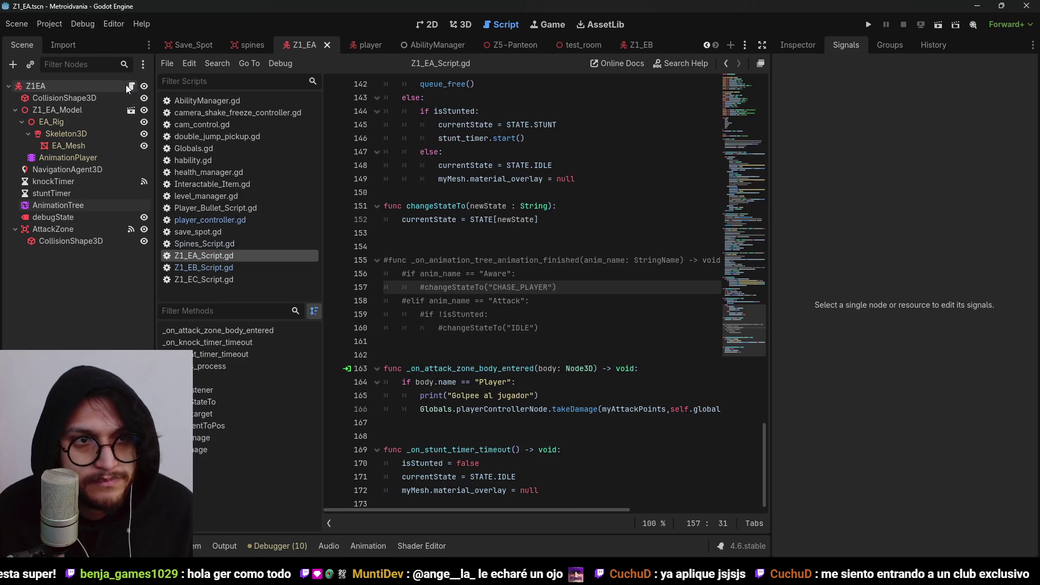
pyautogui.click(390, 346)
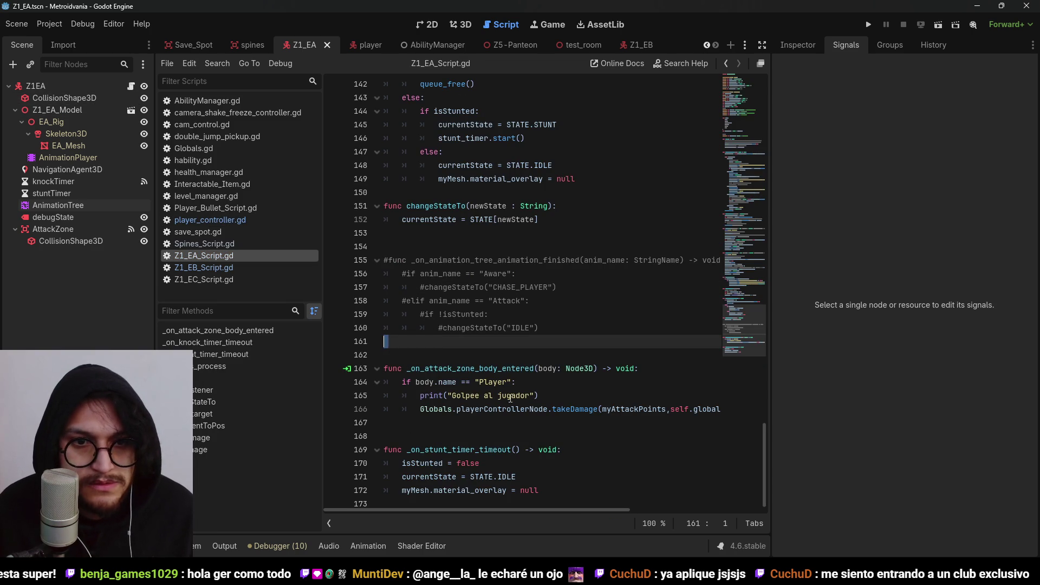
pyautogui.hotkey('ctrl', 'v')
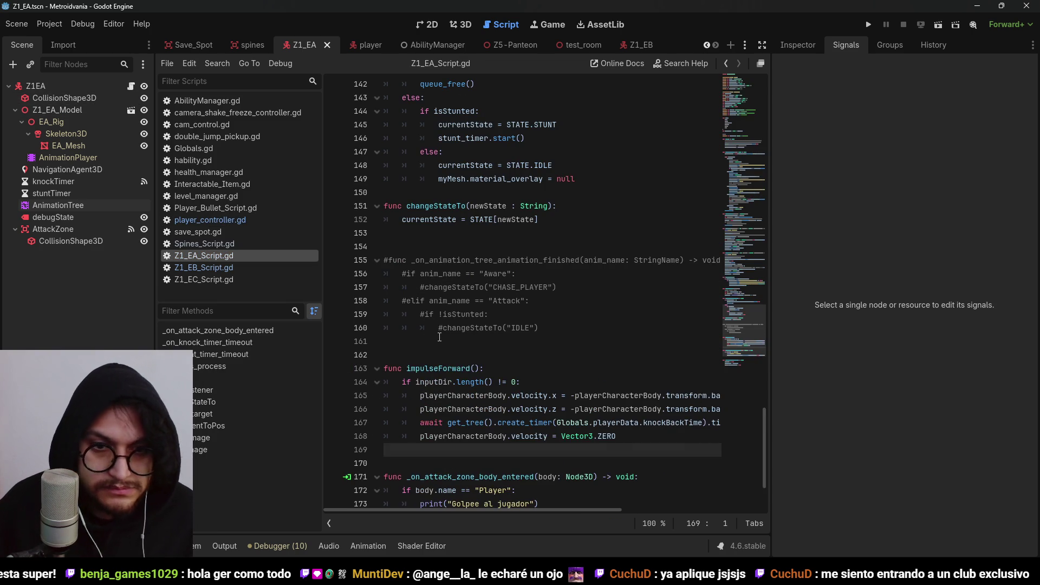
pyautogui.scroll(-2, 440, 337)
# Strip the playerCharacterBody prefix from the velocity.x and velocity.z lines
pyautogui.click(537, 309)
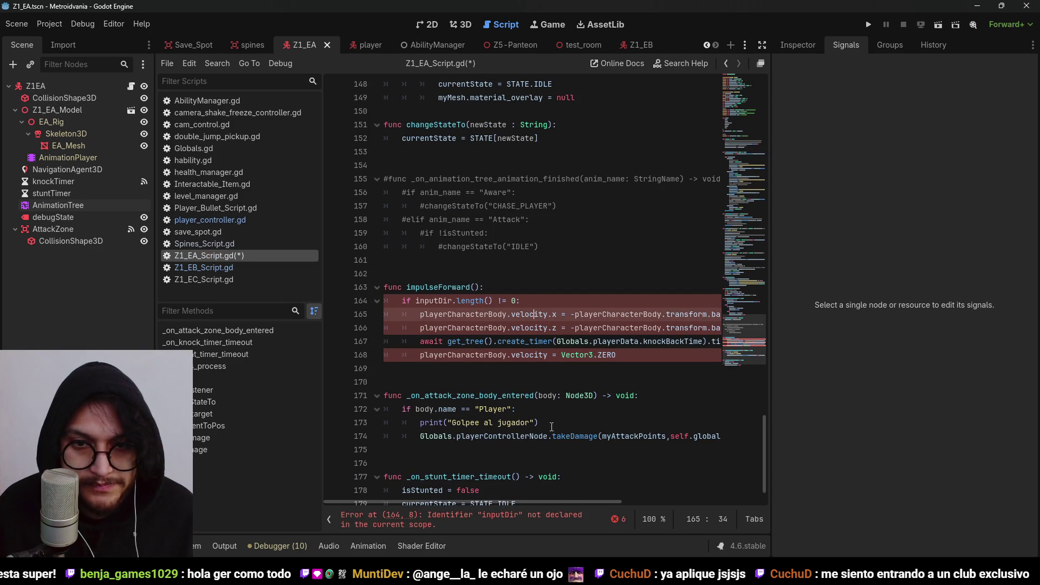
pyautogui.doubleClick(491, 315)
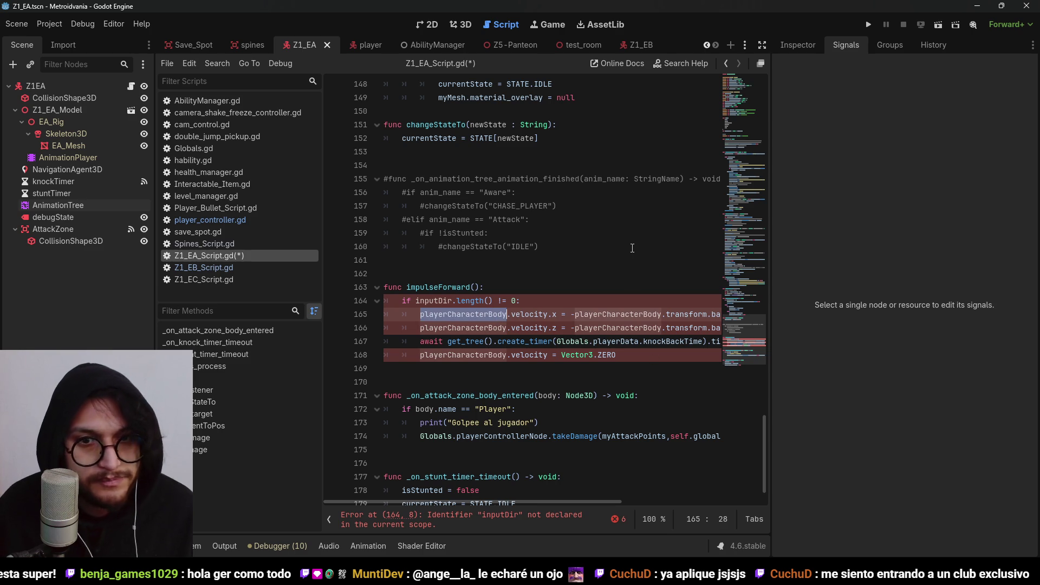
pyautogui.write('SELF')
pyautogui.press('BackSpace')
pyautogui.press('BackSpace')
pyautogui.press('BackSpace')
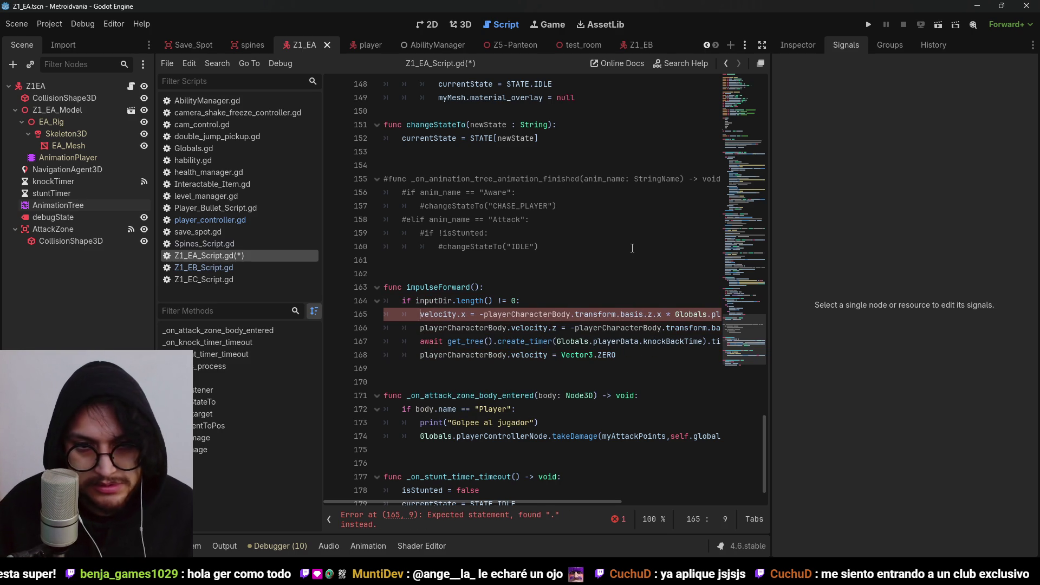
pyautogui.click(511, 328)
pyautogui.hotkey('shift', 'Home')
pyautogui.press('BackSpace')
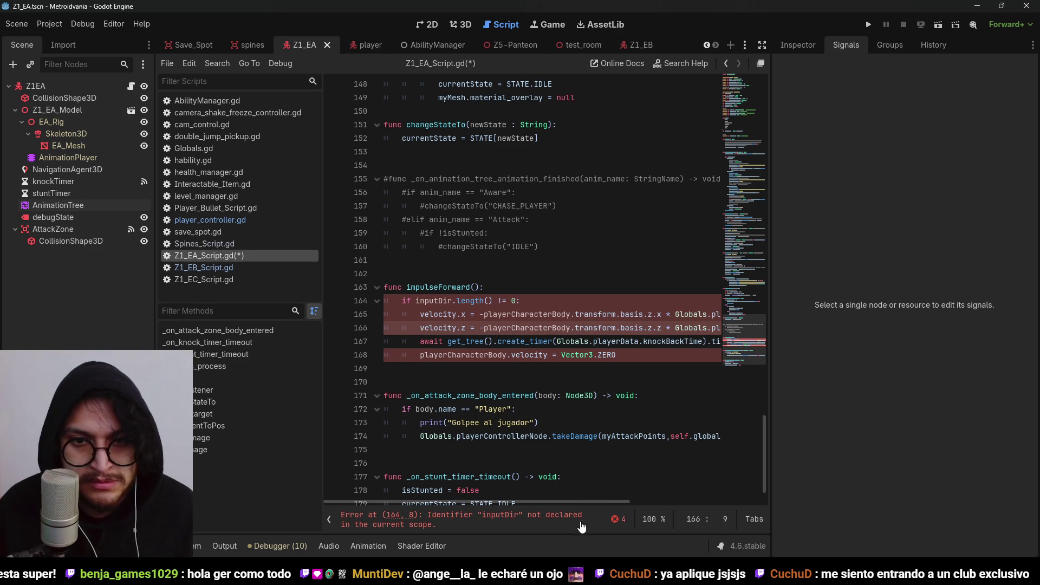
pyautogui.moveTo(571, 506)
pyautogui.mouseDown()
pyautogui.moveTo(604, 519)
pyautogui.moveTo(541, 516)
pyautogui.mouseUp()
# Delete the remaining -playerCharacterBody. terms and restore the .x axis suffix on line 165
pyautogui.click(539, 315)
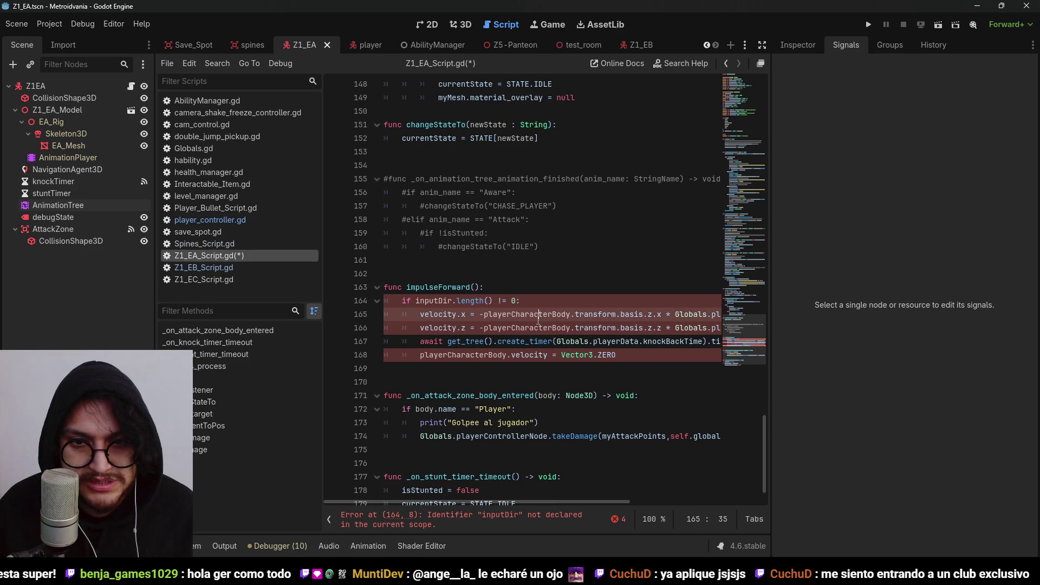
pyautogui.doubleClick(531, 313)
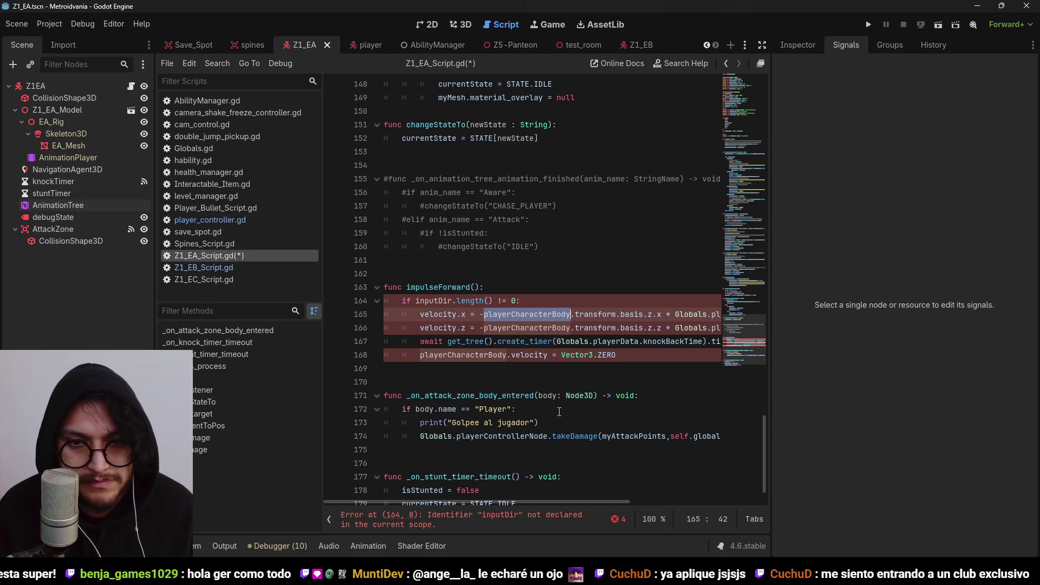
pyautogui.press('BackSpace')
pyautogui.press('Delete')
pyautogui.press('BackSpace')
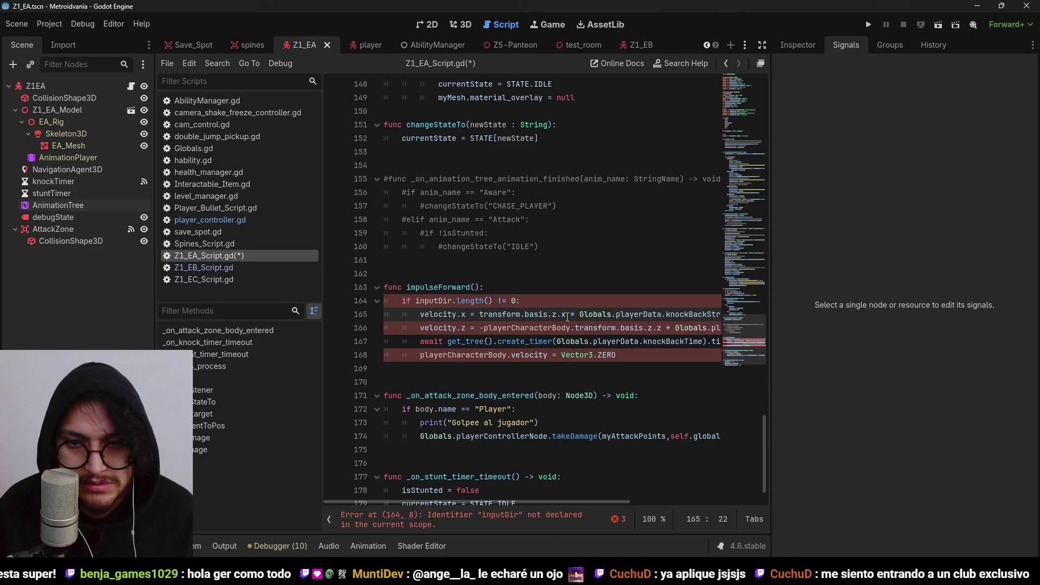
pyautogui.press('BackSpace')
pyautogui.press('BackSpace')
pyautogui.write('.x')
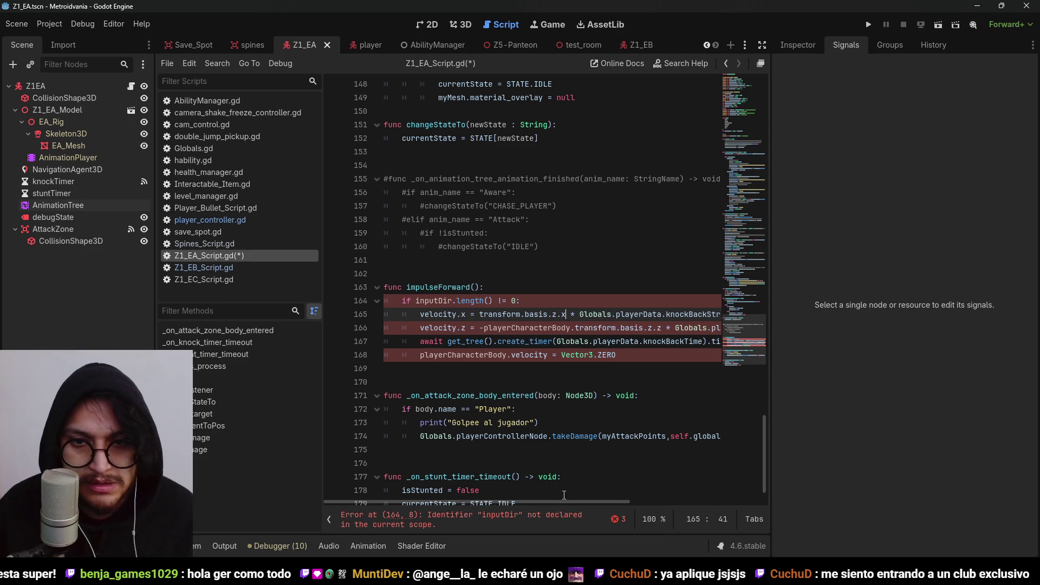
pyautogui.moveTo(576, 327)
pyautogui.mouseDown()
pyautogui.moveTo(479, 327)
pyautogui.moveTo(386, 299)
pyautogui.mouseUp()
pyautogui.press('BackSpace')
# Remove the inputDir condition and dedent the function body one level
pyautogui.click(516, 303)
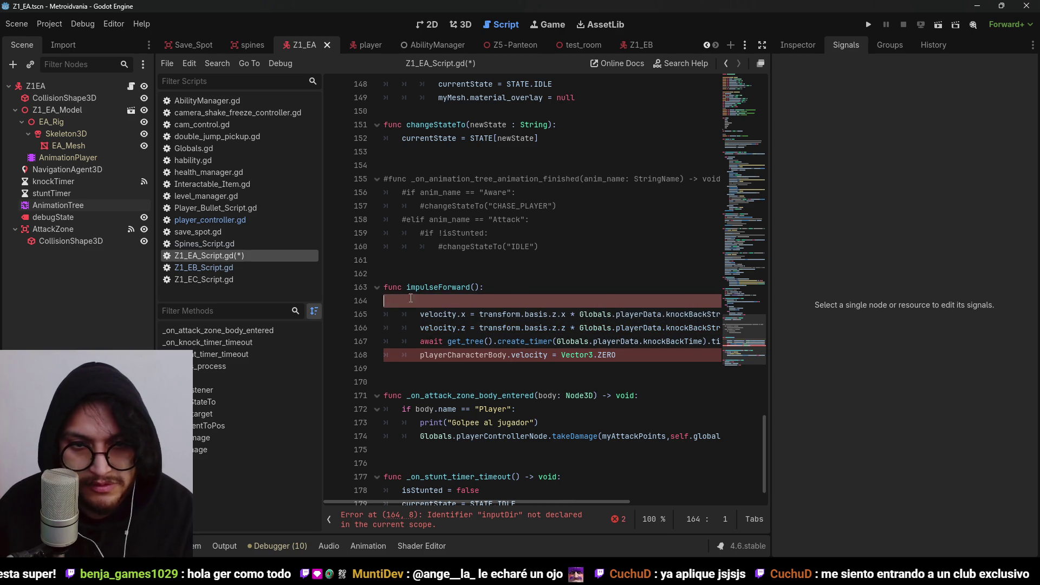
pyautogui.press('BackSpace')
pyautogui.press('BackSpace')
pyautogui.moveTo(620, 341); pyautogui.dragTo(411, 302)
pyautogui.hotkey('shift', 'Tab')
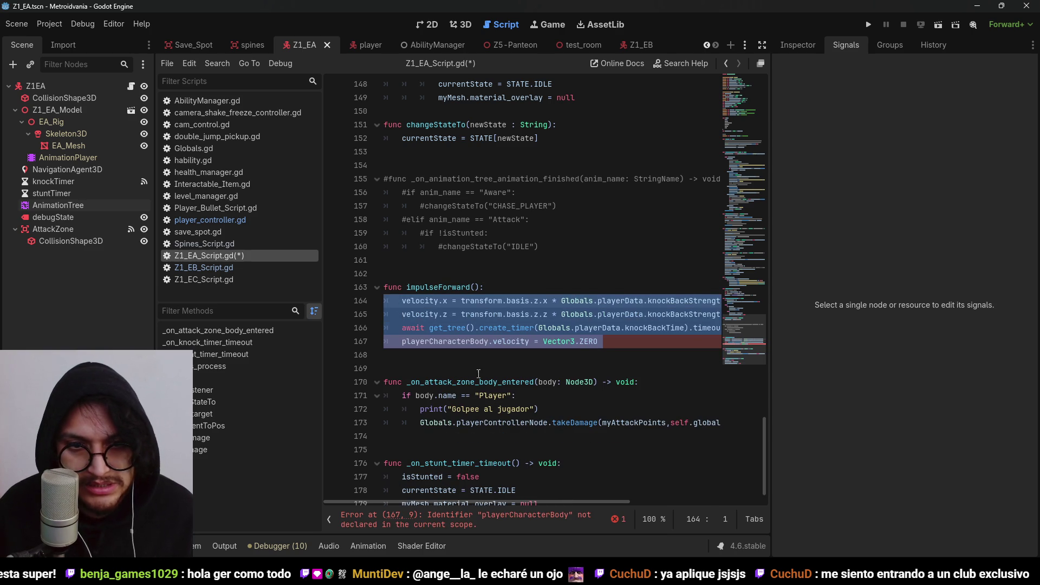
pyautogui.click(532, 328)
# Remove playerCharacterBody. from line 167 and save the script
pyautogui.click(453, 341)
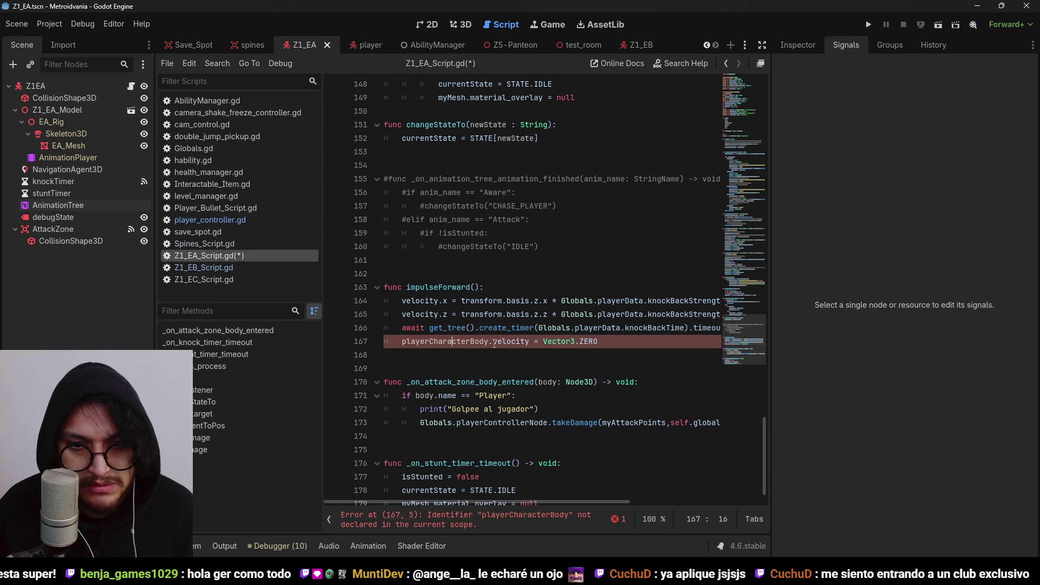
pyautogui.moveTo(495, 343); pyautogui.dragTo(402, 342)
pyautogui.press('BackSpace')
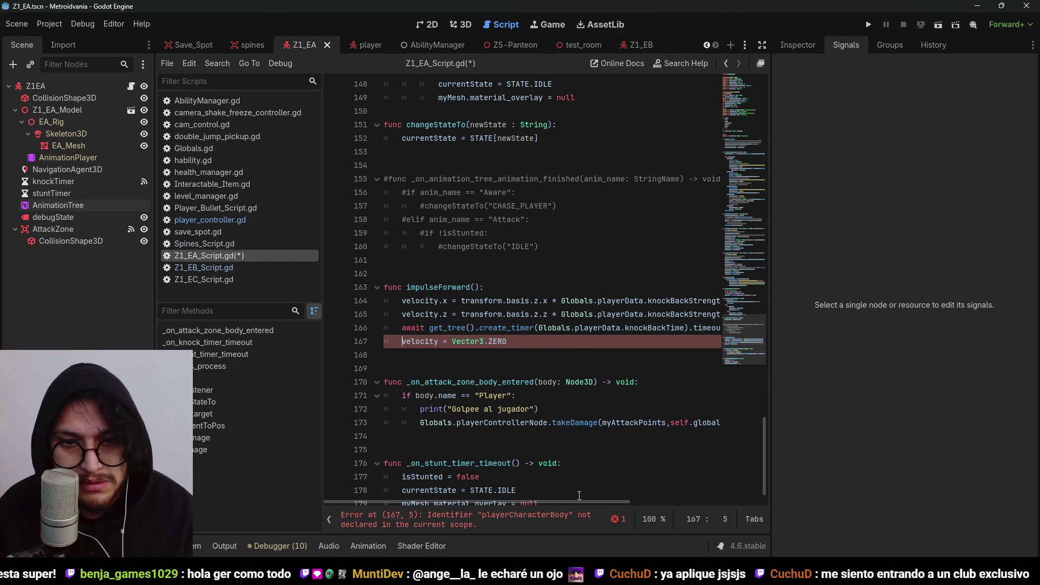
pyautogui.moveTo(602, 510)
pyautogui.mouseDown()
pyautogui.moveTo(649, 513)
pyautogui.moveTo(637, 510)
pyautogui.mouseUp()
pyautogui.doubleClick(618, 329)
pyautogui.hotkey('ctrl', 's')
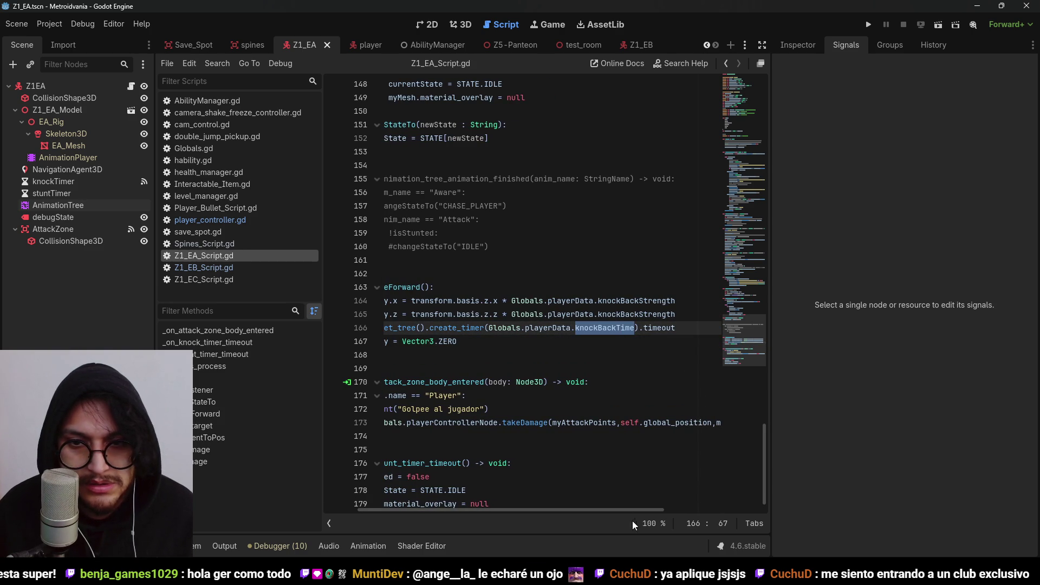
pyautogui.moveTo(604, 513)
pyautogui.mouseDown()
pyautogui.moveTo(574, 512)
pyautogui.moveTo(625, 518)
pyautogui.moveTo(503, 519)
pyautogui.mouseUp()
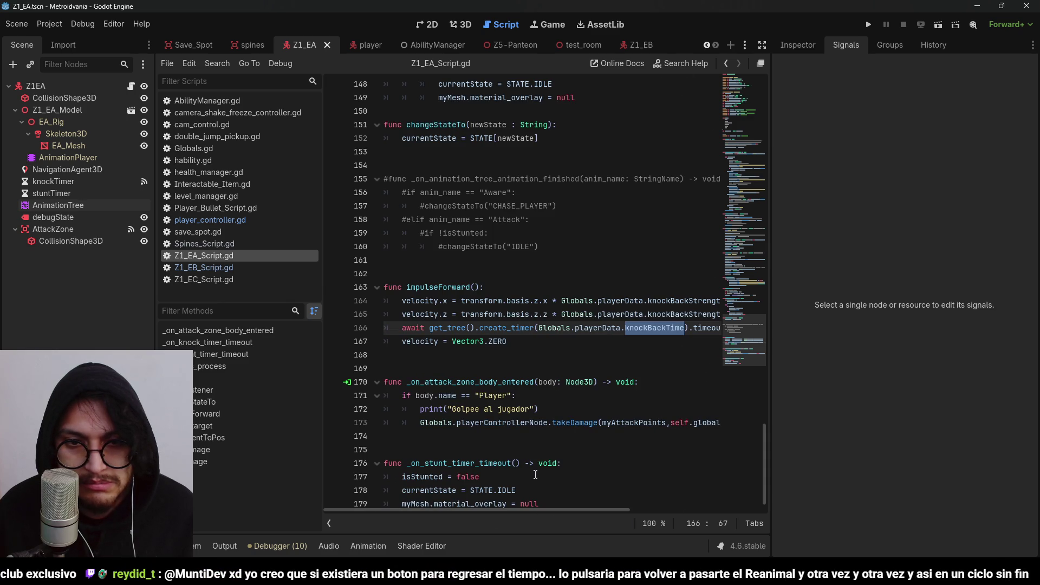
pyautogui.hotkey('ctrl', 's')
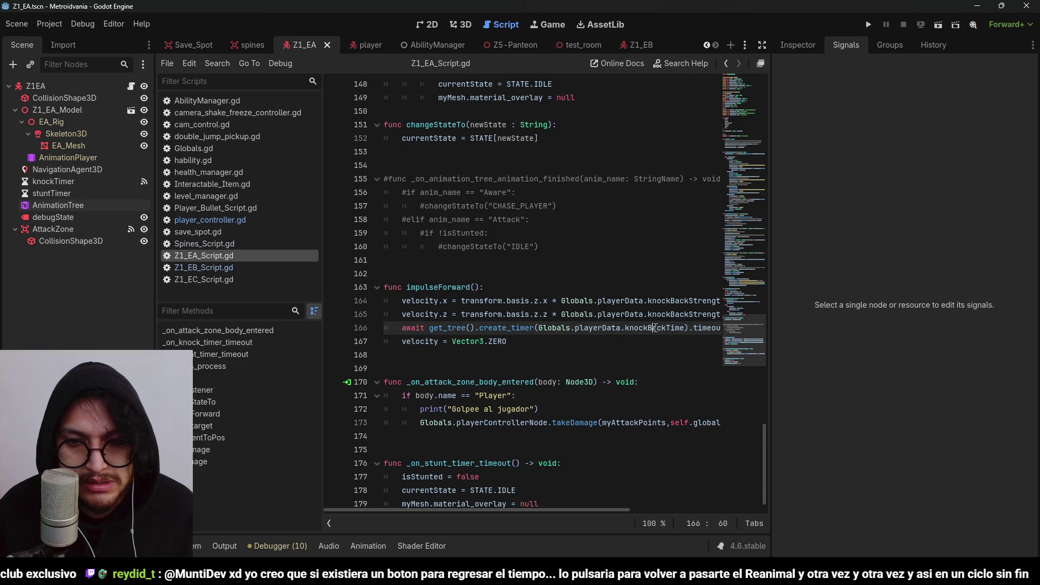
pyautogui.click(470, 342)
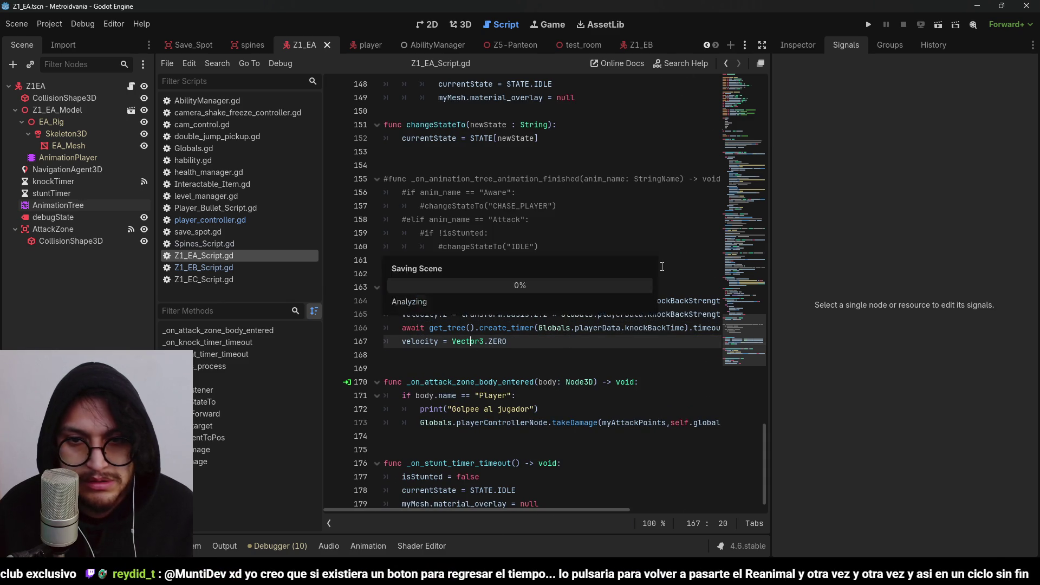
pyautogui.click(634, 329)
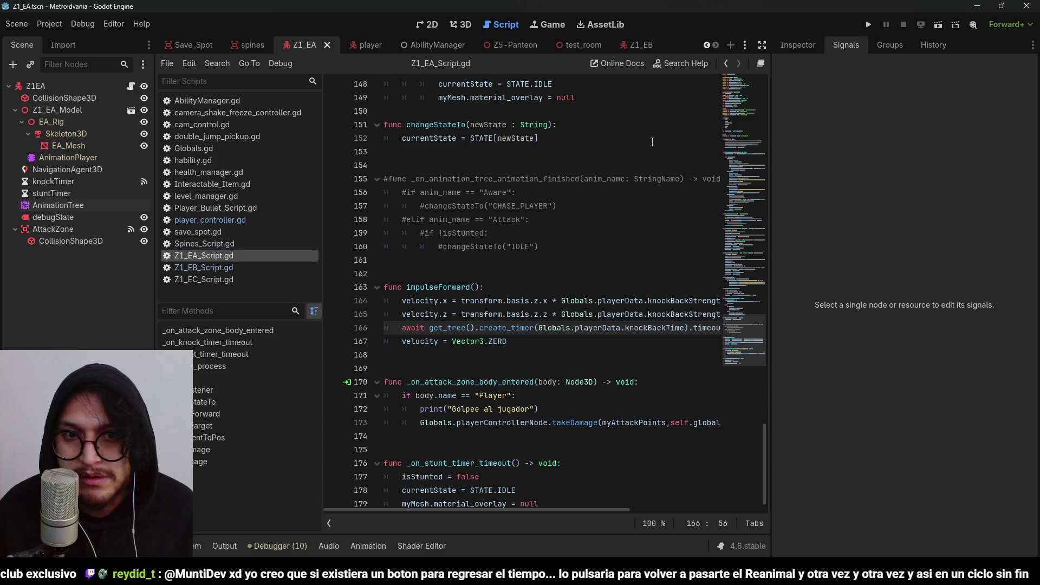
pyautogui.click(441, 261)
pyautogui.moveTo(480, 289); pyautogui.dragTo(407, 287)
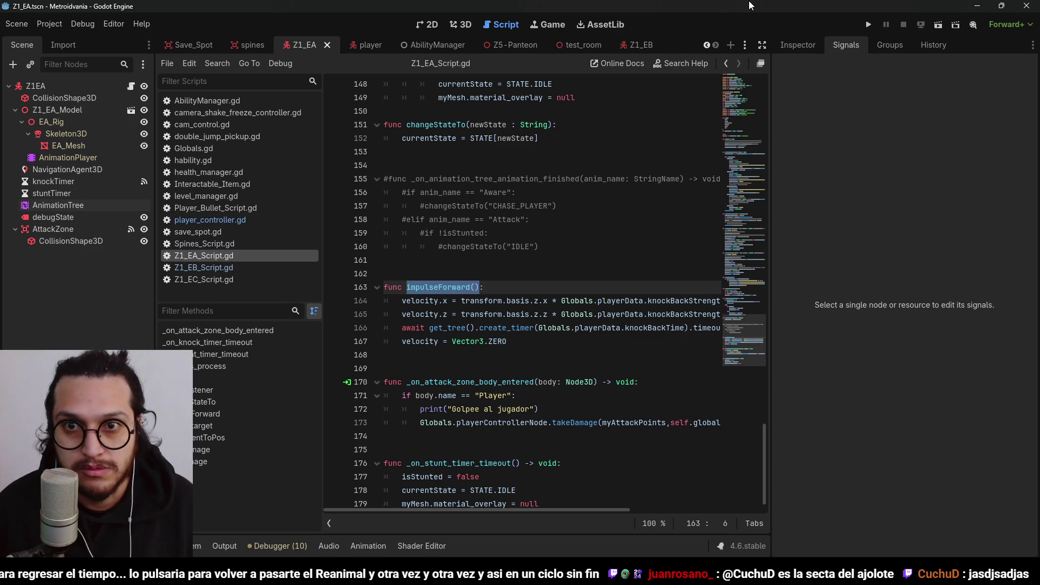
pyautogui.press('Up')
pyautogui.scroll(-1, 438, 308)
# Save the scene and bring up the Attack_A animation timeline
pyautogui.click(523, 276)
pyautogui.hotkey('ctrl', 's')
pyautogui.click(461, 548)
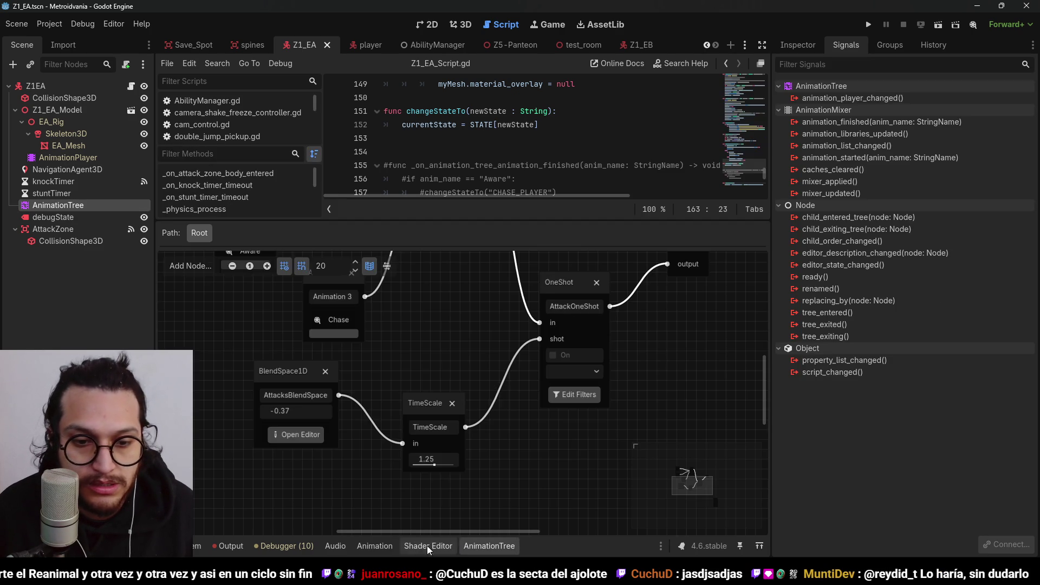
pyautogui.click(379, 546)
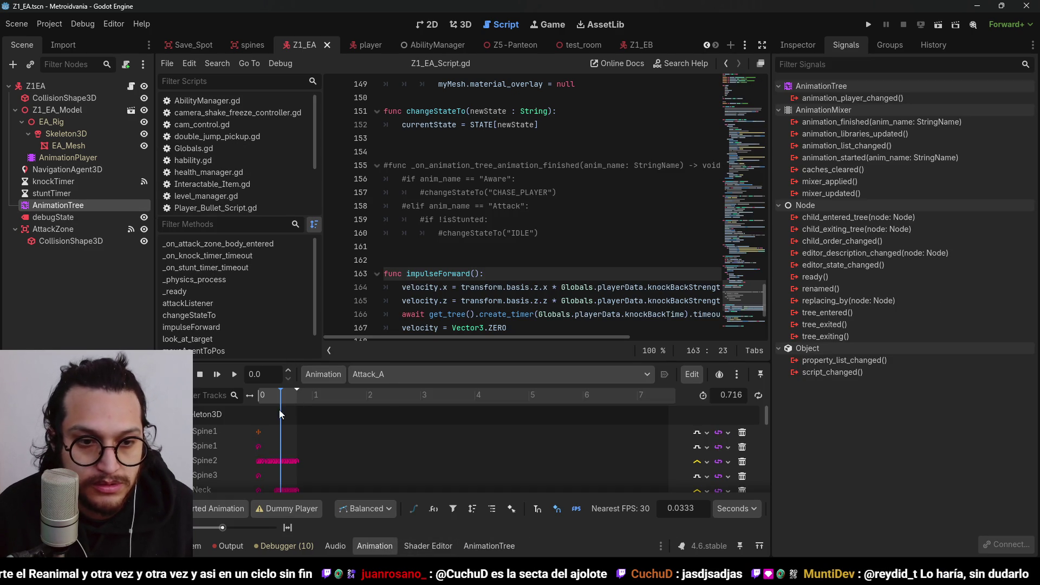
pyautogui.click(288, 527)
pyautogui.scroll(-5, 332, 480)
pyautogui.scroll(-10, 352, 452)
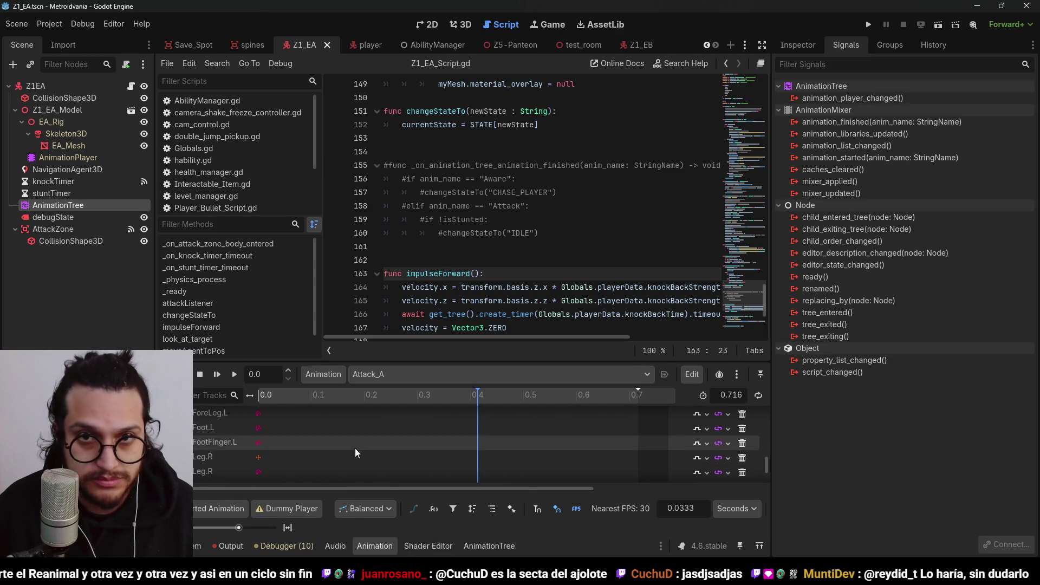
pyautogui.click(465, 25)
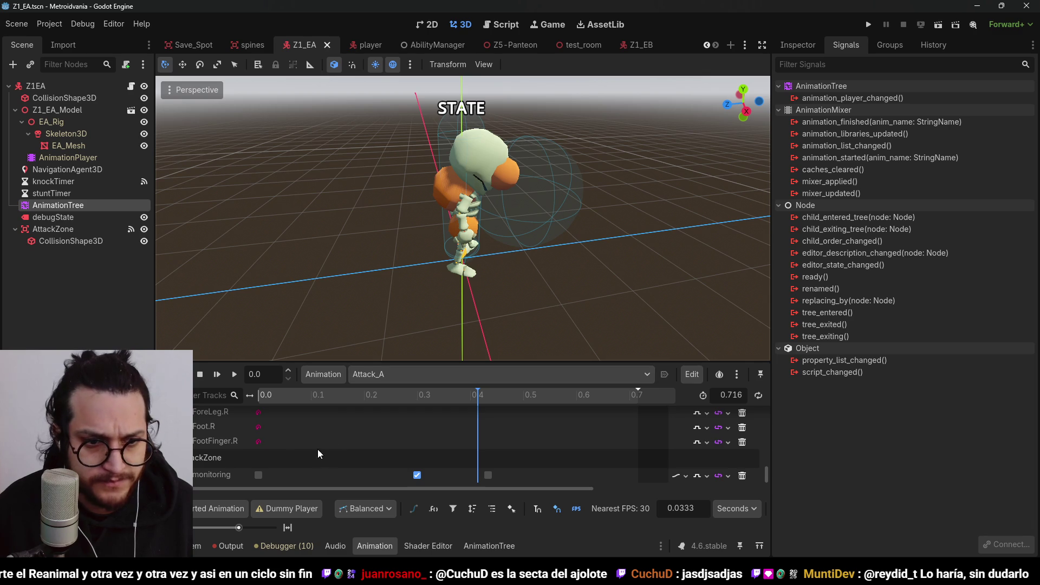
# Add a Z1EA method track to Attack_A with an impulseForward() key at 0.26 s
pyautogui.click(163, 509)
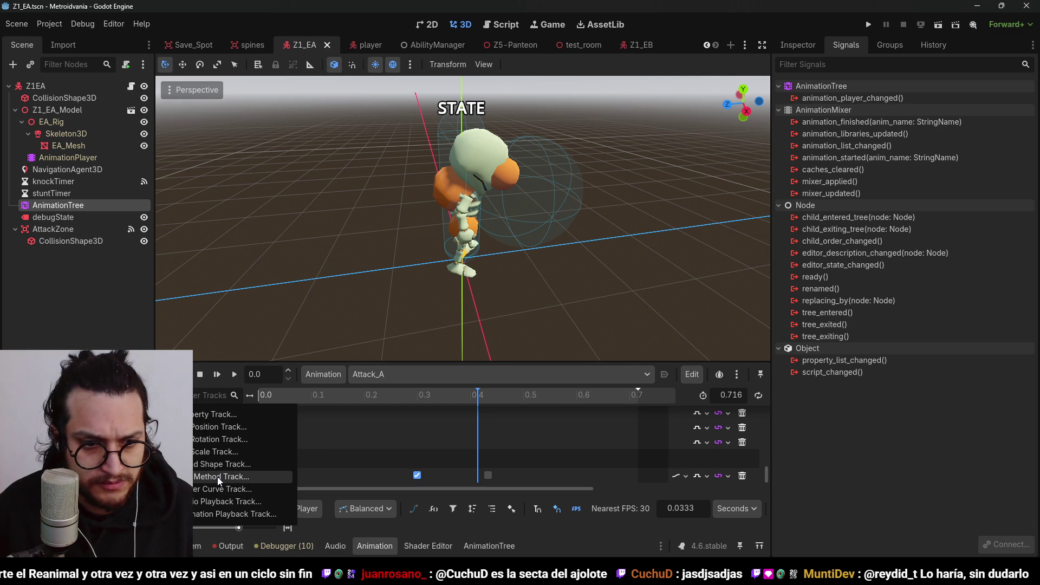
pyautogui.click(217, 480)
pyautogui.doubleClick(502, 138)
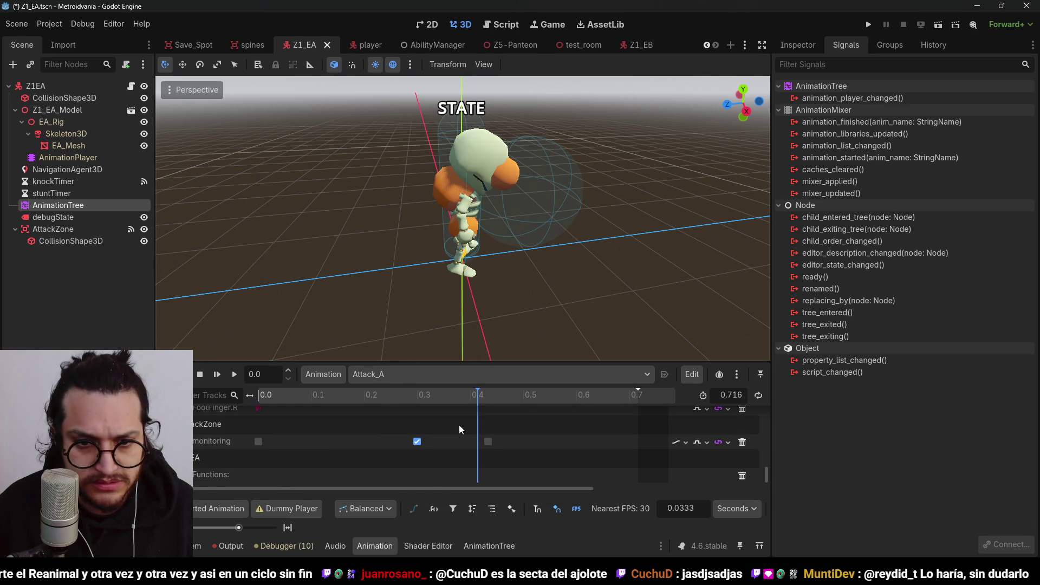
pyautogui.moveTo(464, 393)
pyautogui.mouseDown()
pyautogui.moveTo(294, 395)
pyautogui.moveTo(397, 428)
pyautogui.mouseUp()
pyautogui.rightClick(401, 474)
pyautogui.click(431, 486)
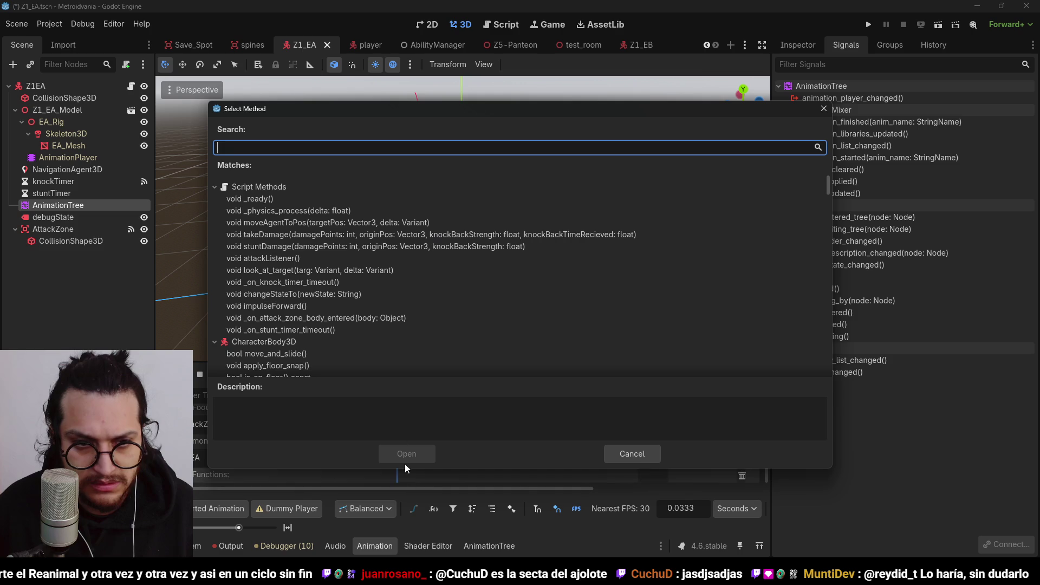
pyautogui.doubleClick(287, 309)
pyautogui.moveTo(414, 394); pyautogui.dragTo(582, 412)
pyautogui.click(381, 375)
# Add a Z1EA method track to Attack_B with an impulseForward() key at 0.27 s, then save
pyautogui.click(395, 411)
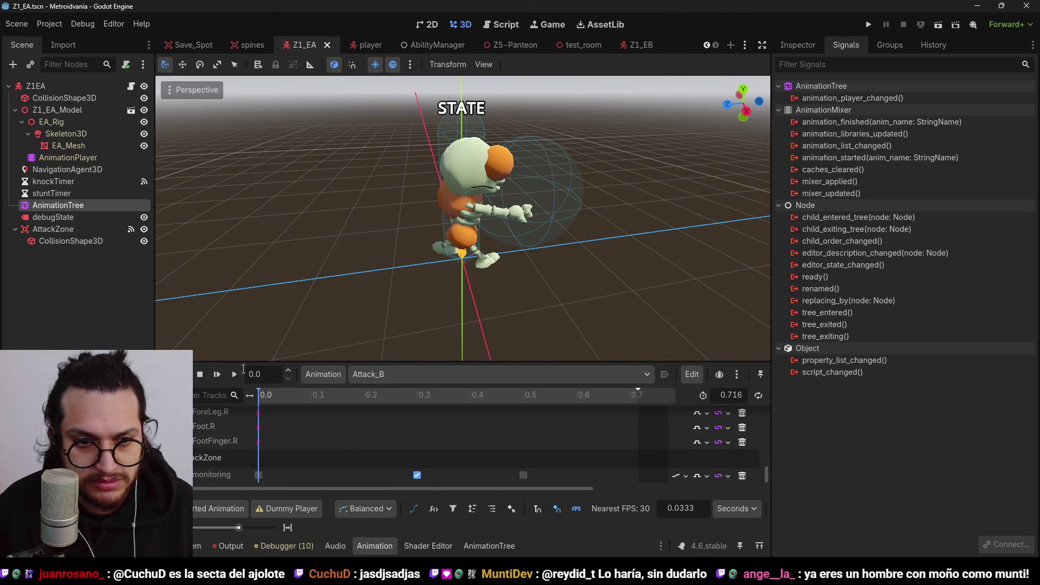
pyautogui.click(147, 508)
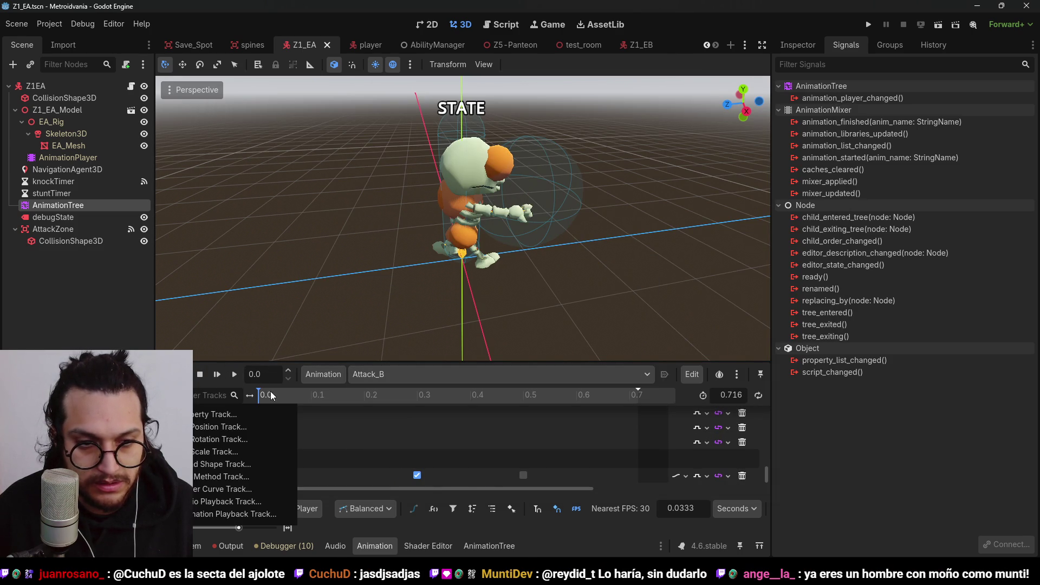
pyautogui.click(239, 477)
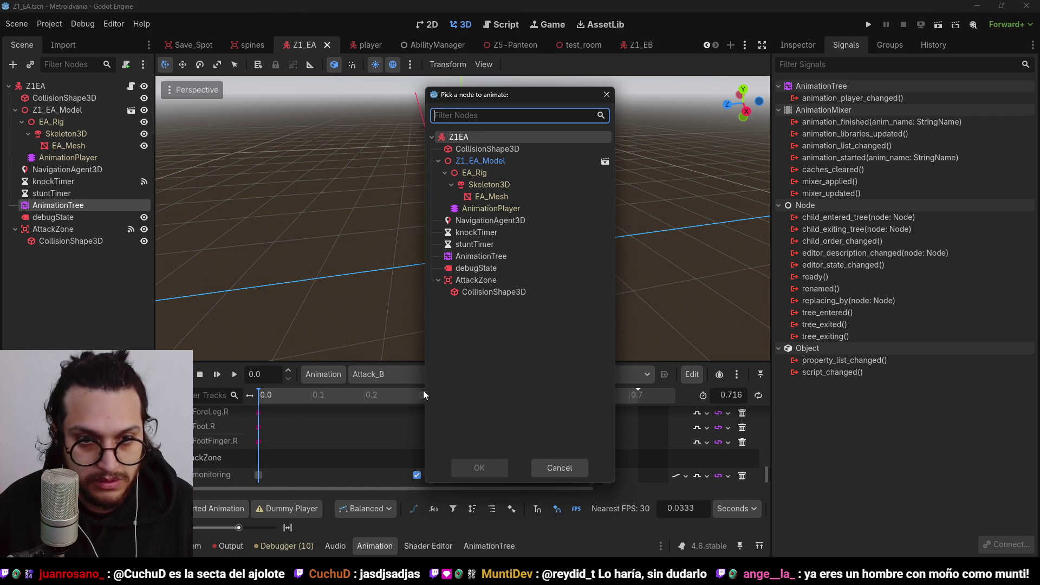
pyautogui.doubleClick(513, 137)
pyautogui.scroll(-2, 435, 413)
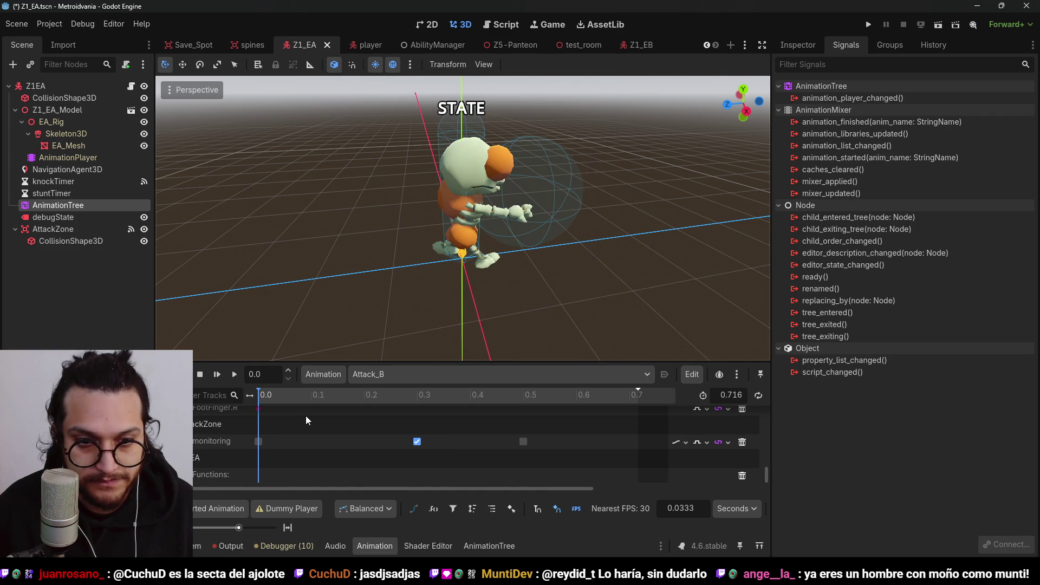
pyautogui.moveTo(309, 392)
pyautogui.mouseDown()
pyautogui.moveTo(410, 411)
pyautogui.moveTo(387, 414)
pyautogui.moveTo(403, 427)
pyautogui.mouseUp()
pyautogui.rightClick(412, 478)
pyautogui.click(433, 489)
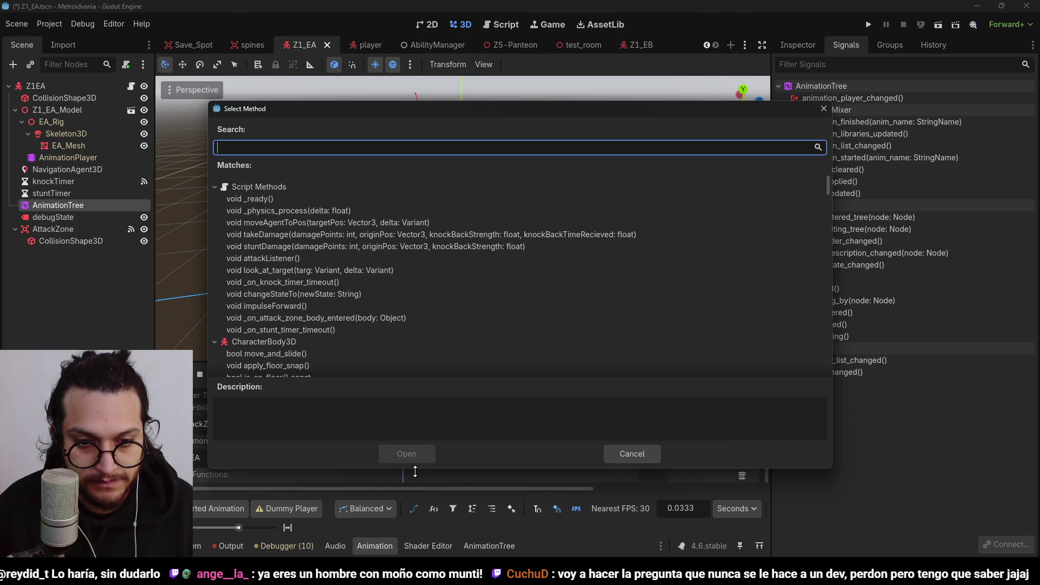
pyautogui.doubleClick(305, 303)
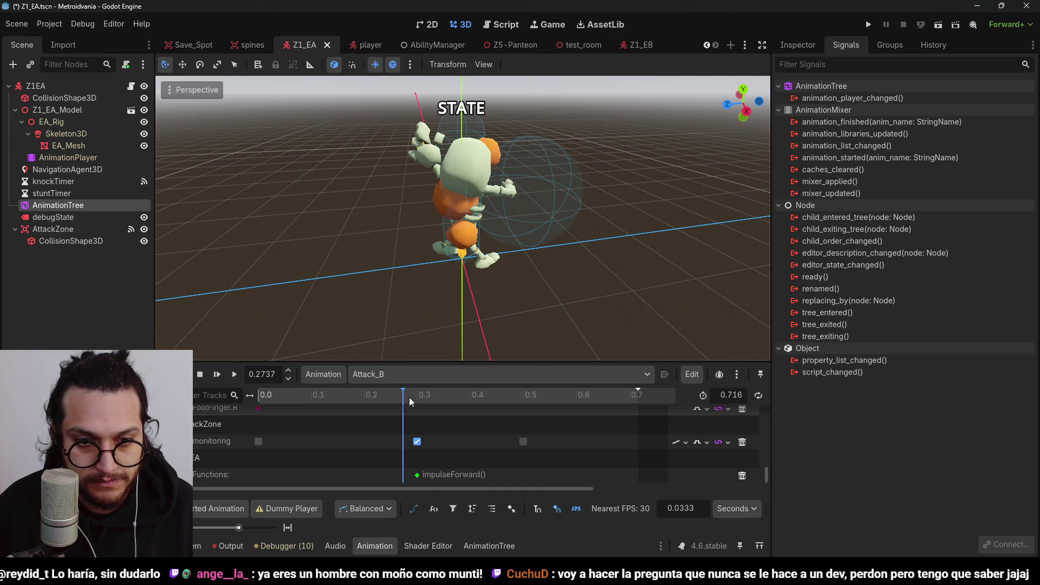
pyautogui.moveTo(412, 405); pyautogui.dragTo(624, 411)
pyautogui.hotkey('ctrl', 's')
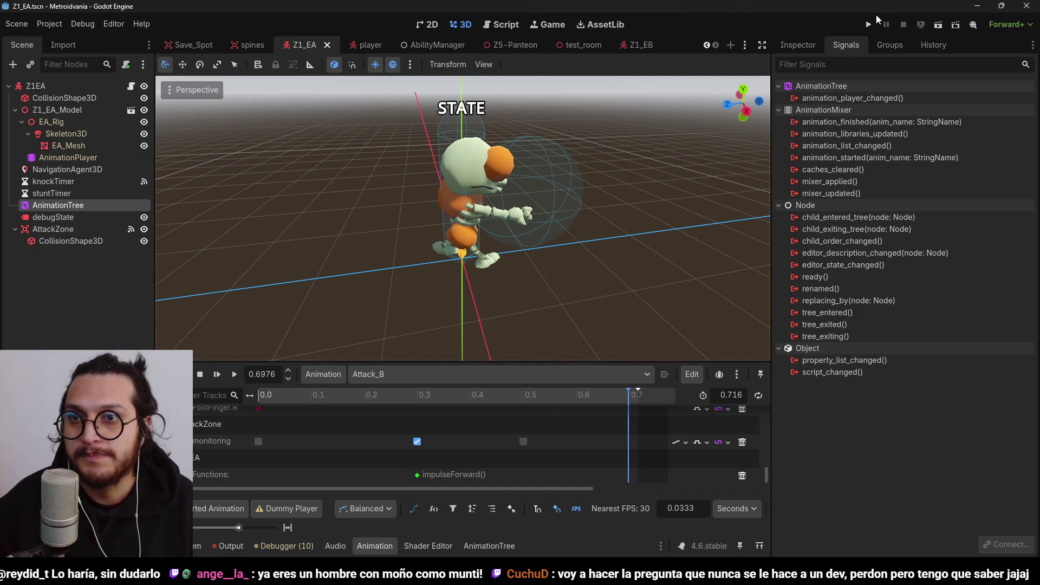
# Playtest the enemy attack by walking the player into it, then stop and save
pyautogui.click(868, 24)
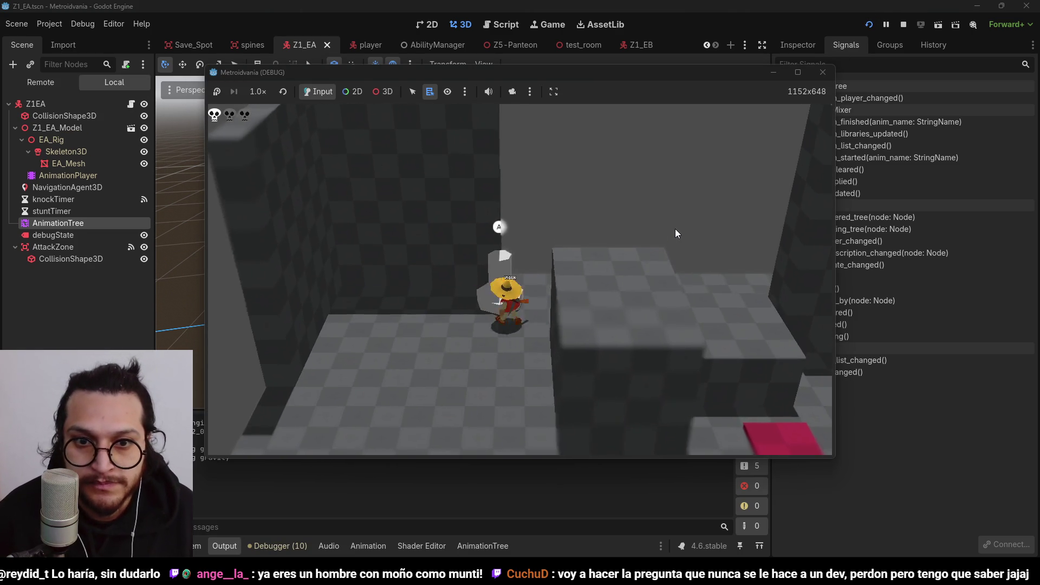
pyautogui.press('Right')
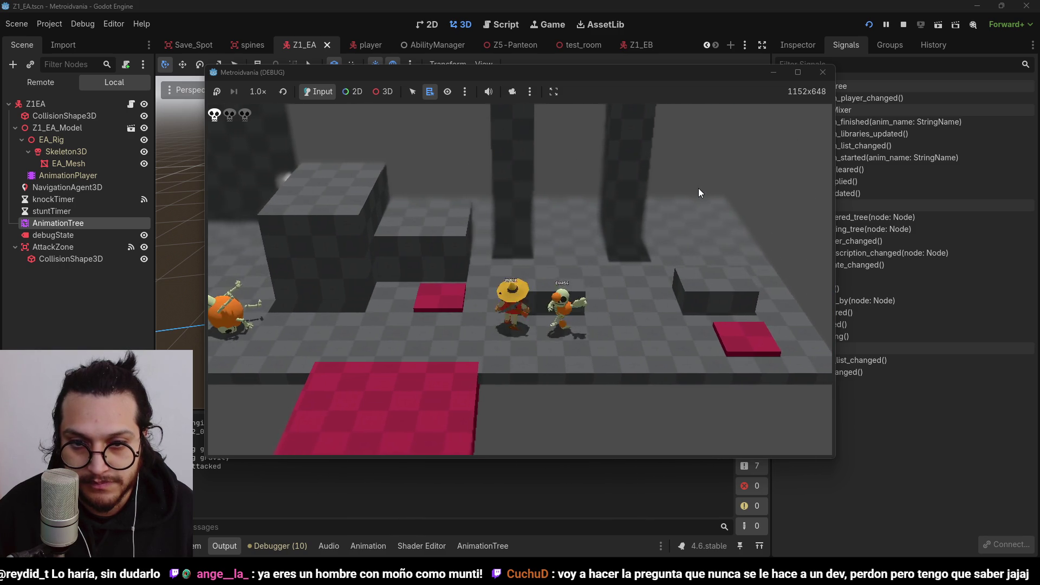
pyautogui.press('Left')
pyautogui.press('Left')
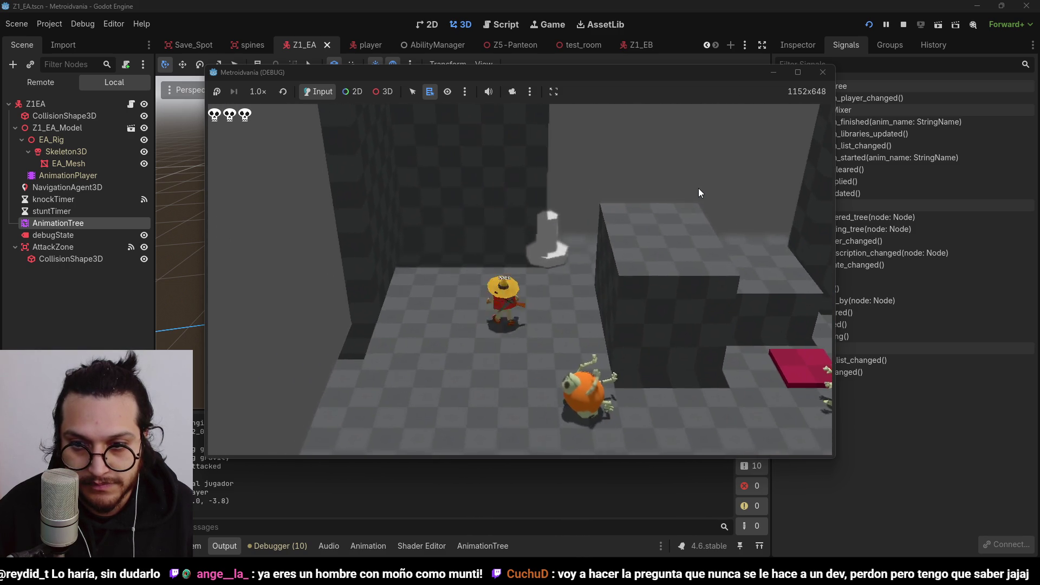
pyautogui.press('Left')
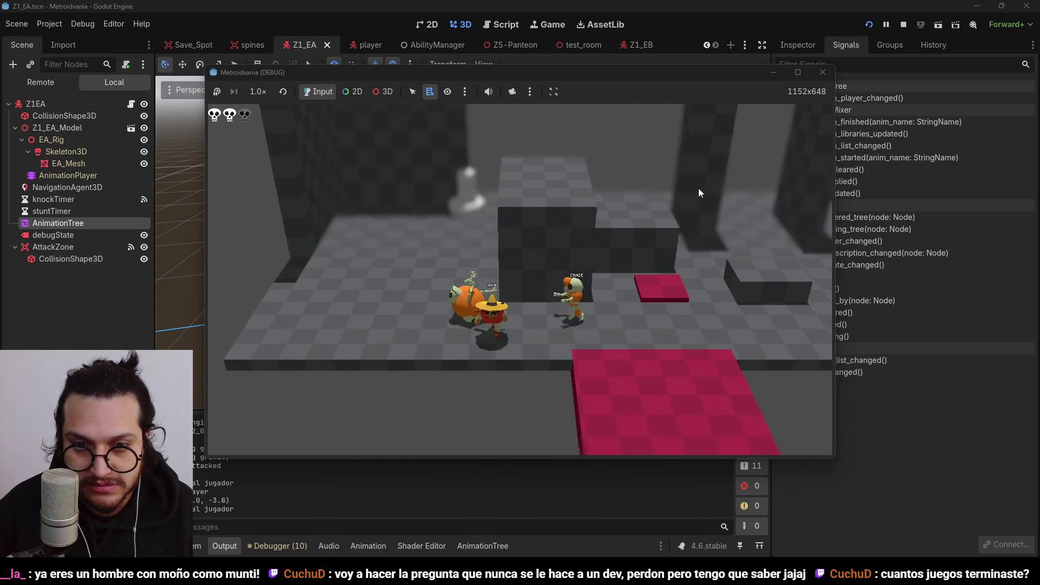
pyautogui.click(904, 25)
pyautogui.hotkey('ctrl', 's')
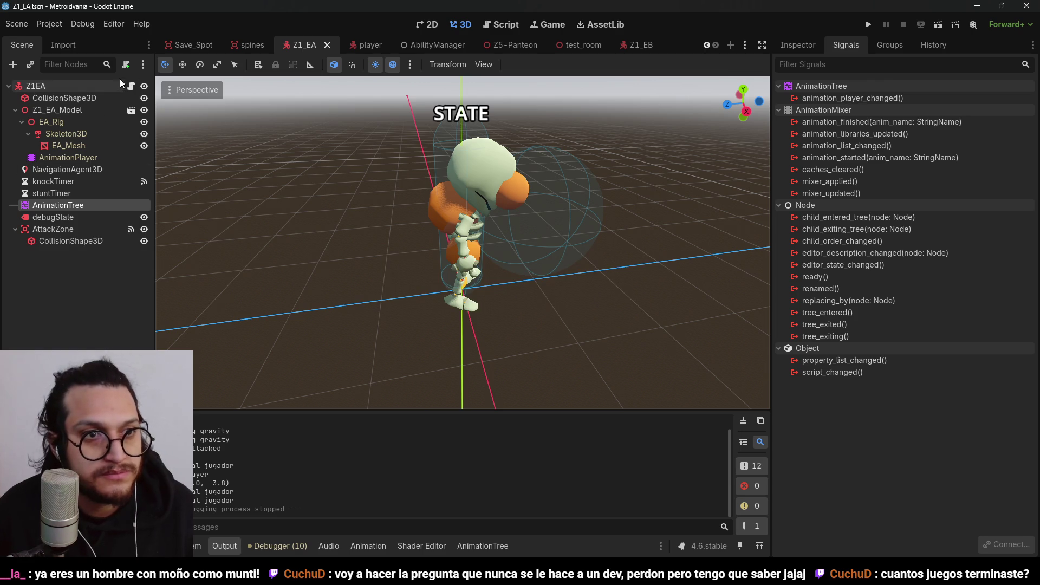
# Return to Z1_EA_Script.gd inside impulseForward
pyautogui.click(132, 84)
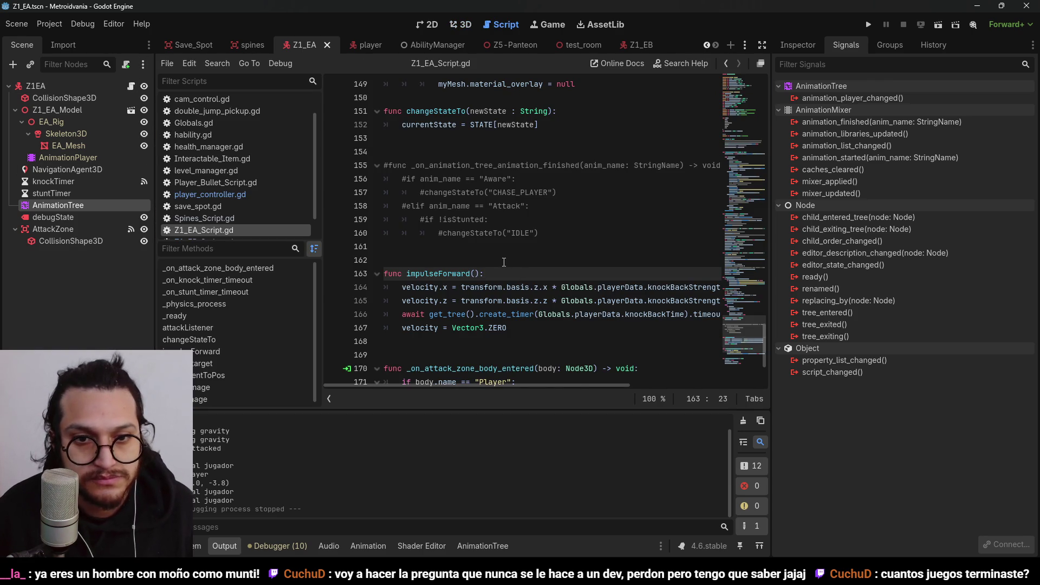
pyautogui.press('Return')
pyautogui.press('BackSpace')
pyautogui.press('BackSpace')
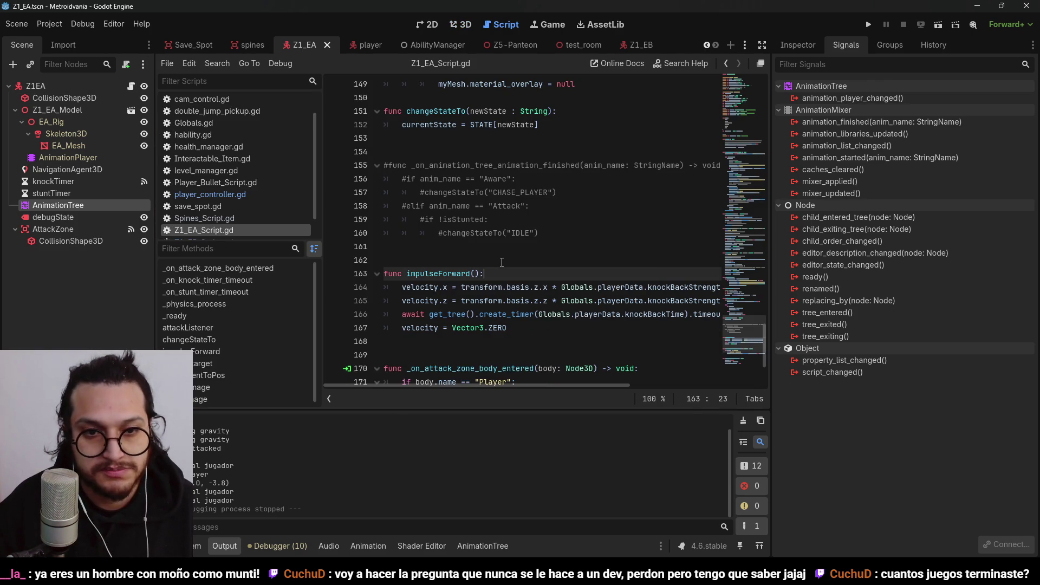
# Confirm the AttackOneShot filter has the AttackZone [Functions] track checked
pyautogui.click(486, 546)
pyautogui.click(561, 398)
pyautogui.scroll(-10, 549, 363)
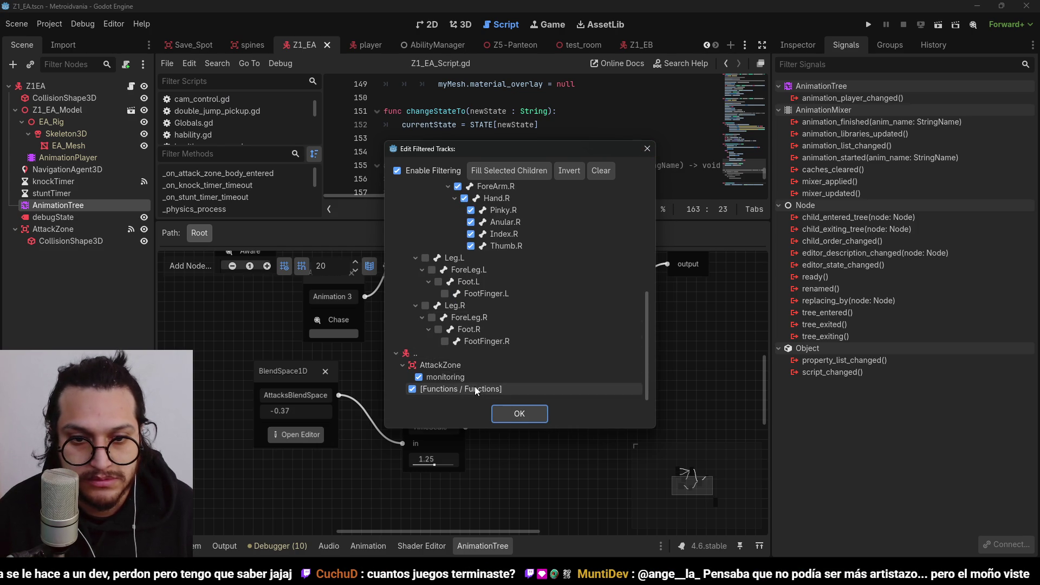
pyautogui.click(532, 417)
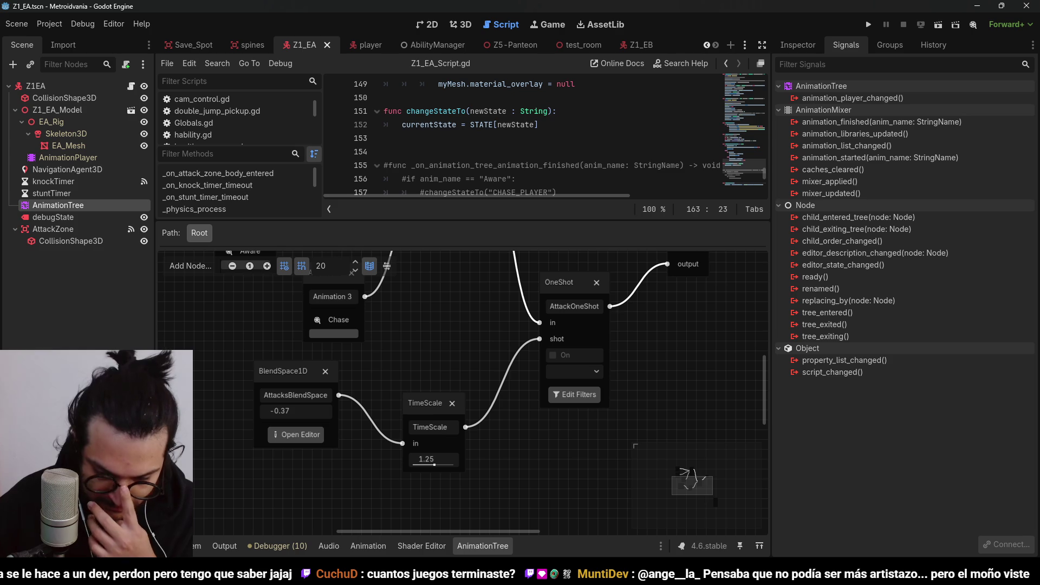
pyautogui.click(487, 549)
# Start a new first line inside impulseForward()
pyautogui.click(497, 277)
pyautogui.click(494, 271)
pyautogui.press('Return')
pyautogui.write('print')
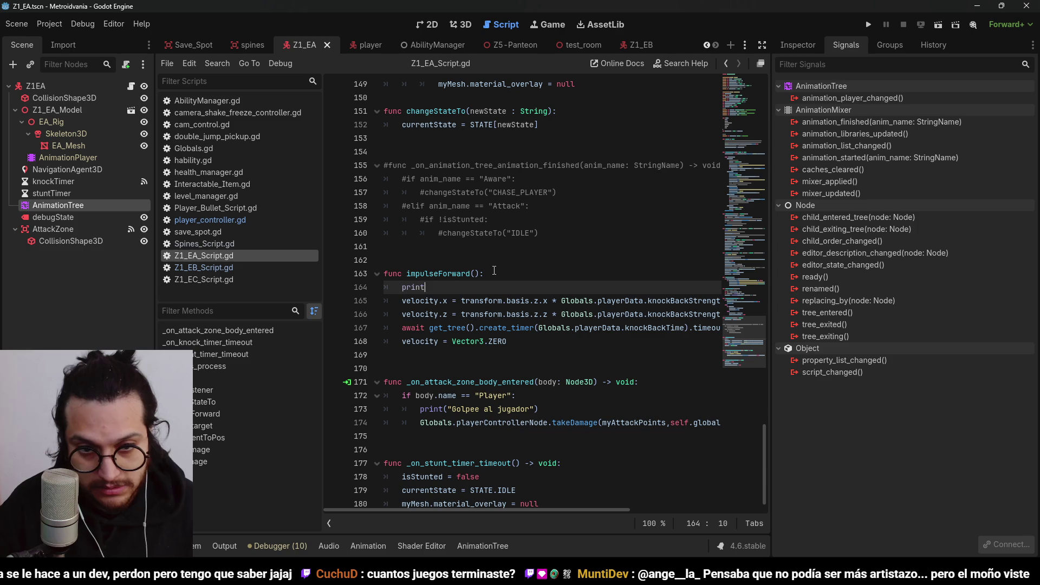
# Finish the print("Impulsed") line, then playtest the enemy attack and stop the game
pyautogui.write('("Impulsed')
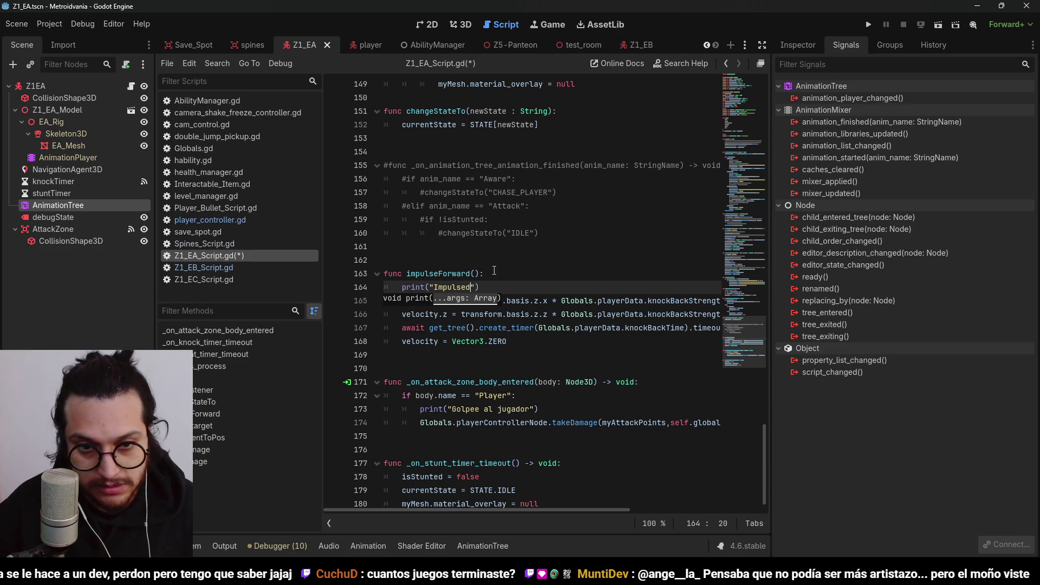
pyautogui.press('F5')
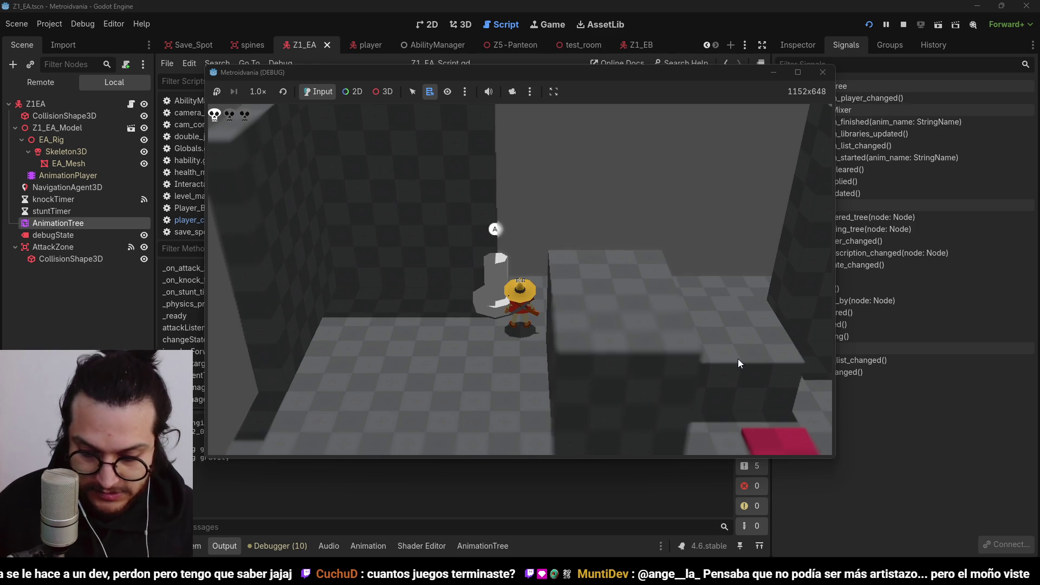
pyautogui.press('Down')
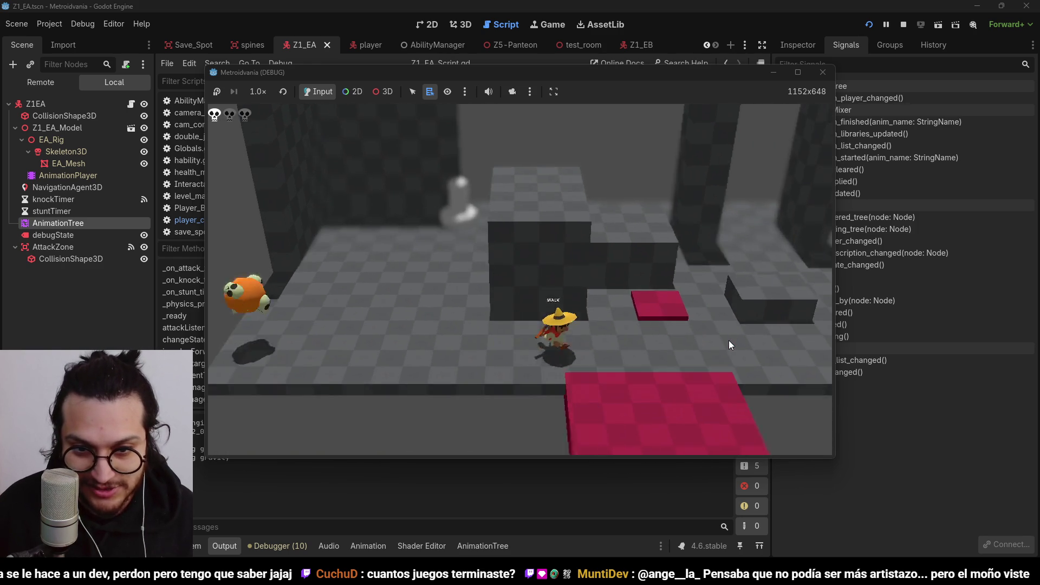
pyautogui.press('Left')
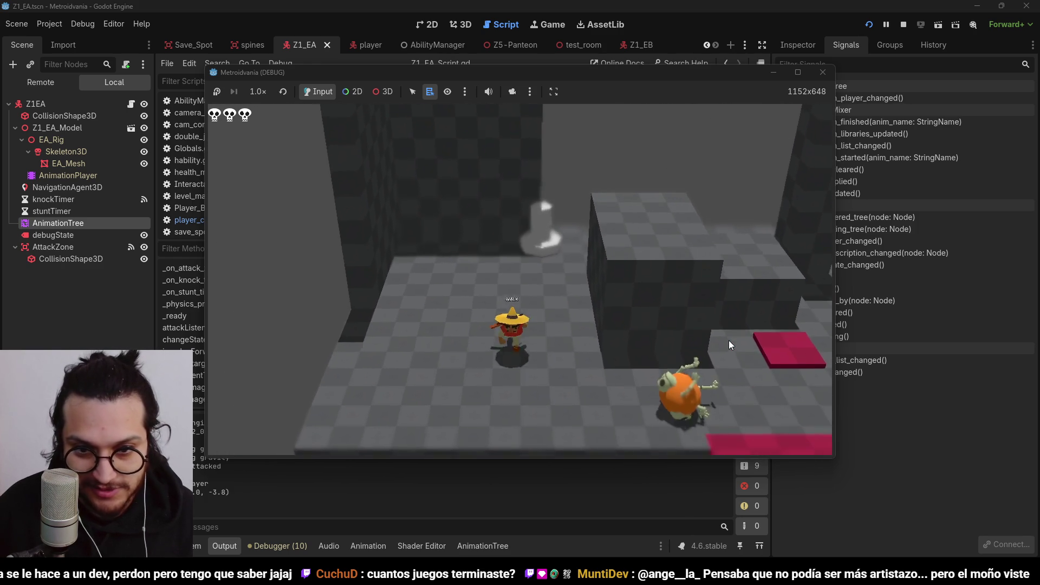
pyautogui.press('Right')
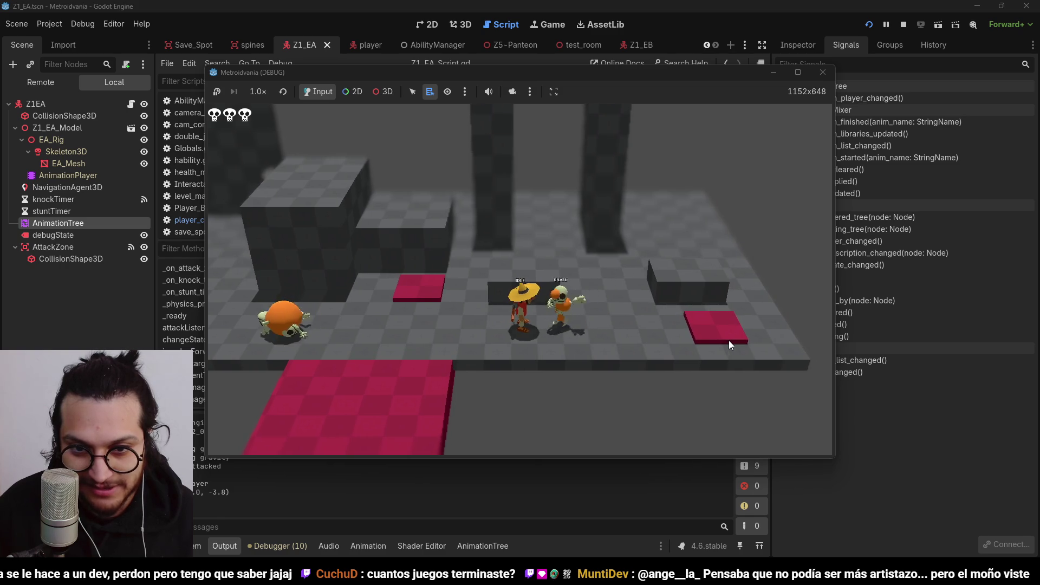
pyautogui.press('Left')
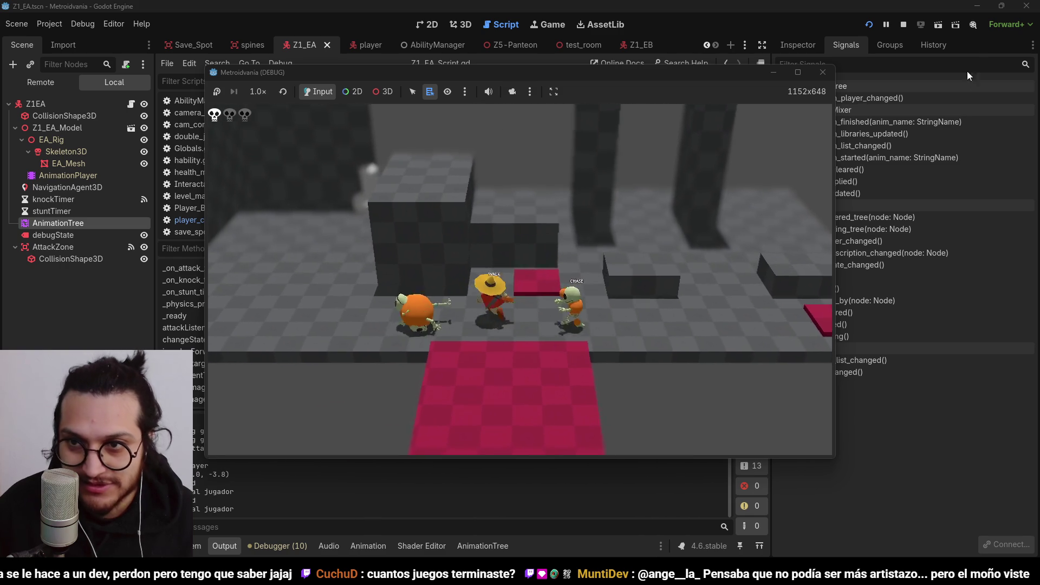
pyautogui.click(904, 26)
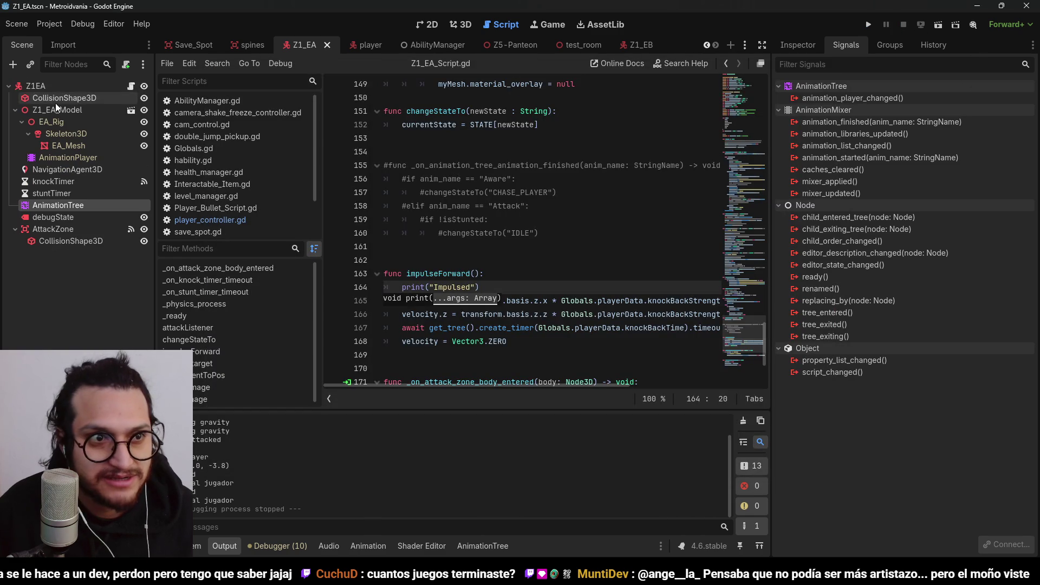
# Multiply the knockBackStrength terms by 10 on the velocity.x and velocity.z lines
pyautogui.click(131, 85)
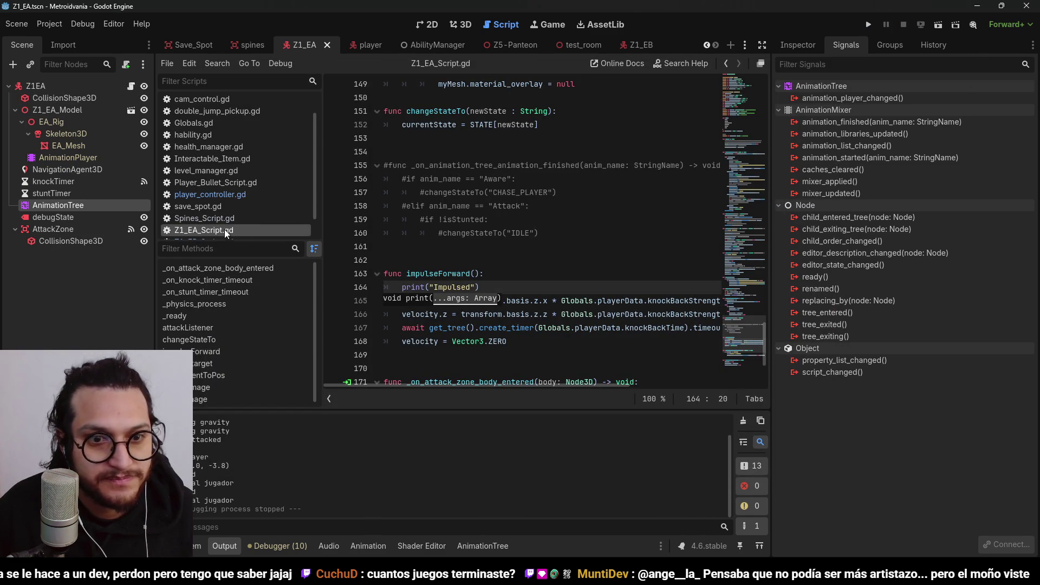
pyautogui.press('Up')
pyautogui.press('Up')
pyautogui.press('Up')
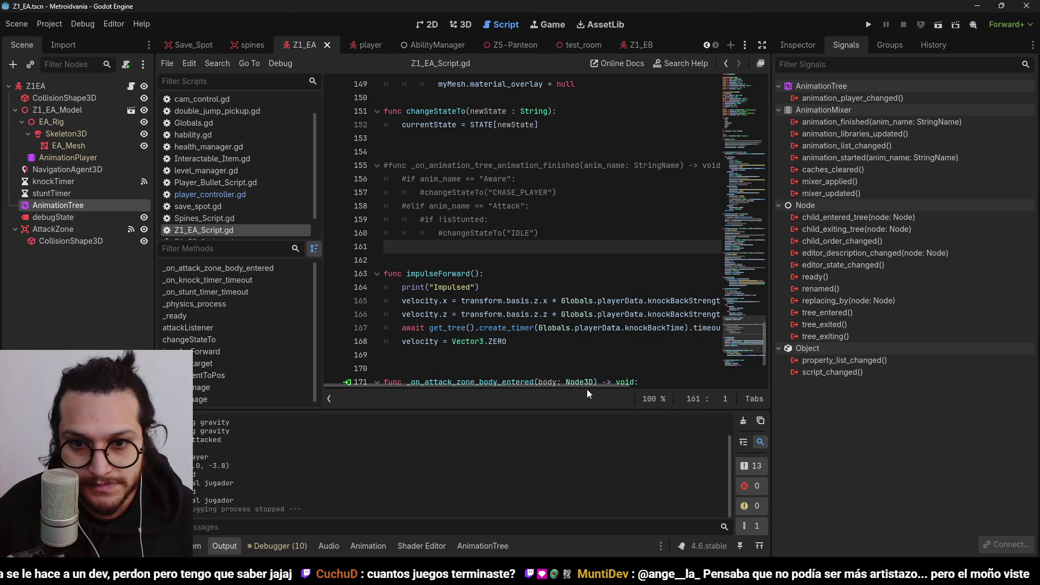
pyautogui.moveTo(584, 382)
pyautogui.mouseDown()
pyautogui.moveTo(649, 385)
pyautogui.moveTo(559, 382)
pyautogui.mouseUp()
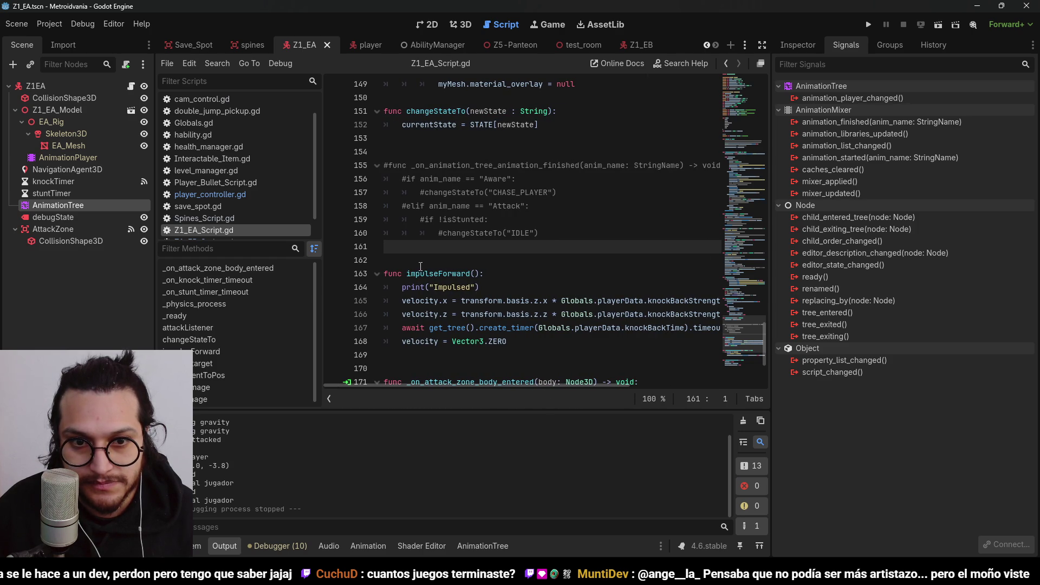
pyautogui.doubleClick(444, 275)
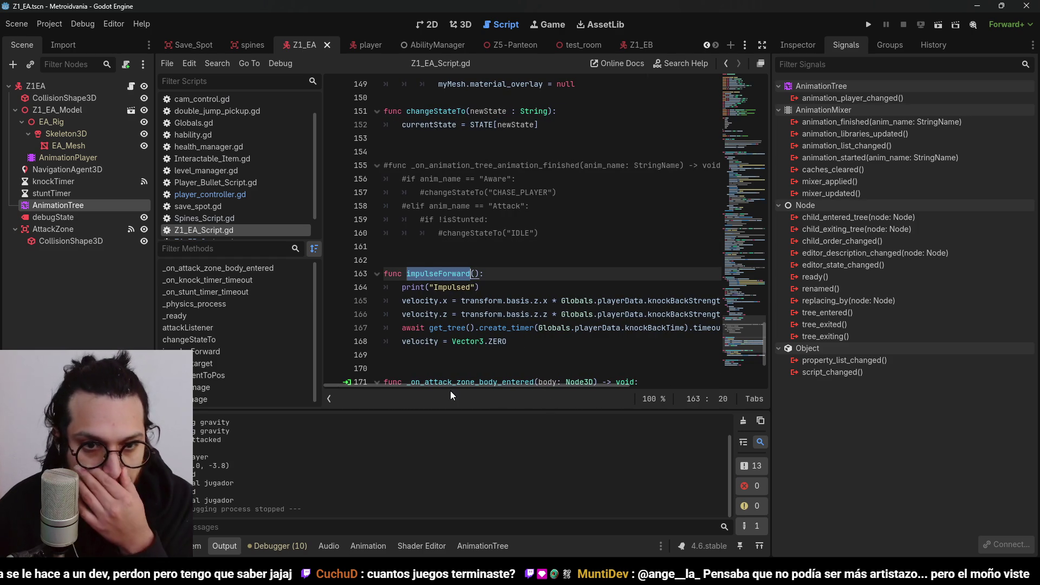
pyautogui.scroll(5, 569, 208)
pyautogui.scroll(15, 569, 208)
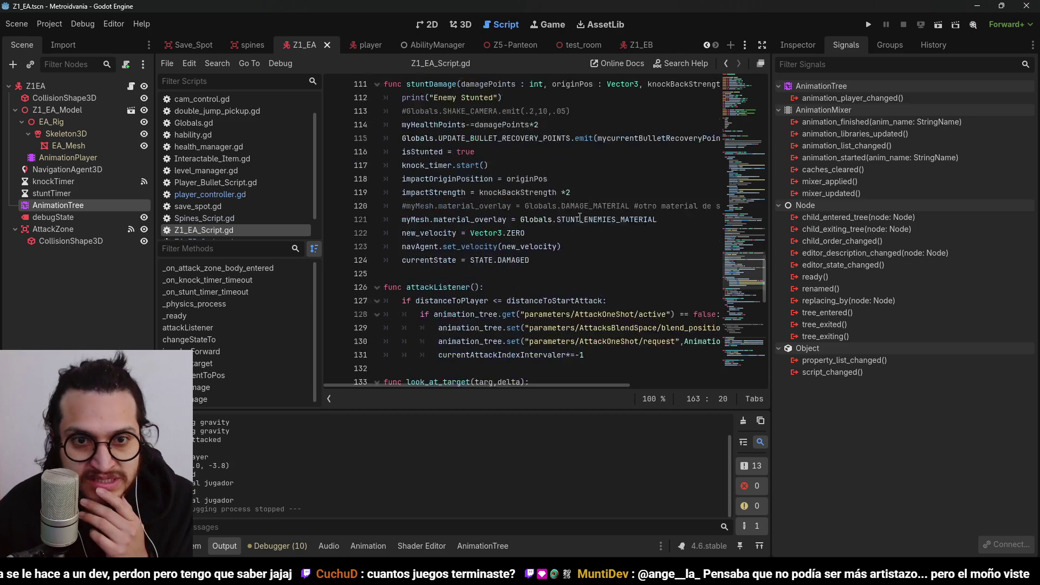
pyautogui.scroll(2, 581, 218)
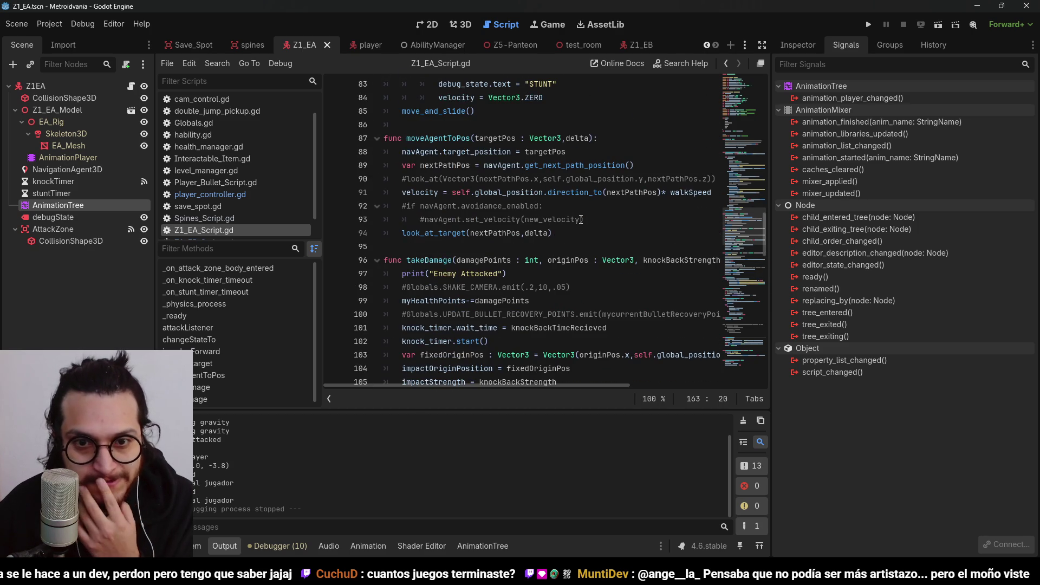
pyautogui.scroll(-20, 581, 219)
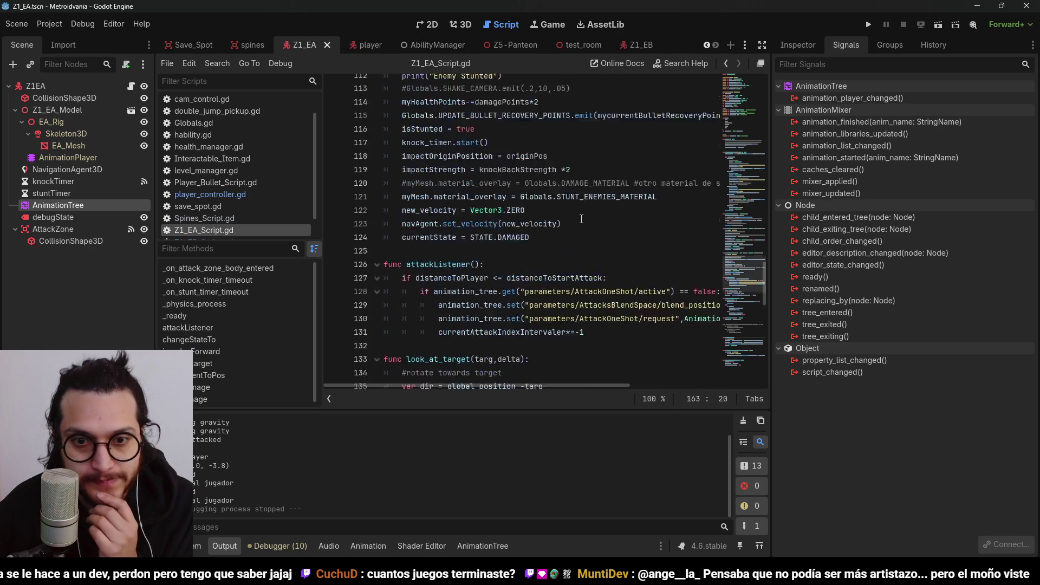
pyautogui.moveTo(577, 386); pyautogui.dragTo(637, 386)
pyautogui.click(654, 158)
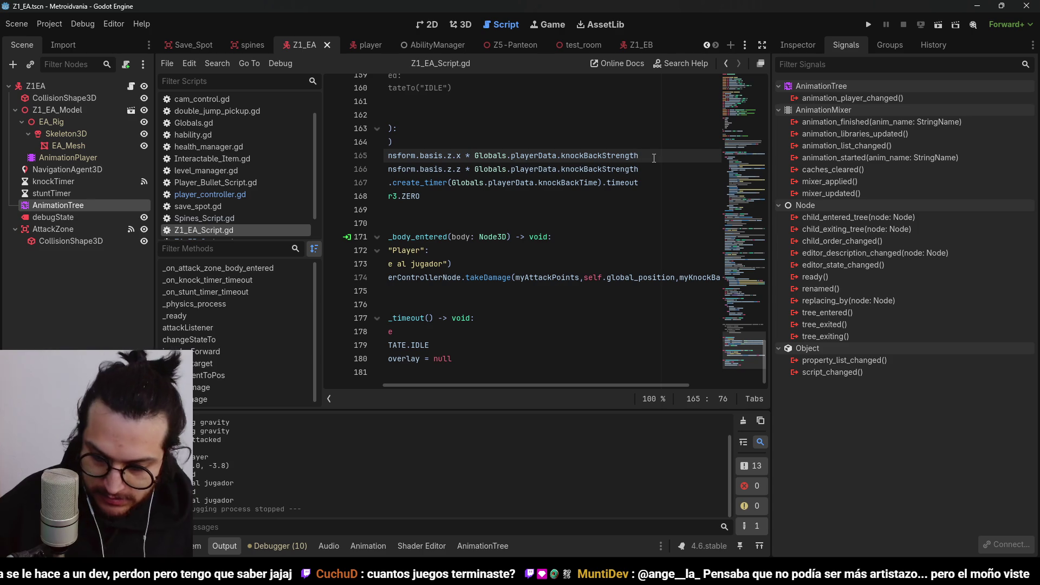
pyautogui.click(665, 170)
pyautogui.write('*10')
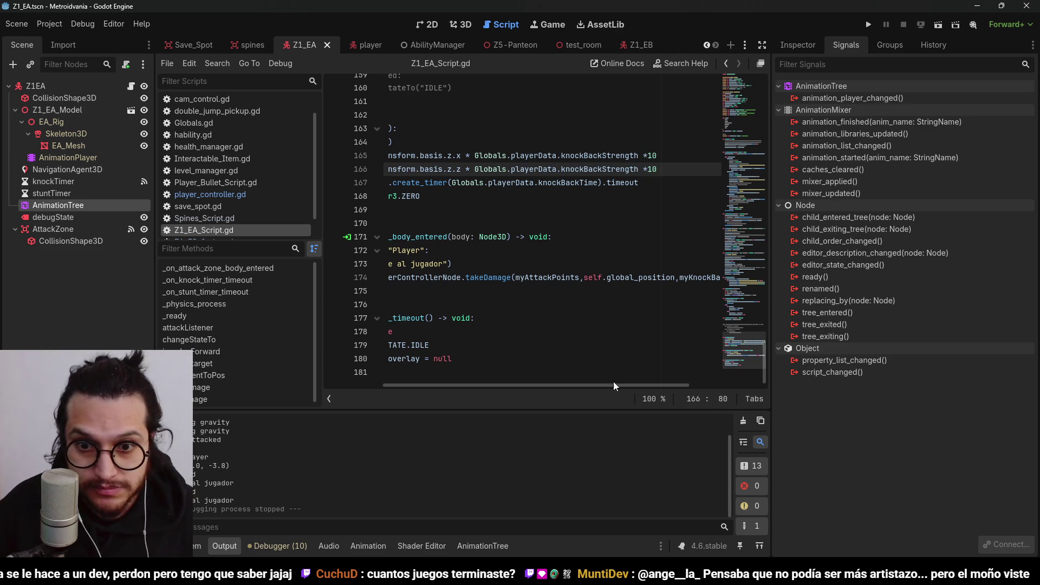
# Playtest the stronger lunge against the player, then stop the game
pyautogui.click(888, 23)
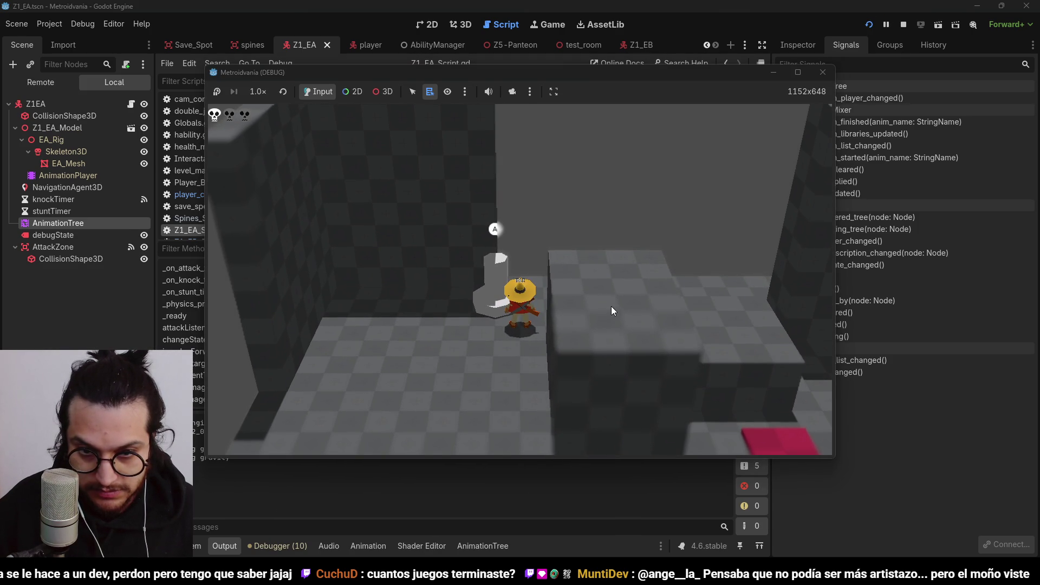
pyautogui.press('s')
pyautogui.press('a')
pyautogui.press('shift')
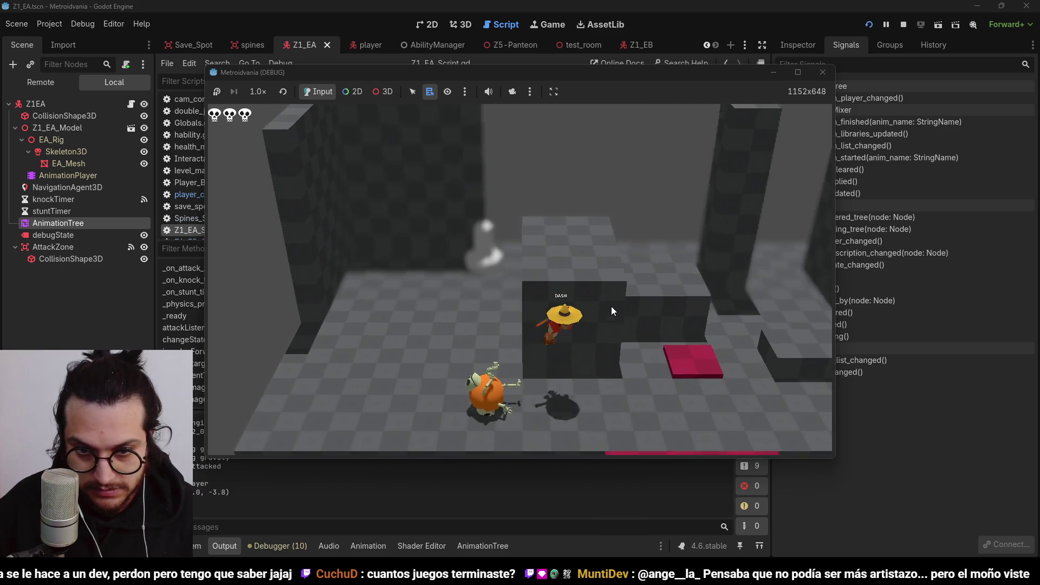
pyautogui.press('s')
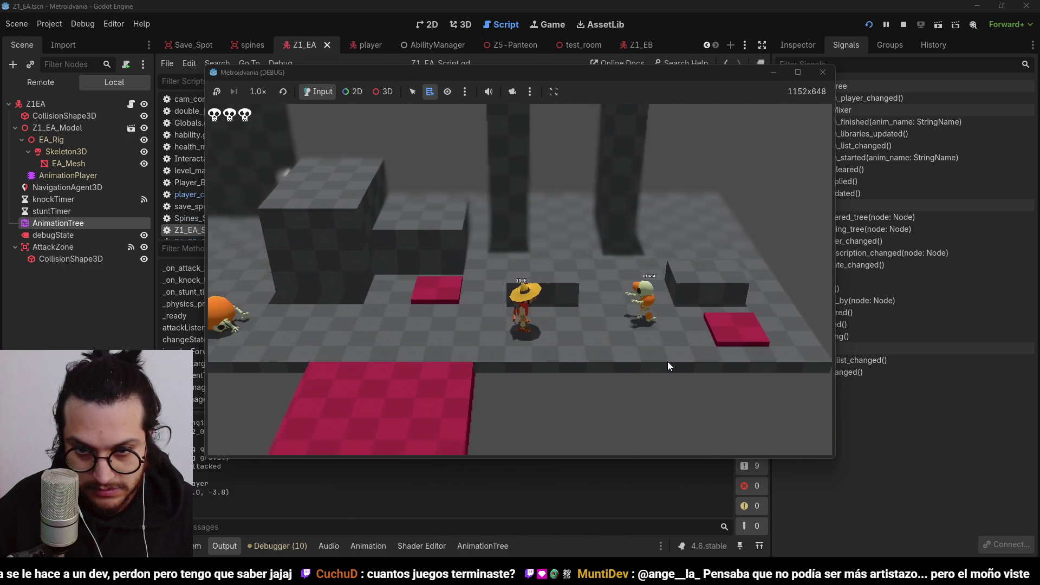
pyautogui.press('a')
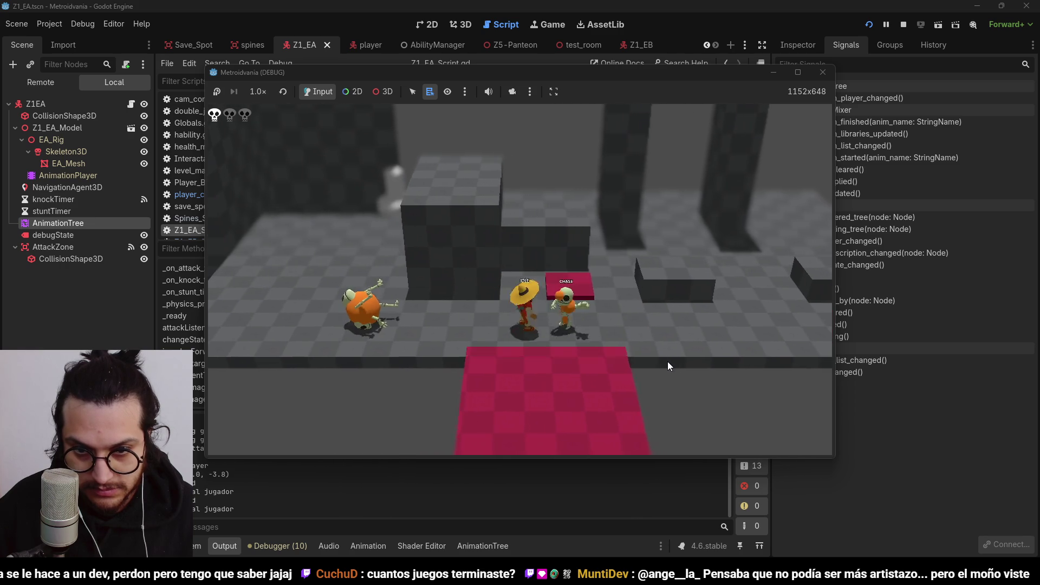
pyautogui.press('d')
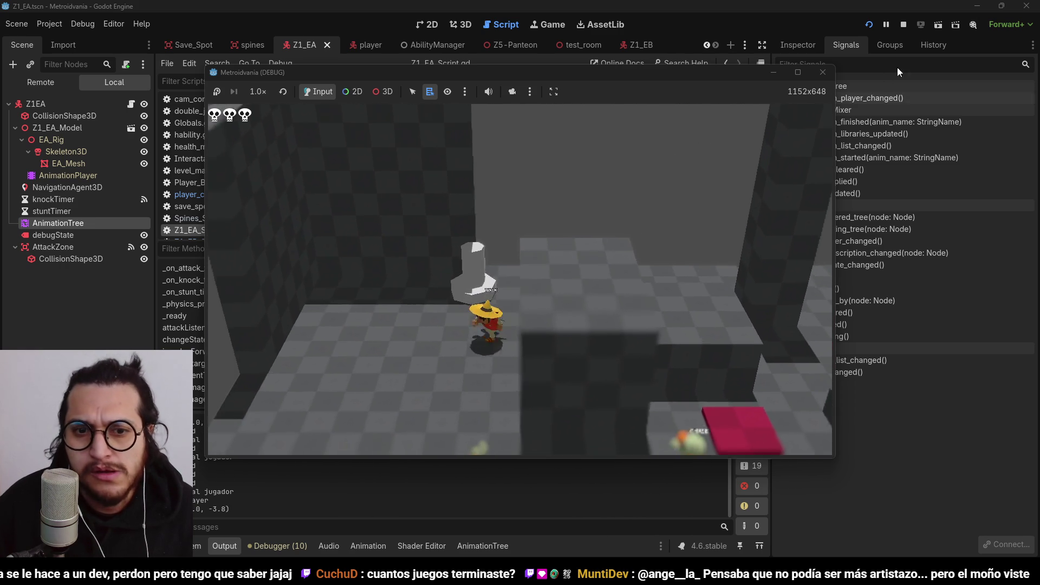
pyautogui.click(904, 25)
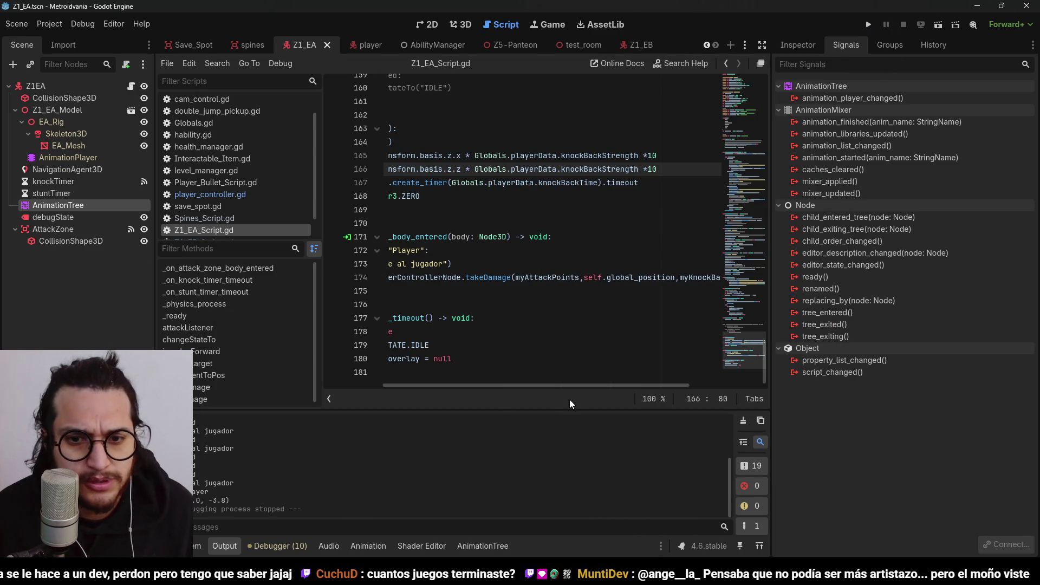
# Add move_and_slide() after velocity = Vector3.ZERO in impulseForward
pyautogui.moveTo(551, 385); pyautogui.dragTo(471, 382)
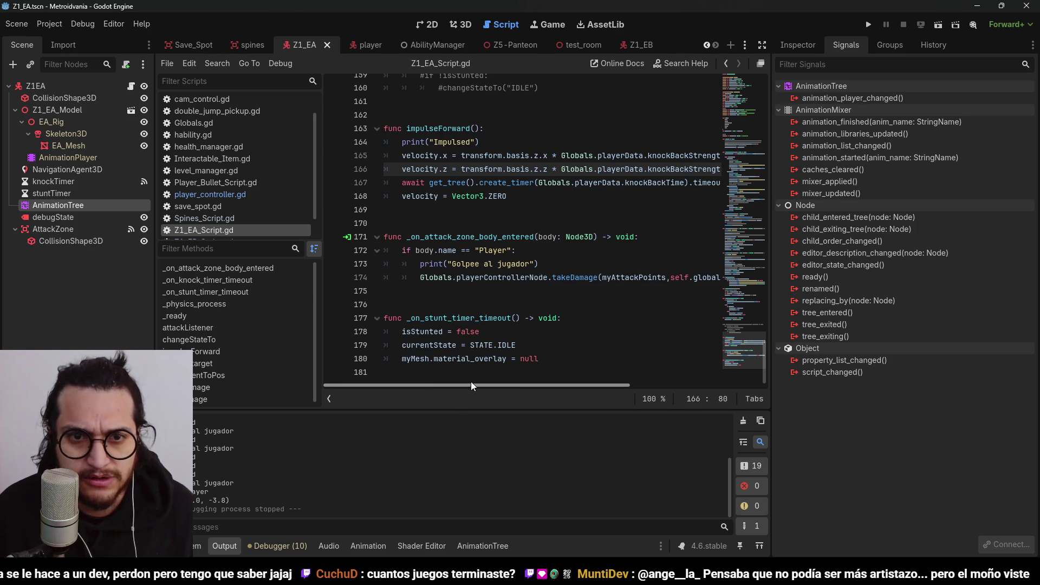
pyautogui.click(551, 195)
pyautogui.press('Return')
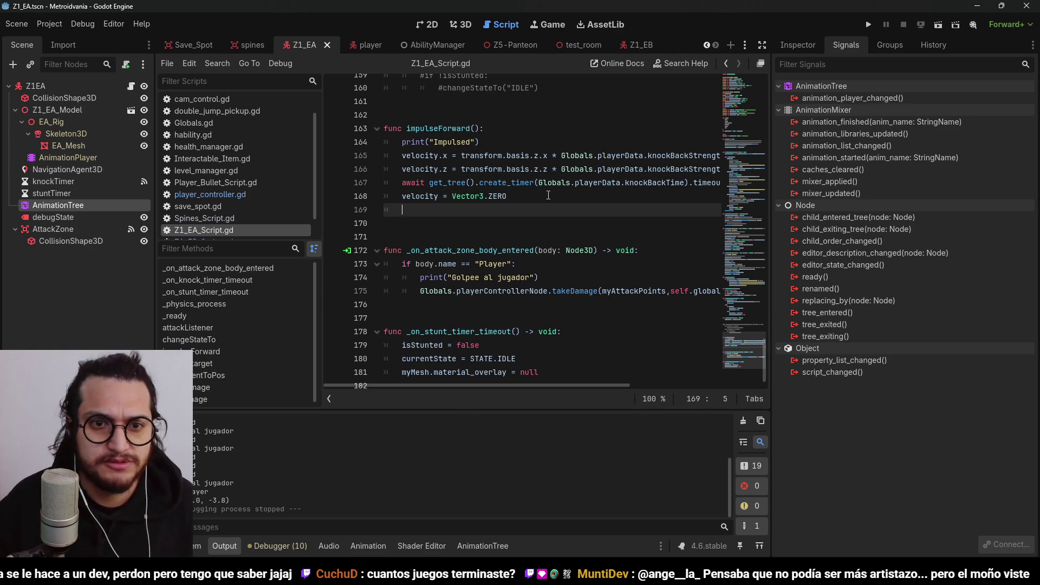
pyautogui.press('BackSpace')
pyautogui.press('BackSpace')
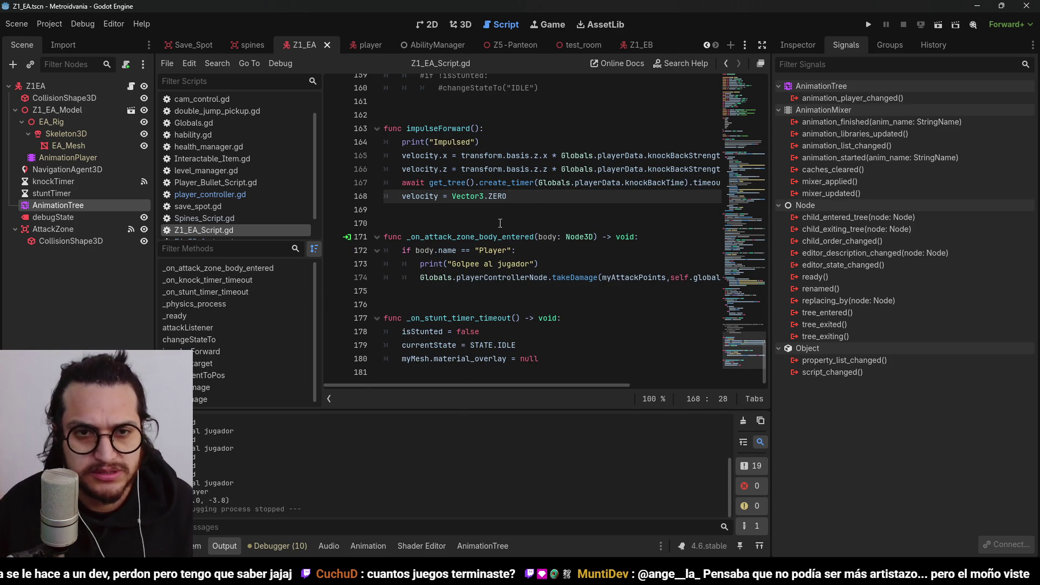
pyautogui.press('Return')
pyautogui.press('BackSpace')
pyautogui.press('BackSpace')
pyautogui.press('BackSpace')
pyautogui.write('ove_and')
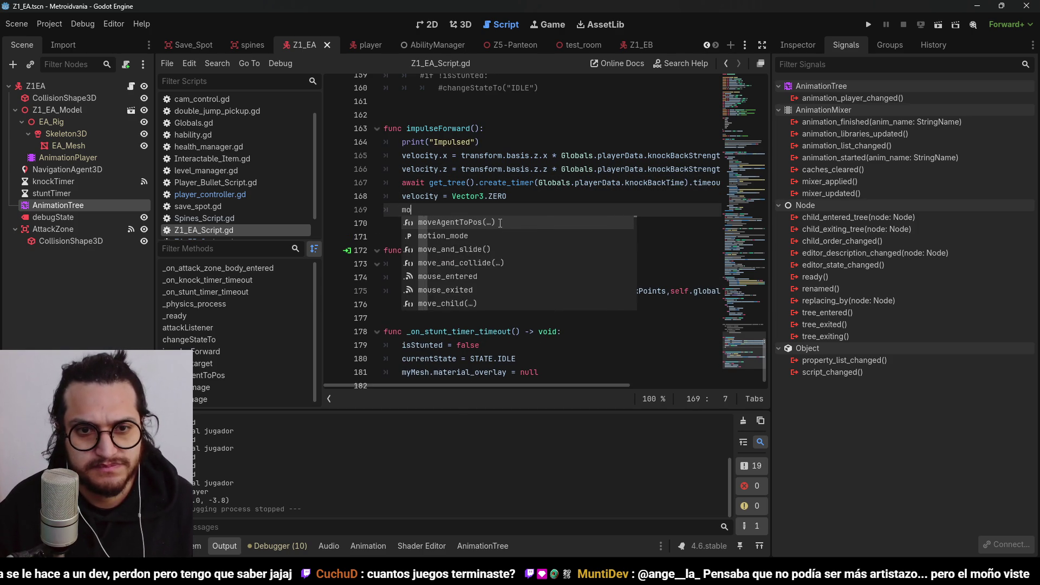
pyautogui.press('Return')
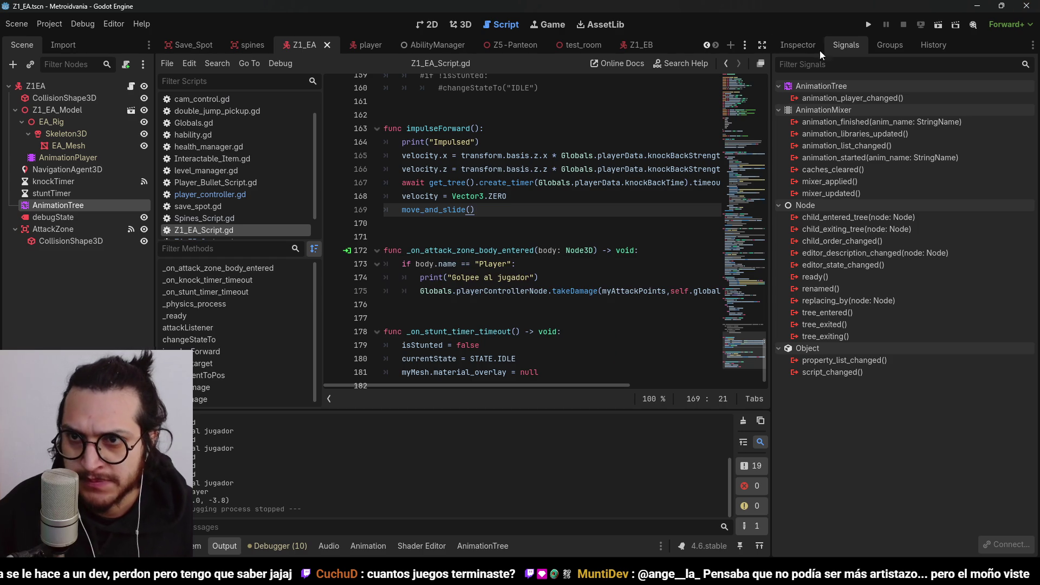
# Playtest the enemy's lunge as it chases the player, then stop the game
pyautogui.click(869, 25)
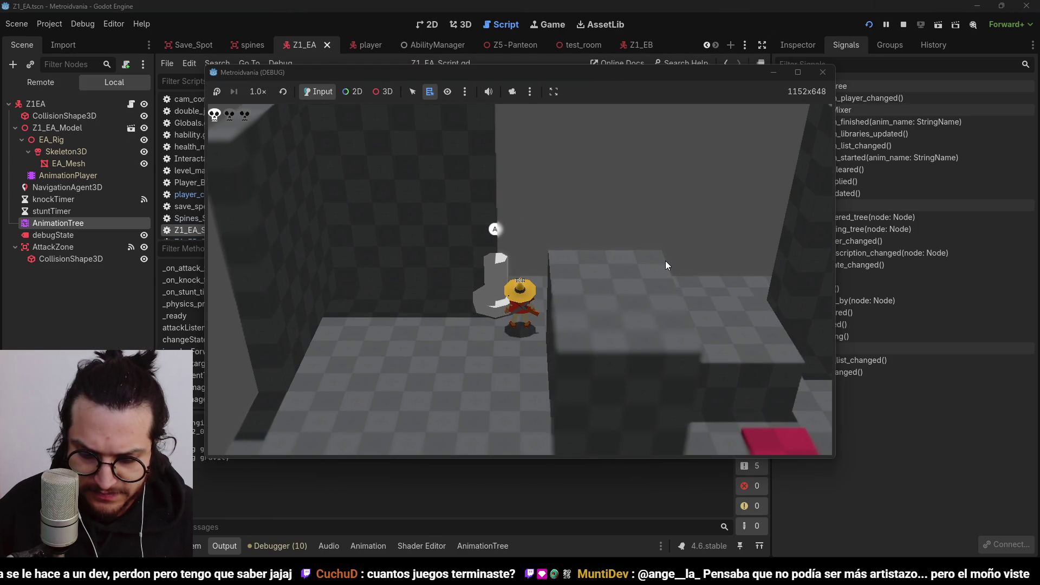
pyautogui.press('s')
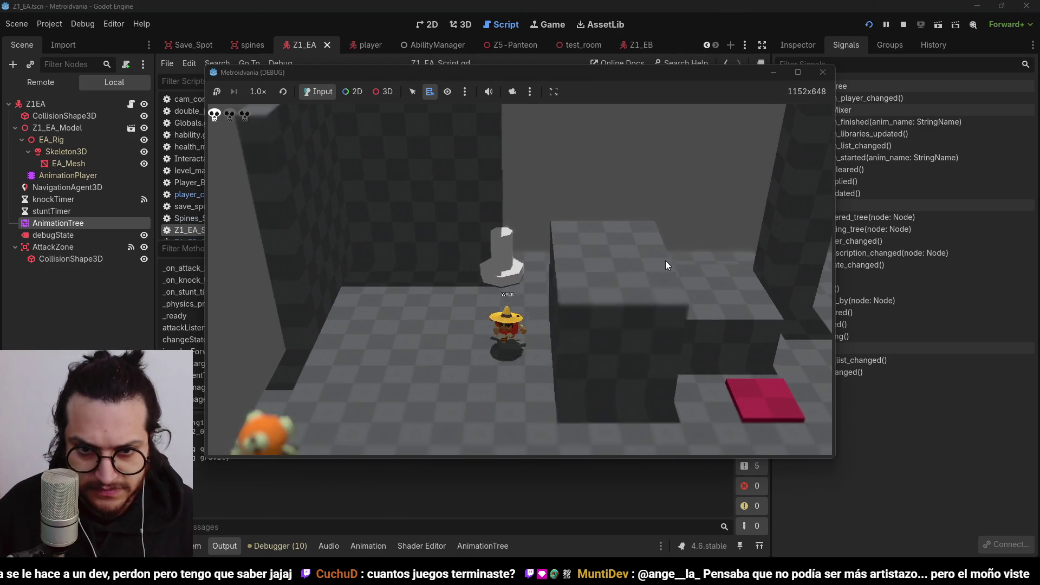
pyautogui.press('s')
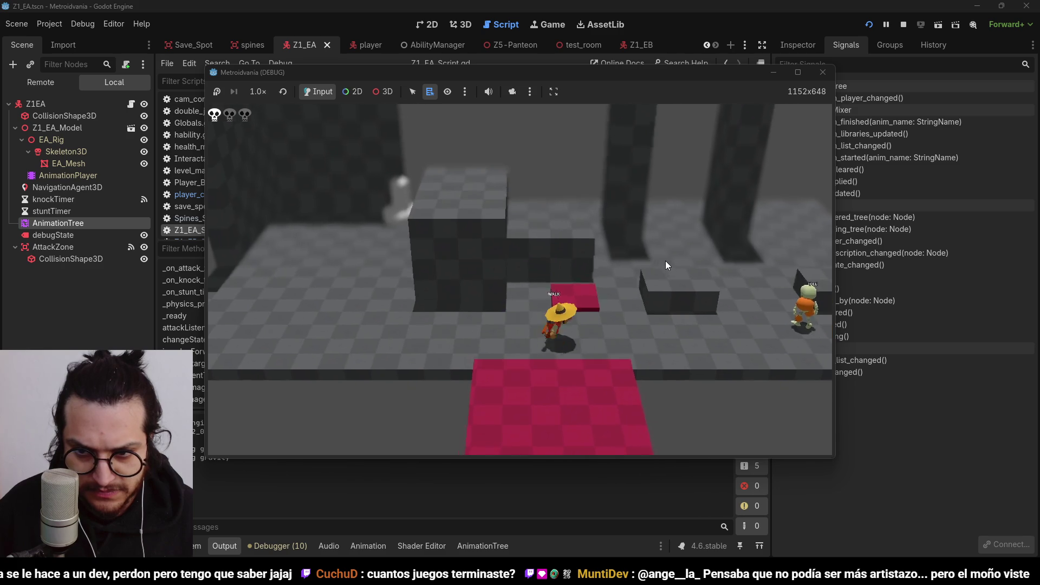
pyautogui.press('s')
pyautogui.press('d')
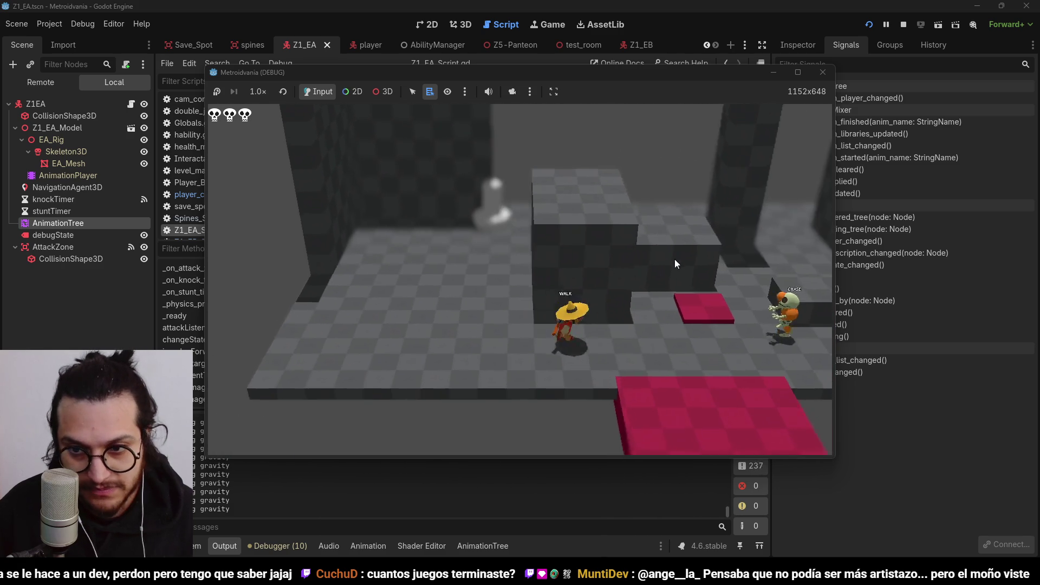
pyautogui.press('d')
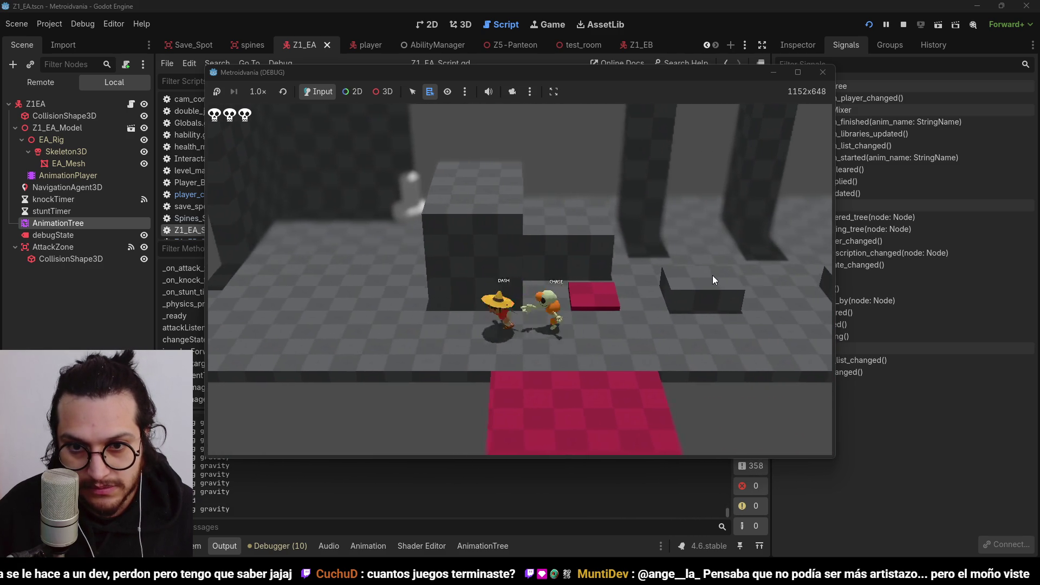
pyautogui.click(904, 25)
pyautogui.click(592, 156)
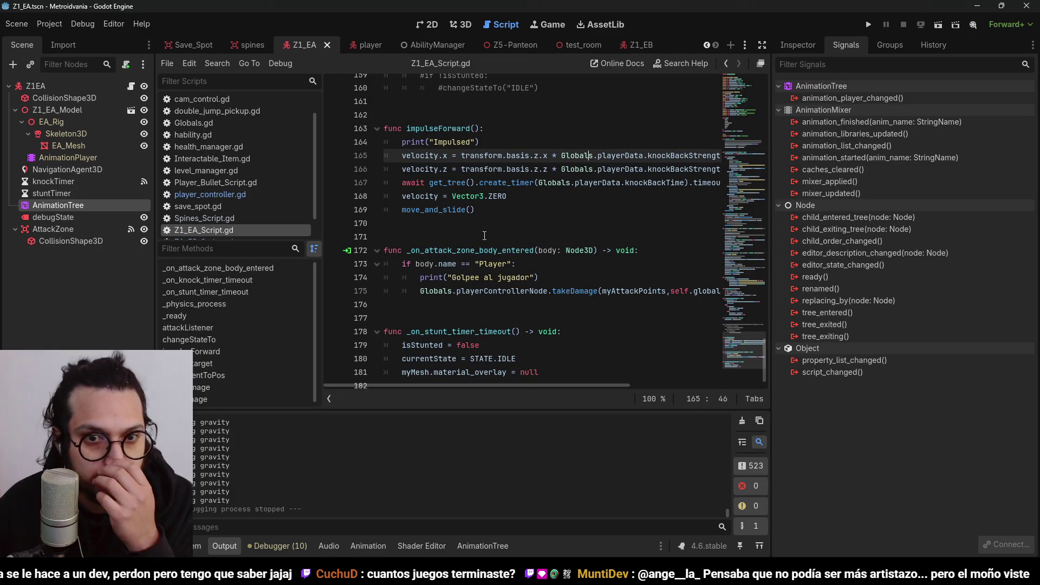
# Move the move_and_slide() call from line 169 to just above the await line in impulseForward
pyautogui.moveTo(488, 211); pyautogui.dragTo(420, 210)
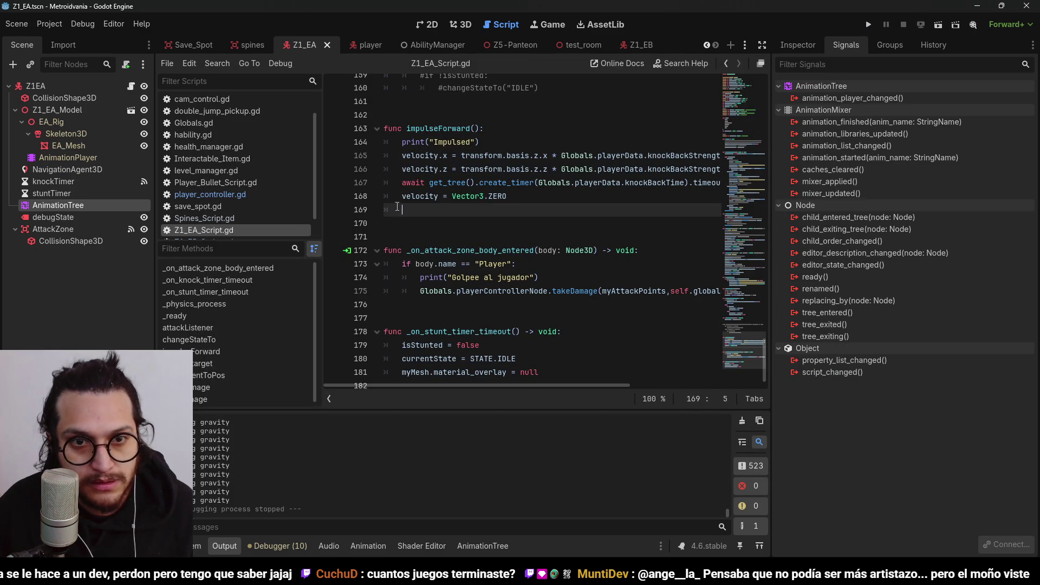
pyautogui.click(401, 184)
pyautogui.press('Return')
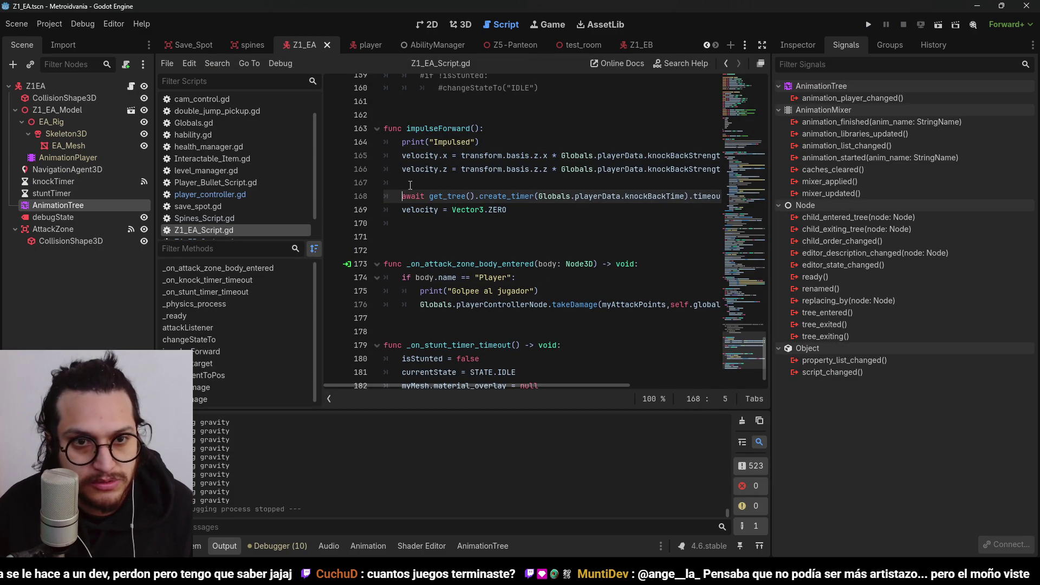
pyautogui.click(410, 185)
pyautogui.scroll(5, 277, 471)
pyautogui.scroll(-1, 287, 449)
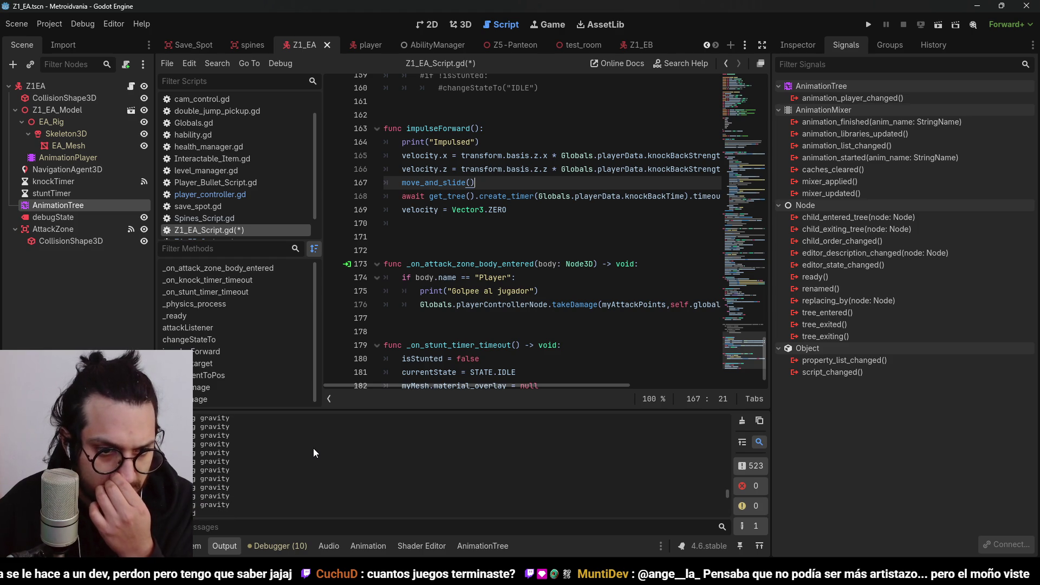
# Run a playtest of the attack lunge, then stop the game
pyautogui.click(870, 23)
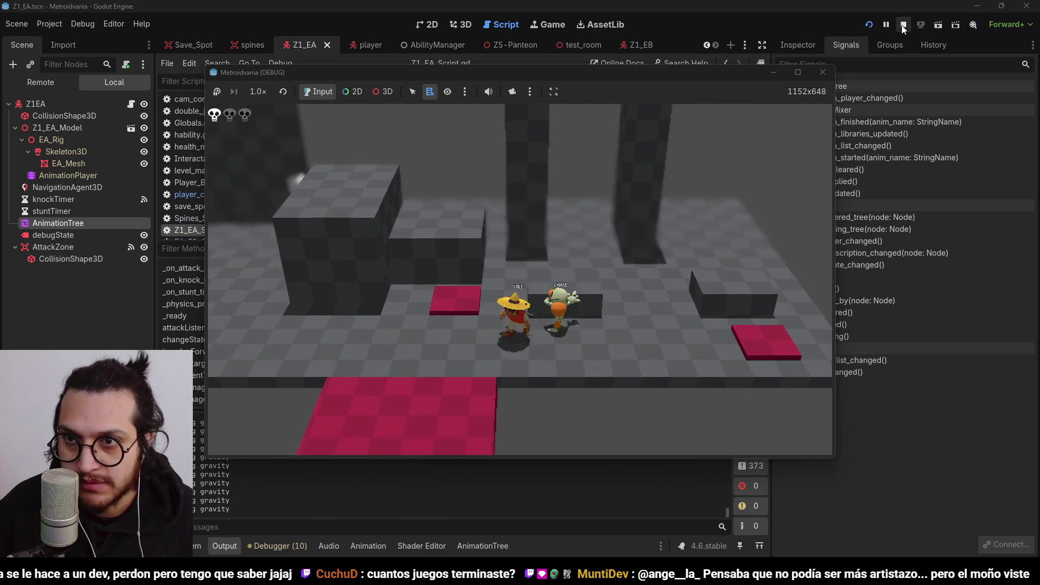
pyautogui.press('F8')
pyautogui.click(460, 156)
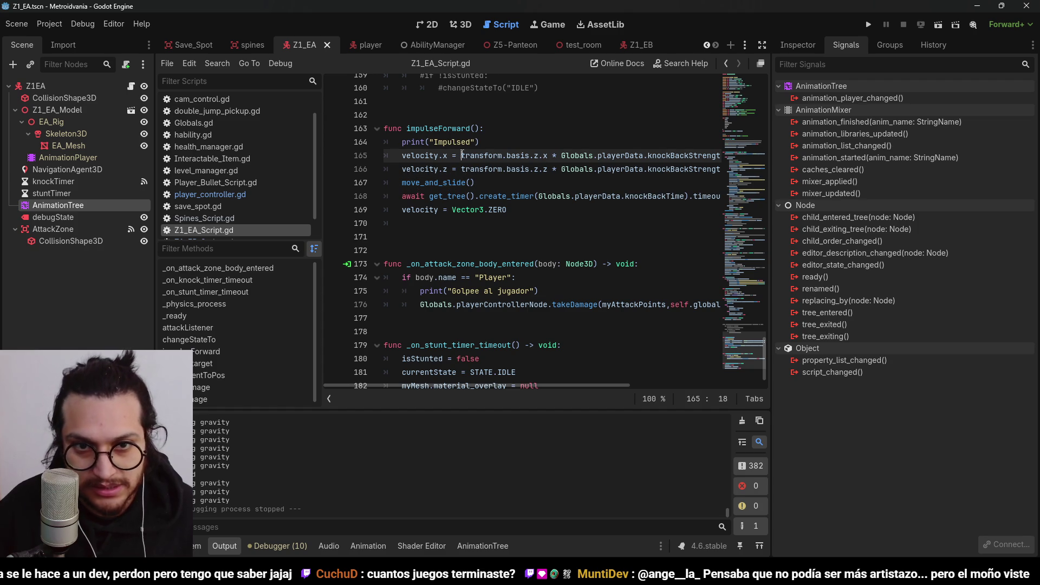
# Put a minus sign before transform.basis in impulseForward and run the game, walking the player with D
pyautogui.write('-')
pyautogui.click(461, 166)
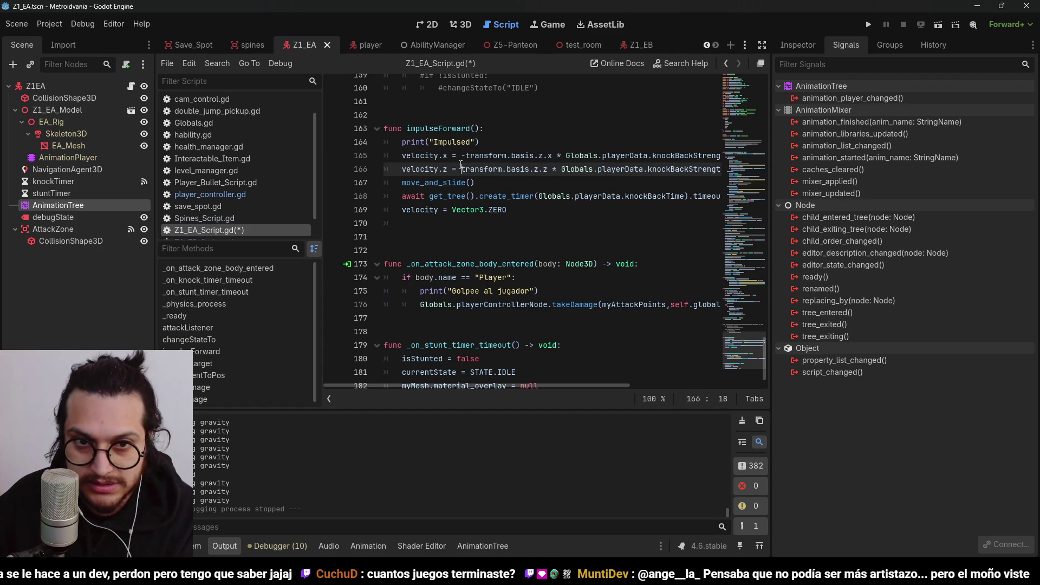
pyautogui.write('-')
pyautogui.click(870, 25)
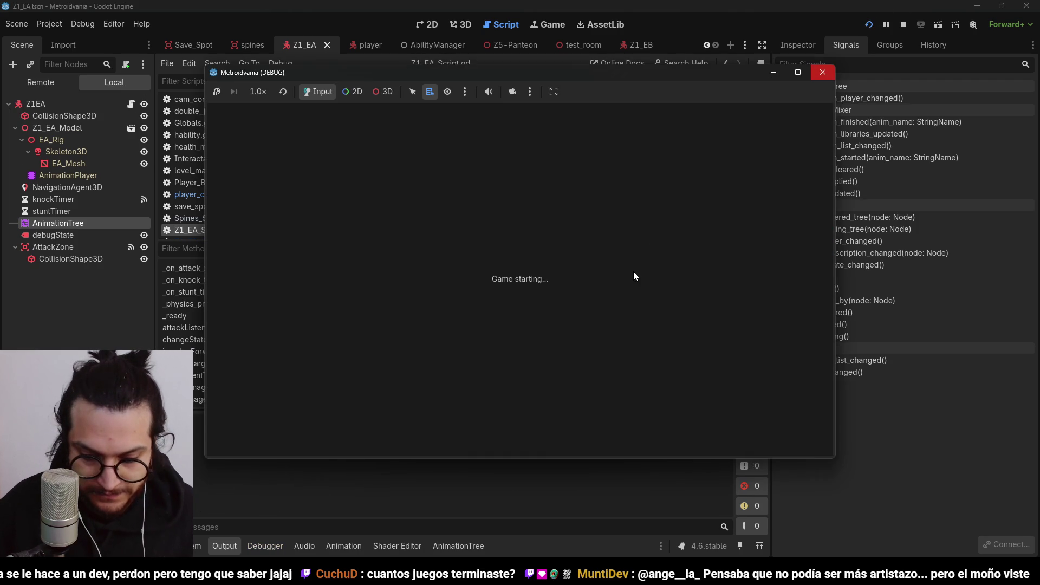
pyautogui.press('d')
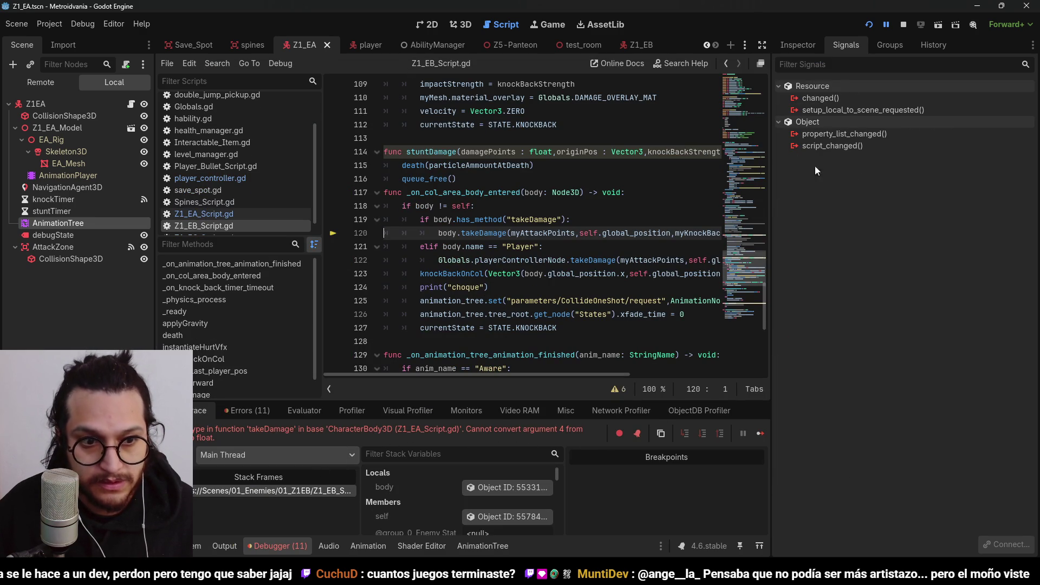
# Stop the game run that halted on the takeDamage type error
pyautogui.moveTo(588, 373)
pyautogui.mouseDown()
pyautogui.moveTo(668, 369)
pyautogui.moveTo(552, 364)
pyautogui.mouseUp()
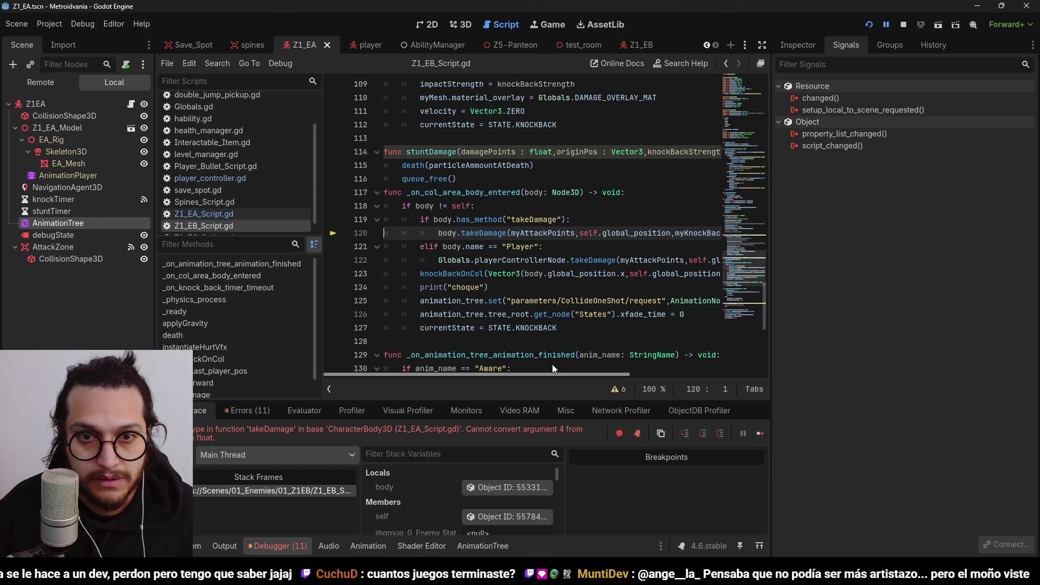
pyautogui.click(902, 24)
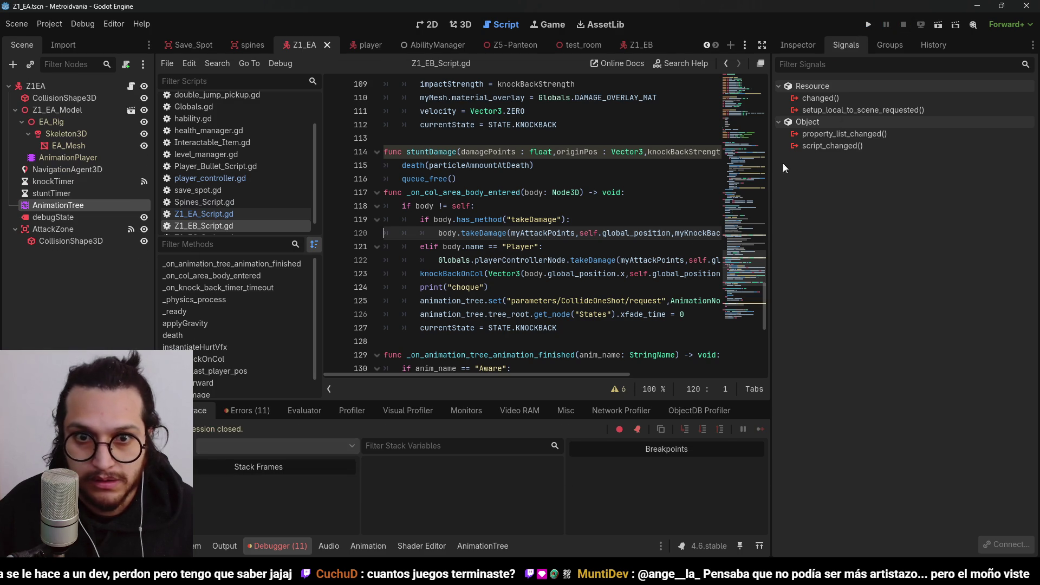
pyautogui.moveTo(509, 378); pyautogui.dragTo(558, 381)
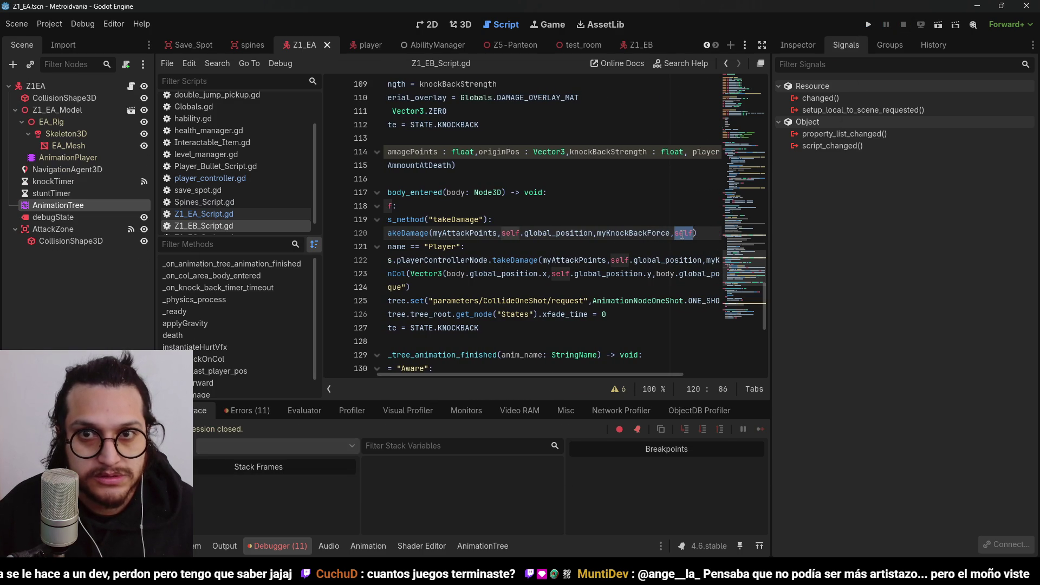
# Check the takeDamage signature in Z1_EA_Script.gd, then switch to the Z1_EB scene's script
pyautogui.click(132, 87)
pyautogui.scroll(-3, 544, 333)
pyautogui.scroll(10, 544, 333)
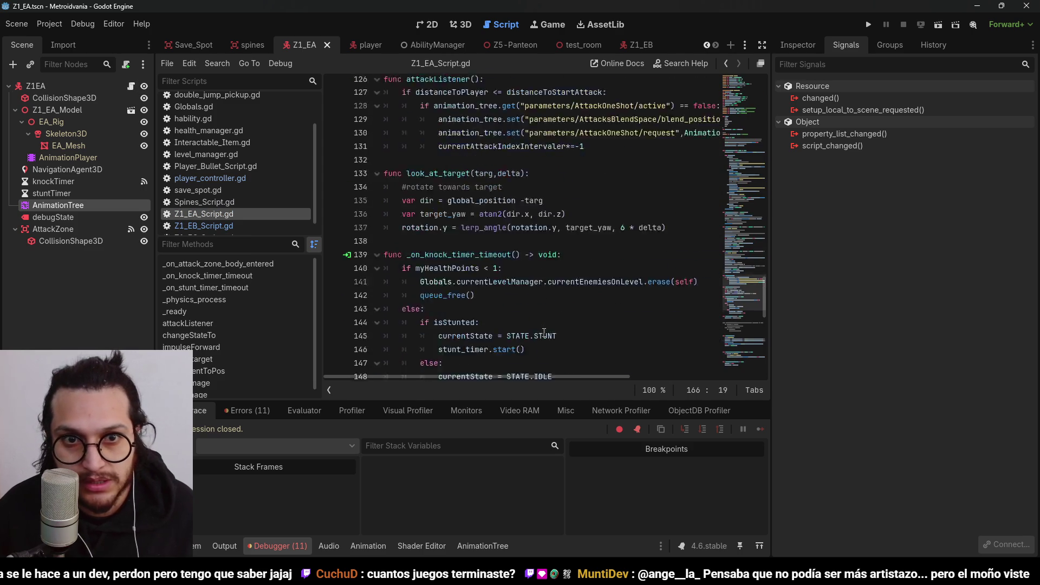
pyautogui.scroll(5, 544, 333)
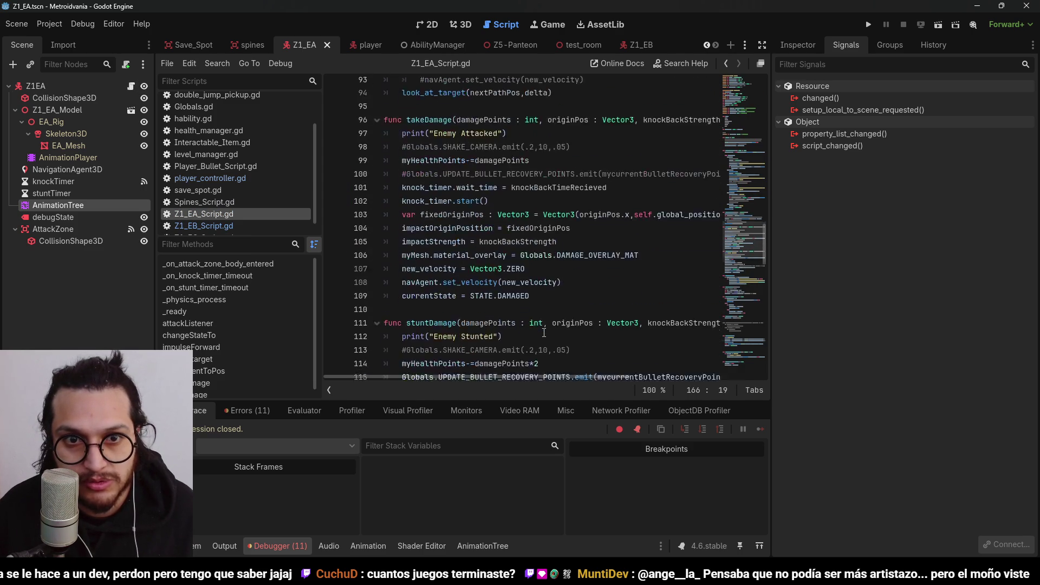
pyautogui.moveTo(558, 376)
pyautogui.mouseDown()
pyautogui.moveTo(719, 369)
pyautogui.moveTo(503, 356)
pyautogui.moveTo(684, 349)
pyautogui.mouseUp()
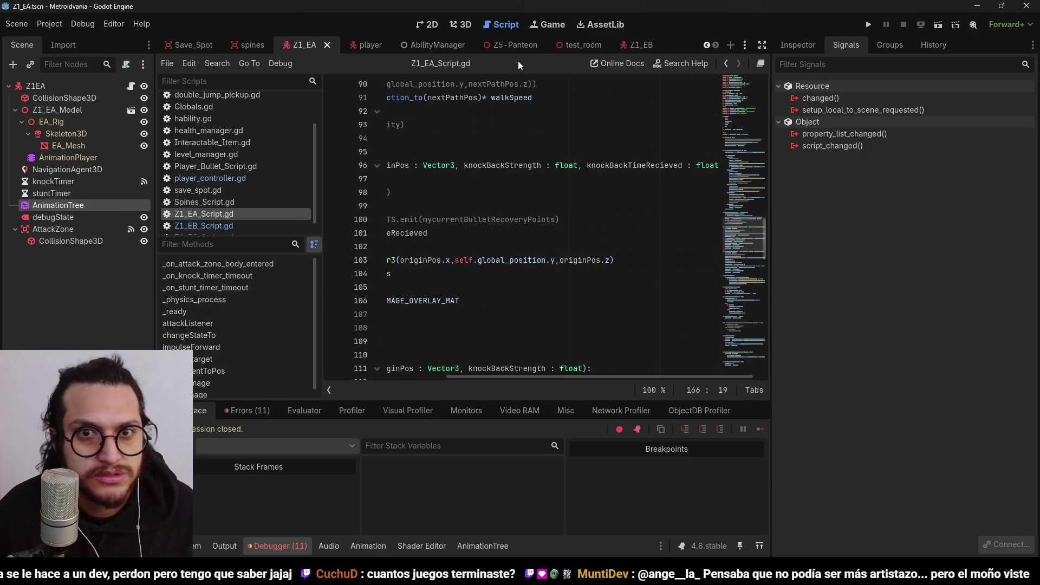
pyautogui.click(628, 44)
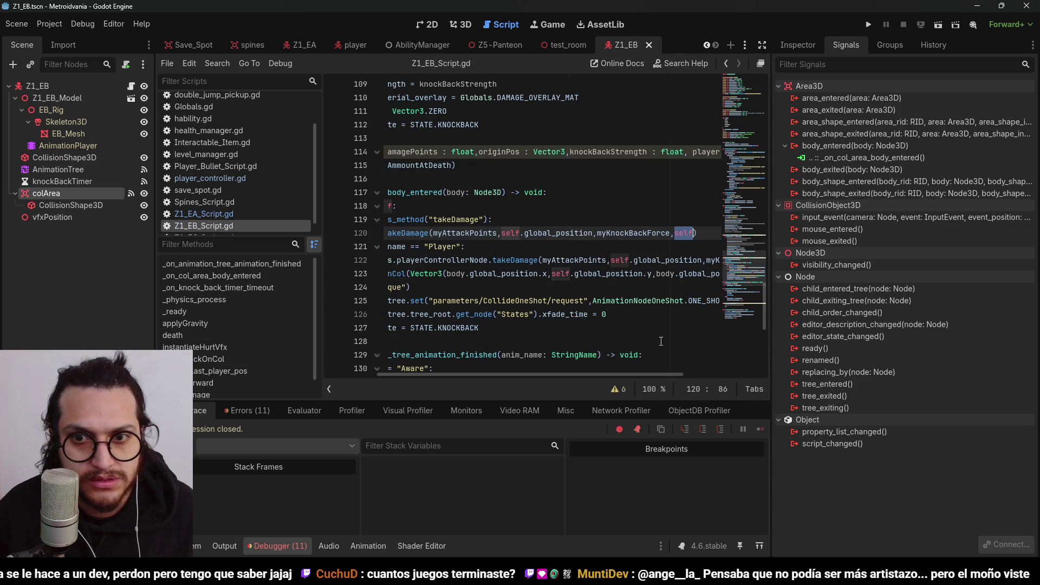
# Change takeDamage's last argument on line 120 from self to myKnockBackTime and run the game
pyautogui.write('m')
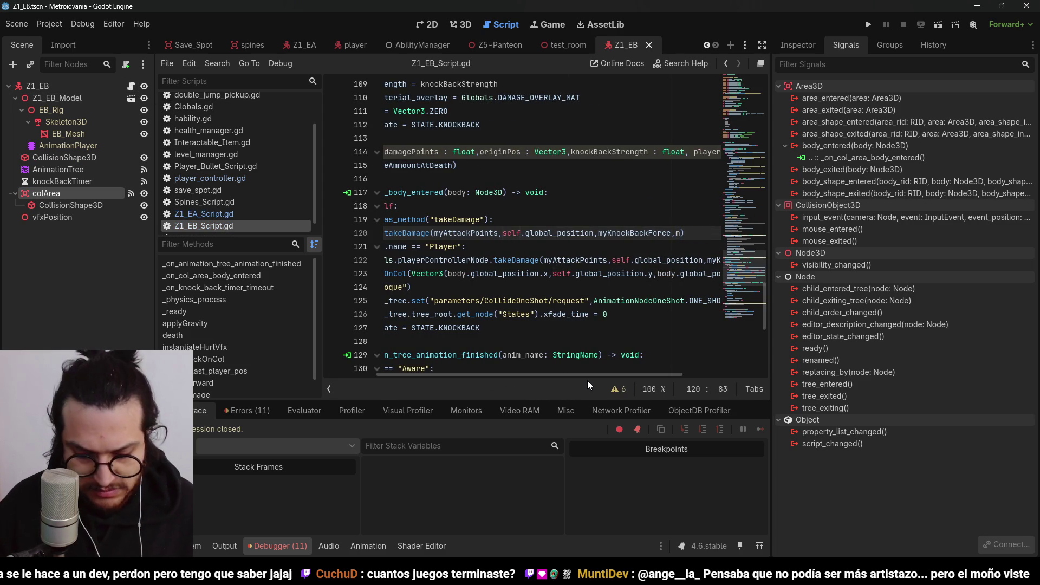
pyautogui.write('yKno')
pyautogui.press('Return')
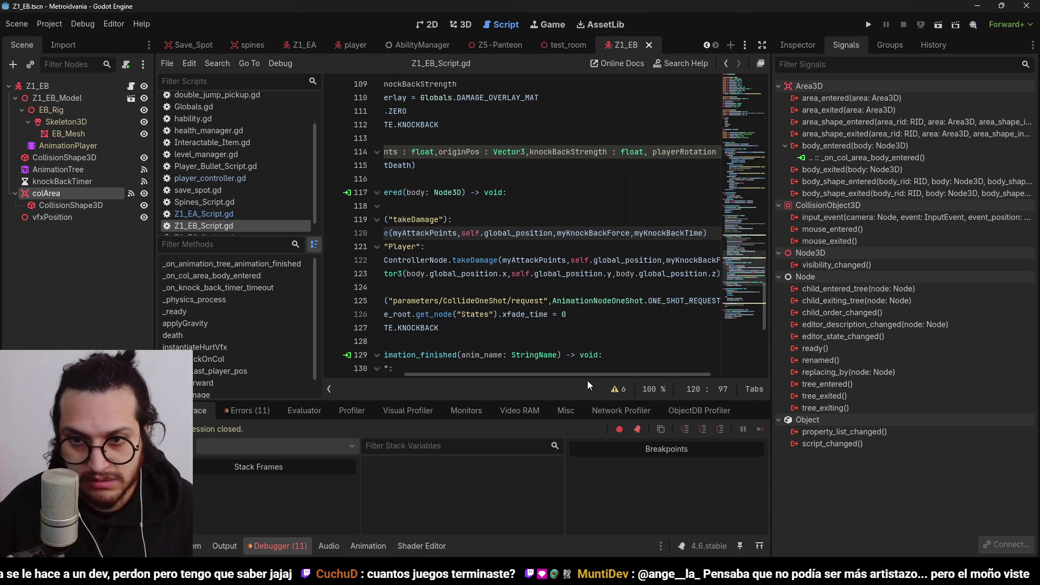
pyautogui.moveTo(613, 374); pyautogui.dragTo(534, 374)
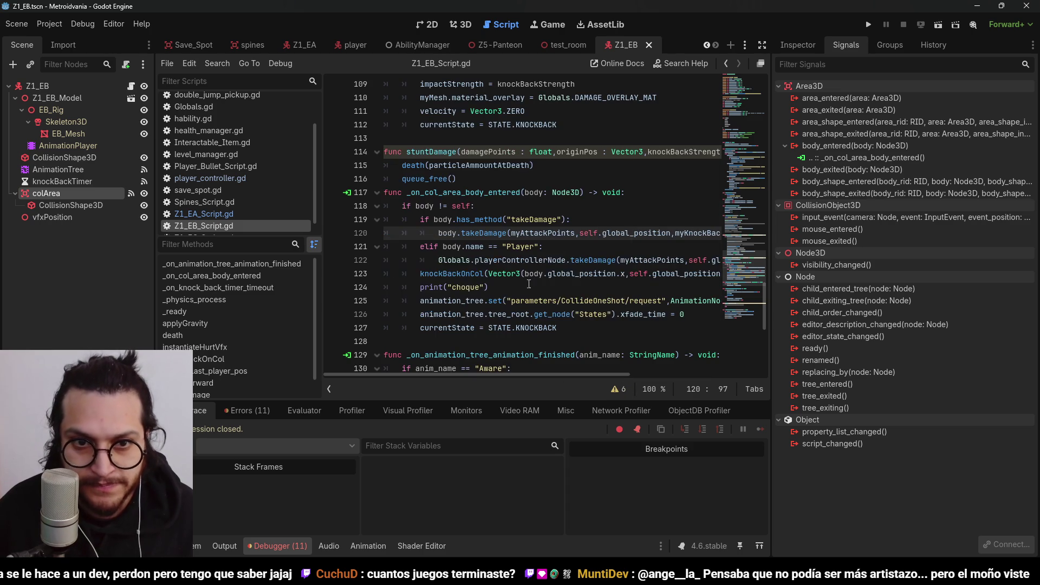
pyautogui.click(488, 206)
pyautogui.click(869, 24)
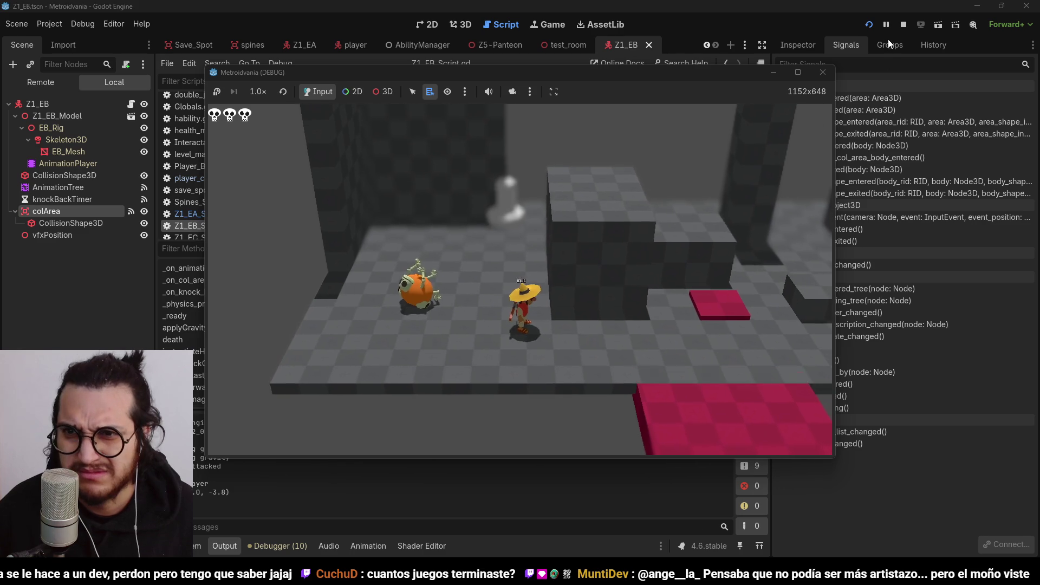
# Restart the Z1_EB fight several times, stop the game, collapse Output, and return to Z1_EA
pyautogui.click(899, 28)
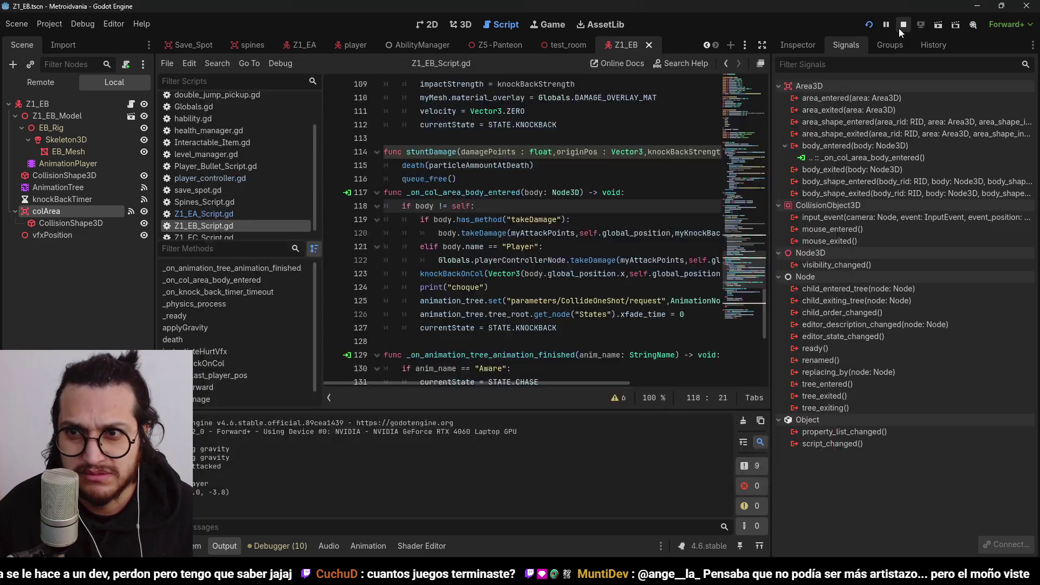
pyautogui.click(864, 26)
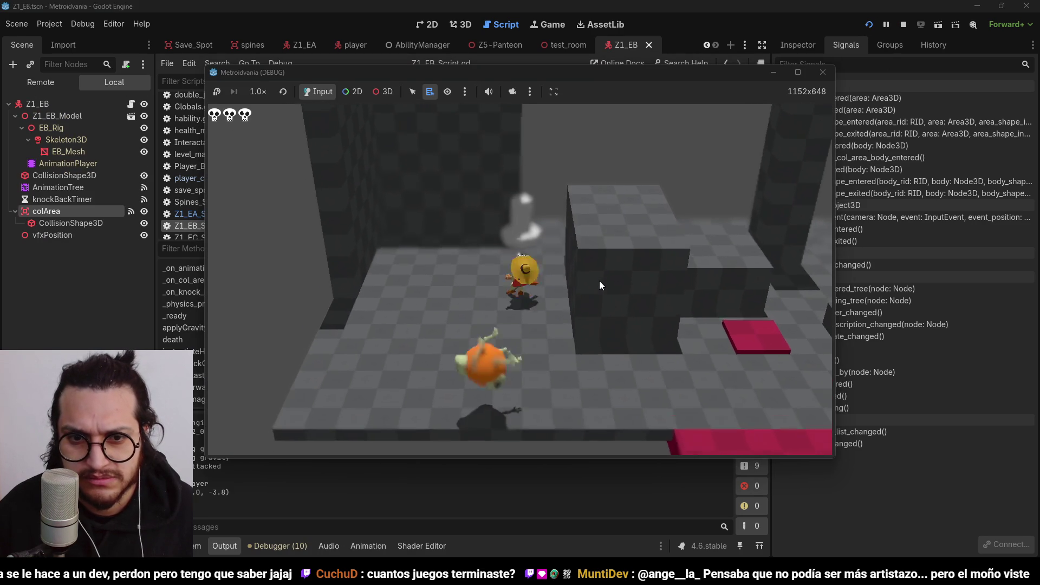
pyautogui.click(903, 25)
pyautogui.click(869, 24)
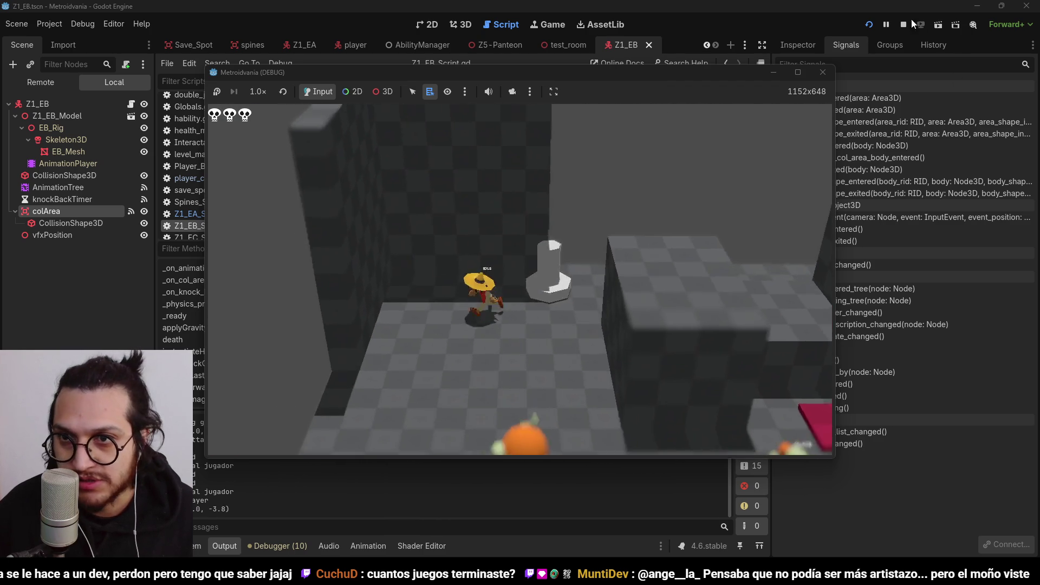
pyautogui.click(904, 25)
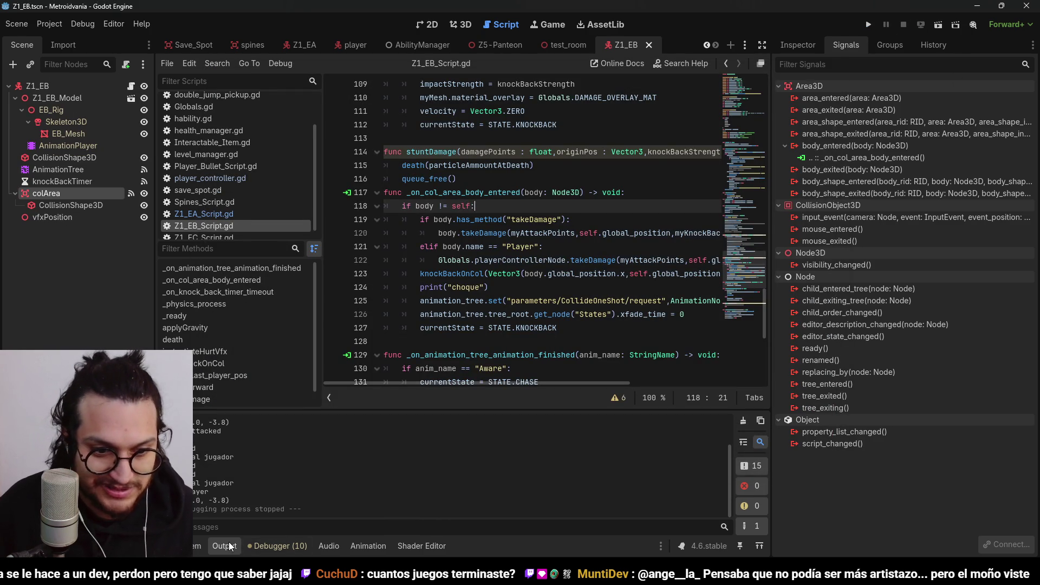
pyautogui.click(224, 546)
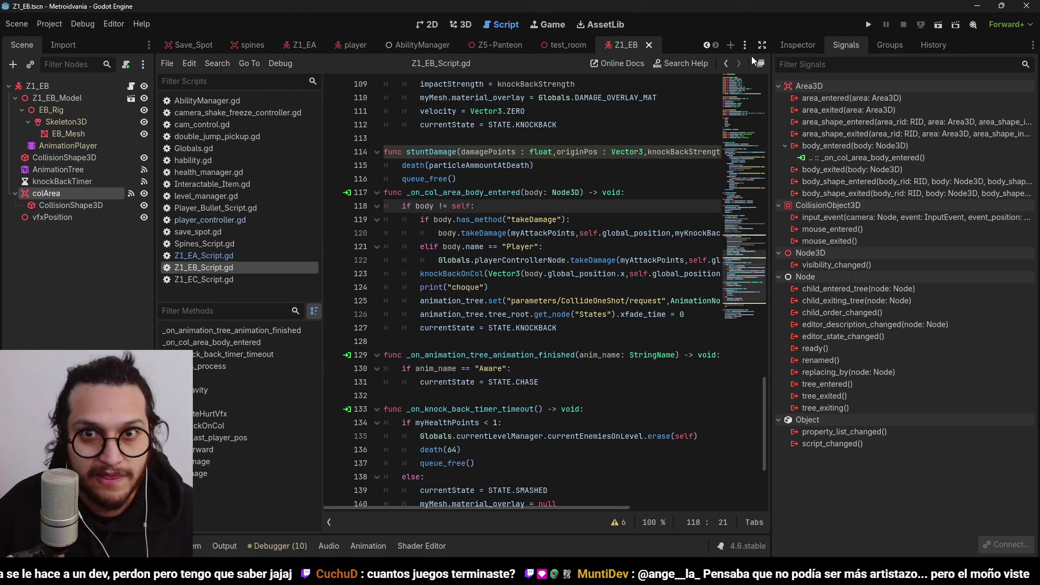
pyautogui.click(293, 45)
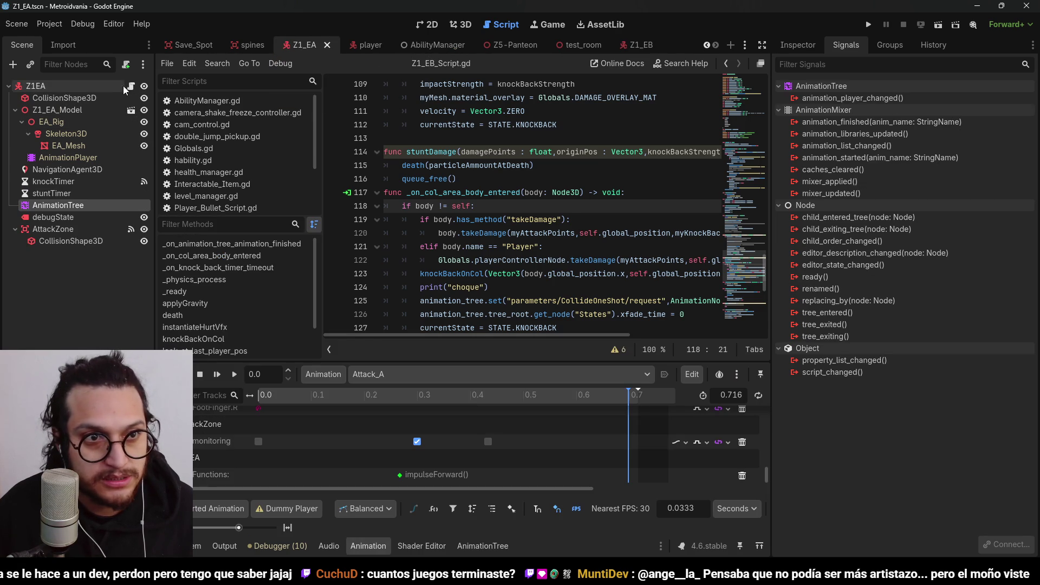
# Delete the 10 multiplier from knockBackStrength on lines 165 and 166 of impulseForward
pyautogui.moveTo(632, 333); pyautogui.dragTo(441, 328)
pyautogui.scroll(15, 568, 257)
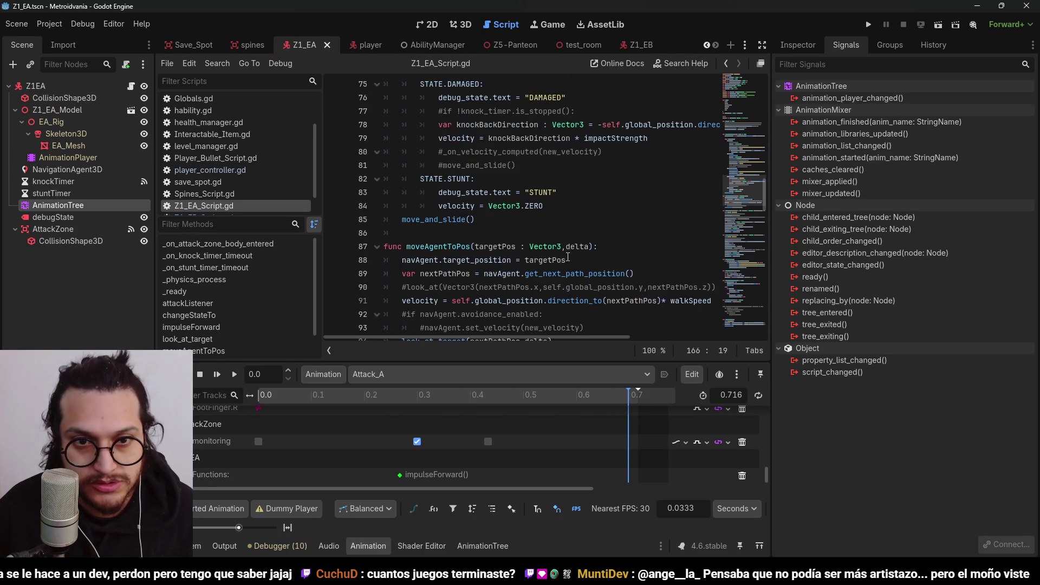
pyautogui.scroll(-20, 568, 257)
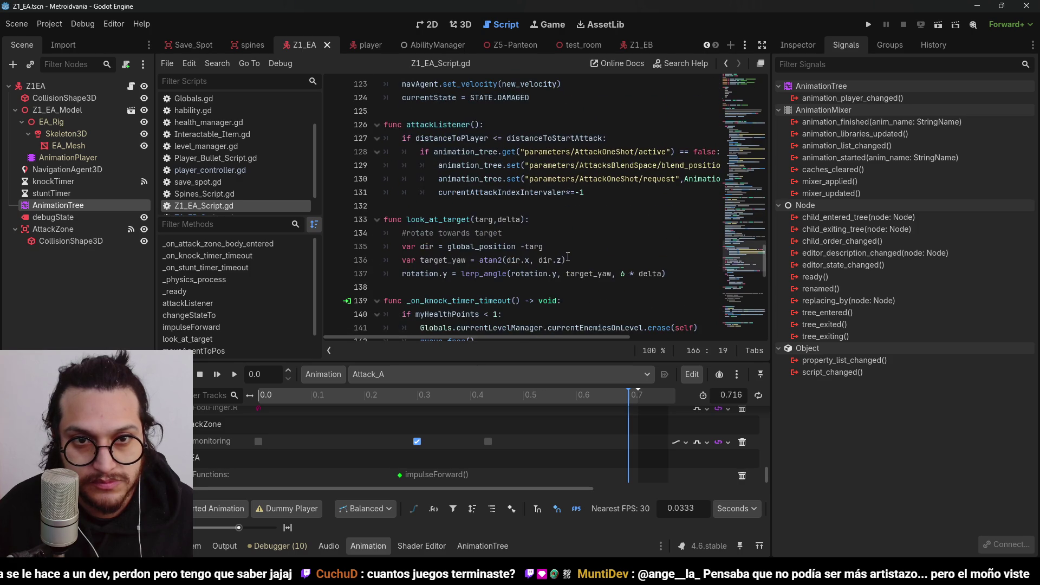
pyautogui.scroll(-11, 568, 257)
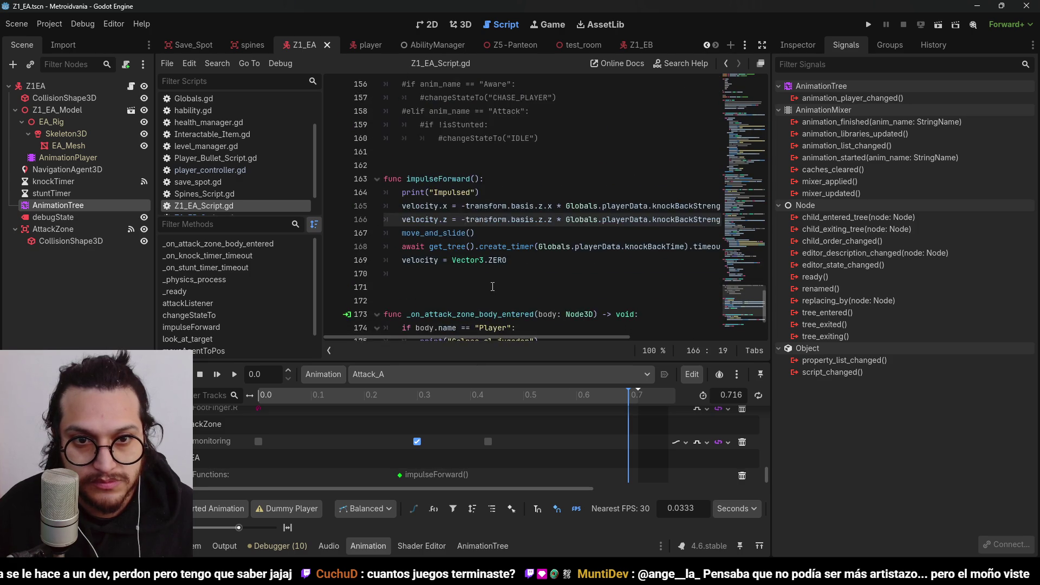
pyautogui.scroll(-3, 493, 286)
pyautogui.scroll(1, 492, 287)
pyautogui.moveTo(530, 337); pyautogui.dragTo(635, 337)
pyautogui.click(642, 128)
pyautogui.press('BackSpace')
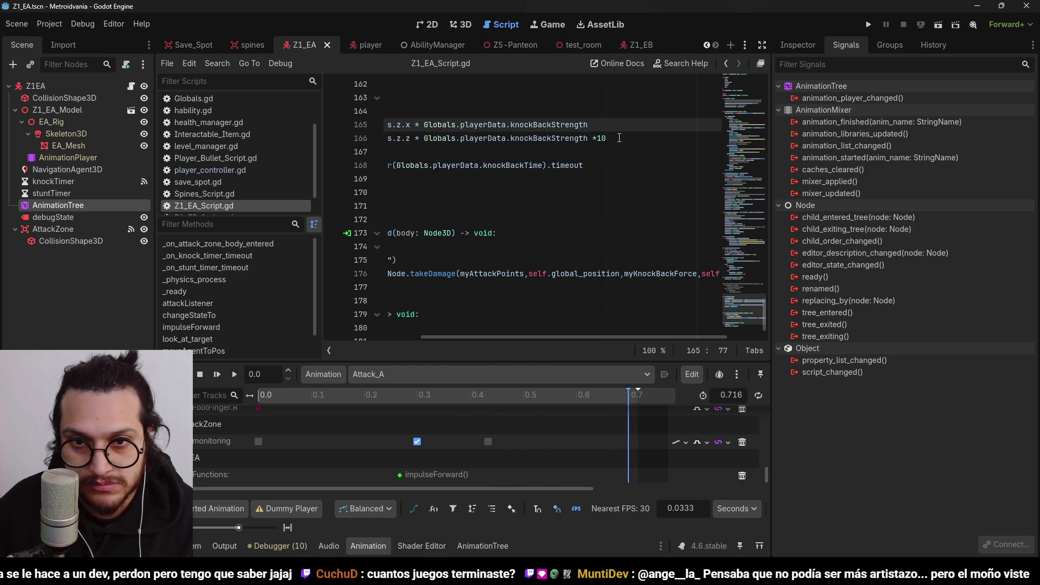
pyautogui.click(619, 138)
pyautogui.press('BackSpace')
pyautogui.press('BackSpace')
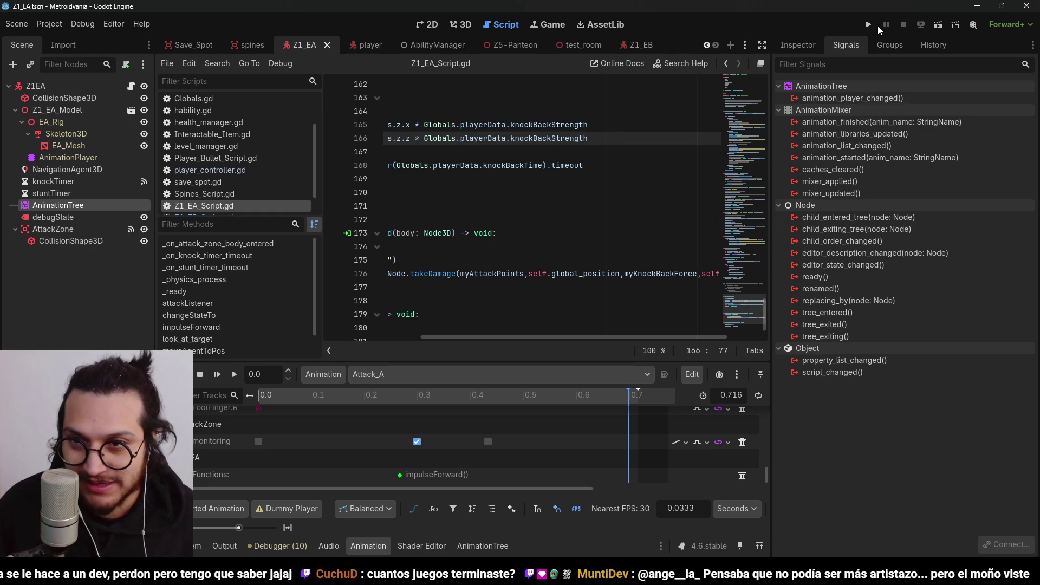
# Run the game with F5, walk the character around and into the orange enemy, then stop
pyautogui.press('F5')
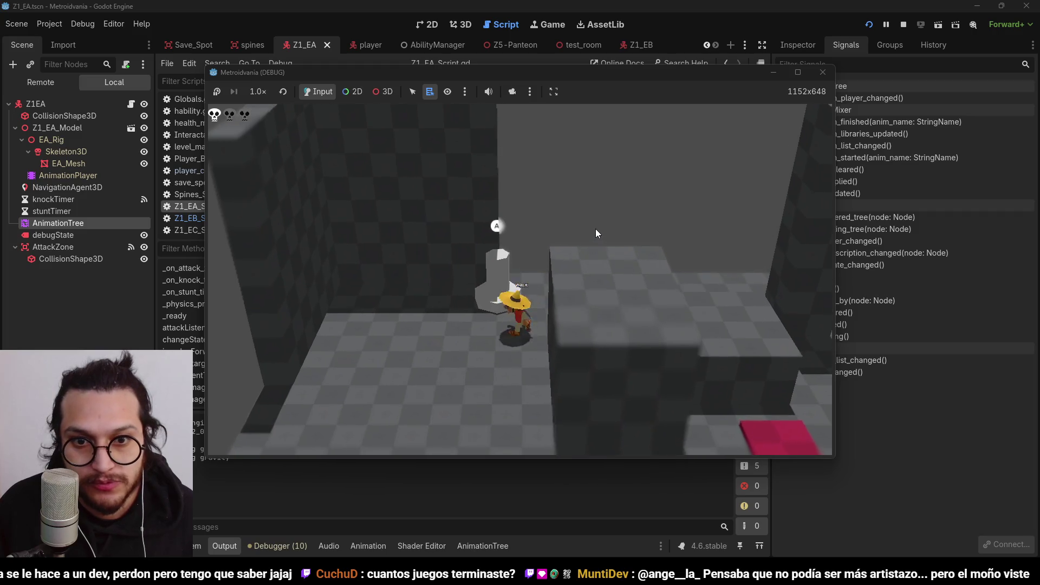
pyautogui.press('w')
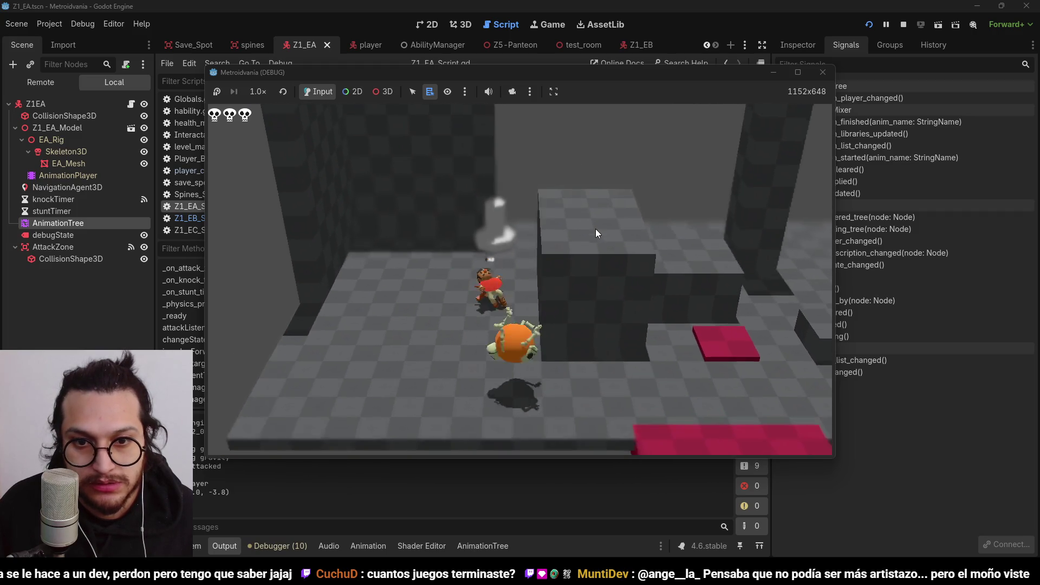
pyautogui.press('s')
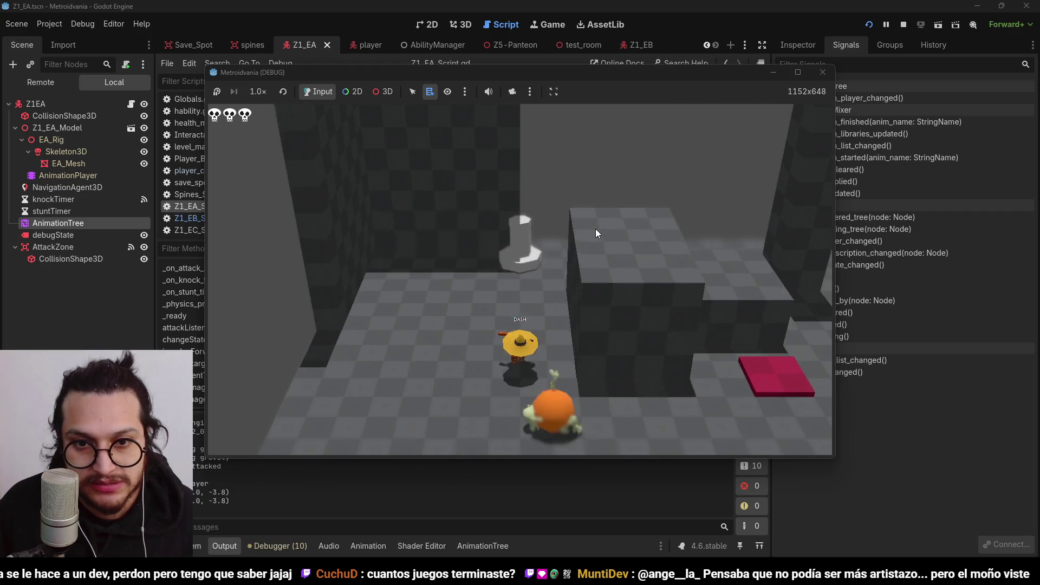
pyautogui.press('d')
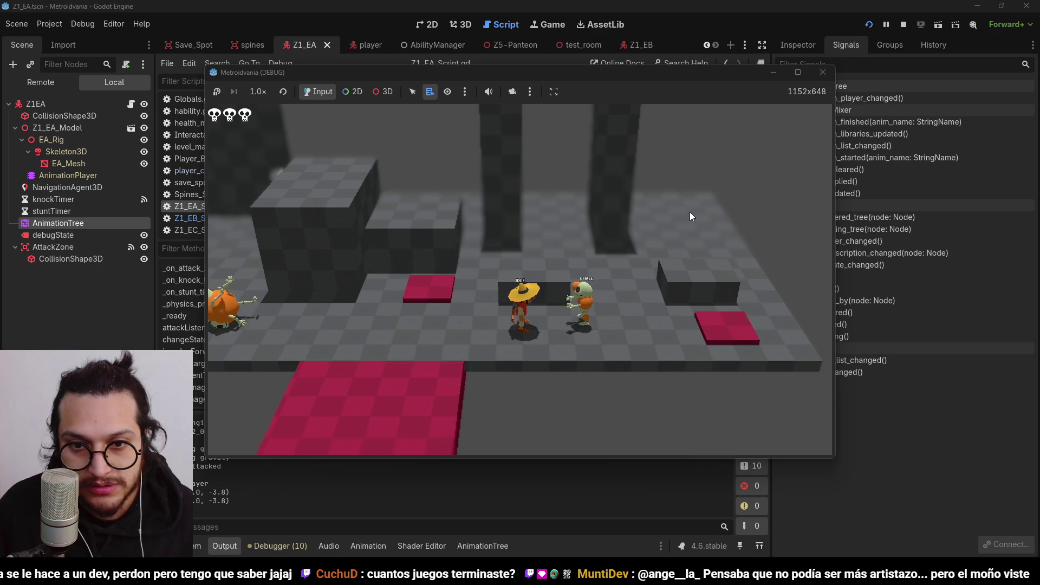
pyautogui.press('a')
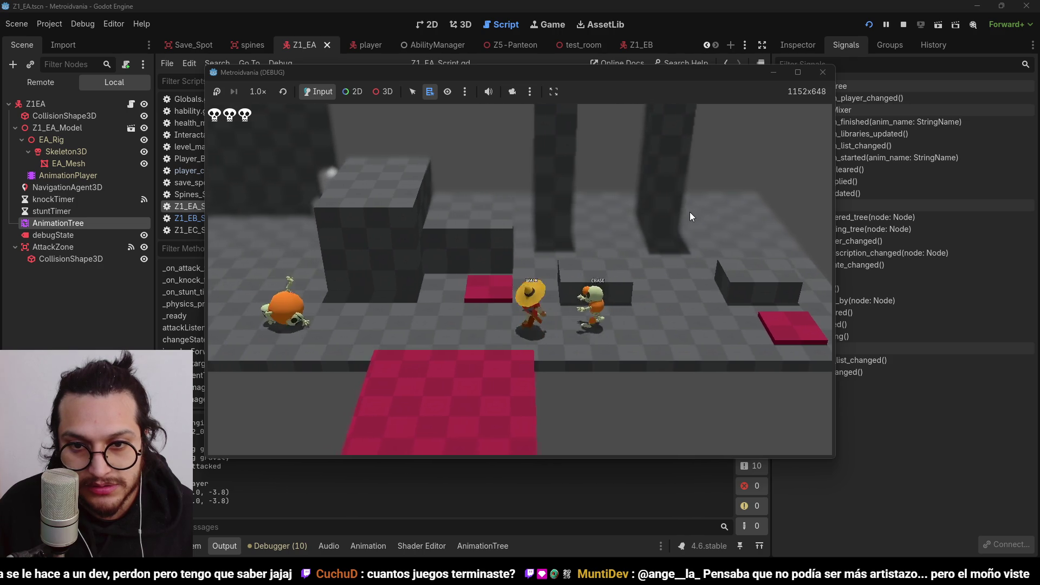
pyautogui.press('a')
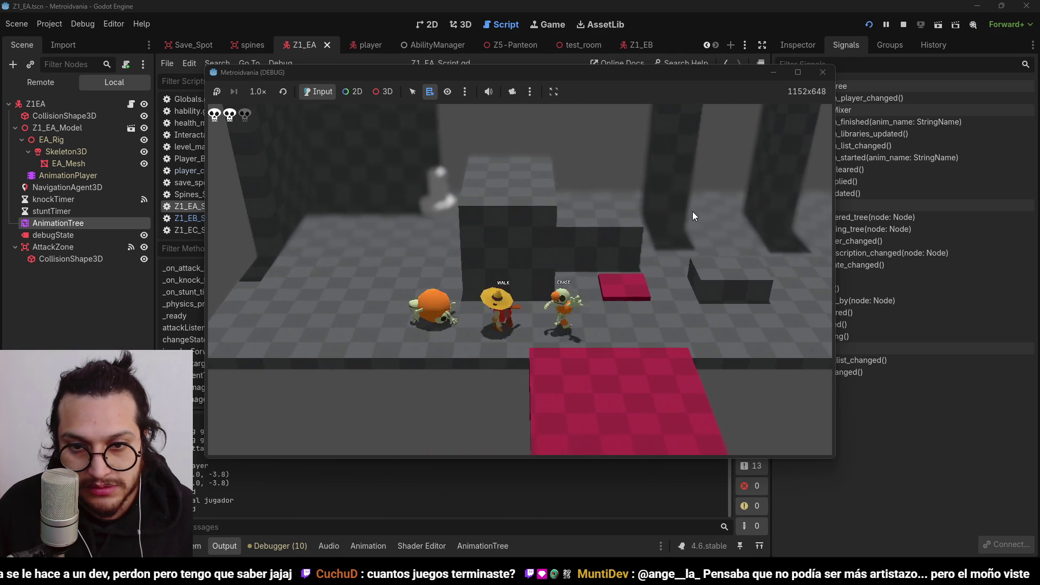
pyautogui.press('a')
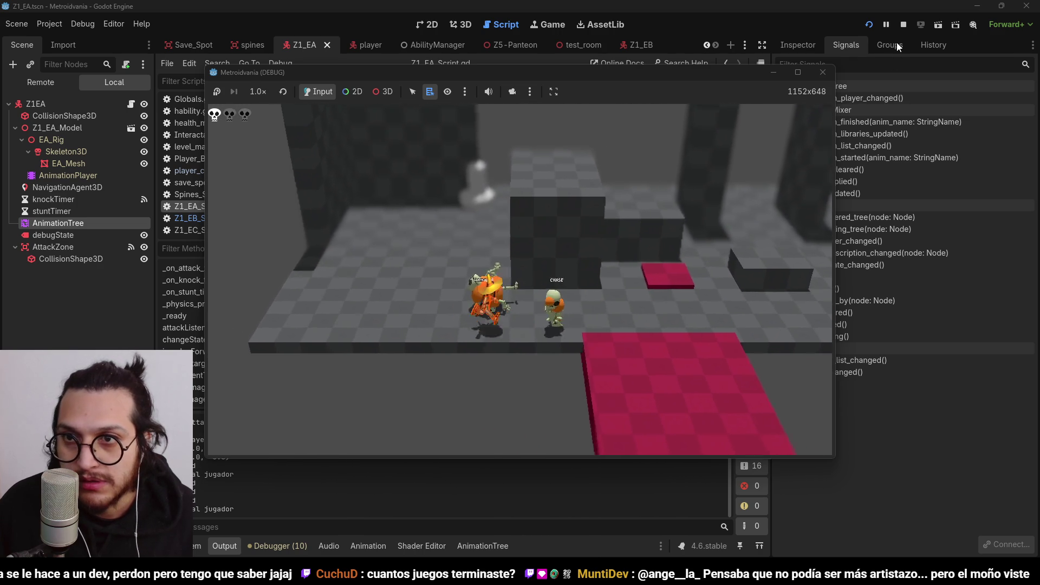
pyautogui.click(904, 24)
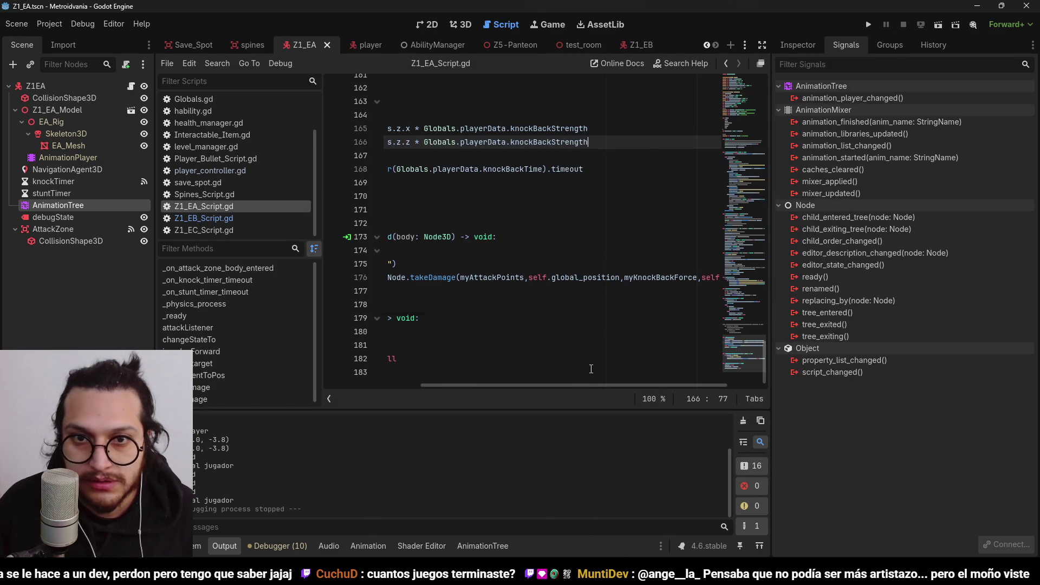
# Append *3 to the knockBackStrength terms in impulseForward and start a fresh playtest
pyautogui.moveTo(538, 384)
pyautogui.mouseDown()
pyautogui.moveTo(409, 396)
pyautogui.moveTo(493, 396)
pyautogui.mouseUp()
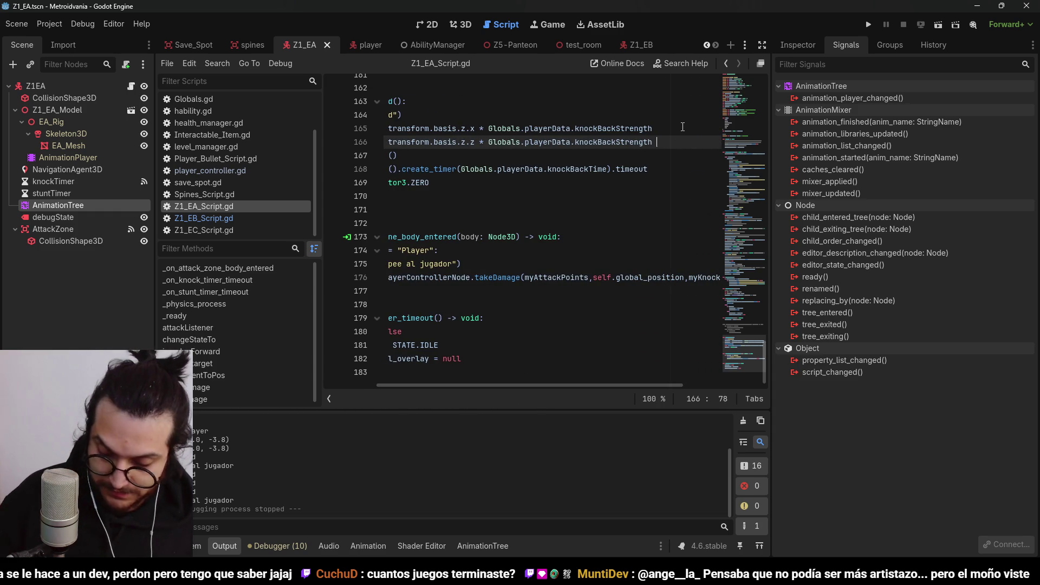
pyautogui.click(683, 127)
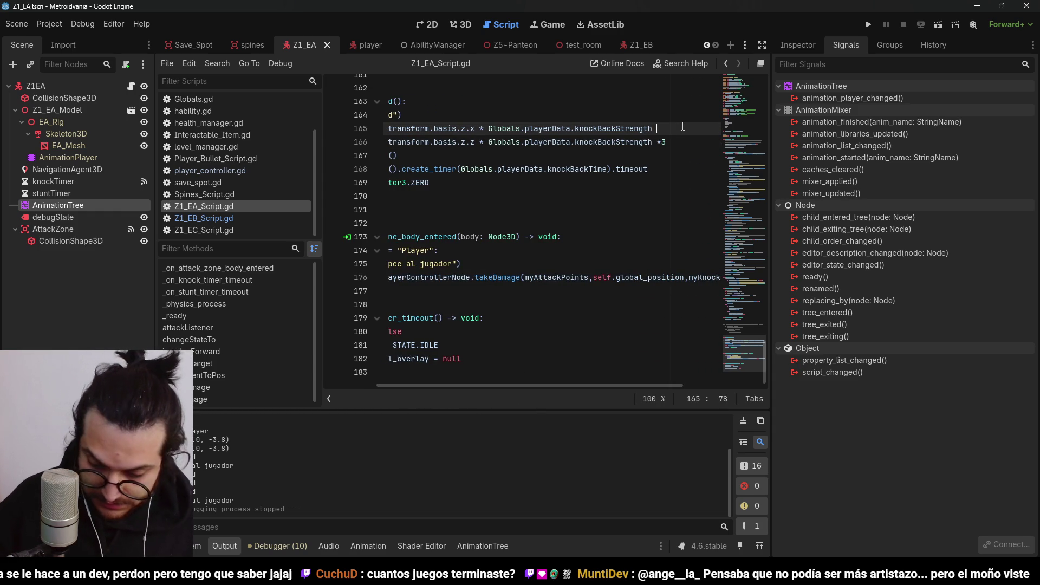
pyautogui.write('*3')
pyautogui.click(874, 27)
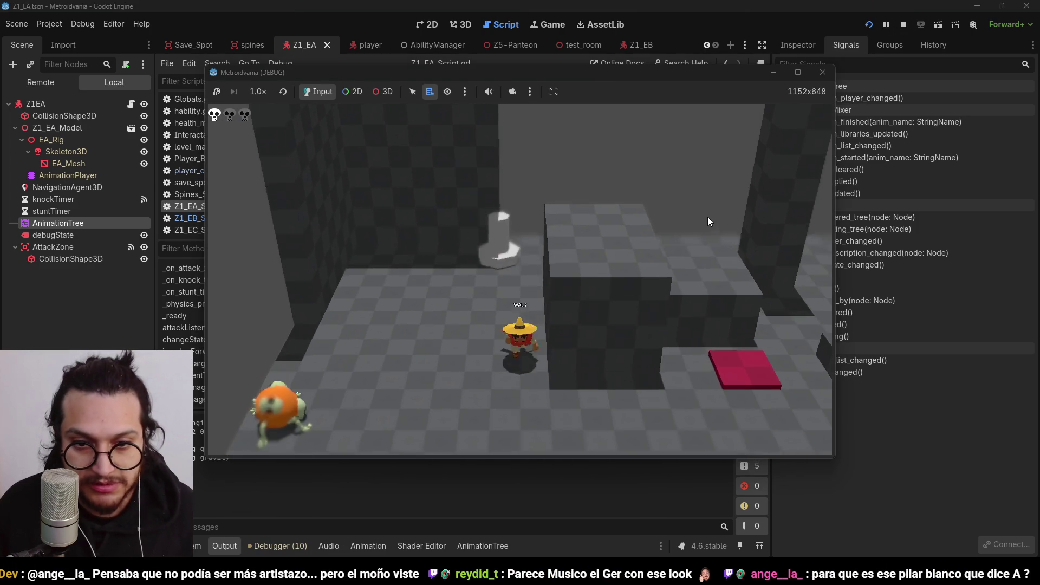
# Walk the player right until the enemy hits, slow the game to 1/2× speed, then stop
pyautogui.press('Right')
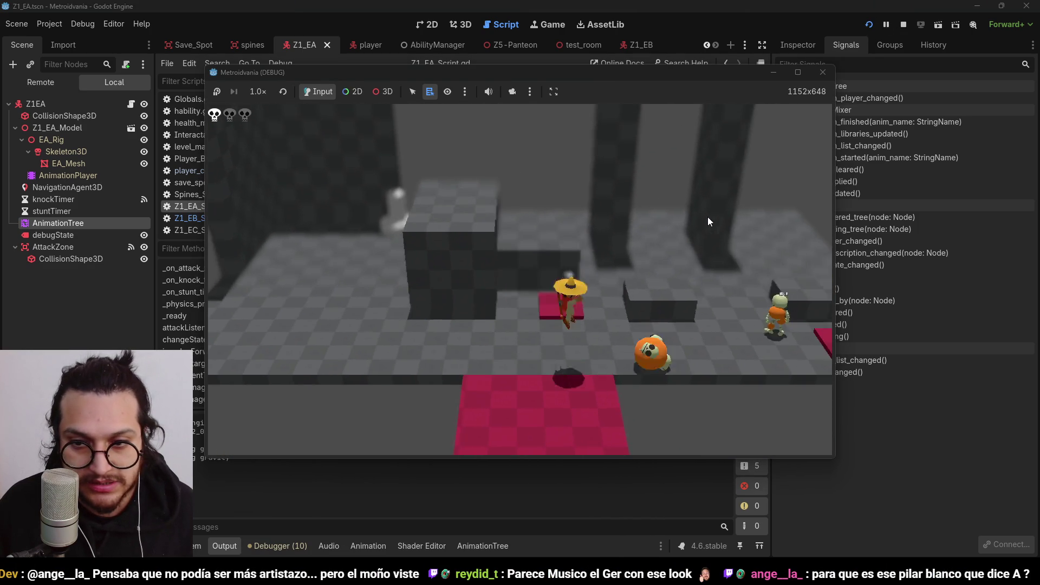
pyautogui.press('Right')
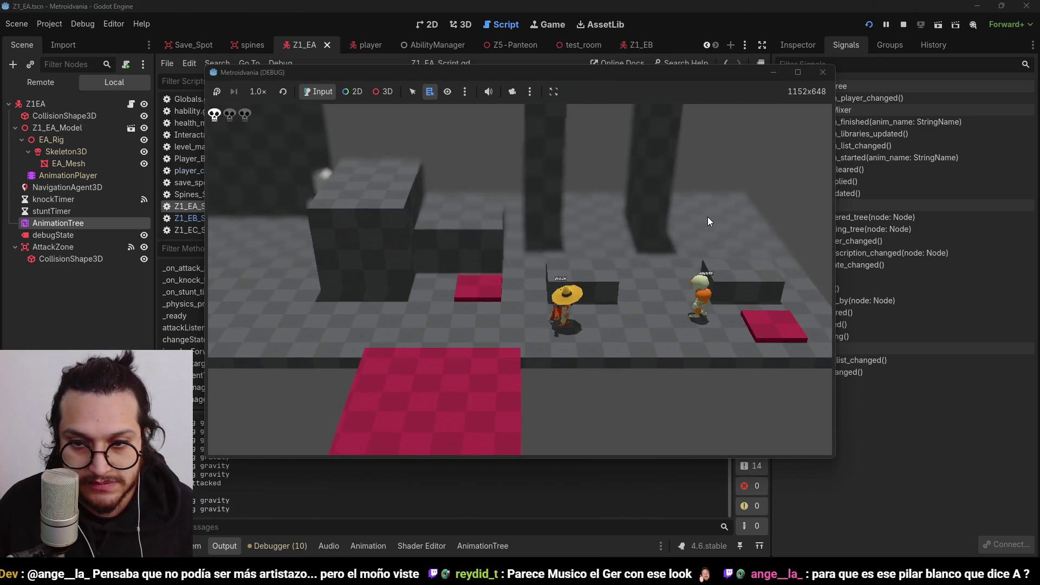
pyautogui.press('Right')
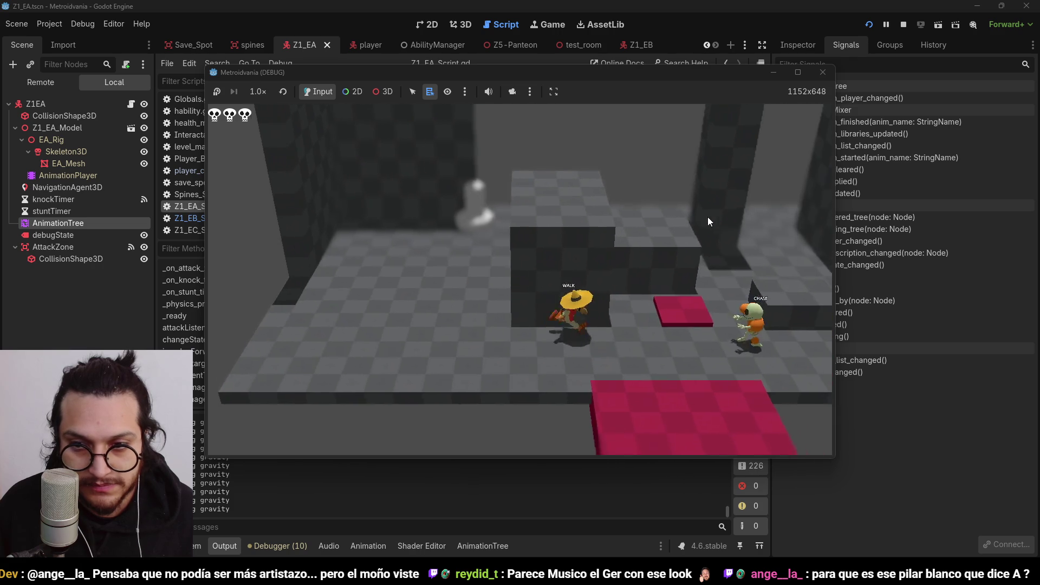
pyautogui.press('Right')
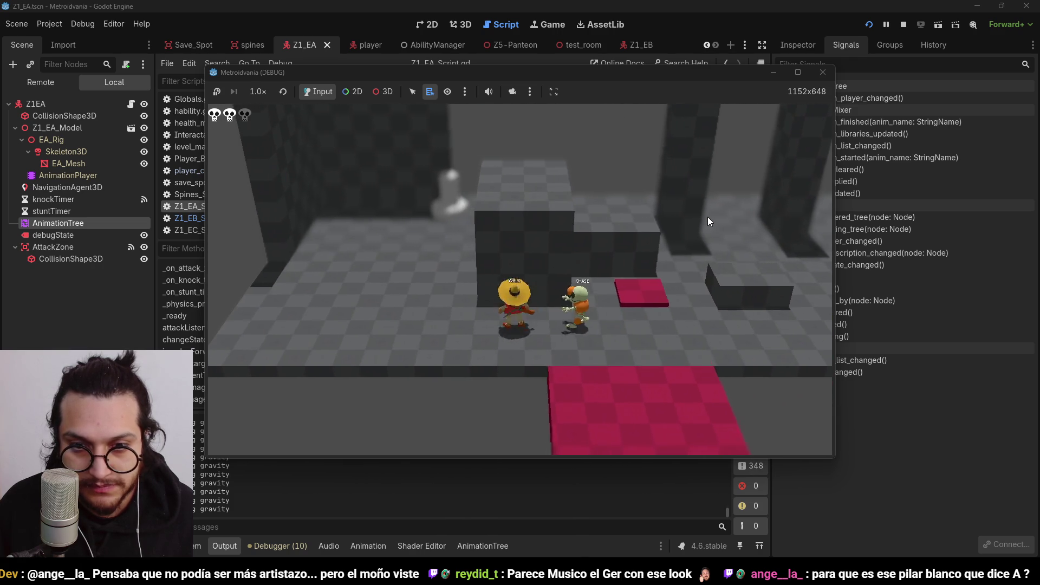
pyautogui.press('Right')
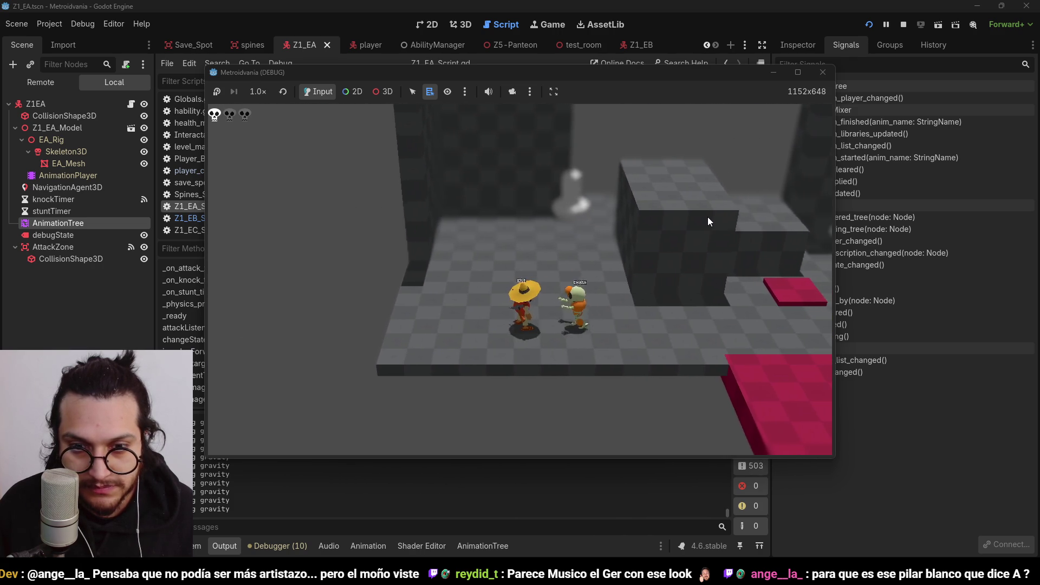
pyautogui.press('Down')
pyautogui.press('Right')
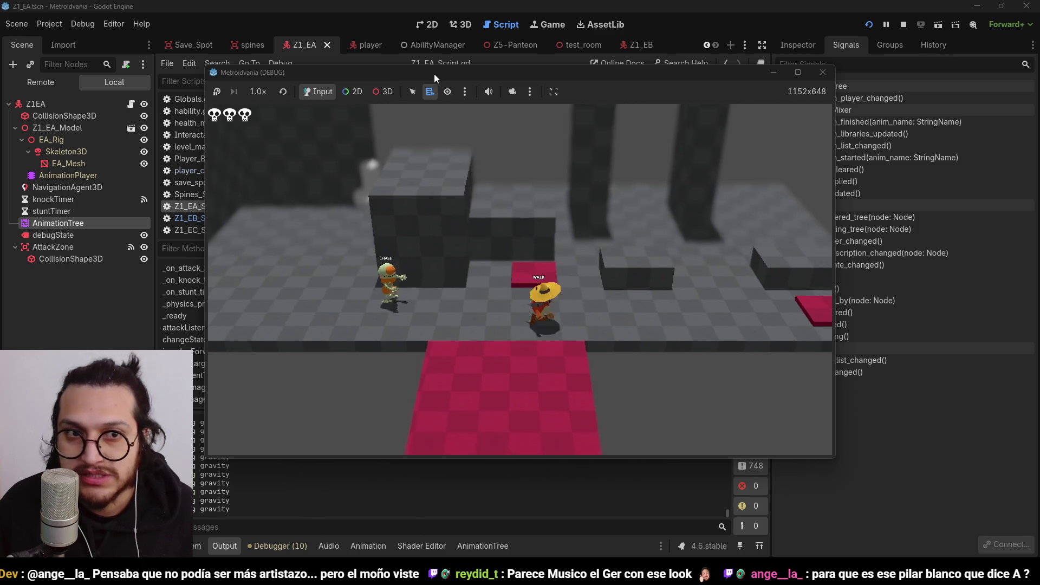
pyautogui.click(254, 91)
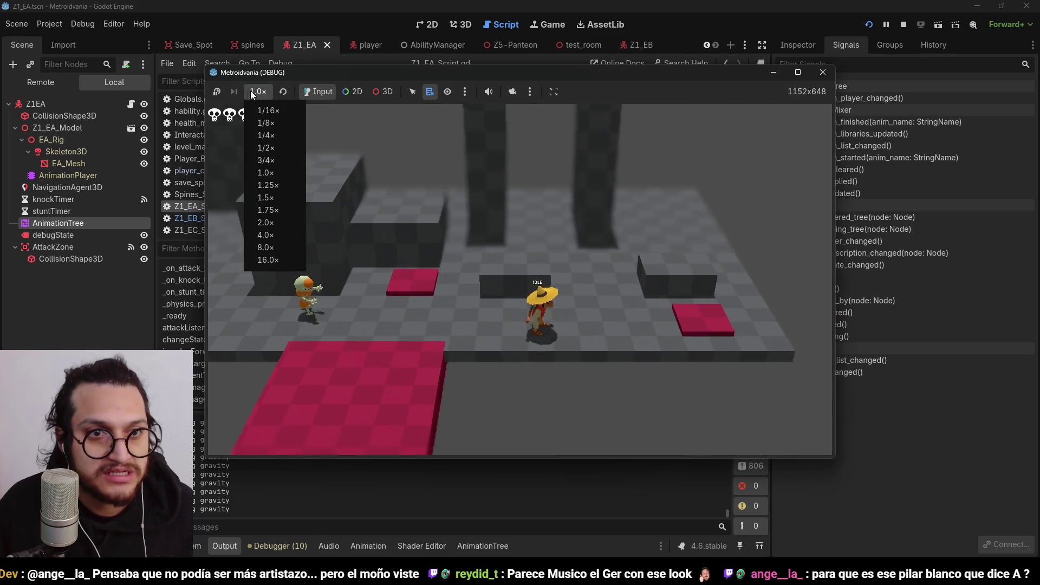
pyautogui.click(264, 146)
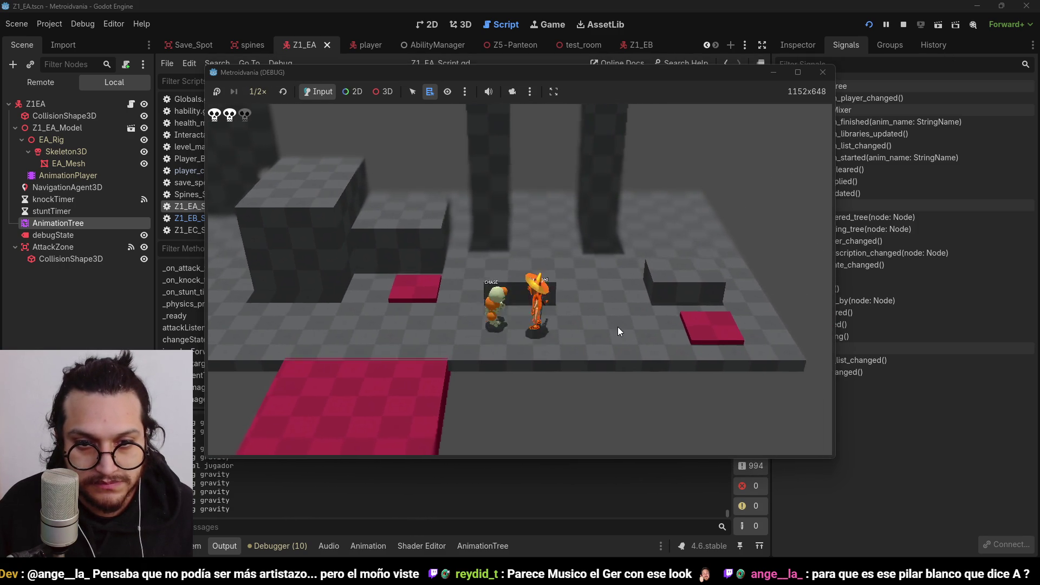
pyautogui.click(902, 25)
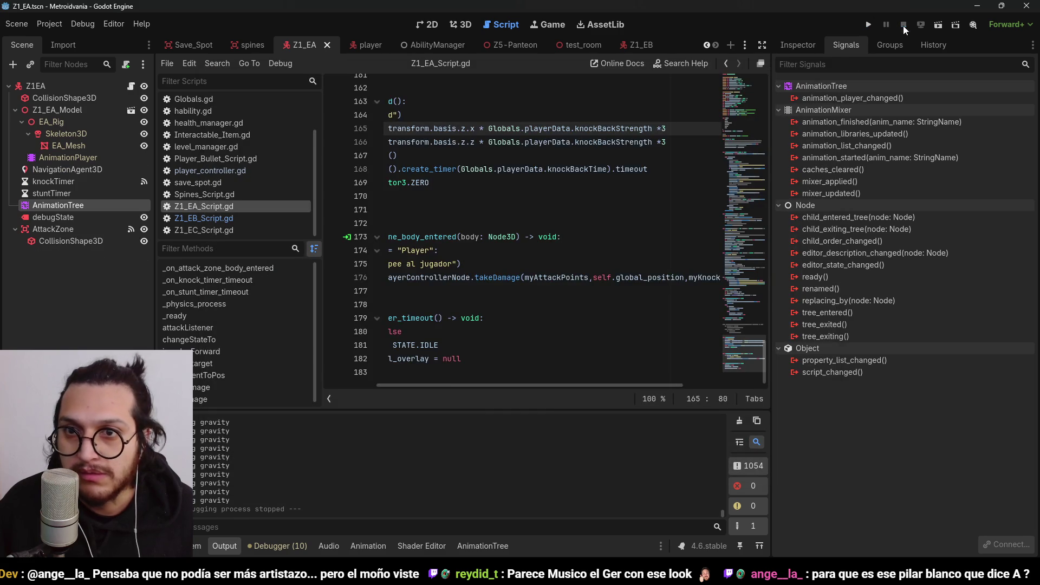
# Remove the 3 multiplier from line 166 and launch a new playtest
pyautogui.click(670, 141)
pyautogui.press('BackSpace')
pyautogui.write('5')
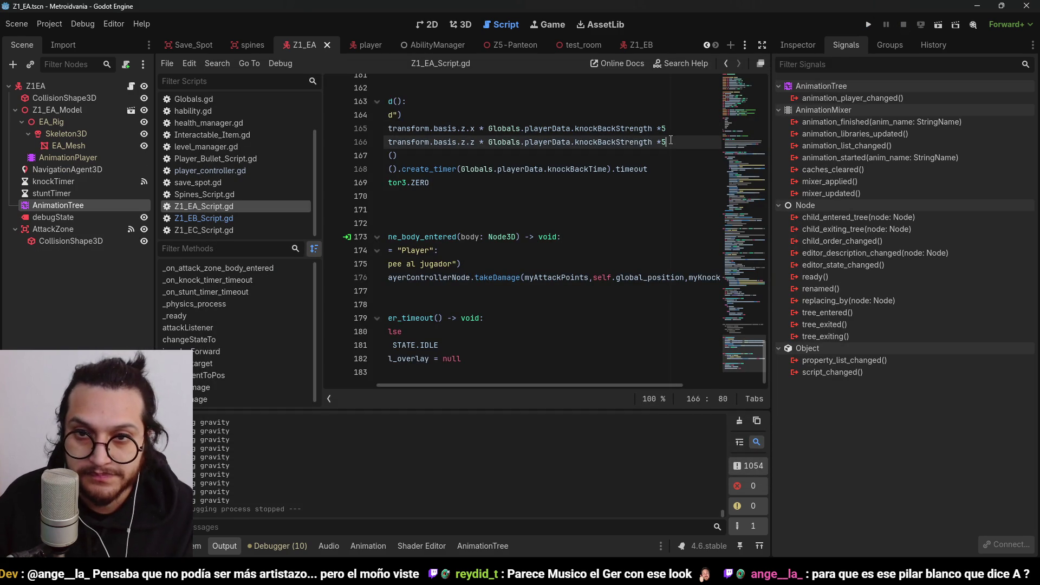
pyautogui.click(866, 30)
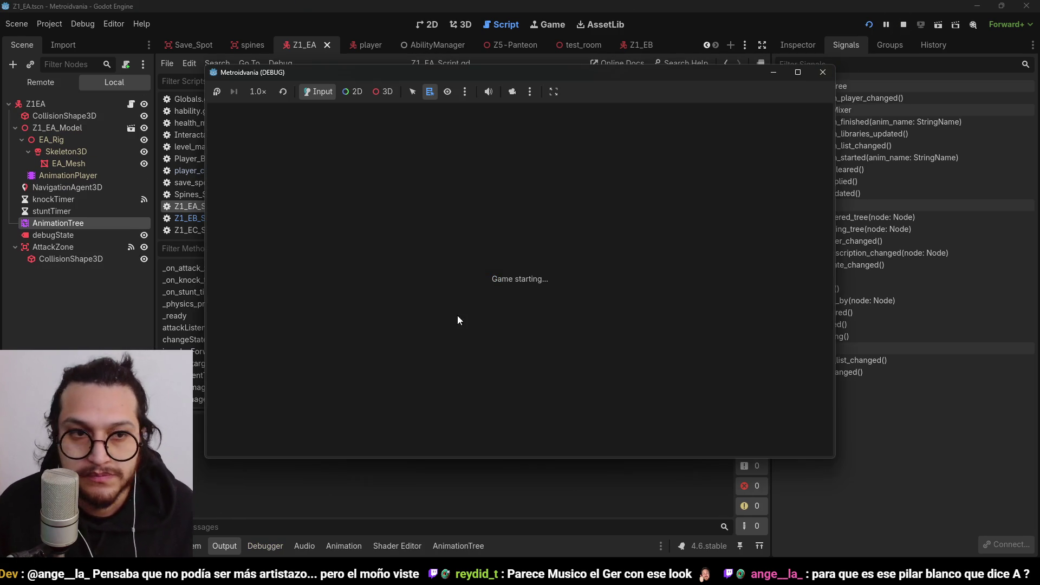
# Slow the game to quarter speed and walk the player toward and away from the chasing enemy
pyautogui.press('s')
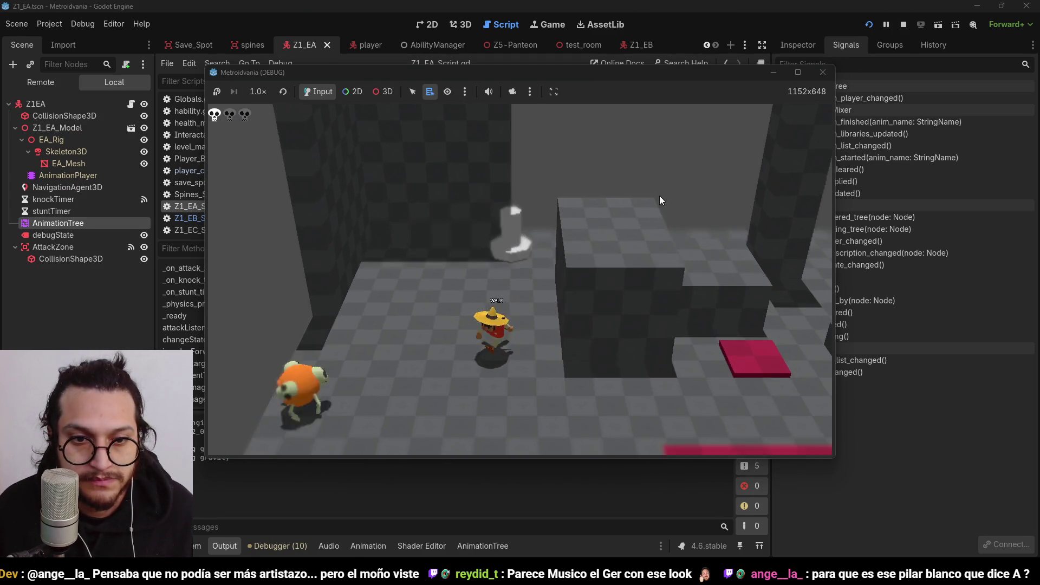
pyautogui.press('d')
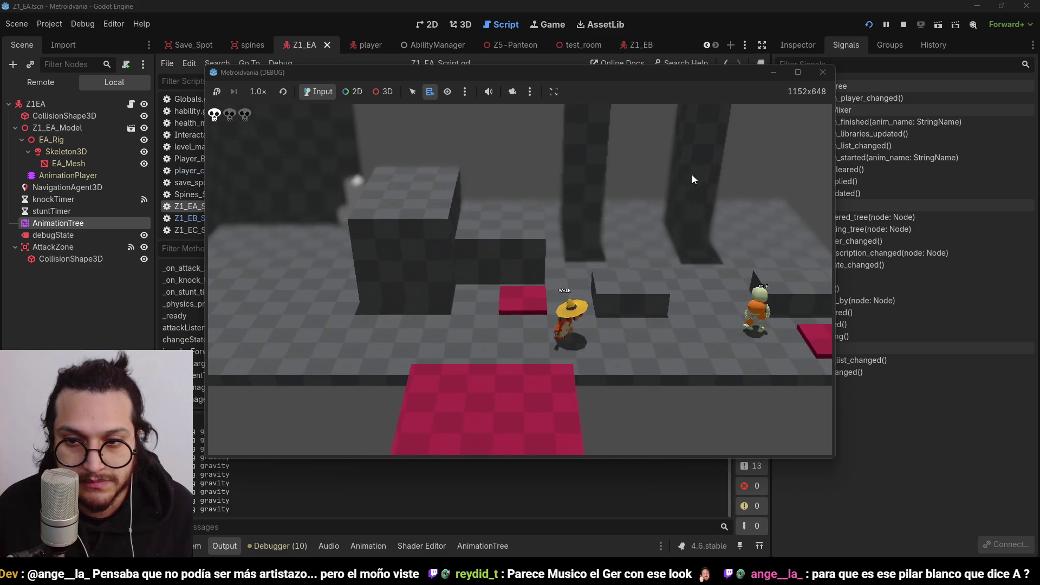
pyautogui.click(254, 93)
pyautogui.click(278, 138)
pyautogui.press('d')
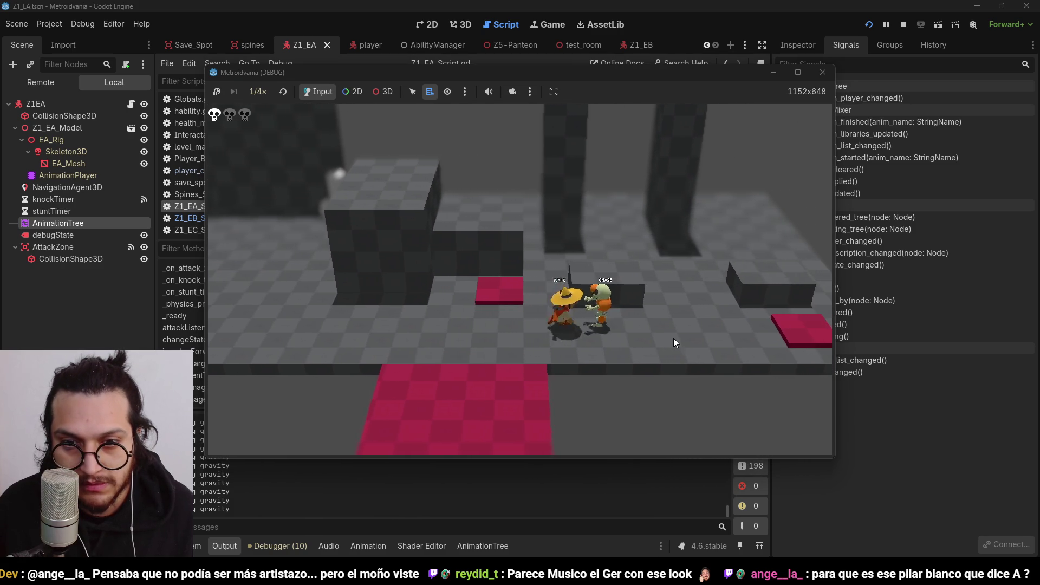
pyautogui.press('a')
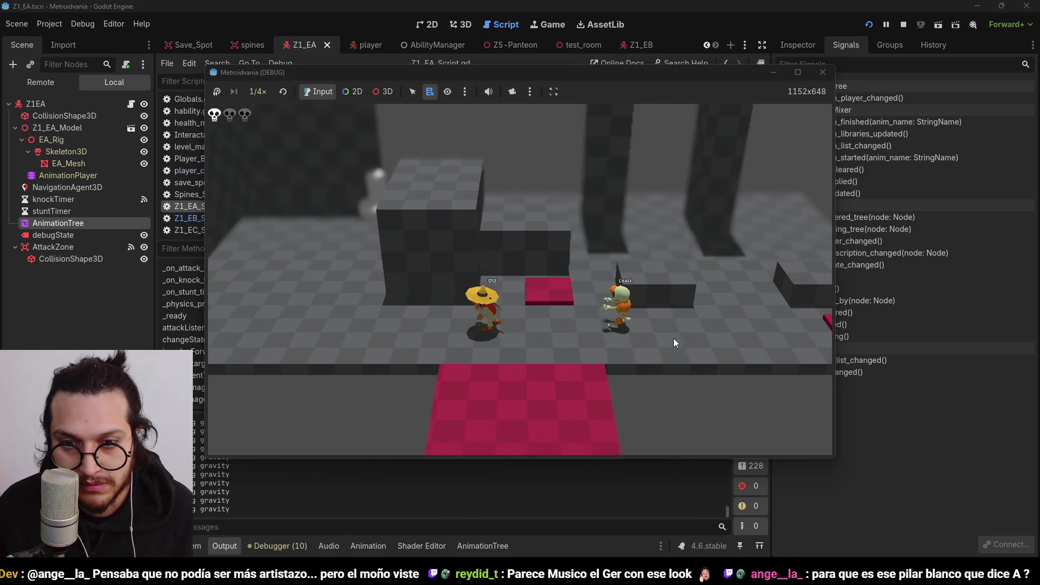
pyautogui.press('d')
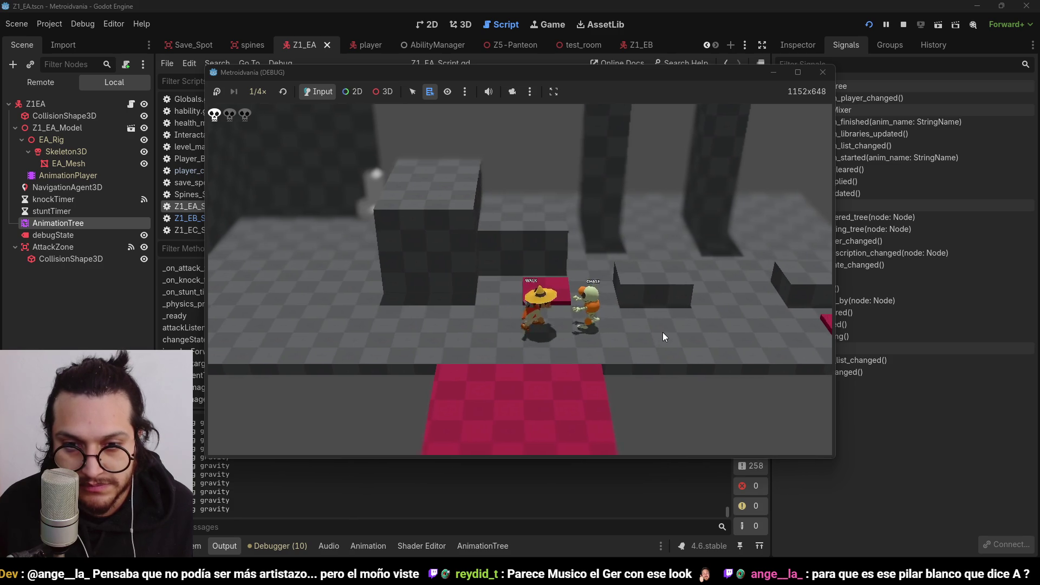
pyautogui.press('a')
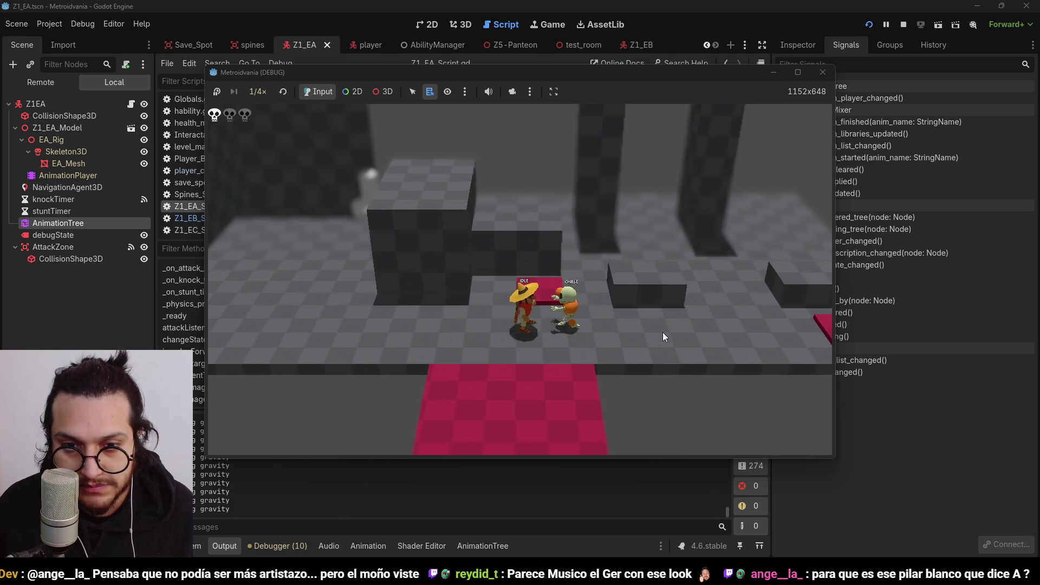
pyautogui.press('a')
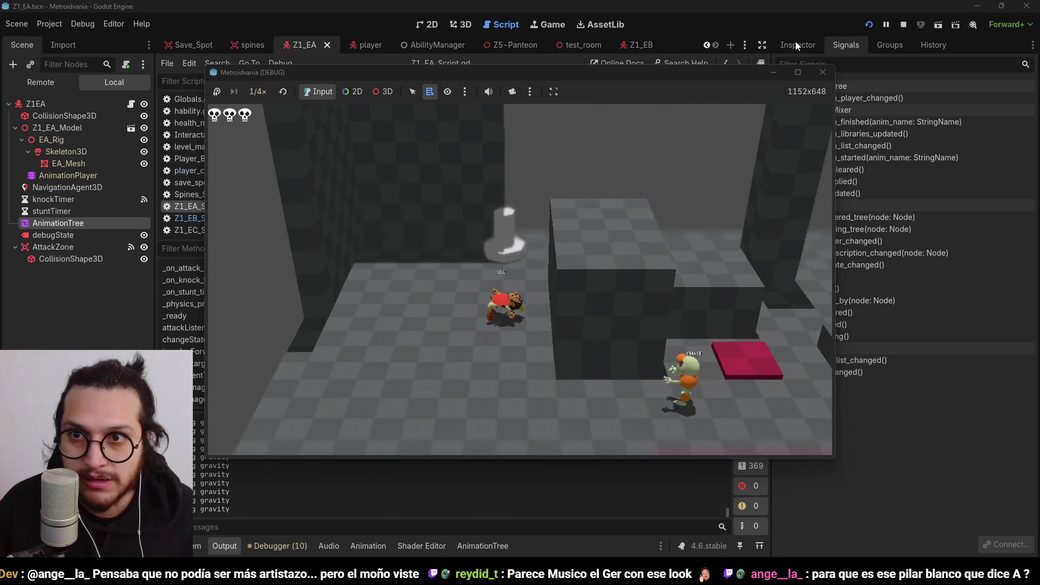
# Bring the game window back and walk the player past the dark block over the red pad
pyautogui.click(900, 33)
pyautogui.click(869, 24)
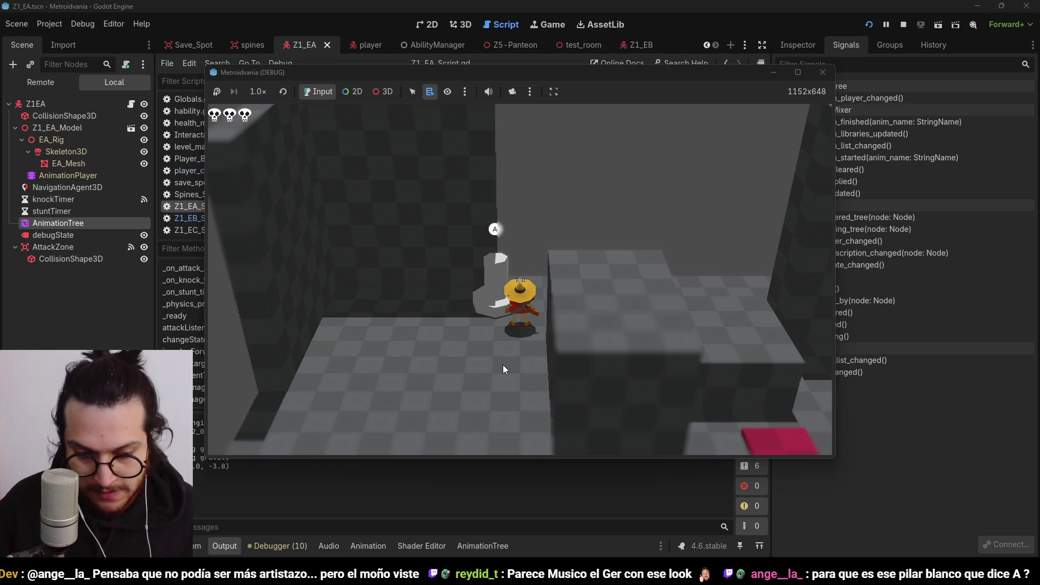
pyautogui.press('Down')
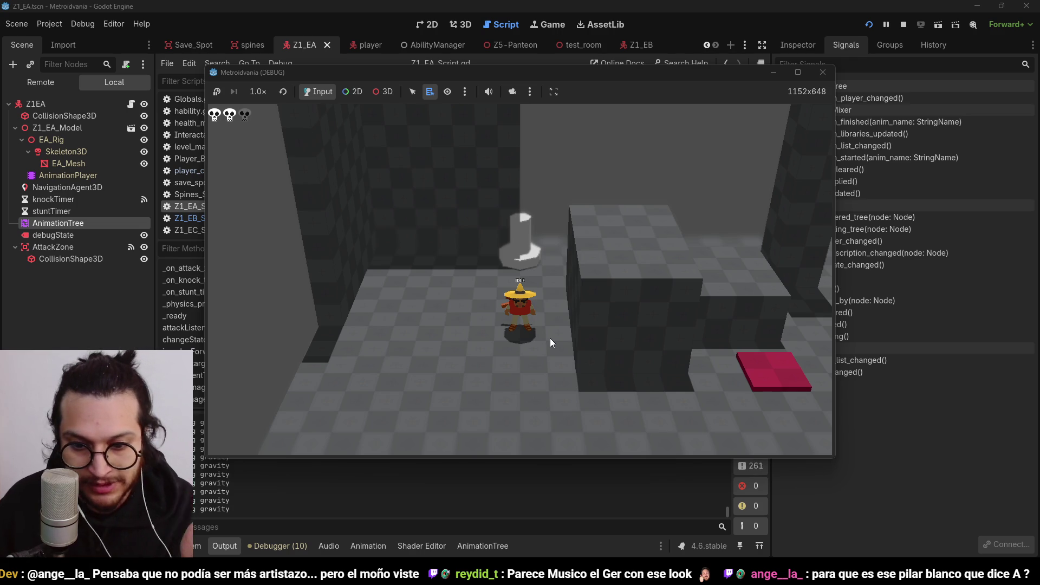
pyautogui.press('Right')
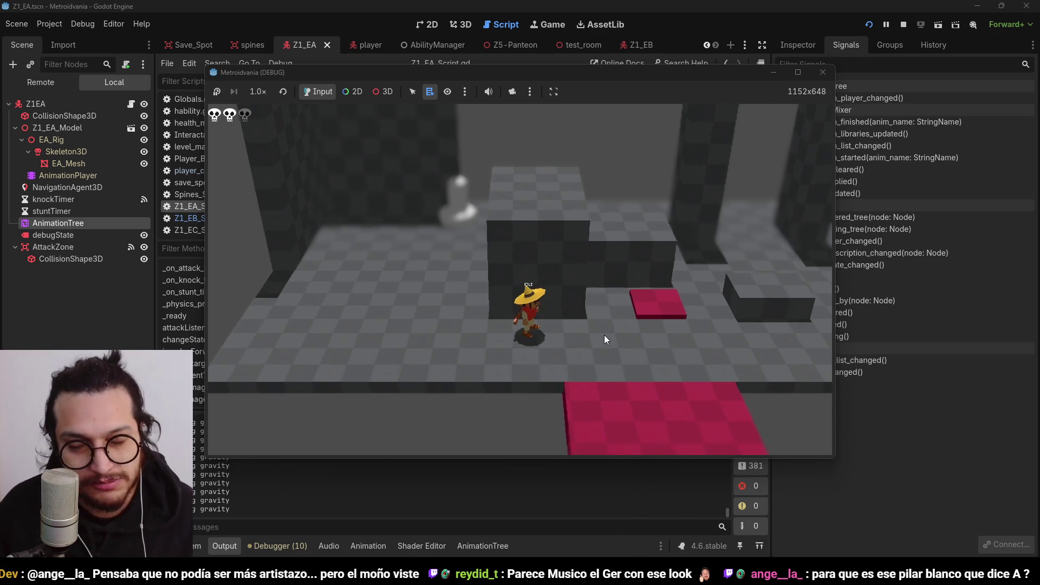
pyautogui.press('Right')
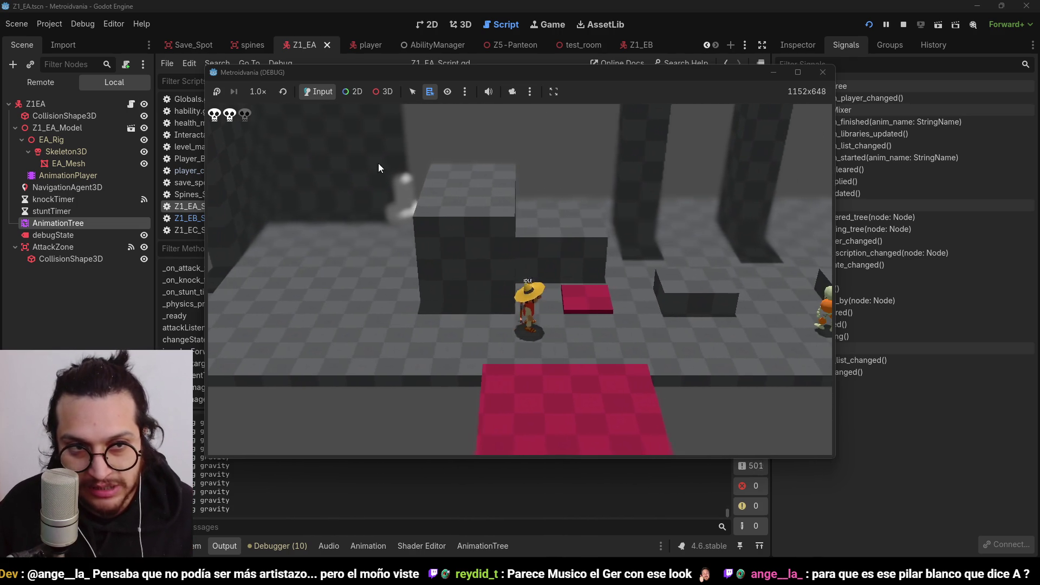
pyautogui.press('Left')
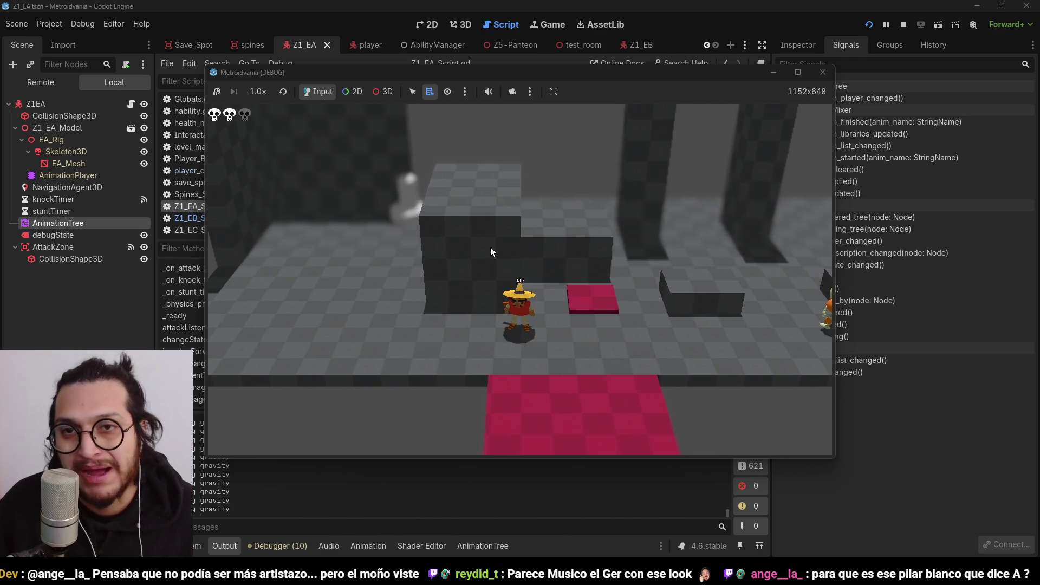
pyautogui.press('Down')
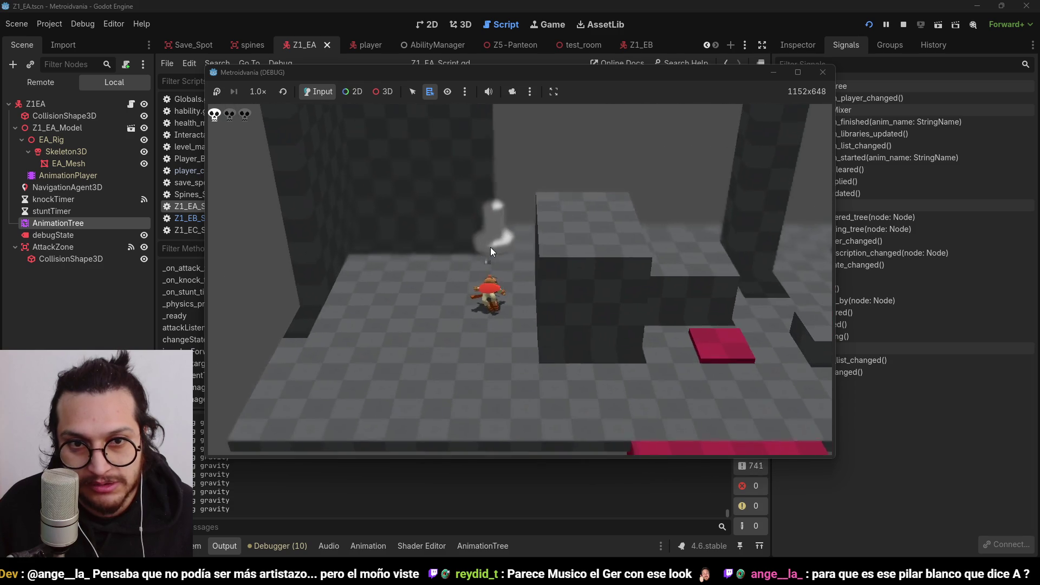
# Walk the player up to the white pillar, then back left until the enemy chases and attacks
pyautogui.press('Up')
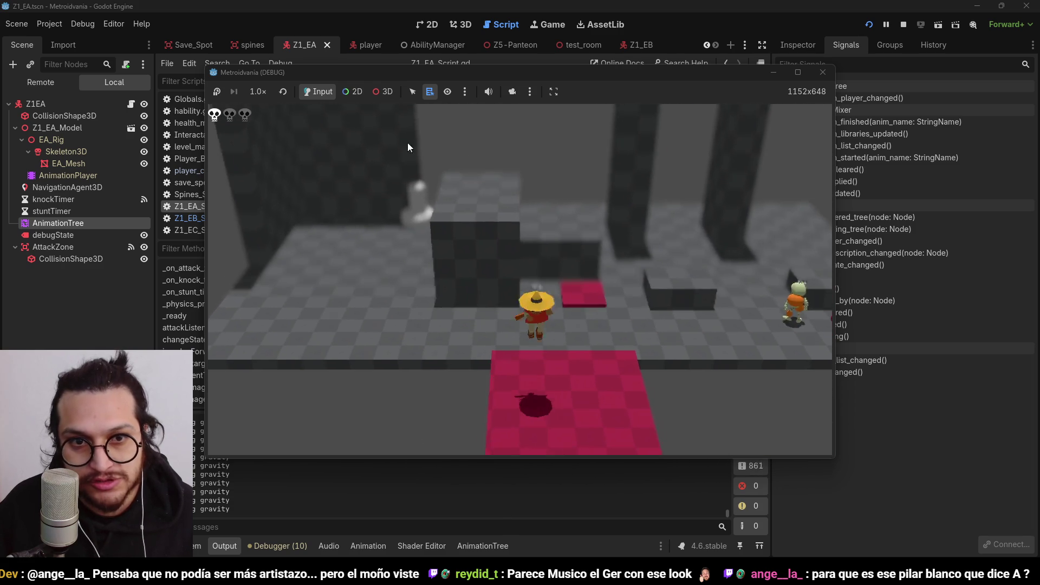
pyautogui.press('Up')
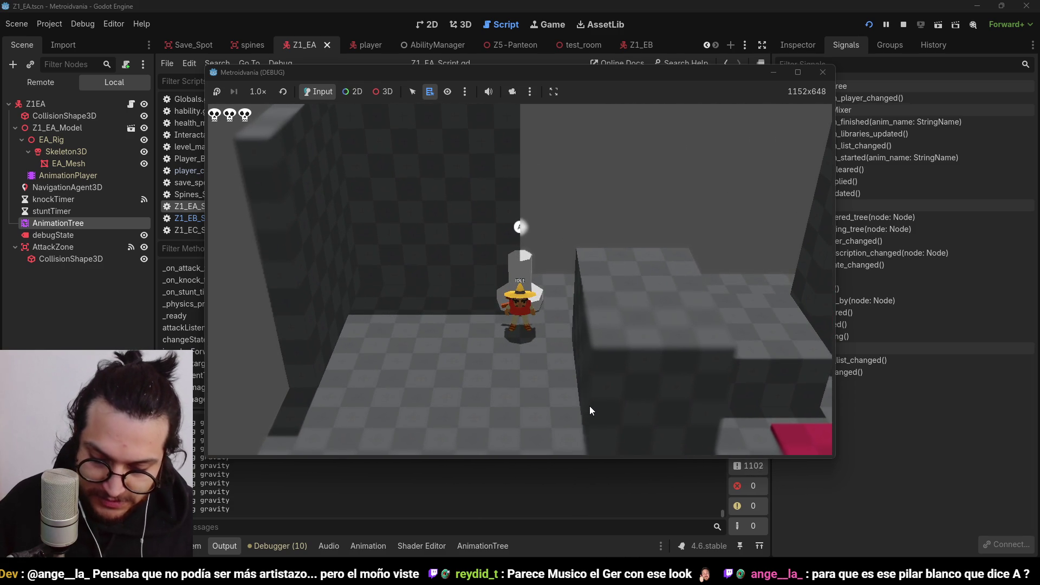
pyautogui.press('Down')
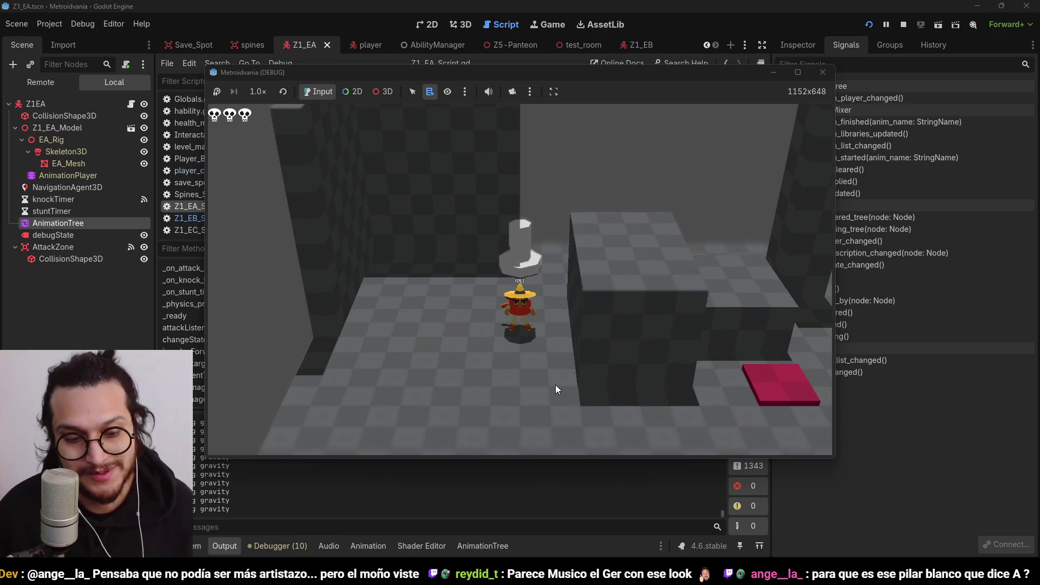
pyautogui.press('Down')
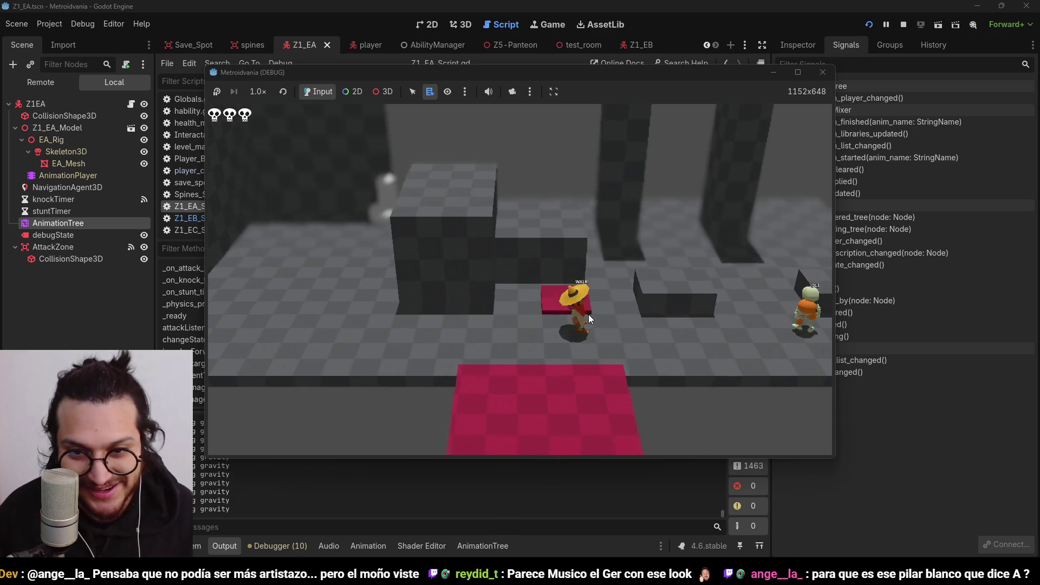
pyautogui.press('Left')
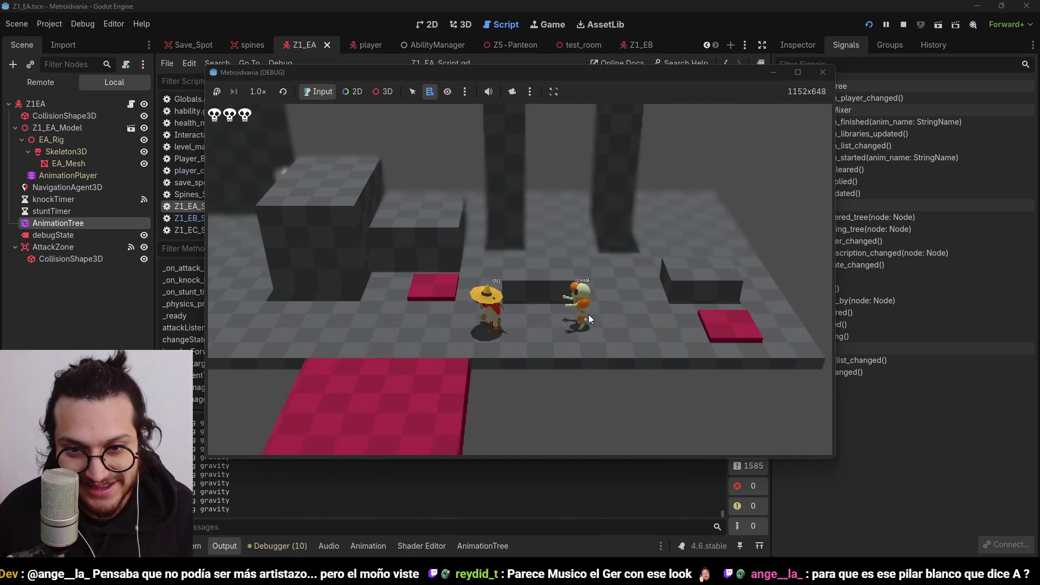
pyautogui.press('Left')
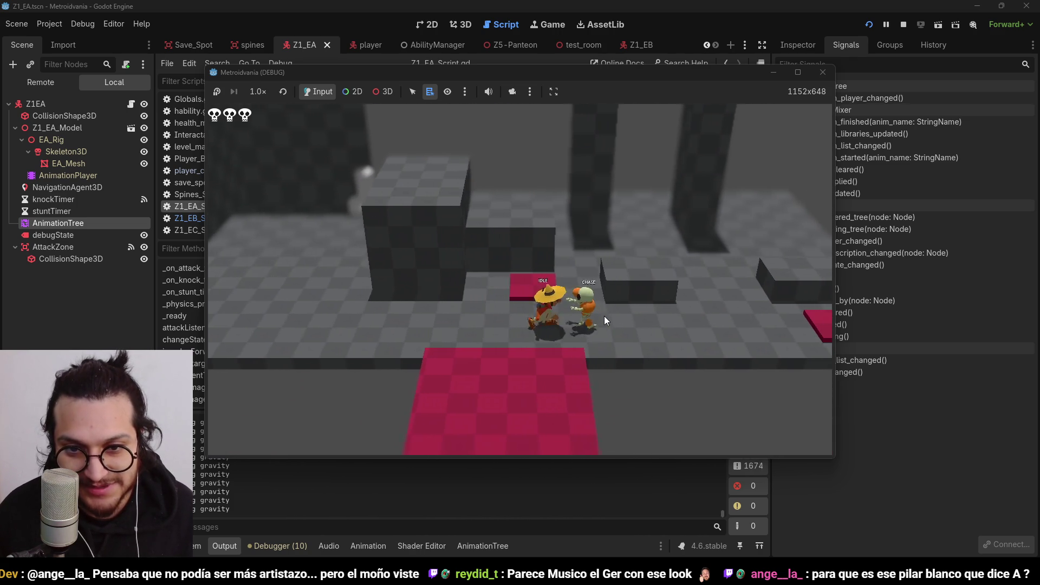
pyautogui.press('a')
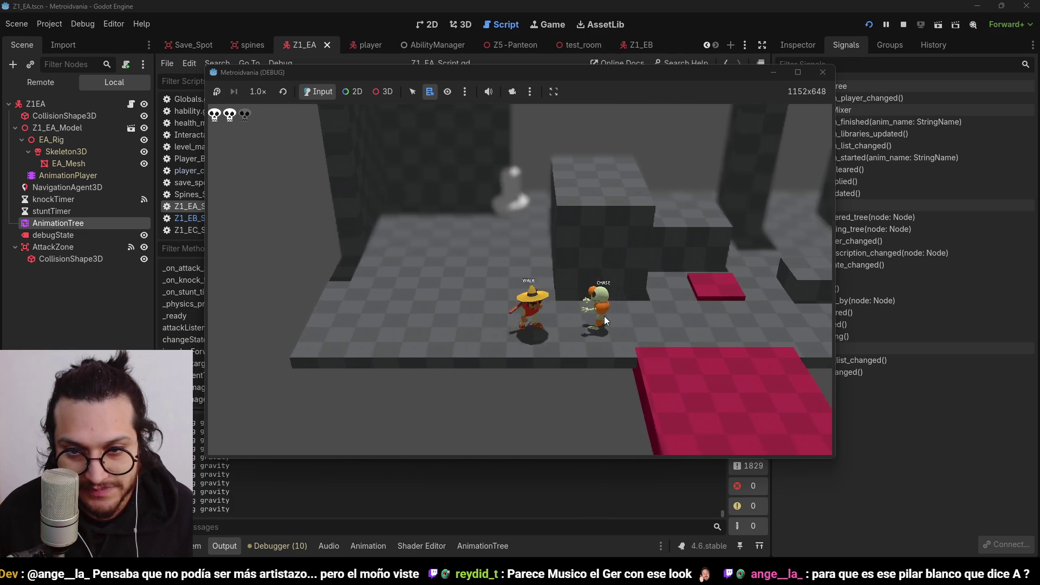
# Move move_and_slide() to the end of impulseForward, after the velocity reset, and run the game
pyautogui.click(903, 29)
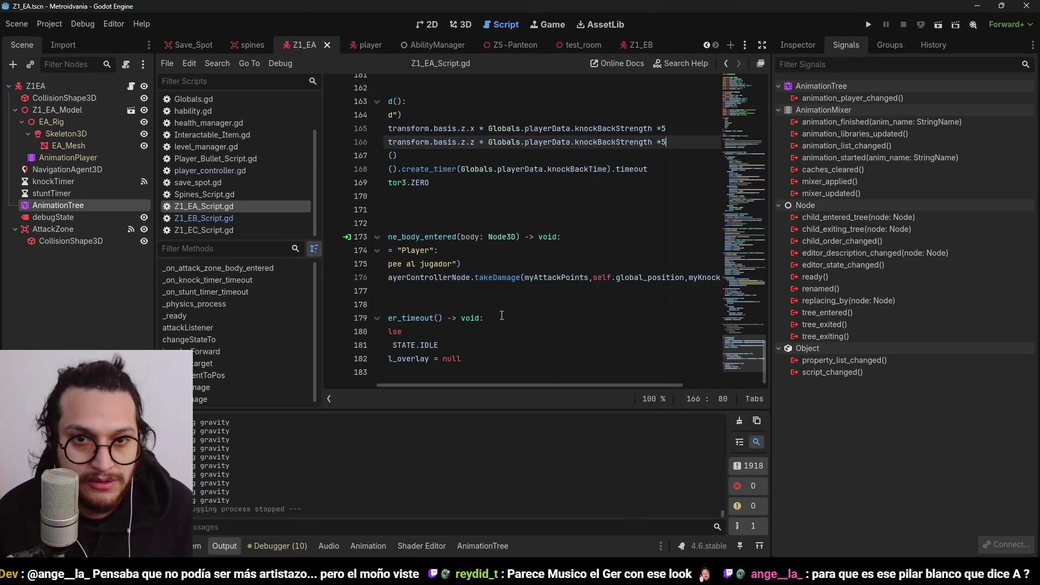
pyautogui.scroll(1, 421, 376)
pyautogui.click(534, 110)
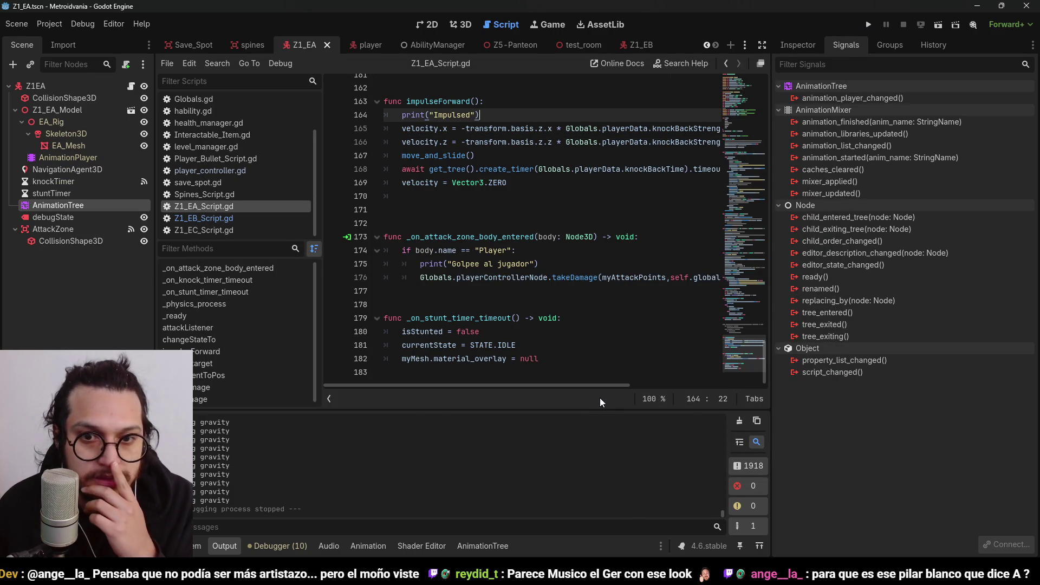
pyautogui.moveTo(587, 383)
pyautogui.mouseDown()
pyautogui.moveTo(628, 382)
pyautogui.moveTo(544, 382)
pyautogui.moveTo(584, 383)
pyautogui.mouseUp()
pyautogui.moveTo(488, 155); pyautogui.dragTo(395, 153)
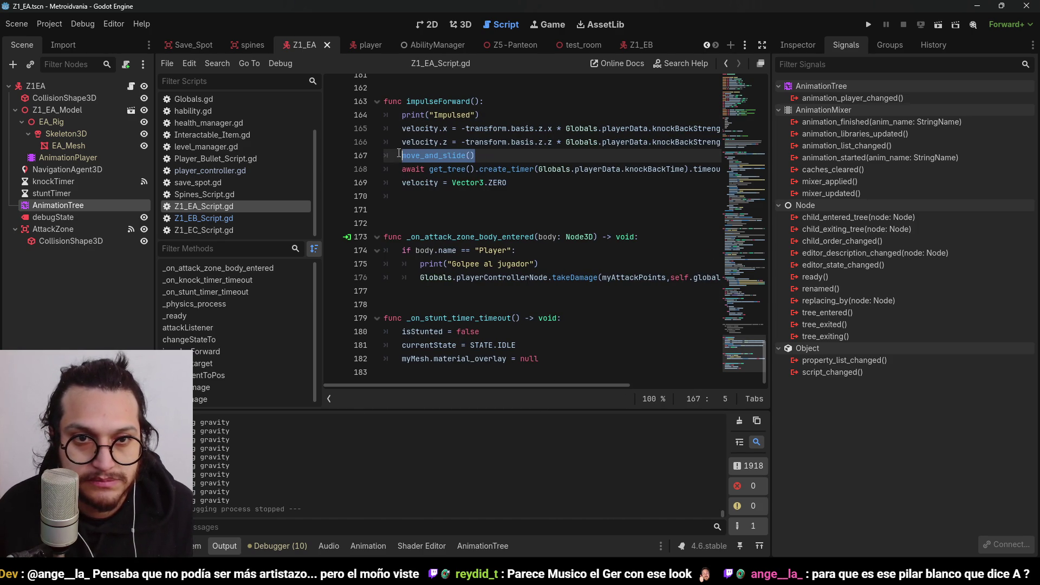
pyautogui.press('BackSpace')
pyautogui.press('BackSpace')
pyautogui.press('BackSpace')
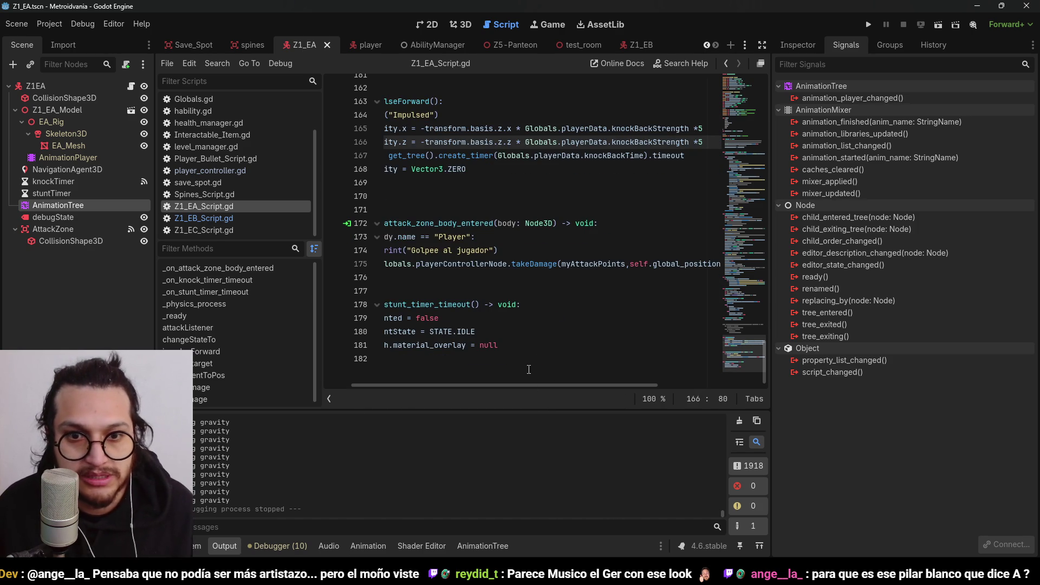
pyautogui.press('Down')
pyautogui.press('Down')
pyautogui.press('Down')
pyautogui.write('move_and_slide()')
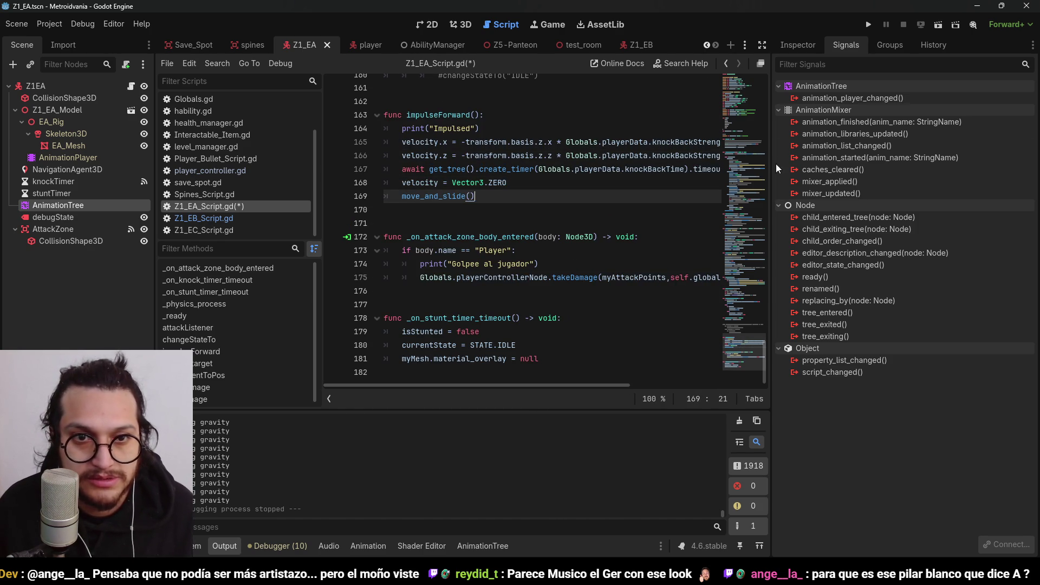
pyautogui.click(866, 25)
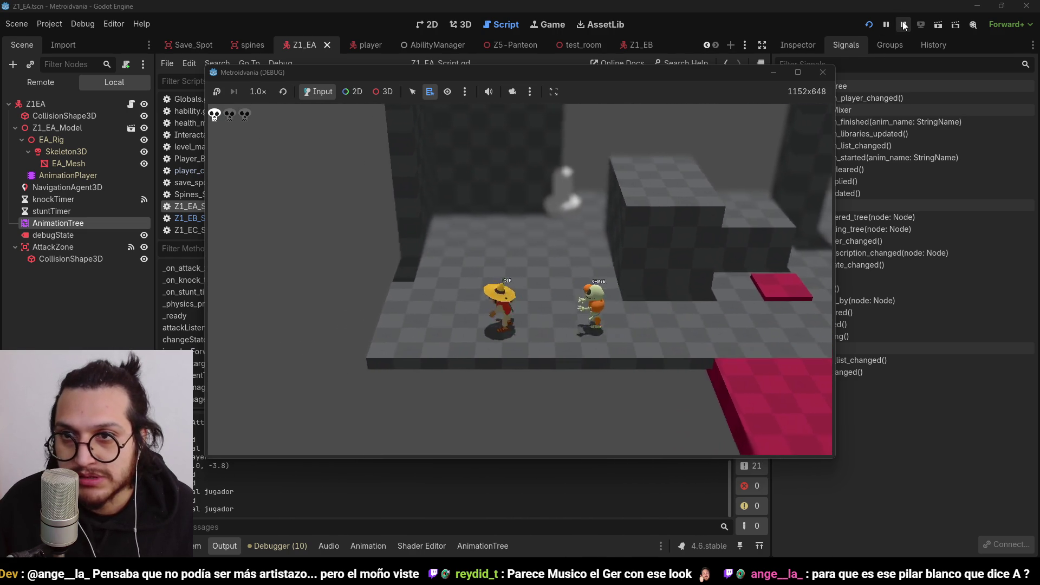
# Comment out the timer wait and velocity reset lines (167–168) and rerun the game
pyautogui.click(903, 24)
pyautogui.moveTo(538, 185); pyautogui.dragTo(403, 186)
pyautogui.hotkey('ctrl', 'k')
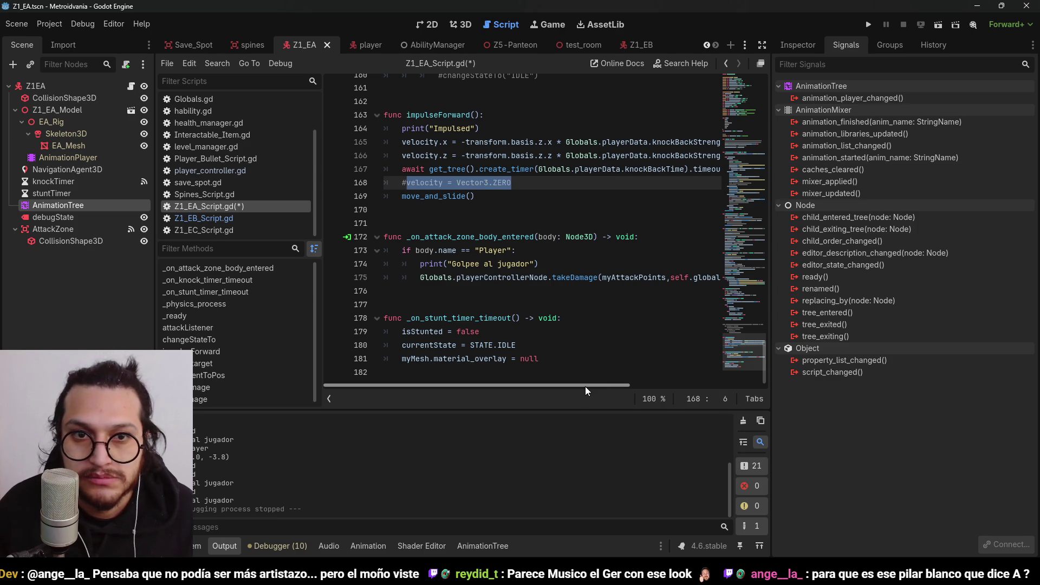
pyautogui.hotkey('ctrl', 'k')
pyautogui.moveTo(507, 183)
pyautogui.mouseDown()
pyautogui.moveTo(434, 157)
pyautogui.moveTo(400, 167)
pyautogui.mouseUp()
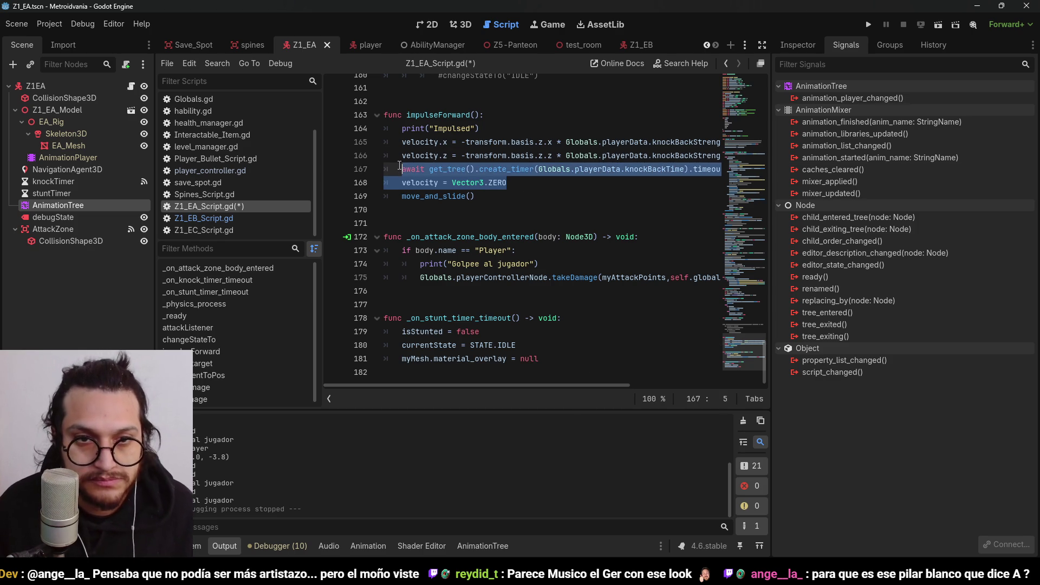
pyautogui.hotkey('ctrl', 'k')
pyautogui.moveTo(493, 385); pyautogui.dragTo(577, 374)
pyautogui.click(870, 25)
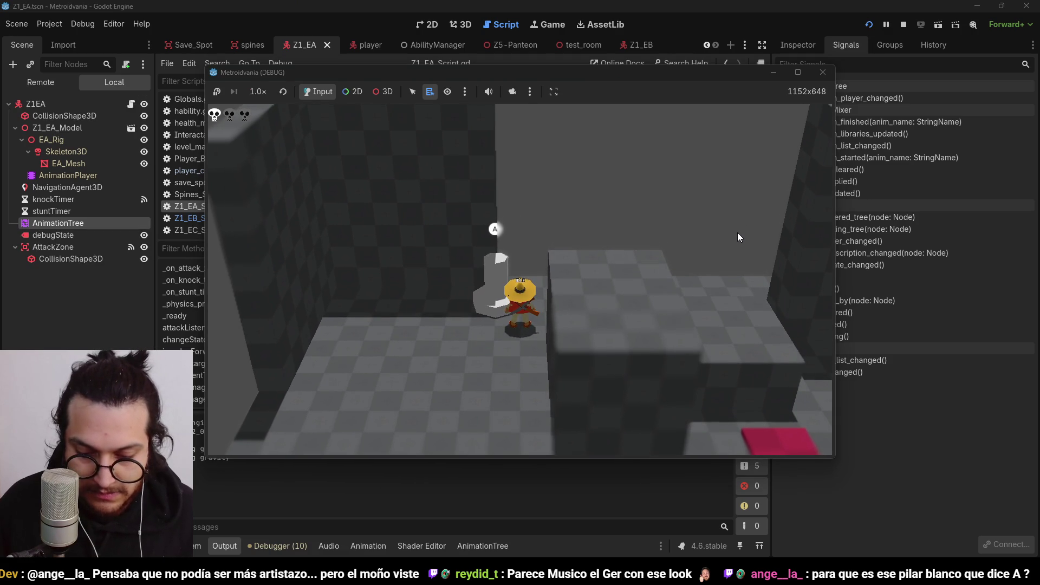
# Walk, jump and dash the player around the chasing enemy to test the lunge, then stop
pyautogui.press('s')
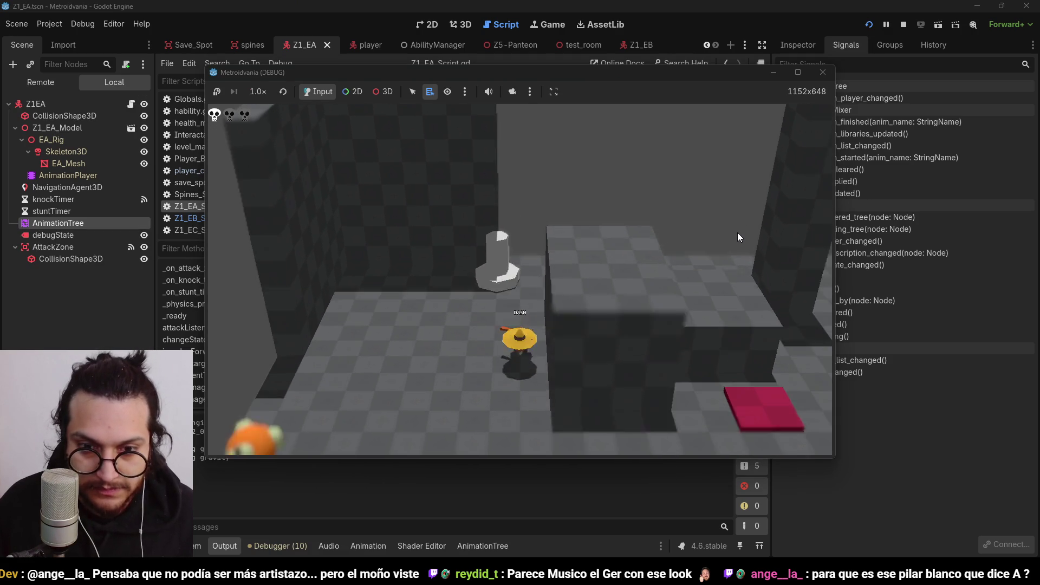
pyautogui.press('space')
pyautogui.press('w')
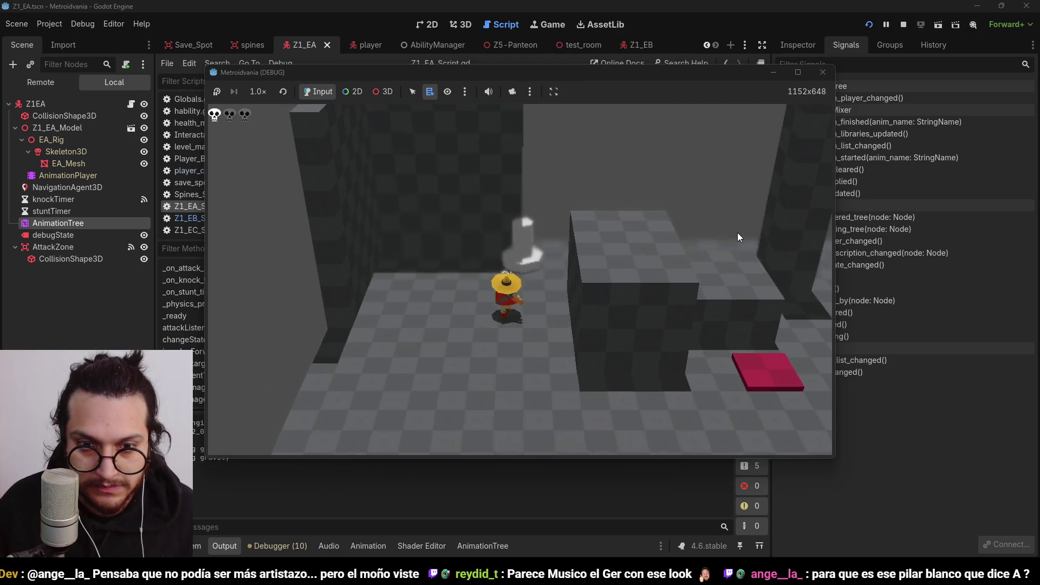
pyautogui.press('s')
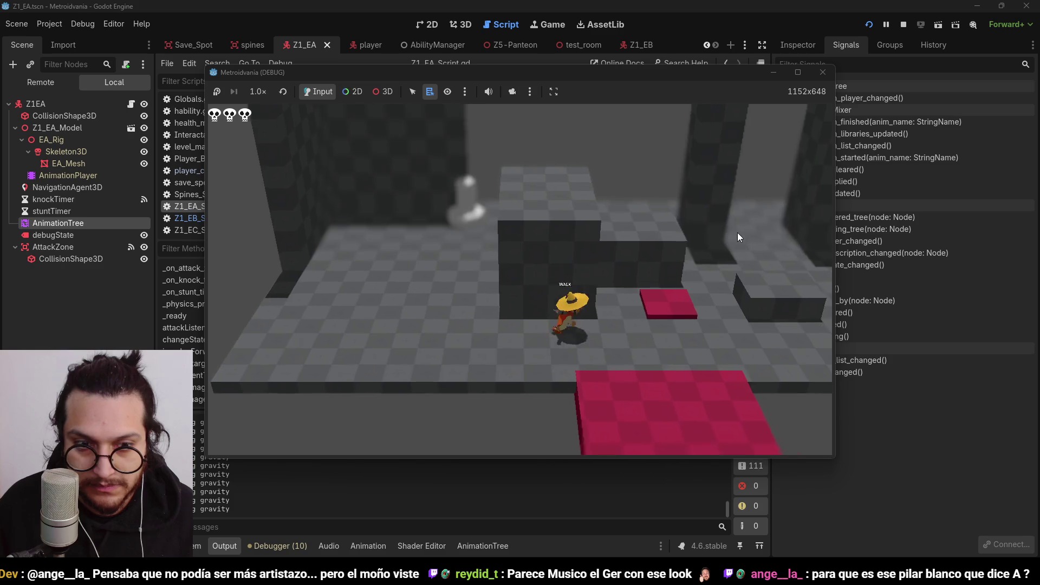
pyautogui.press('a')
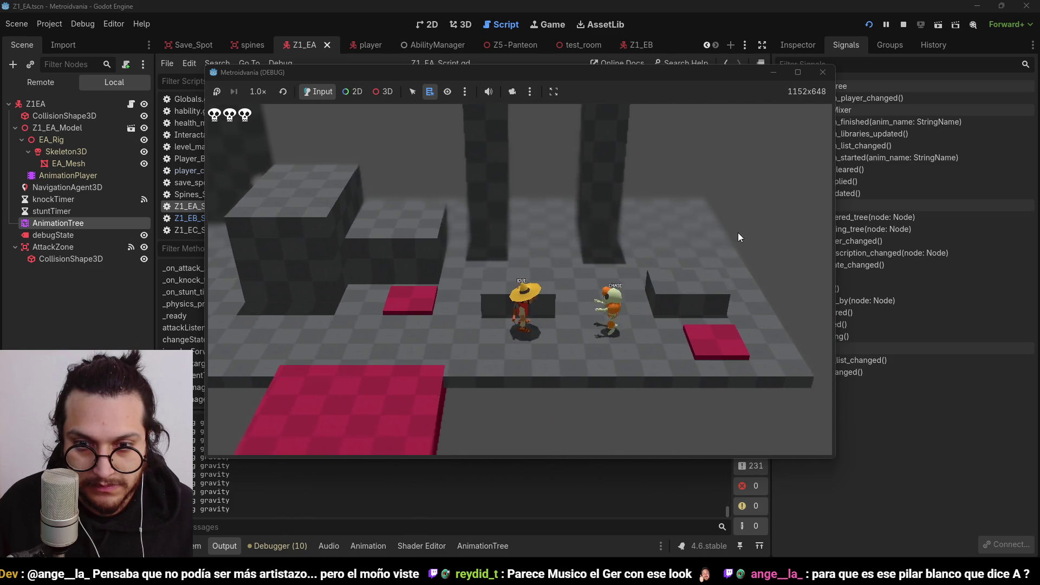
pyautogui.press('d')
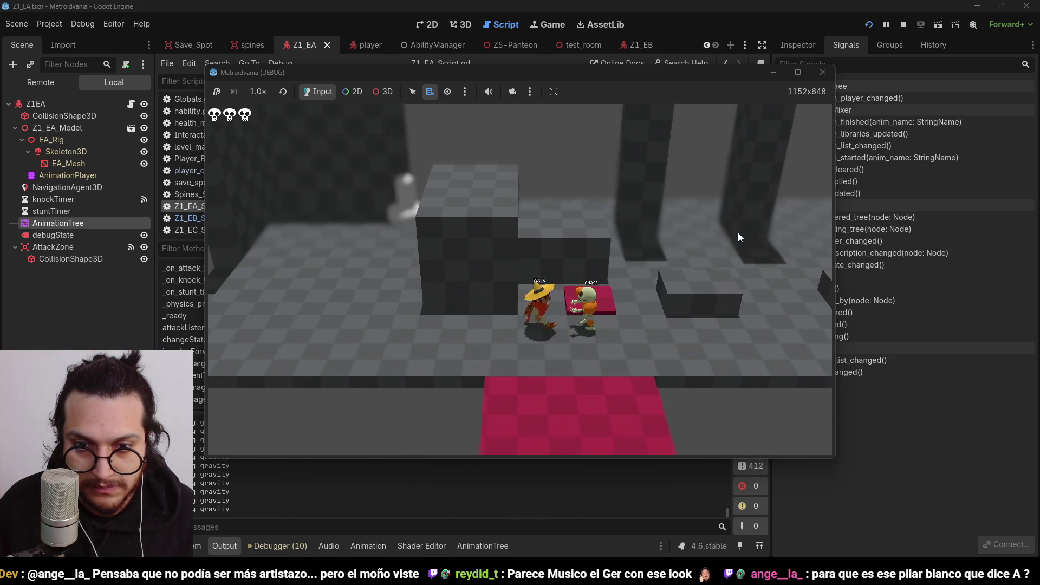
pyautogui.press('a')
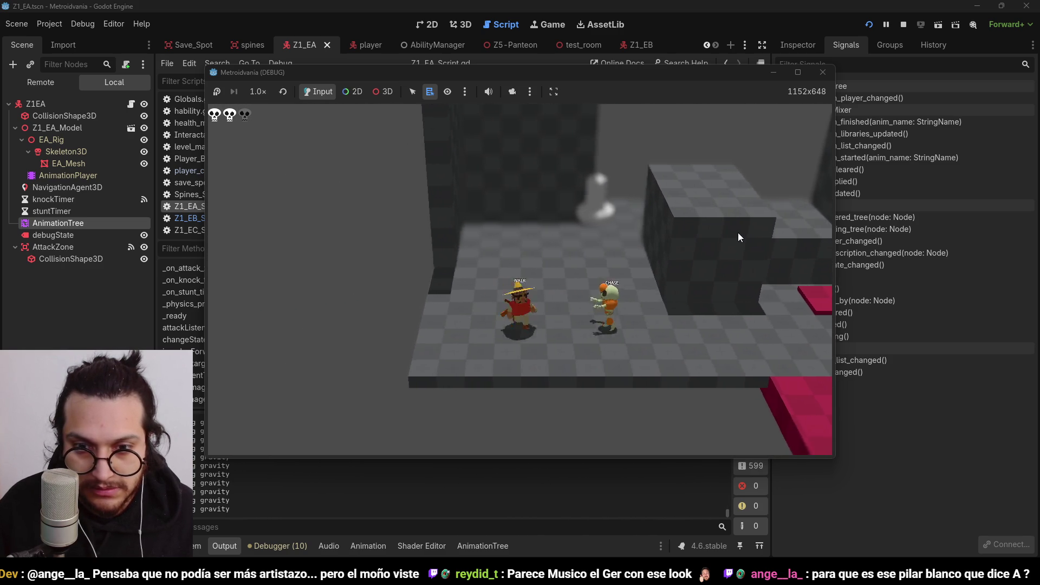
pyautogui.press('d')
pyautogui.press('w')
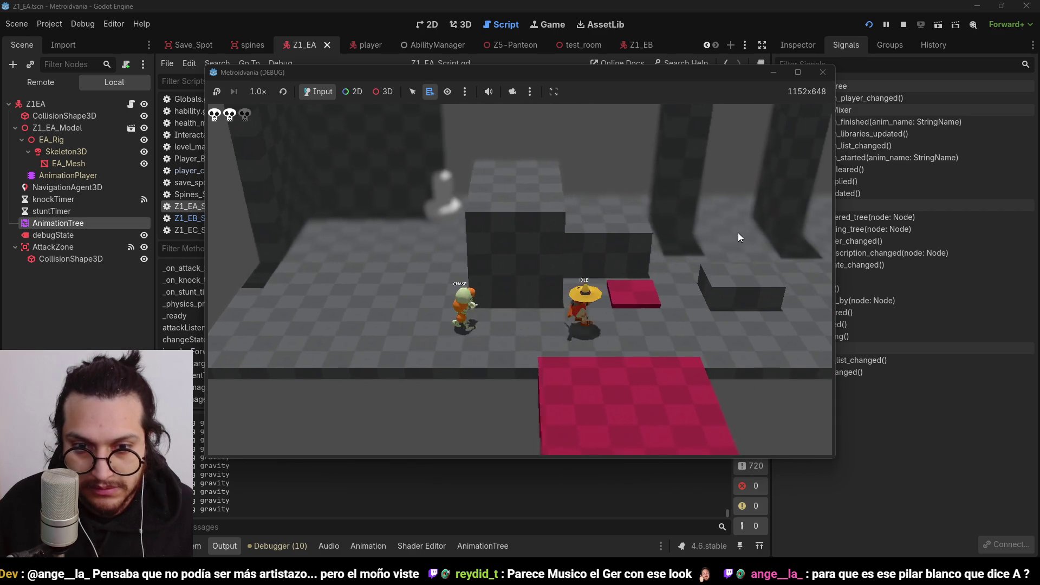
pyautogui.press('s')
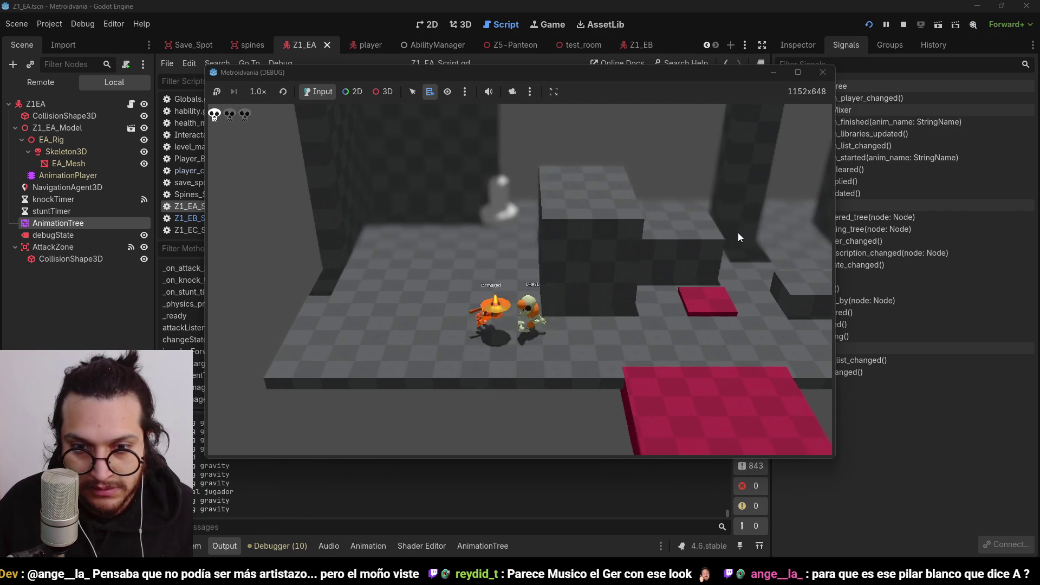
pyautogui.click(903, 24)
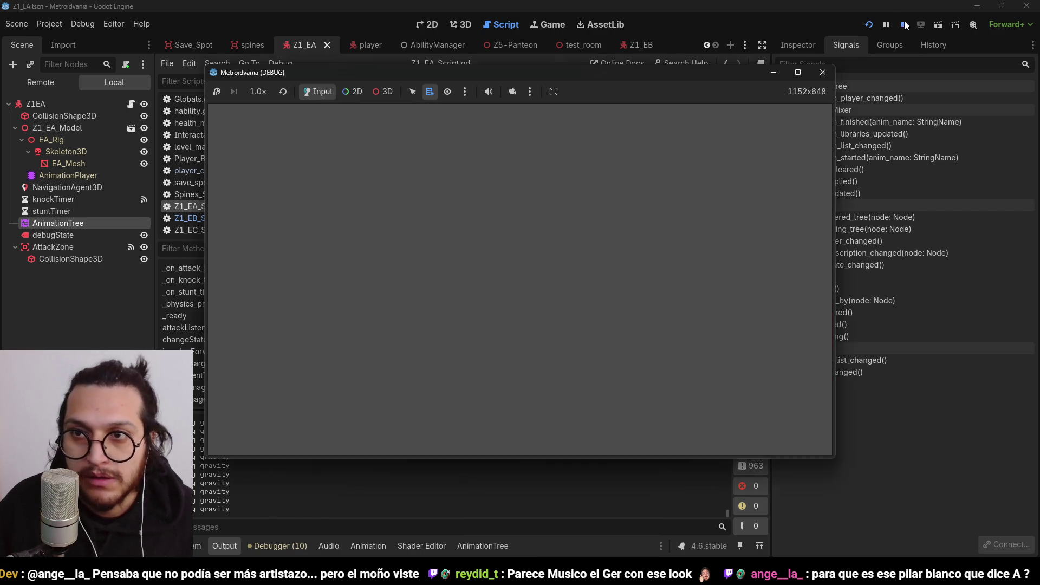
# Comment out the entire impulseForward function and check the AttackZone node's signals
pyautogui.moveTo(553, 389); pyautogui.dragTo(433, 365)
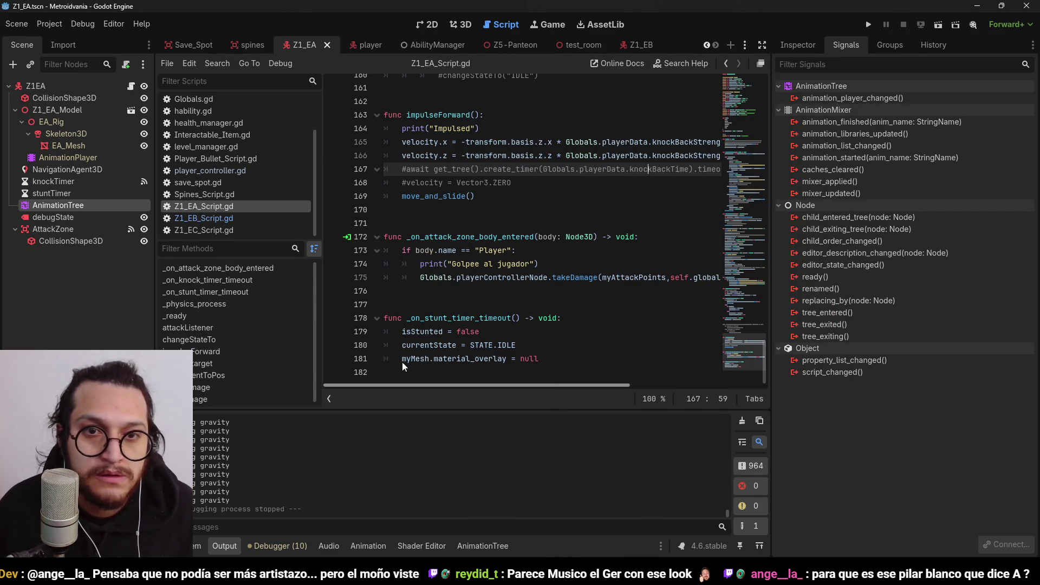
pyautogui.moveTo(475, 196)
pyautogui.mouseDown()
pyautogui.moveTo(390, 162)
pyautogui.moveTo(362, 119)
pyautogui.mouseUp()
pyautogui.hotkey('ctrl', 'k')
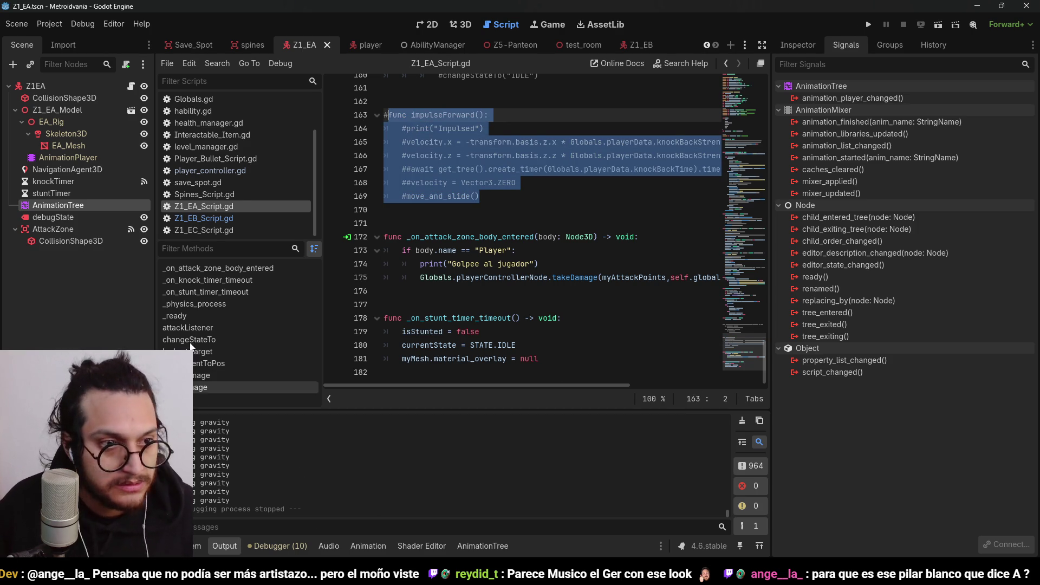
pyautogui.click(83, 228)
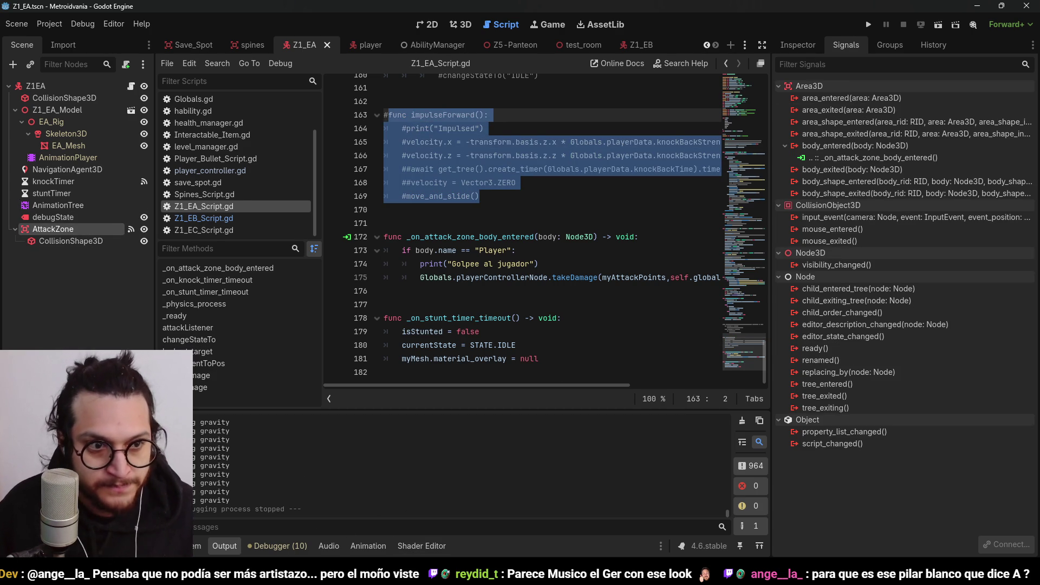
# Delete the impulseForward() call tracks from Attack_A and Attack_B, save Z1_EA, and launch the game
pyautogui.click(69, 206)
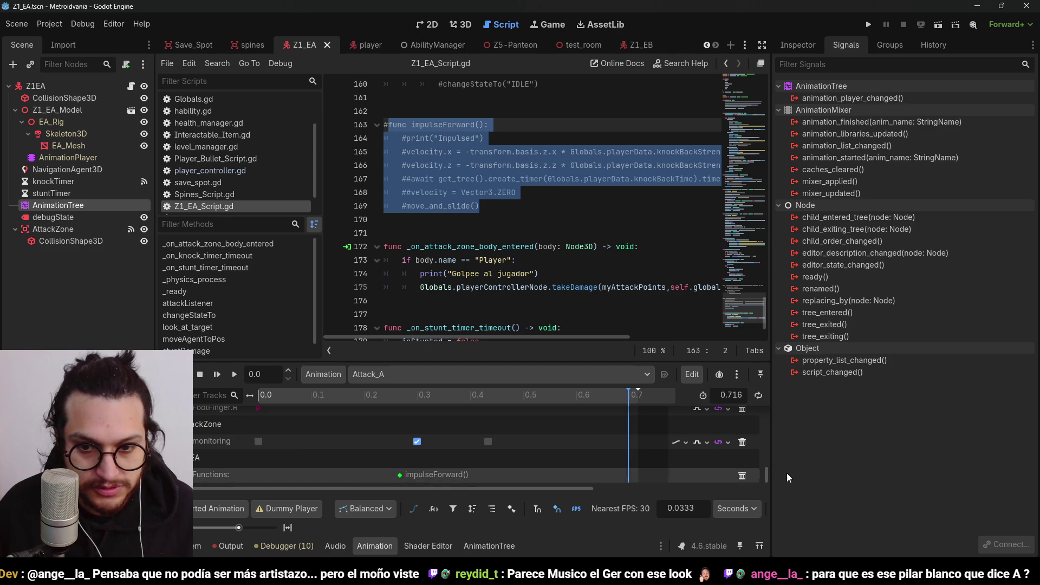
pyautogui.click(742, 475)
pyautogui.click(389, 375)
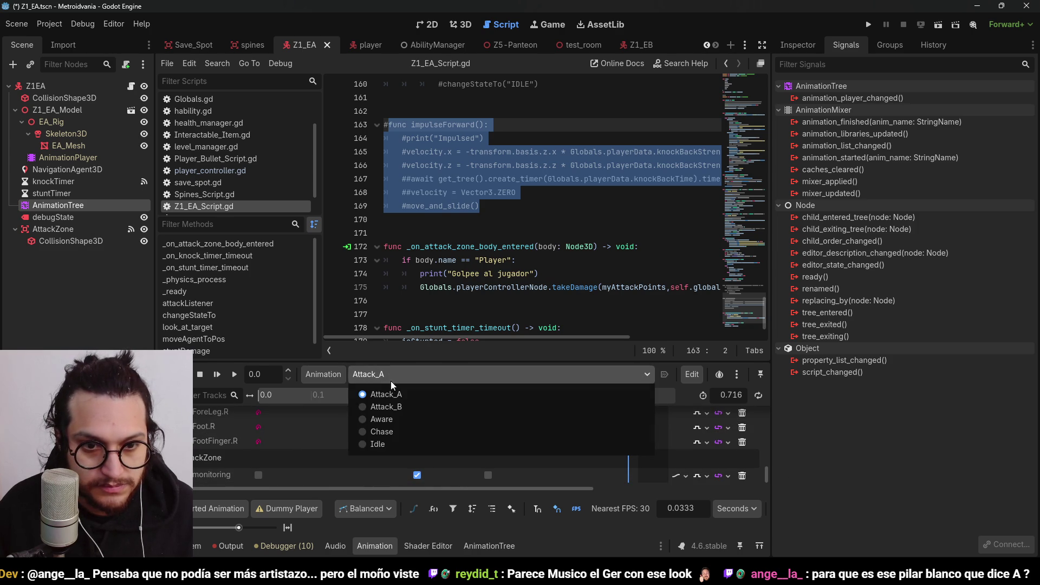
pyautogui.click(379, 409)
pyautogui.click(742, 475)
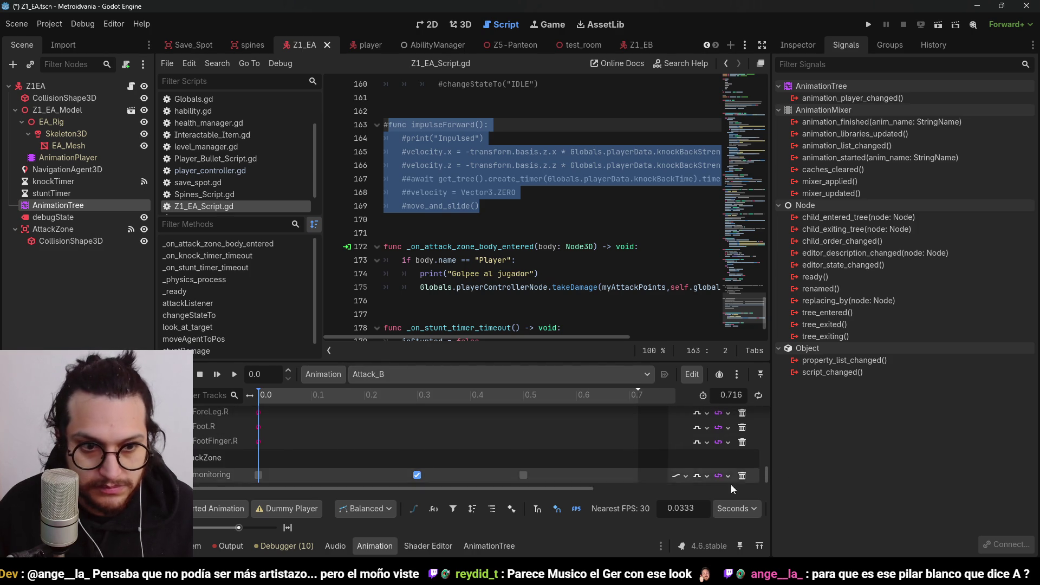
pyautogui.hotkey('ctrl', 's')
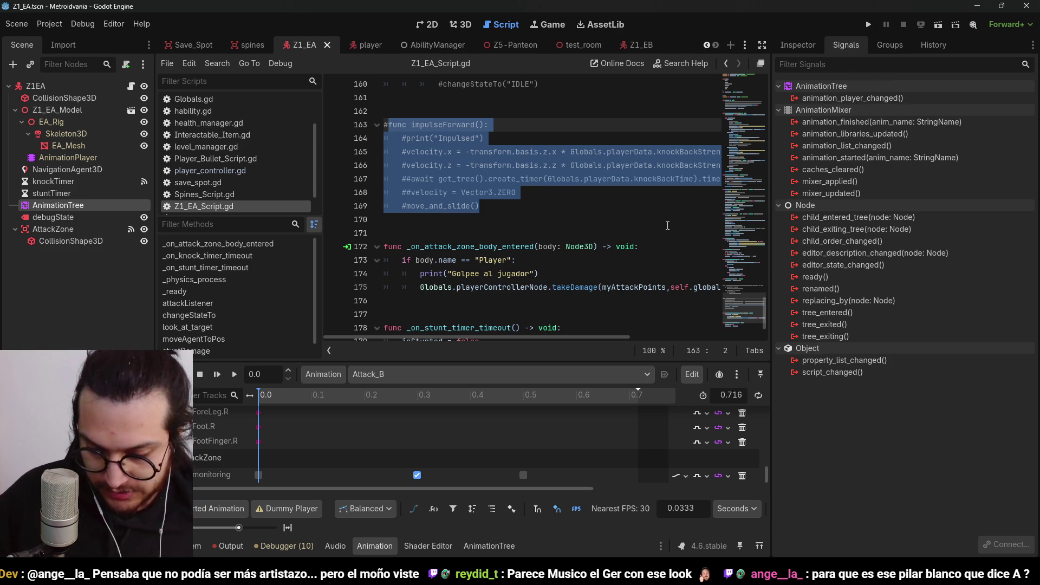
pyautogui.click(869, 25)
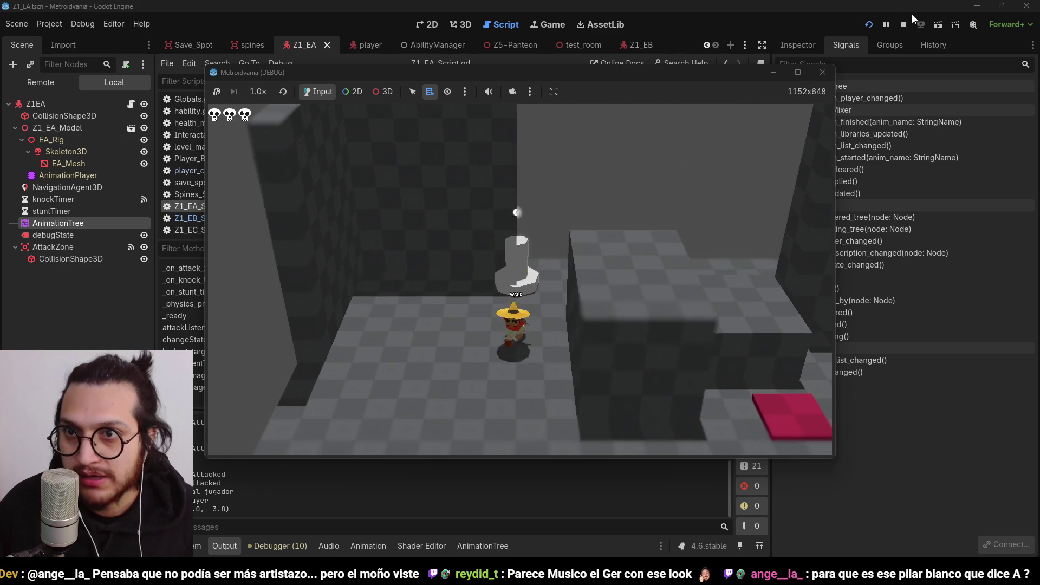
# Stop the running playtest with F8
pyautogui.press('F8')
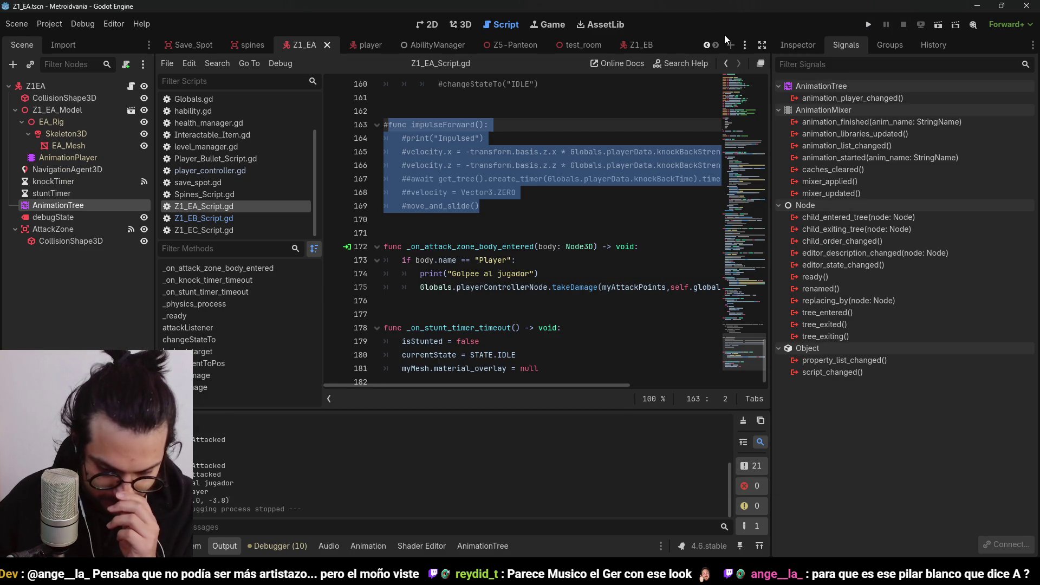
pyautogui.click(567, 153)
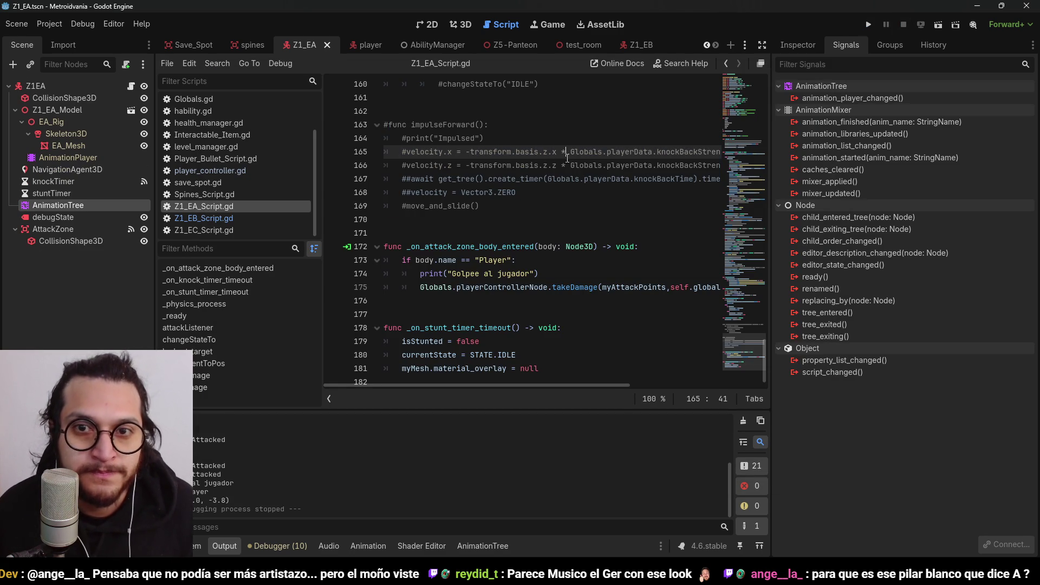
pyautogui.click(233, 541)
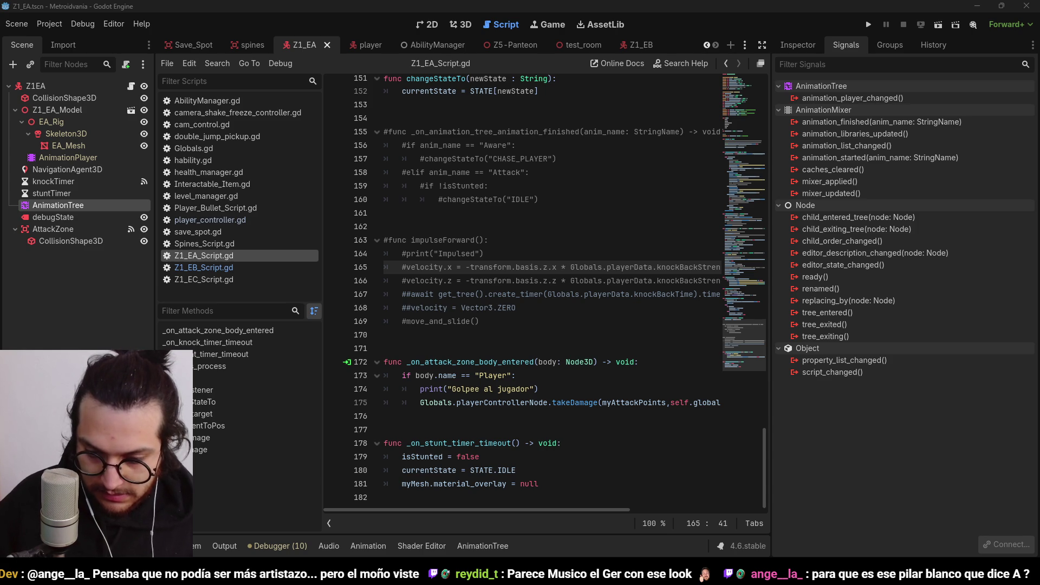
pyautogui.click(757, 18)
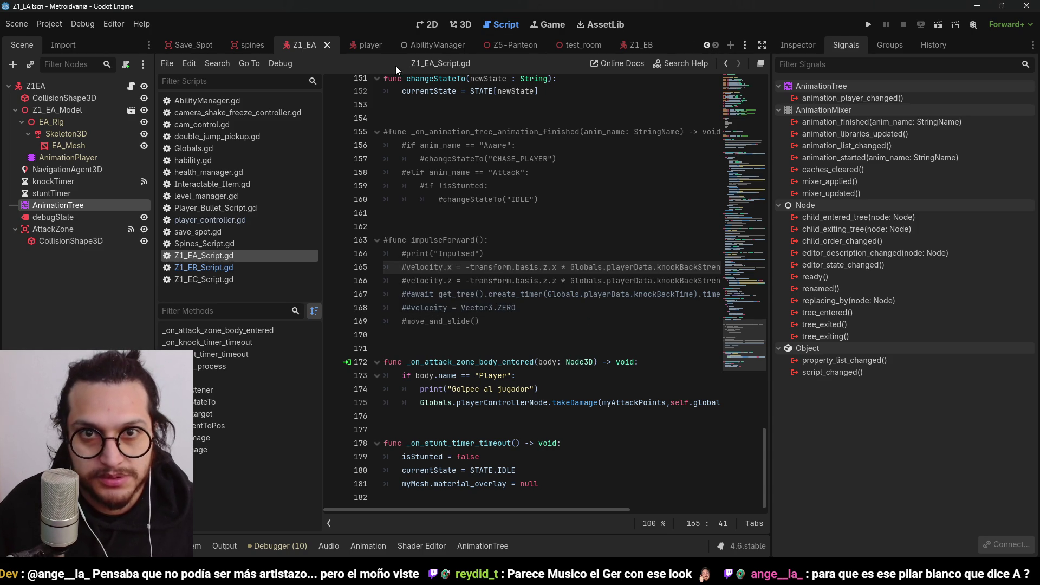
pyautogui.click(197, 546)
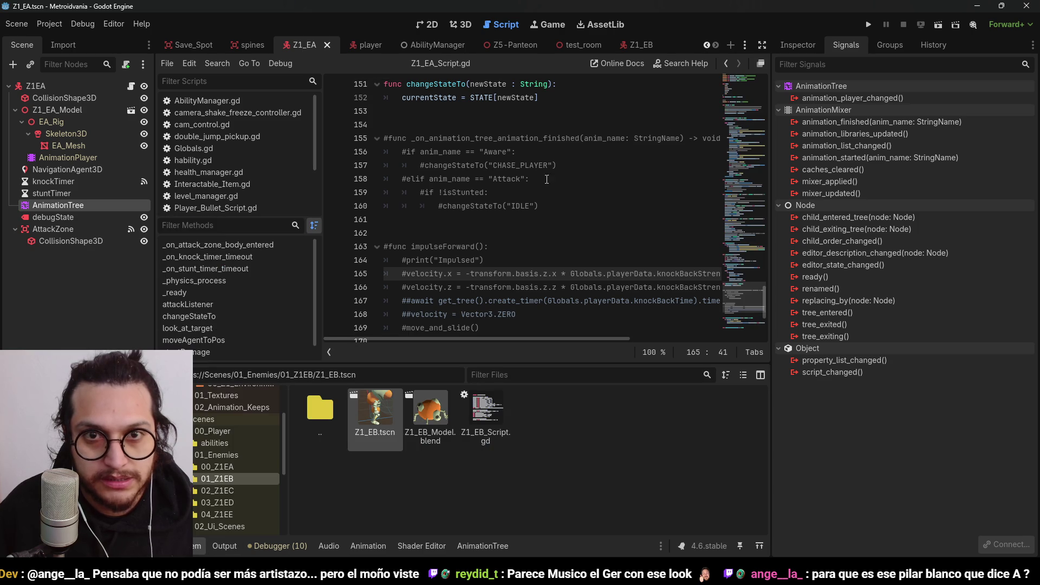
pyautogui.scroll(7, 535, 145)
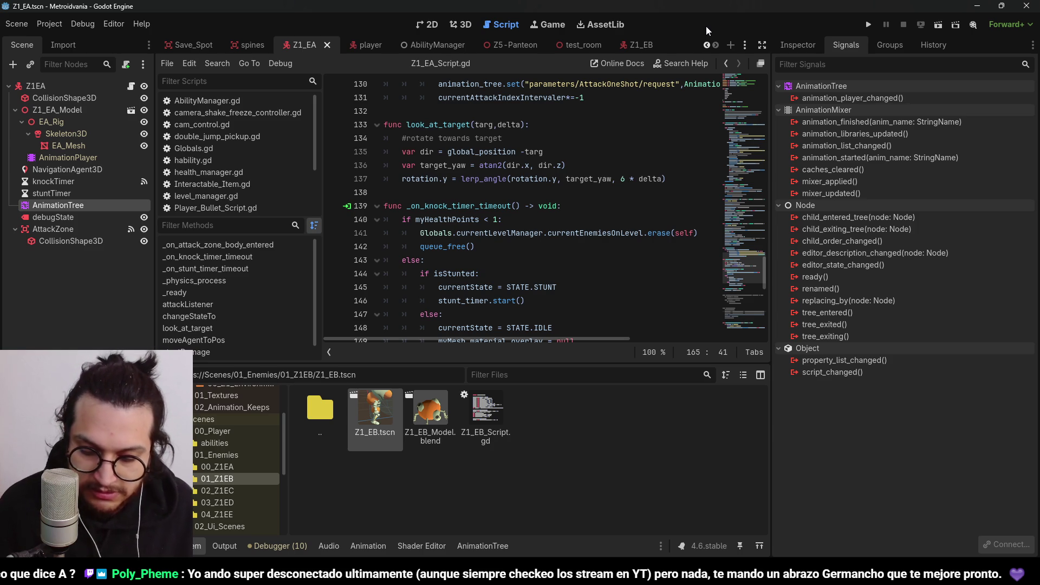
pyautogui.click(575, 192)
pyautogui.scroll(-1, 590, 240)
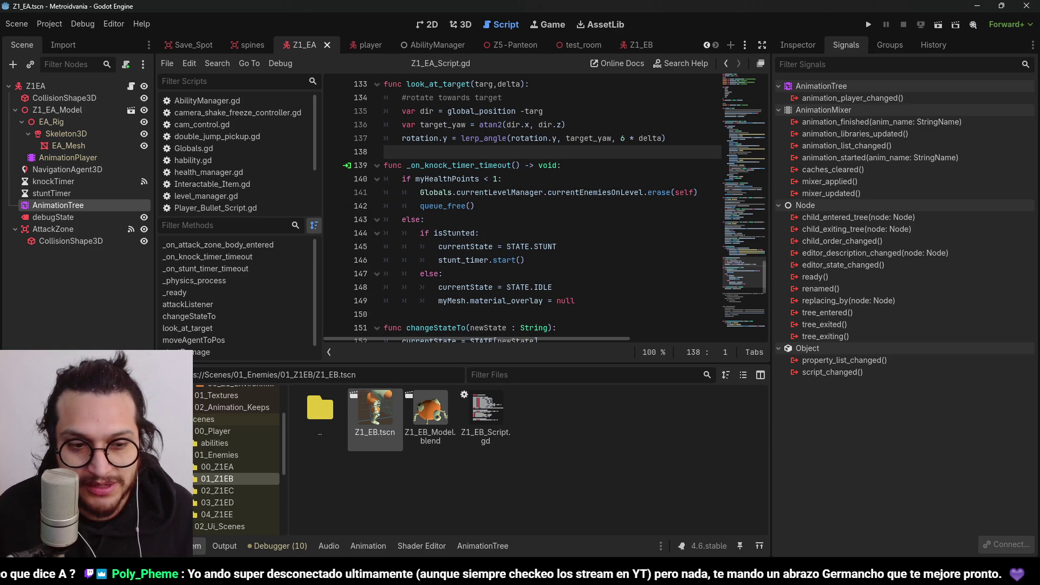
pyautogui.hotkey('ctrl', 'j')
pyautogui.click(501, 233)
pyautogui.scroll(-3, 501, 393)
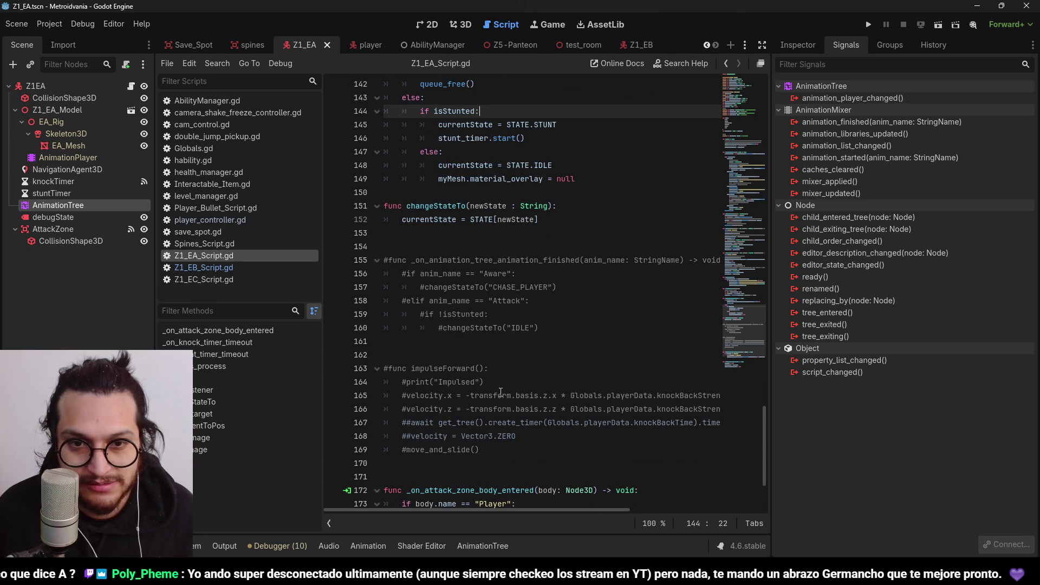
pyautogui.press('Down')
pyautogui.press('Down')
pyautogui.press('Down')
pyautogui.press('End')
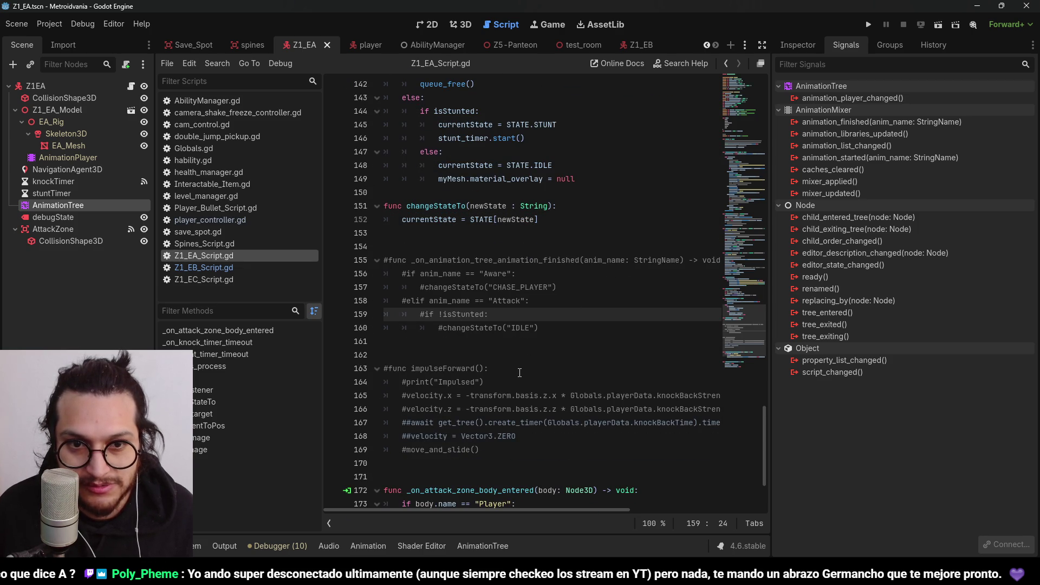
pyautogui.scroll(-1, 520, 373)
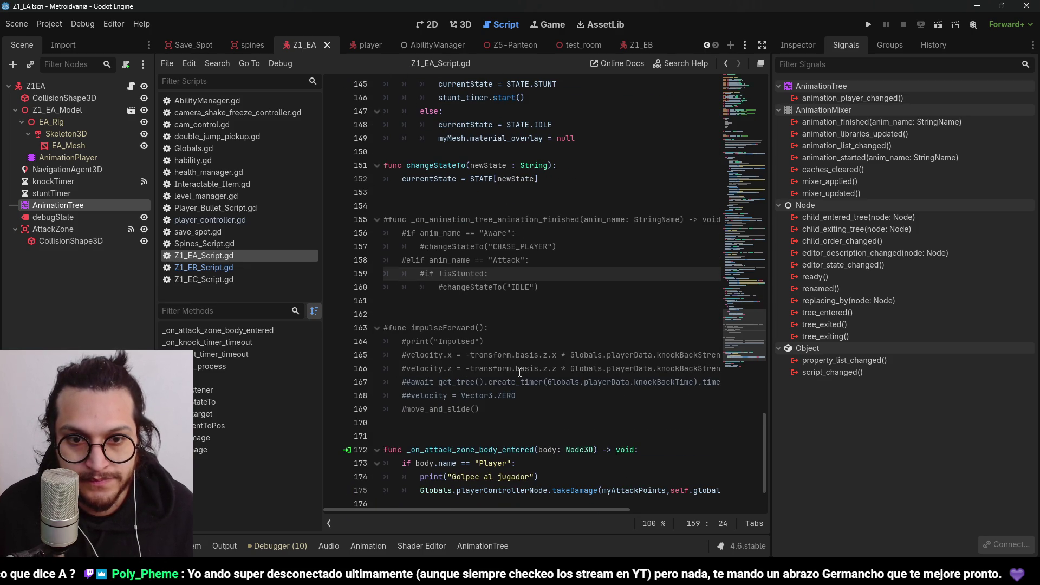
pyautogui.scroll(10, 520, 373)
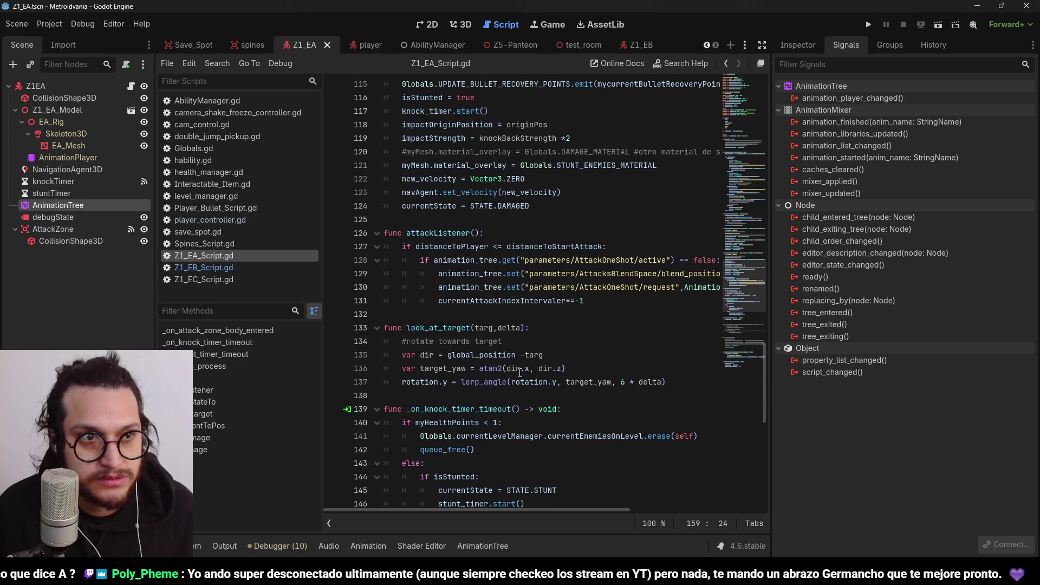
pyautogui.click(605, 224)
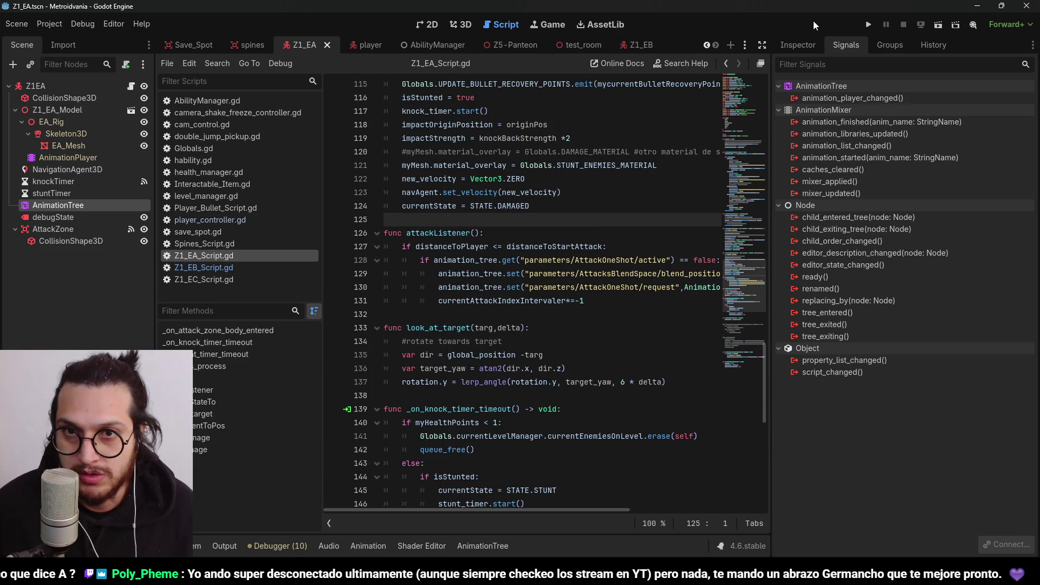
# Run the game, walk the player up to the enemy, strike it with the sword, then stop
pyautogui.click(868, 25)
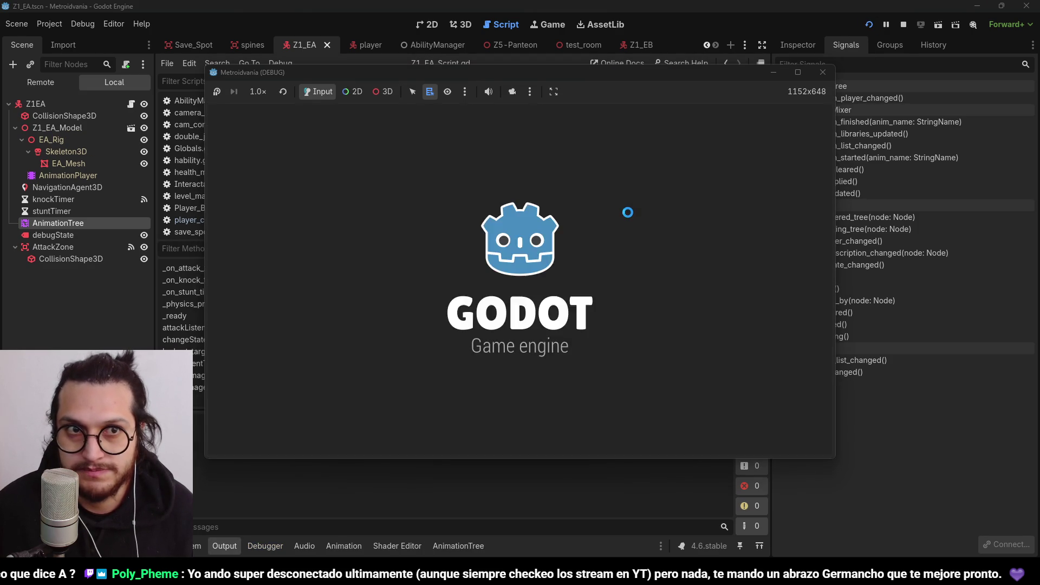
pyautogui.press('w')
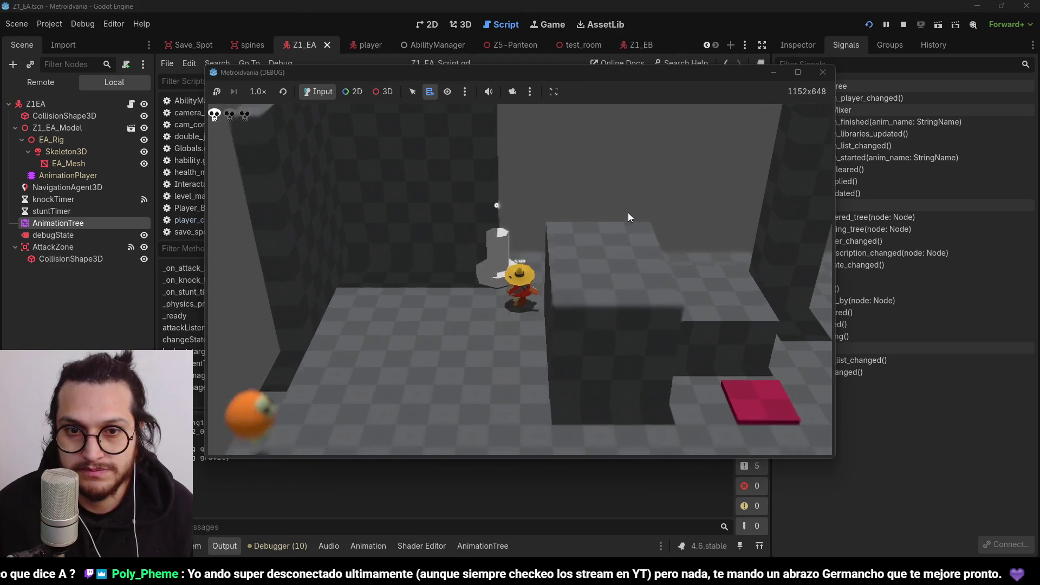
pyautogui.press('w')
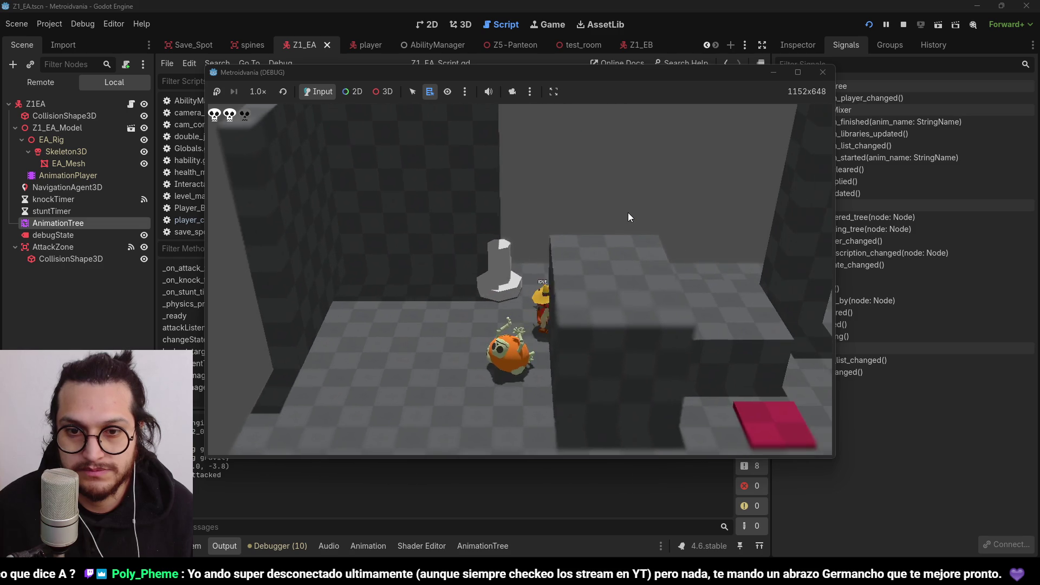
pyautogui.press('w')
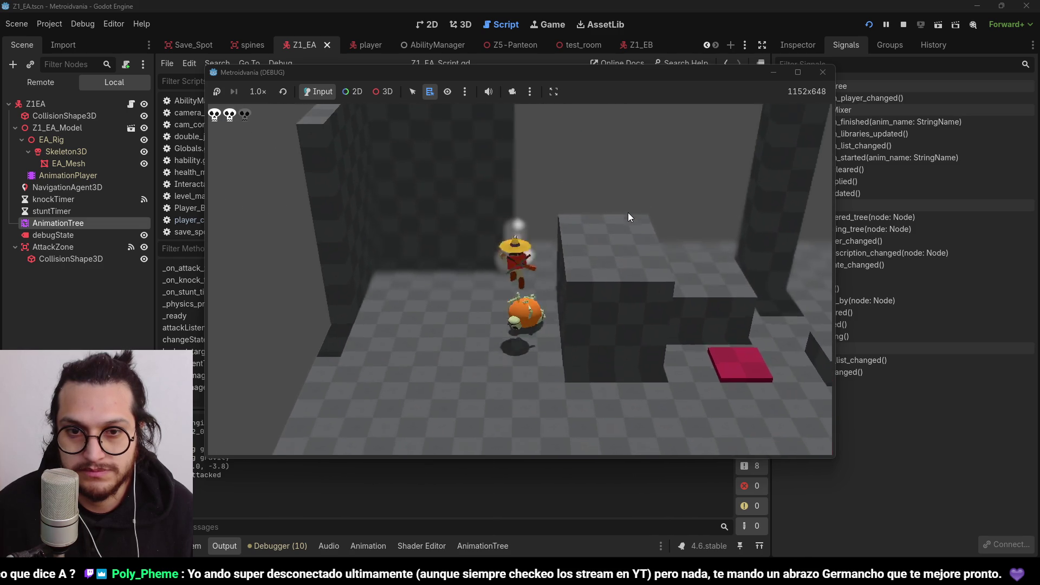
pyautogui.press('w')
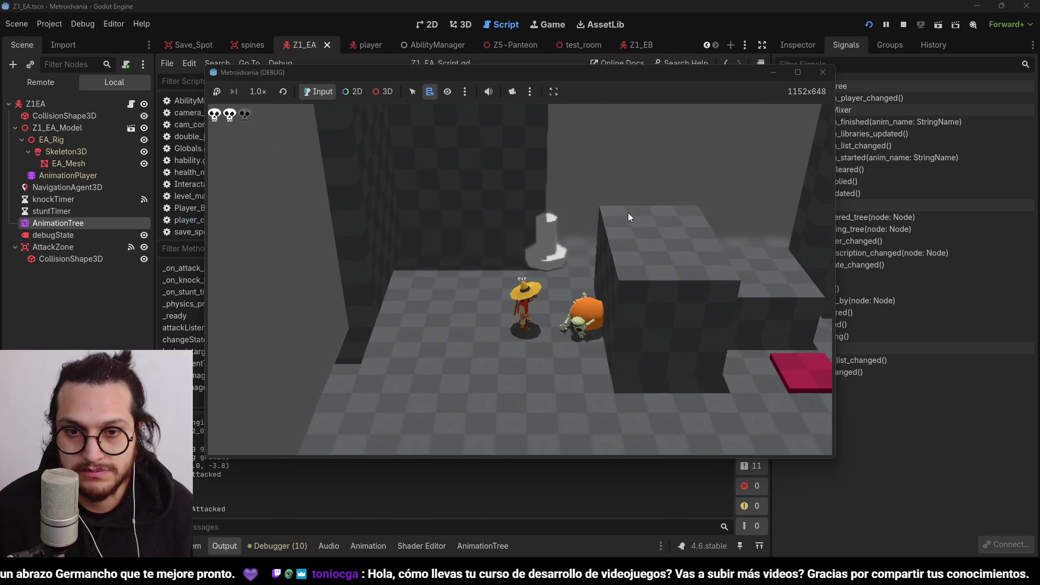
pyautogui.press('w')
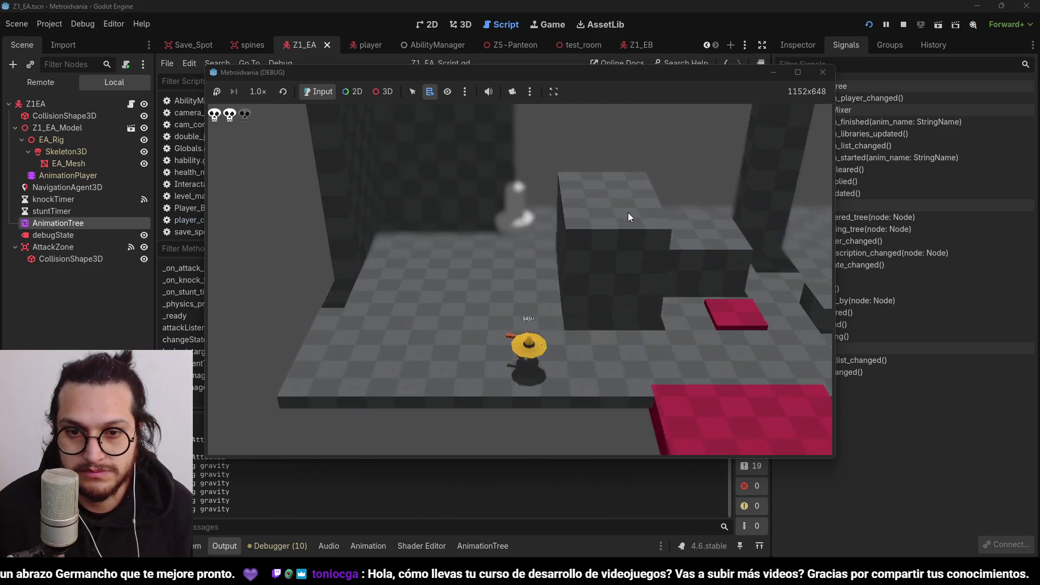
pyautogui.press('w')
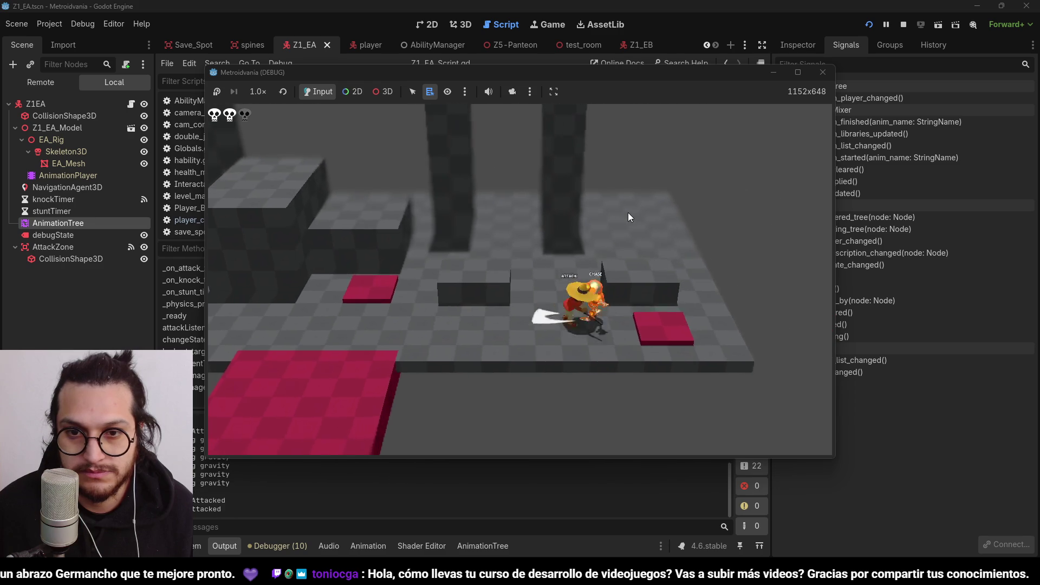
pyautogui.press('w')
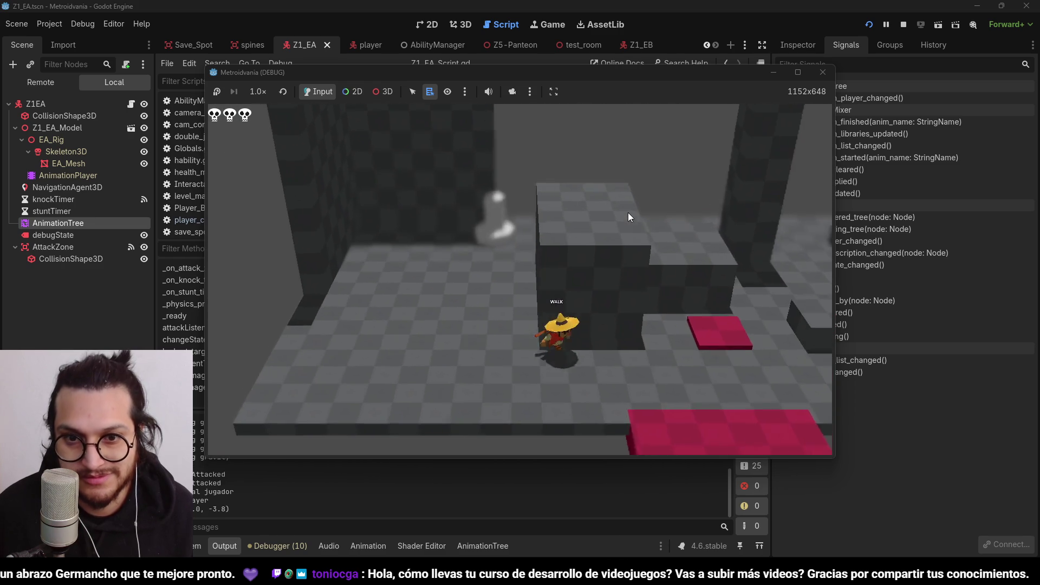
pyautogui.press('a')
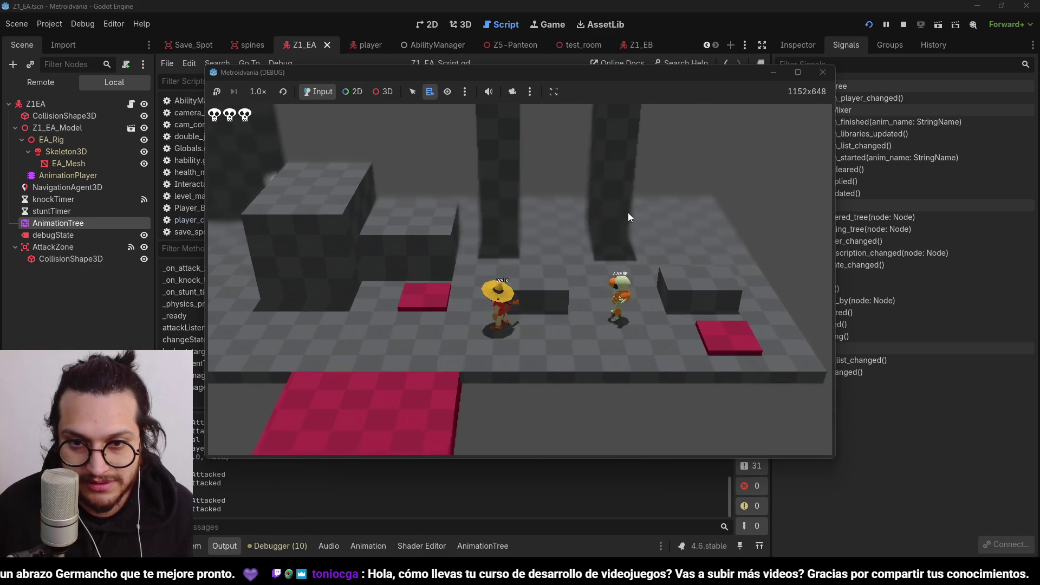
pyautogui.press('d')
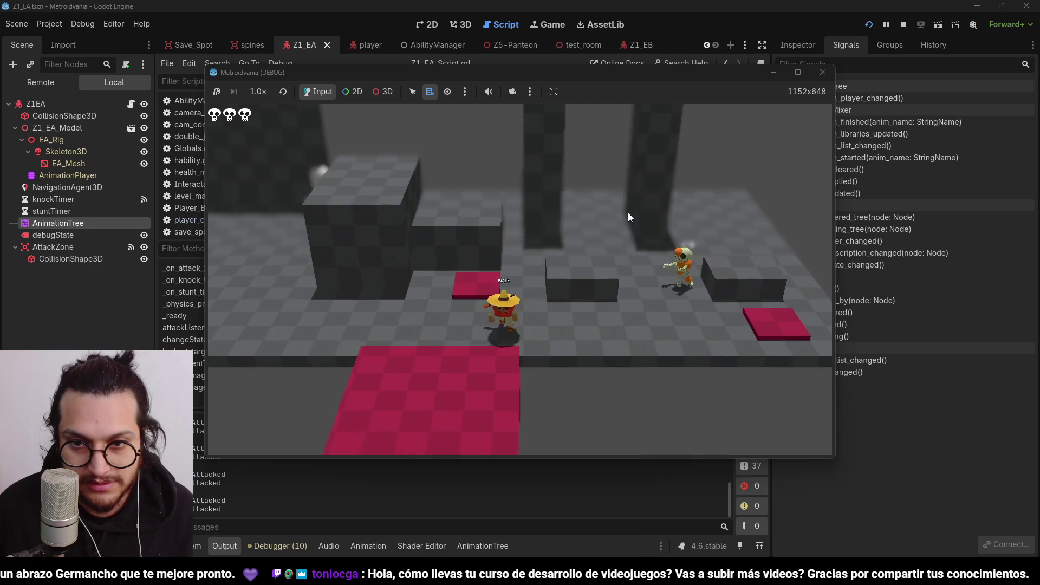
pyautogui.press('j')
pyautogui.press('a')
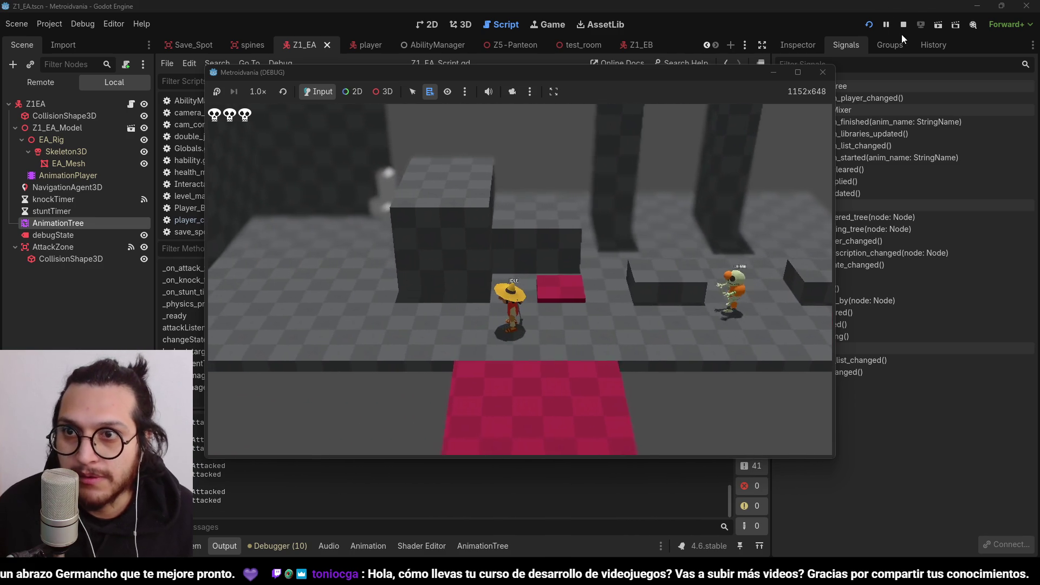
pyautogui.click(904, 25)
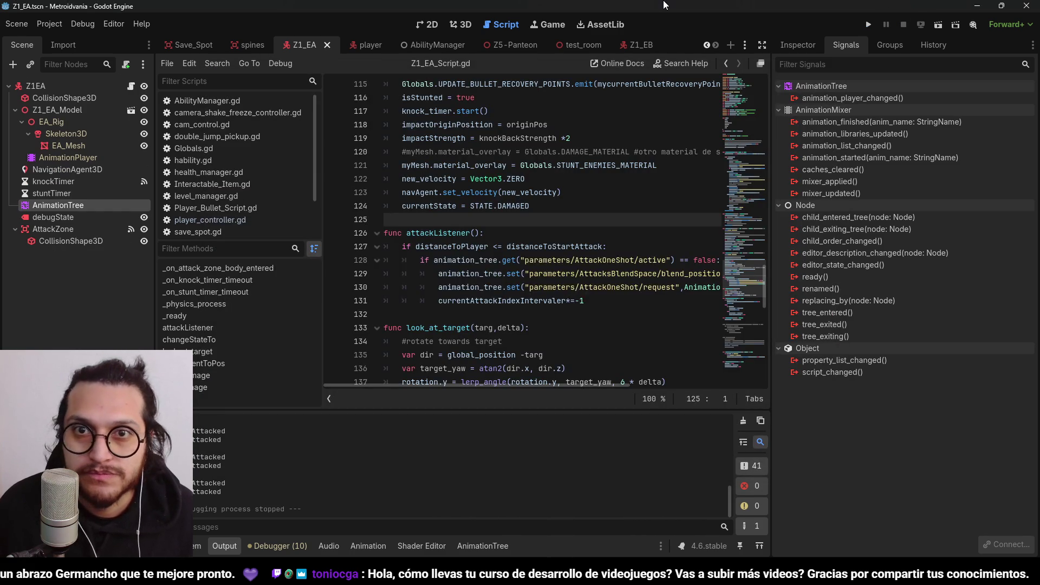
# Browse the 03_Z1ED folder with Z1_ED_Model.blend, then start a new scene with a custom root node
pyautogui.click(486, 247)
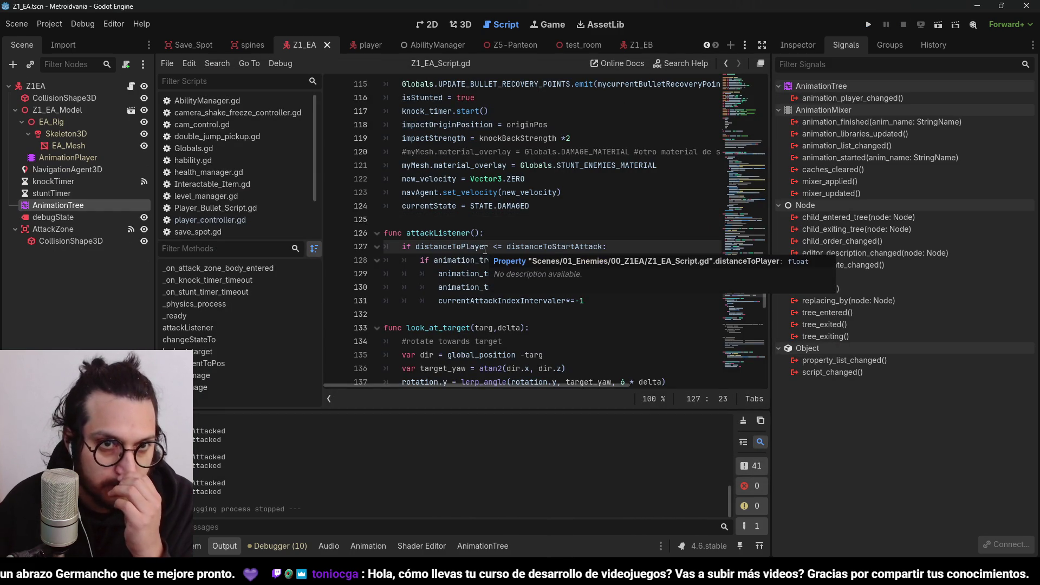
pyautogui.click(198, 546)
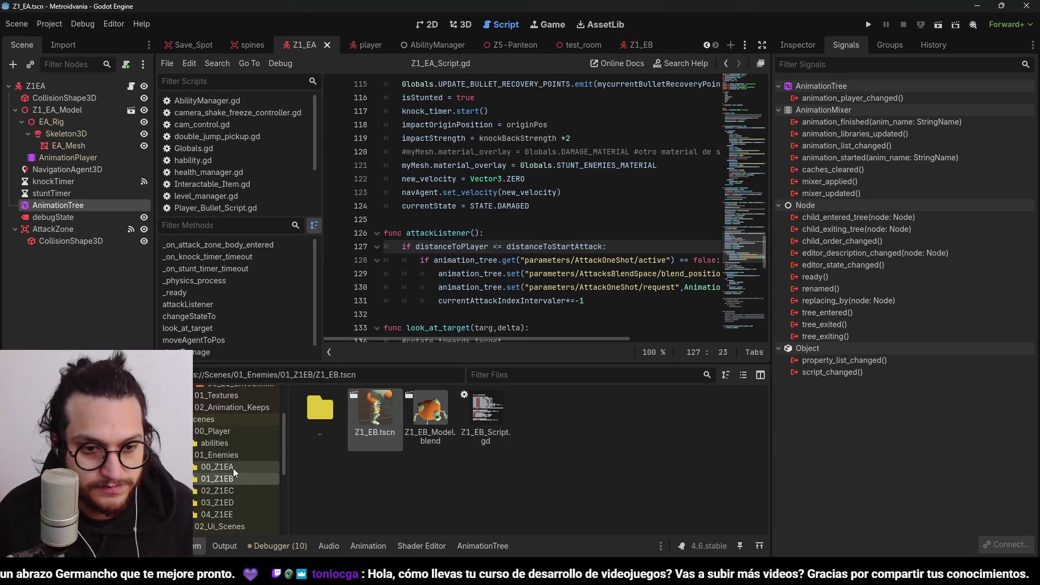
pyautogui.click(242, 501)
pyautogui.rightClick(430, 430)
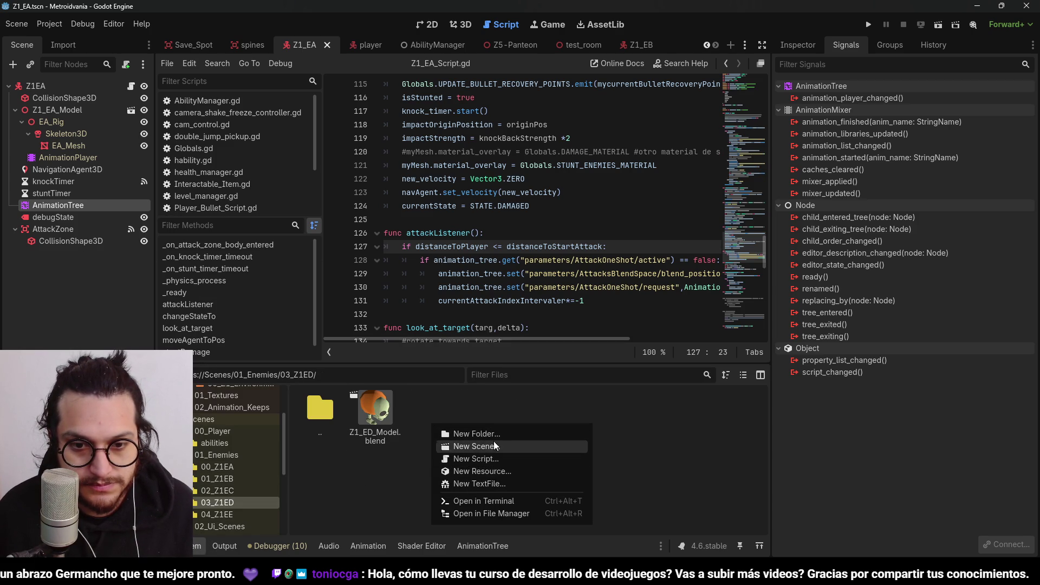
pyautogui.click(464, 412)
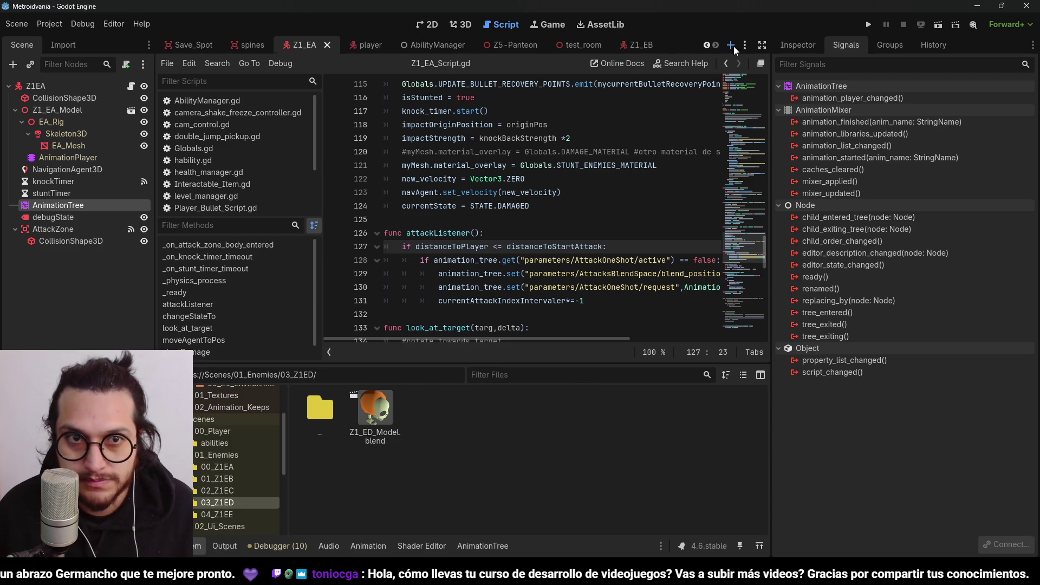
pyautogui.click(731, 45)
pyautogui.click(89, 161)
# Create a CharacterBody3D root node and rename it Z1_ED
pyautogui.write('chara')
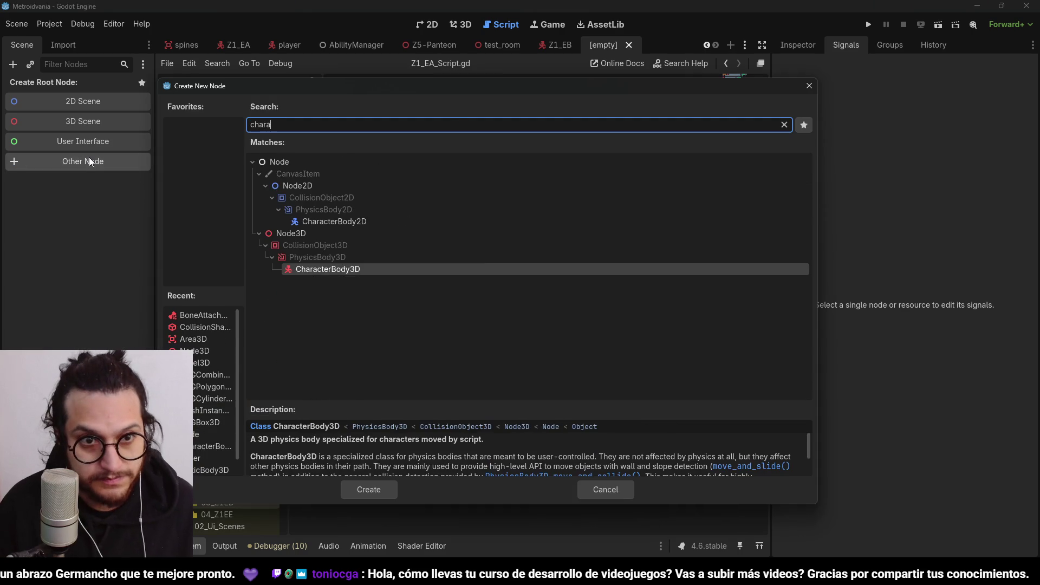
pyautogui.press('Return')
pyautogui.doubleClick(66, 92)
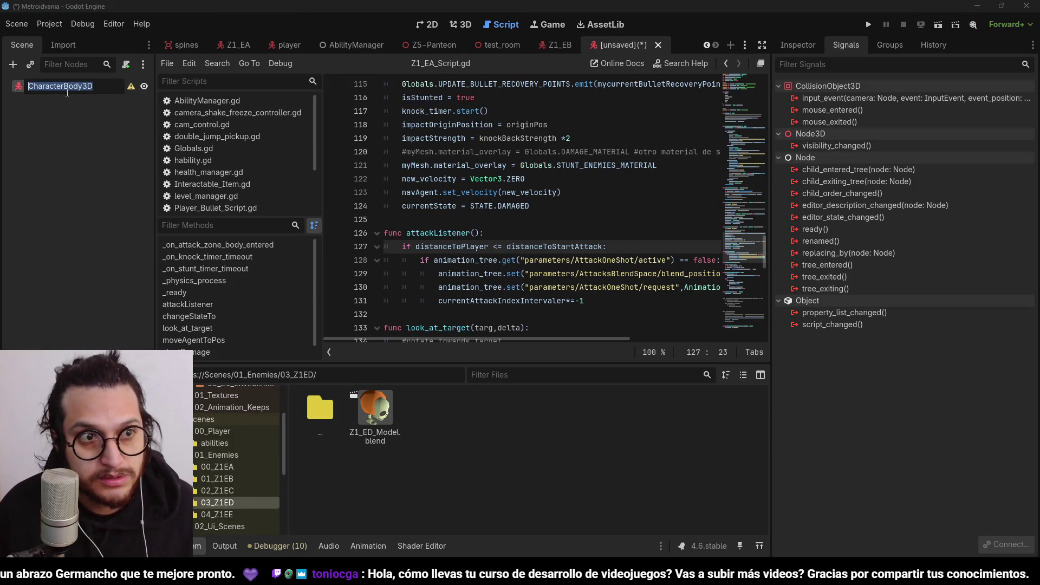
pyautogui.write('Z1_ED')
pyautogui.press('Return')
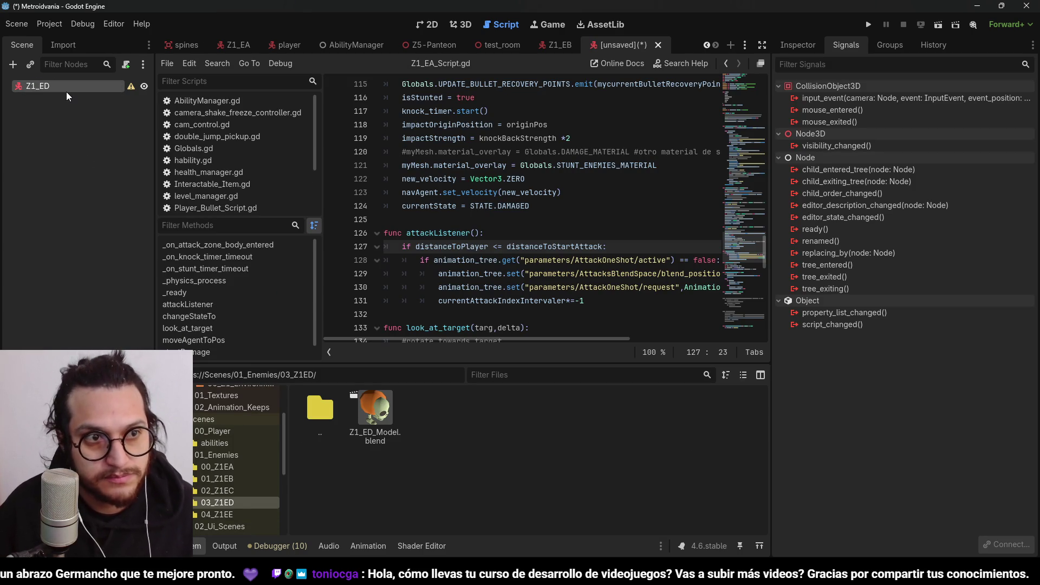
# Save the scene as Z1_ED.tscn in the 01_Enemies/03_Z1ED folder
pyautogui.hotkey('ctrl', 's')
pyautogui.click(423, 185)
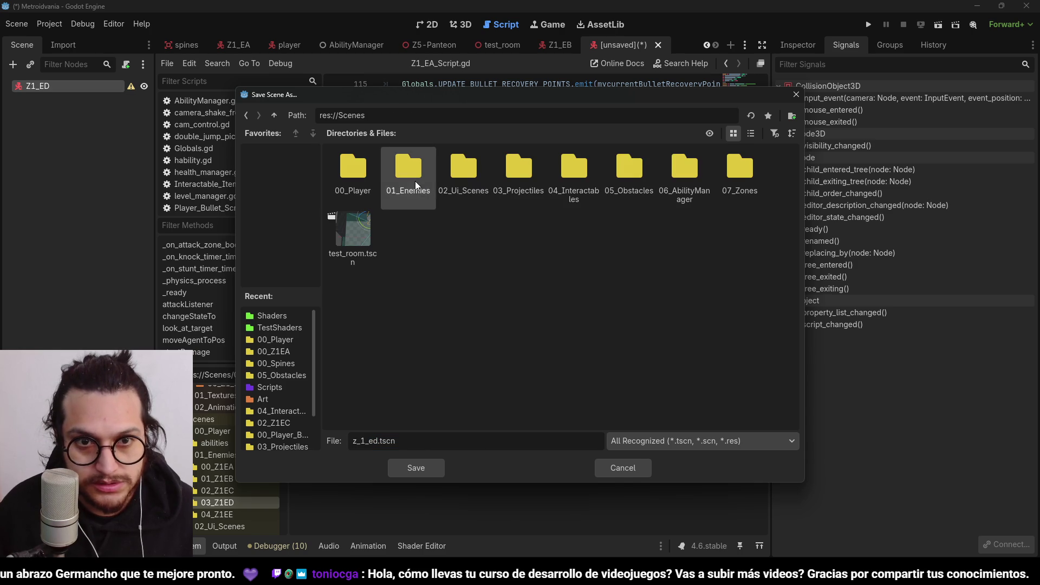
pyautogui.doubleClick(422, 184)
pyautogui.doubleClick(517, 179)
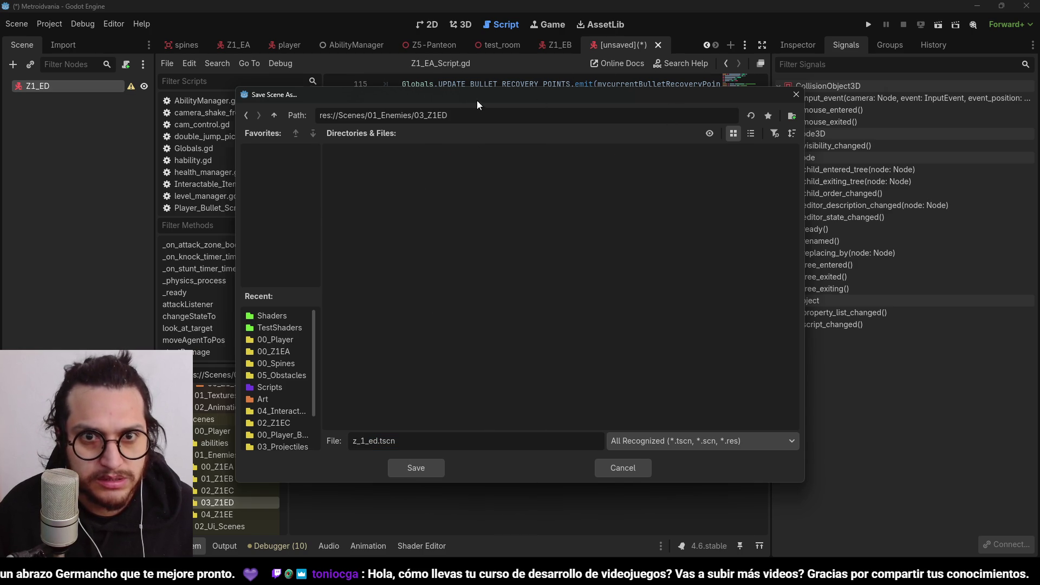
pyautogui.moveTo(477, 98); pyautogui.dragTo(684, 90)
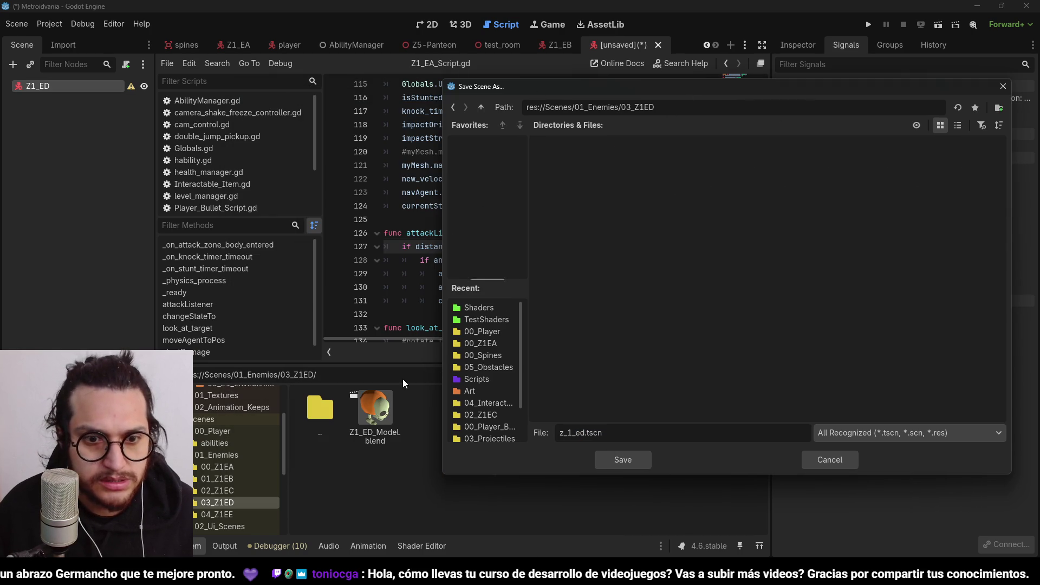
pyautogui.doubleClick(581, 434)
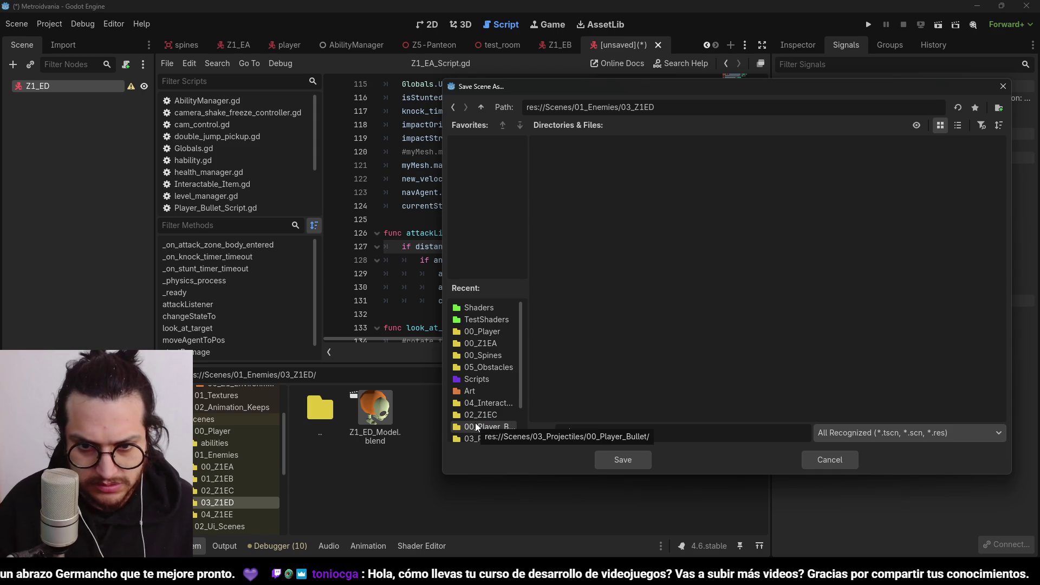
pyautogui.write('Z1_d.tscn')
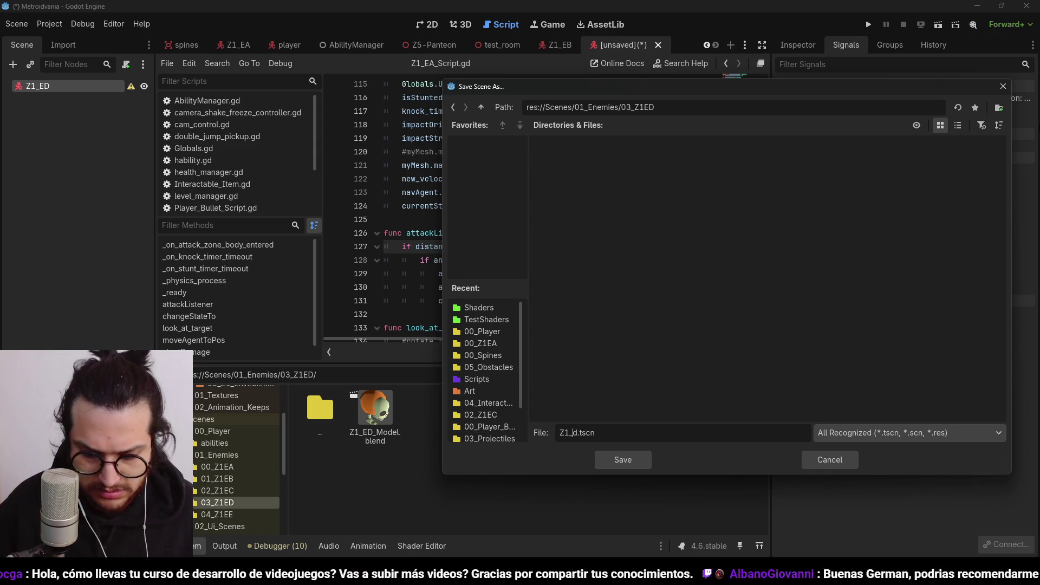
pyautogui.write('ED')
pyautogui.press('Delete')
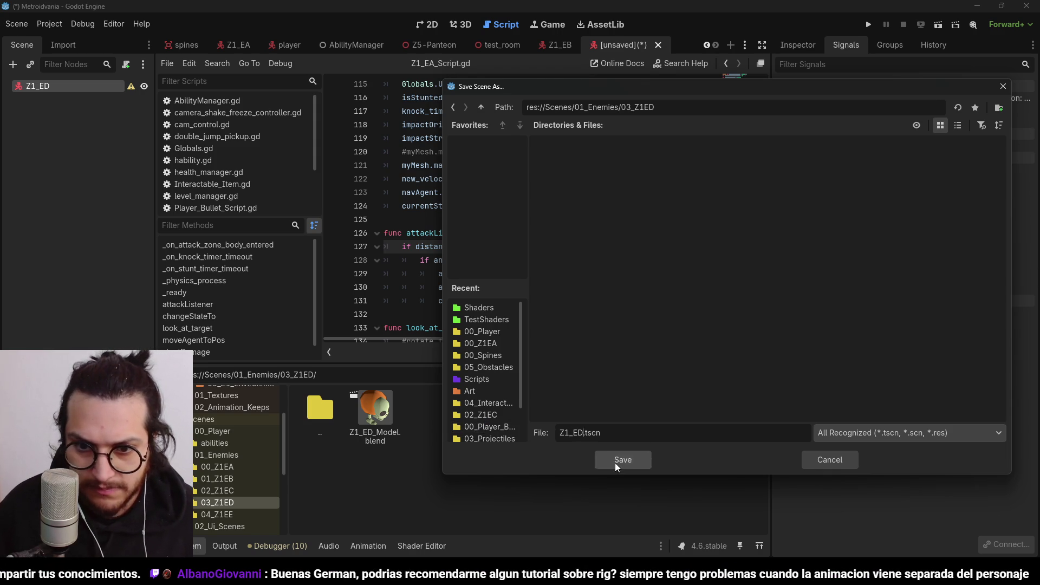
pyautogui.click(616, 465)
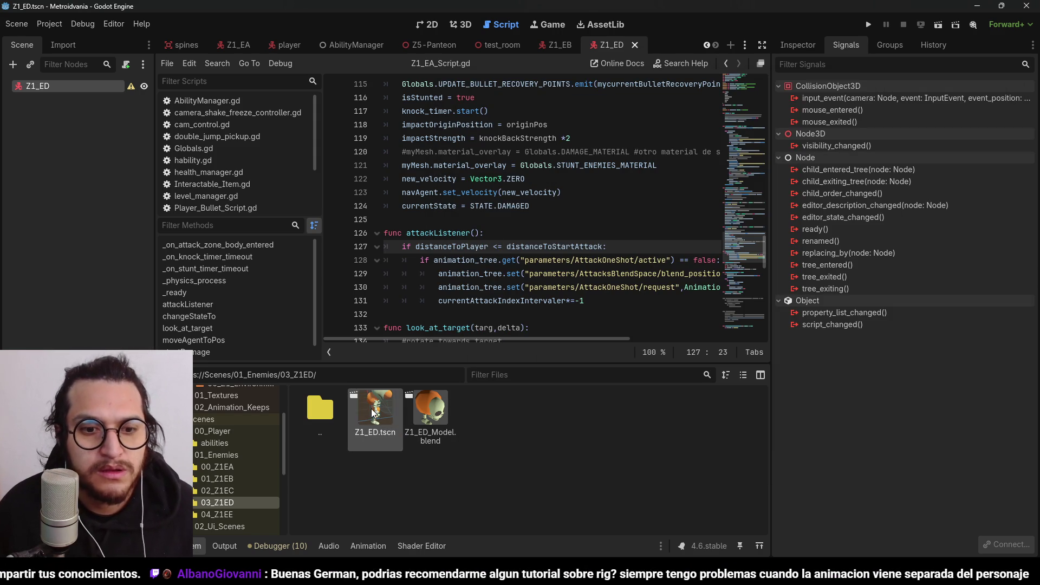
# Drag Z1_ED_Model.blend under the Z1_ED root, inspect the node properties, and save the scene
pyautogui.click(459, 25)
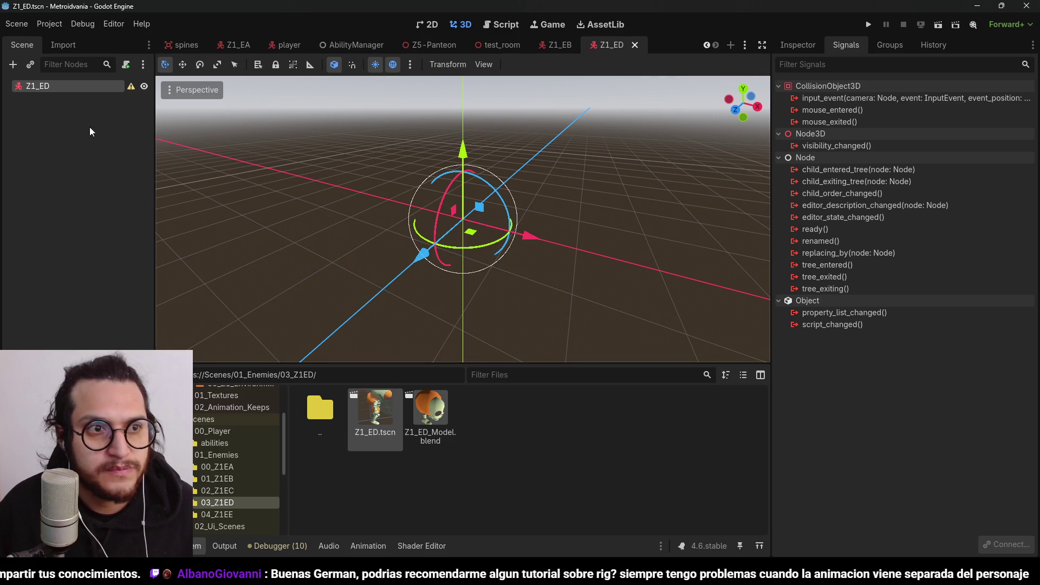
pyautogui.moveTo(431, 412)
pyautogui.mouseDown()
pyautogui.moveTo(162, 142)
pyautogui.moveTo(48, 86)
pyautogui.mouseUp()
pyautogui.scroll(2, 596, 206)
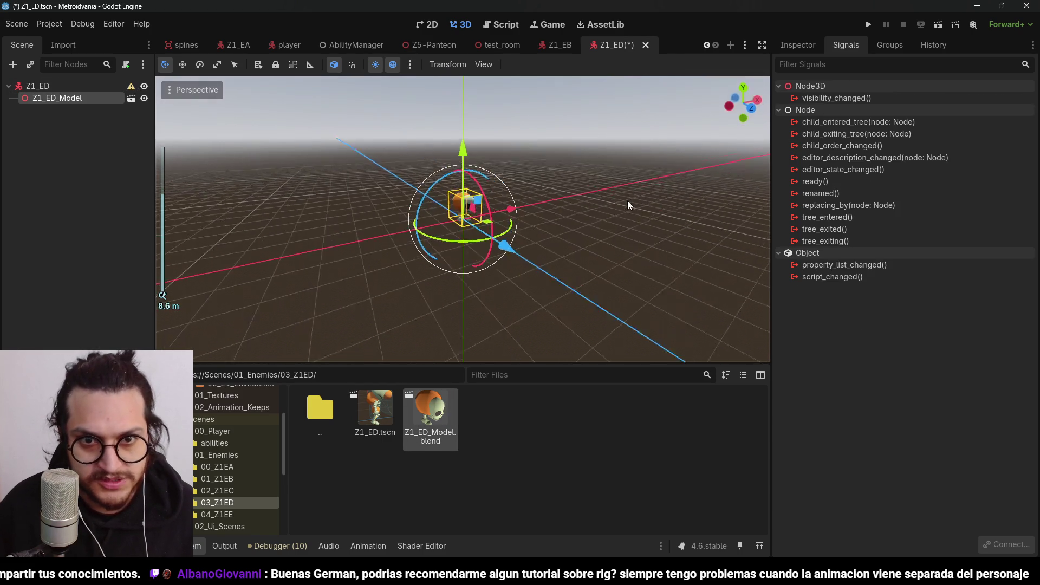
pyautogui.click(36, 85)
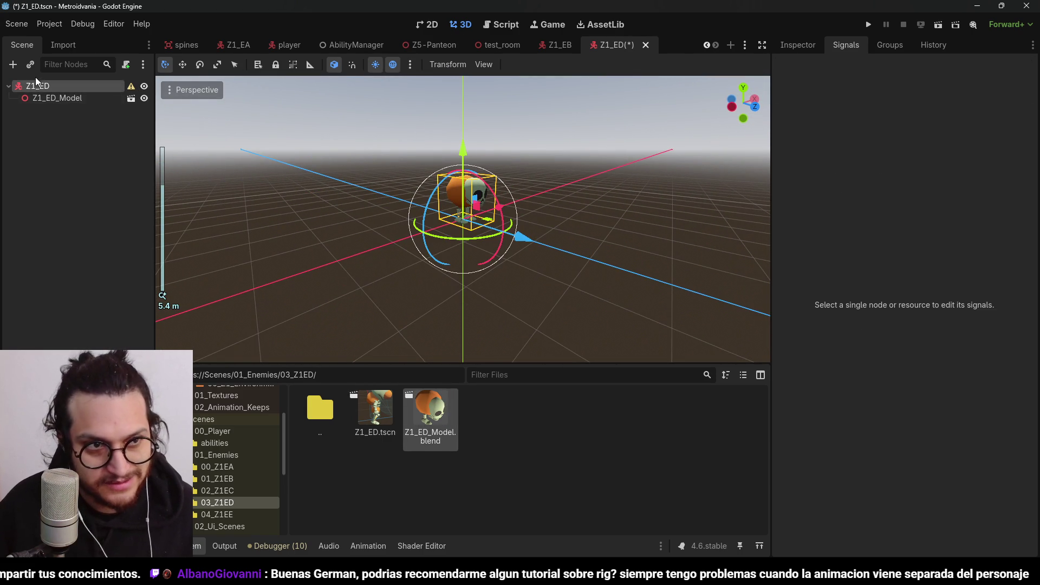
pyautogui.click(798, 45)
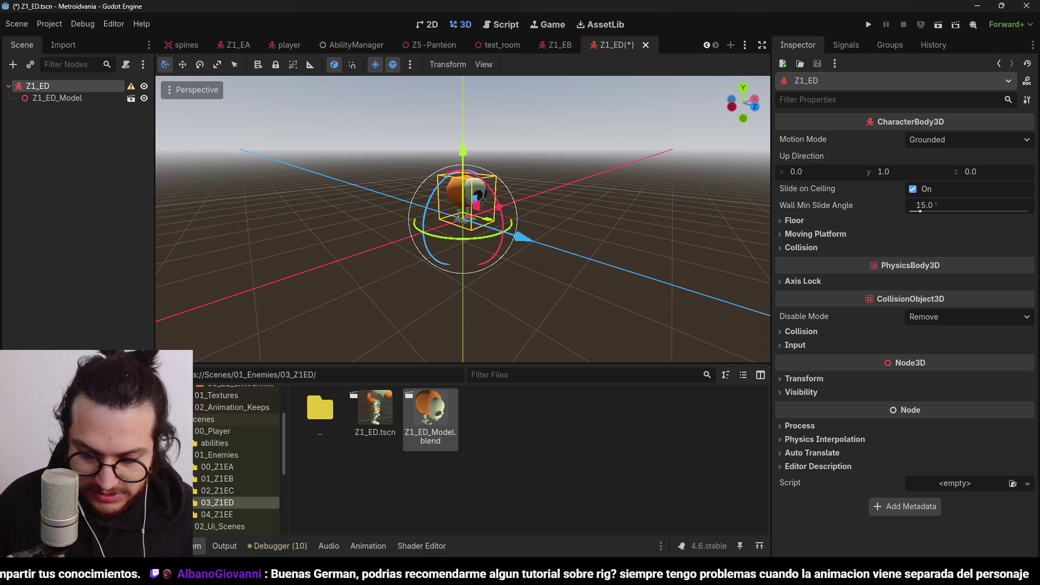
pyautogui.click(78, 96)
pyautogui.click(73, 87)
pyautogui.hotkey('ctrl', 's')
pyautogui.hotkey('ctrl', 'a')
# Add a CollisionShape3D with a new CapsuleShape3D, rotate it to fit the model, and save
pyautogui.write('collision')
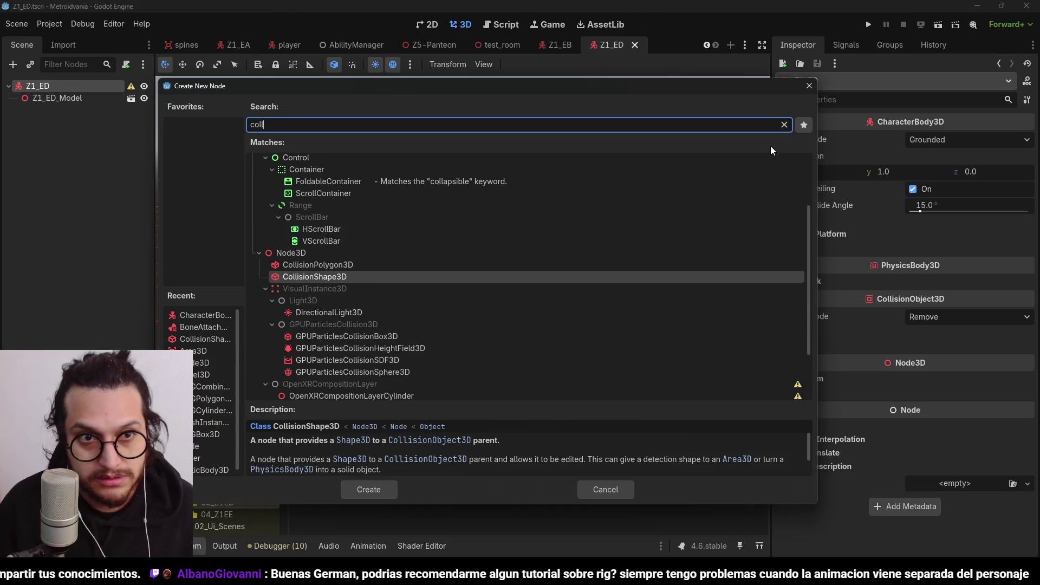
pyautogui.press('Return')
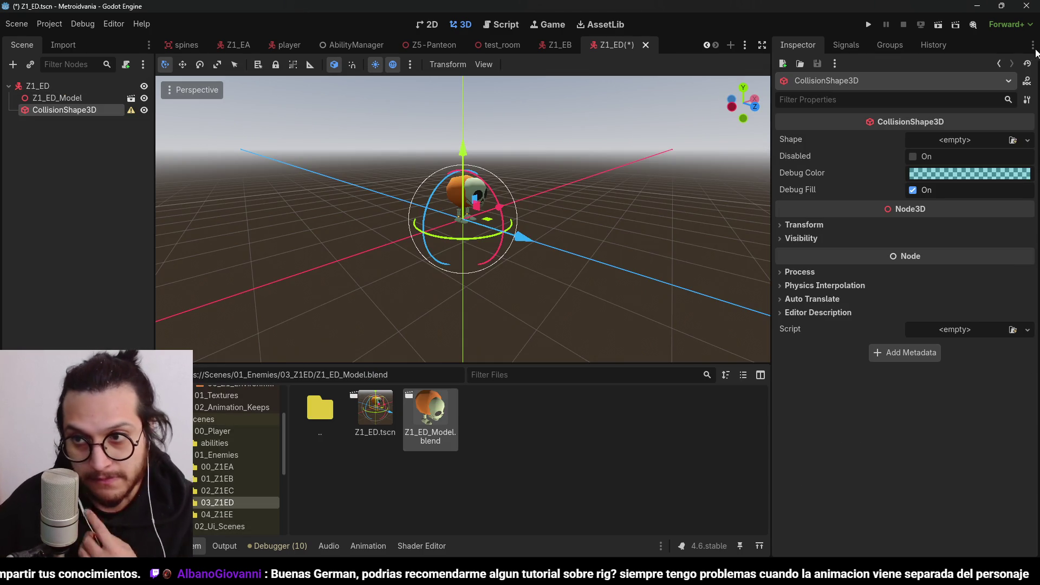
pyautogui.click(1028, 141)
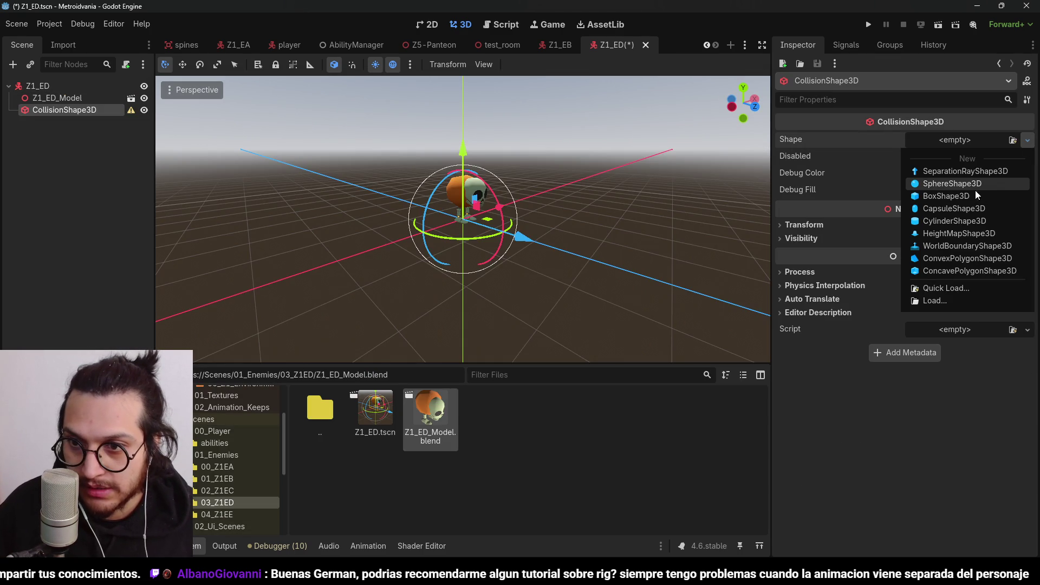
pyautogui.click(951, 209)
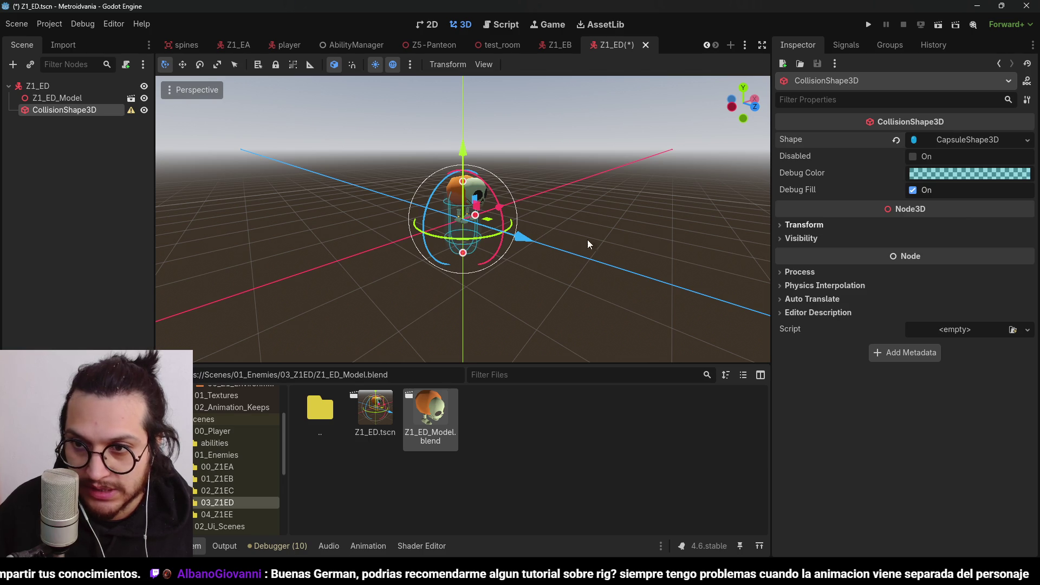
pyautogui.press('KP_1')
pyautogui.scroll(2, 473, 153)
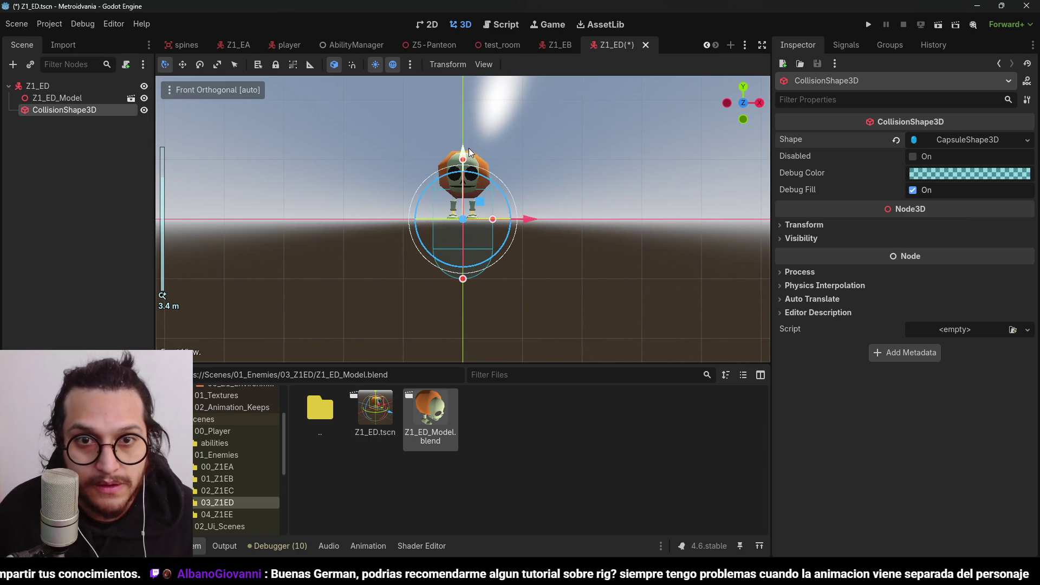
pyautogui.moveTo(465, 151)
pyautogui.mouseDown()
pyautogui.moveTo(544, 153)
pyautogui.moveTo(480, 155)
pyautogui.mouseUp()
pyautogui.hotkey('ctrl', 's')
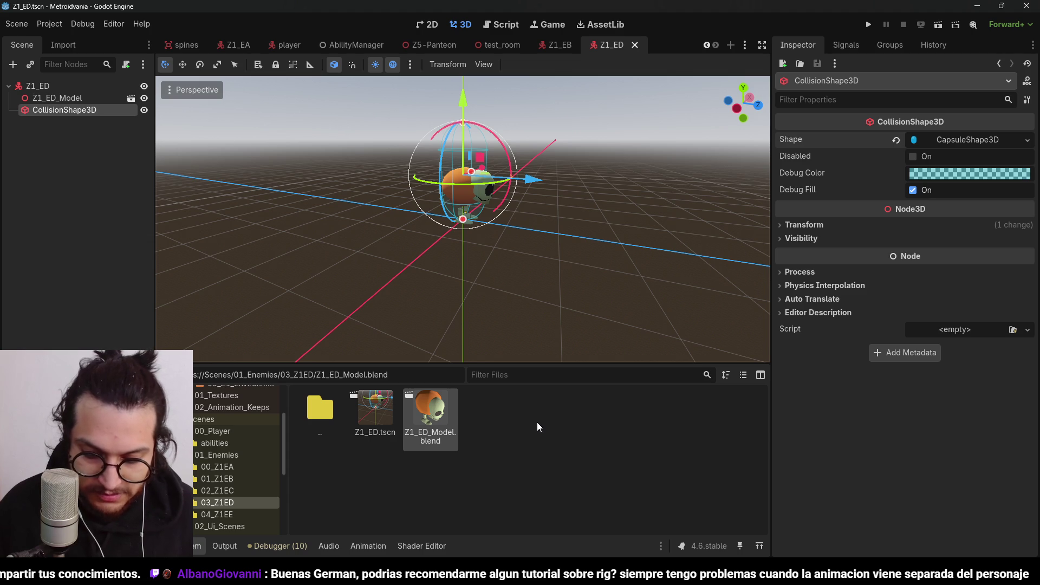
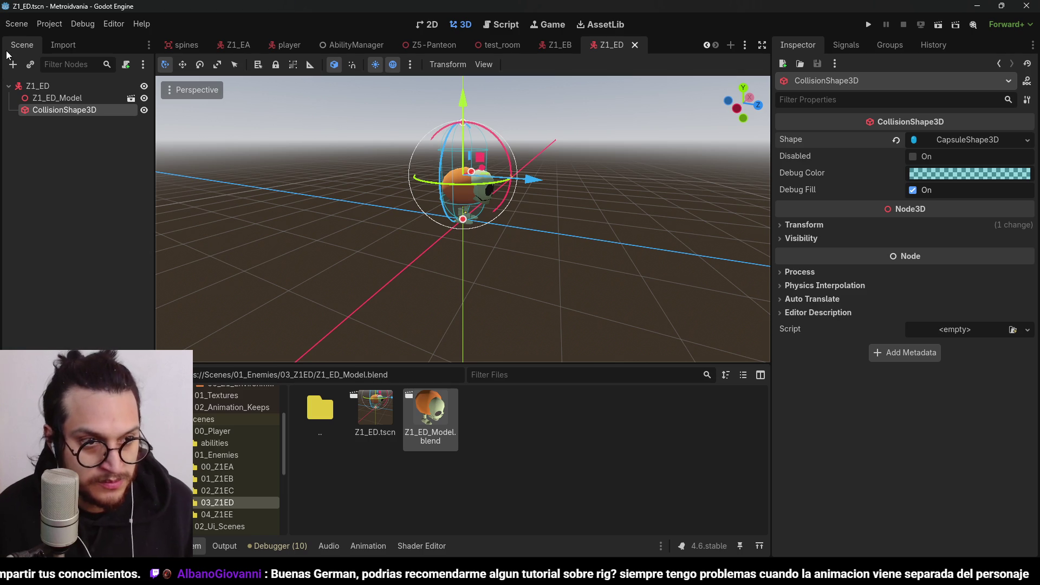
# Clear the node selection and orbit the viewport to look down at the Z1_ED model
pyautogui.click(67, 160)
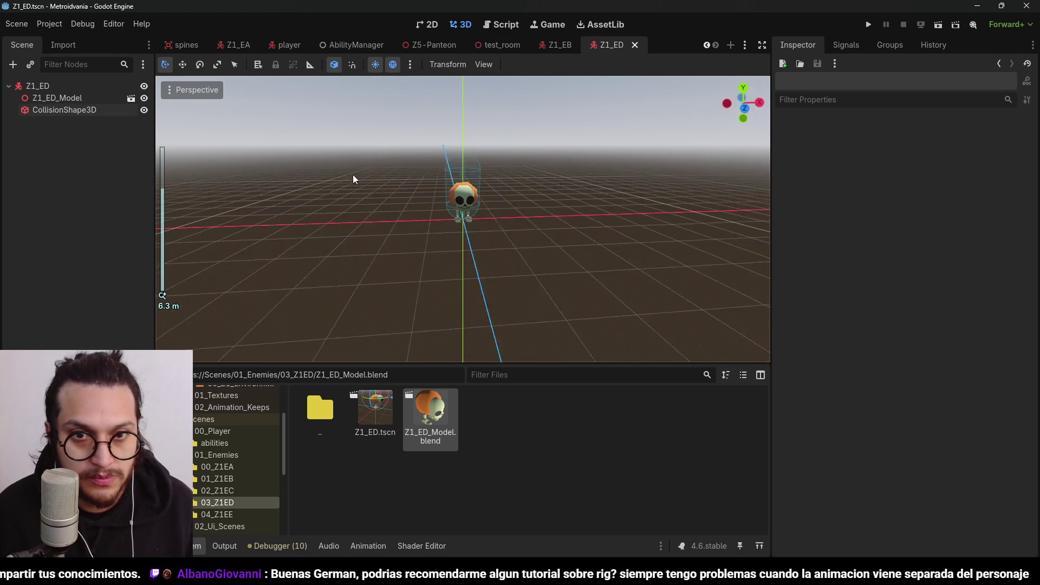
pyautogui.scroll(-3, 522, 203)
pyautogui.scroll(5, 522, 202)
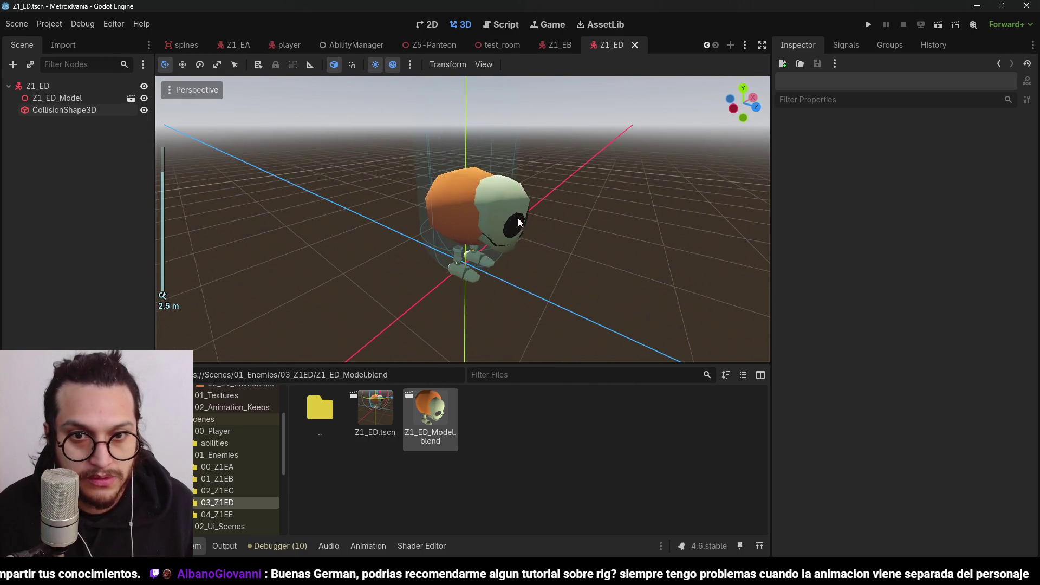
pyautogui.moveTo(507, 244); pyautogui.dragTo(411, 243)
pyautogui.scroll(2, 411, 244)
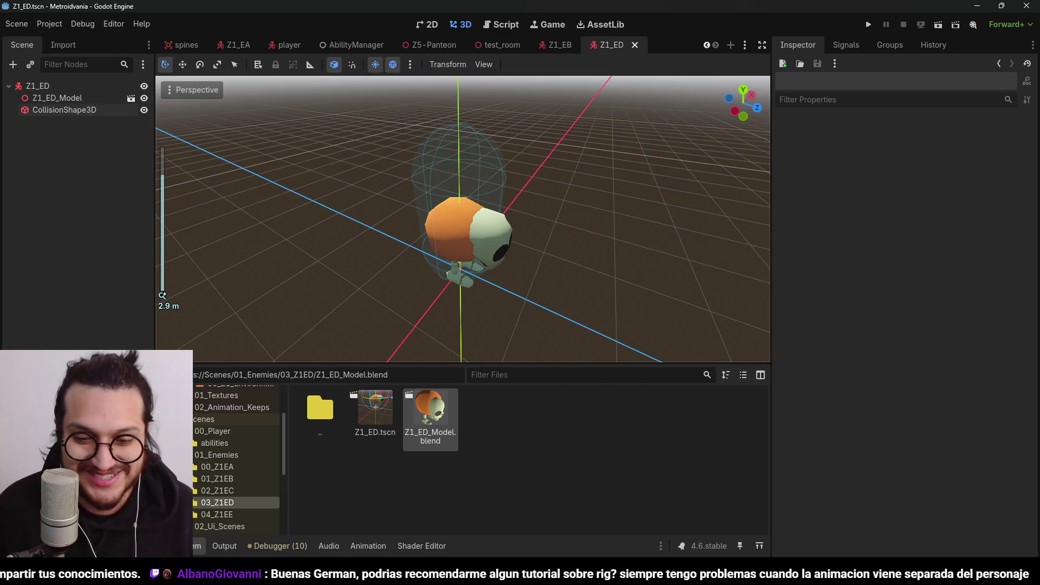
pyautogui.hotkey('alt', 'Tab')
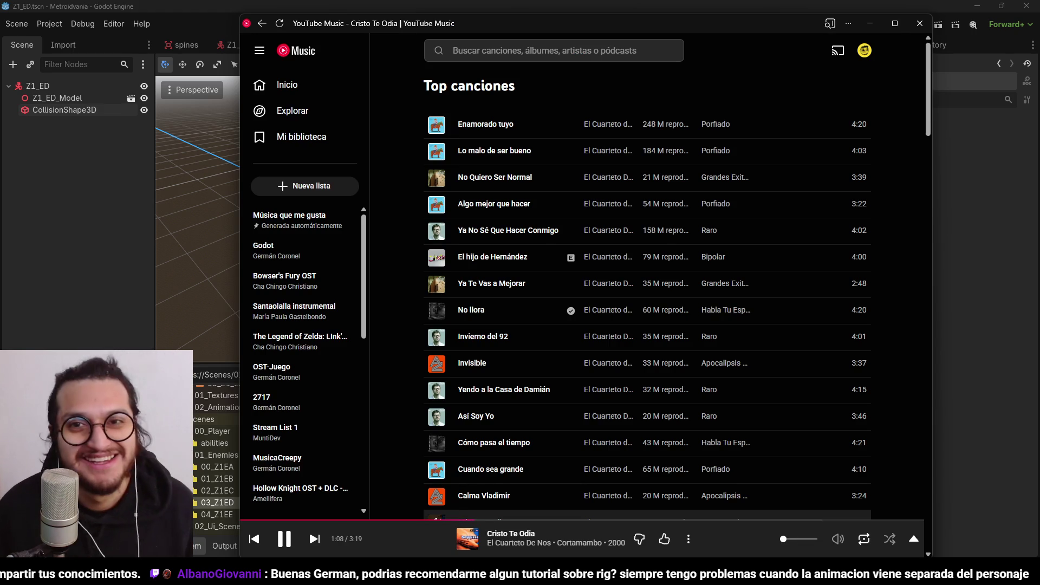
pyautogui.click(81, 337)
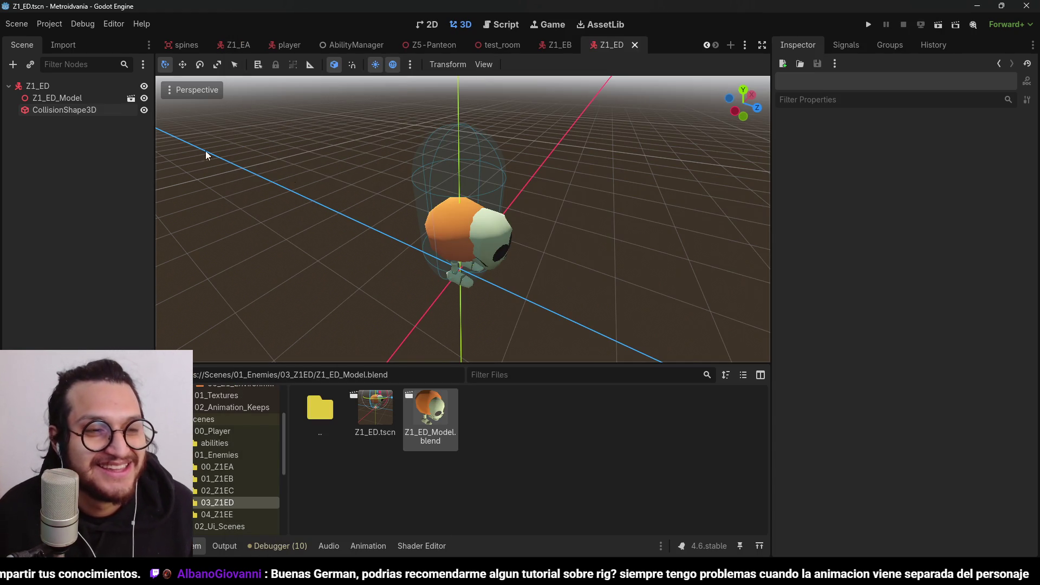
# Inspect the CollisionShape3D and Z1_ED_Model nodes, then select the Z1_ED root node
pyautogui.click(88, 111)
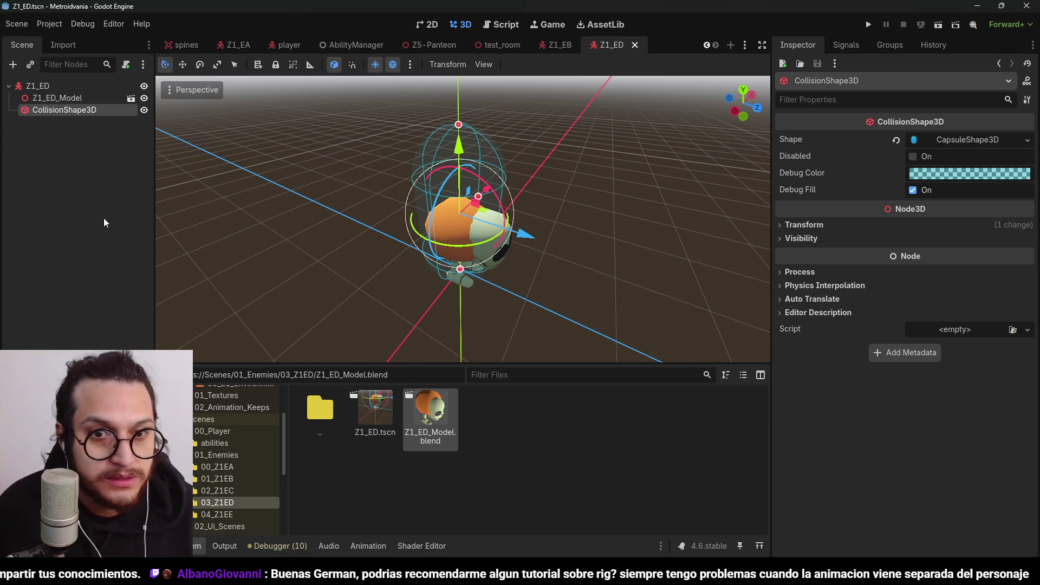
pyautogui.click(56, 98)
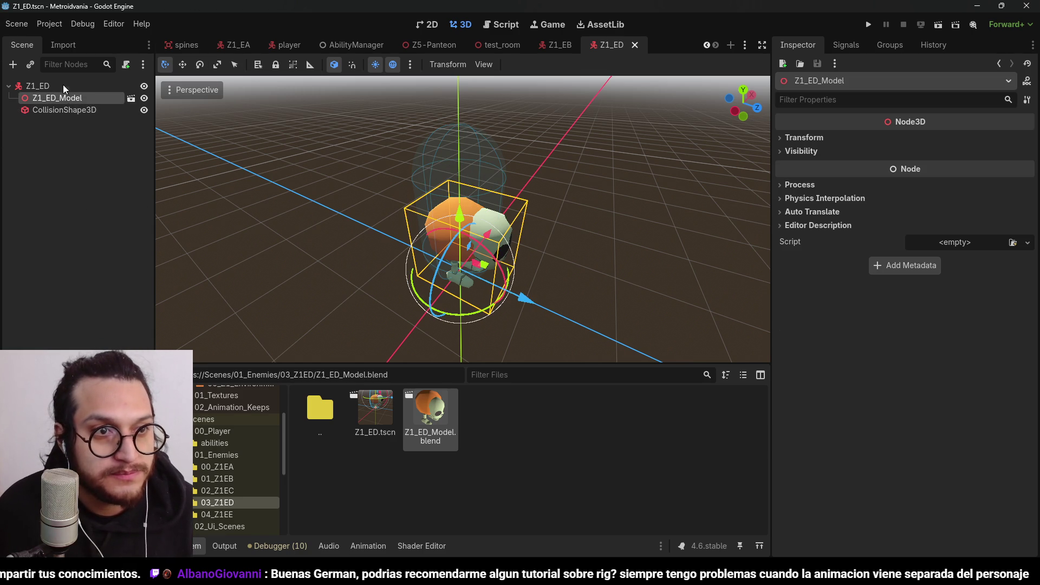
pyautogui.click(113, 86)
pyautogui.click(113, 139)
pyautogui.click(125, 84)
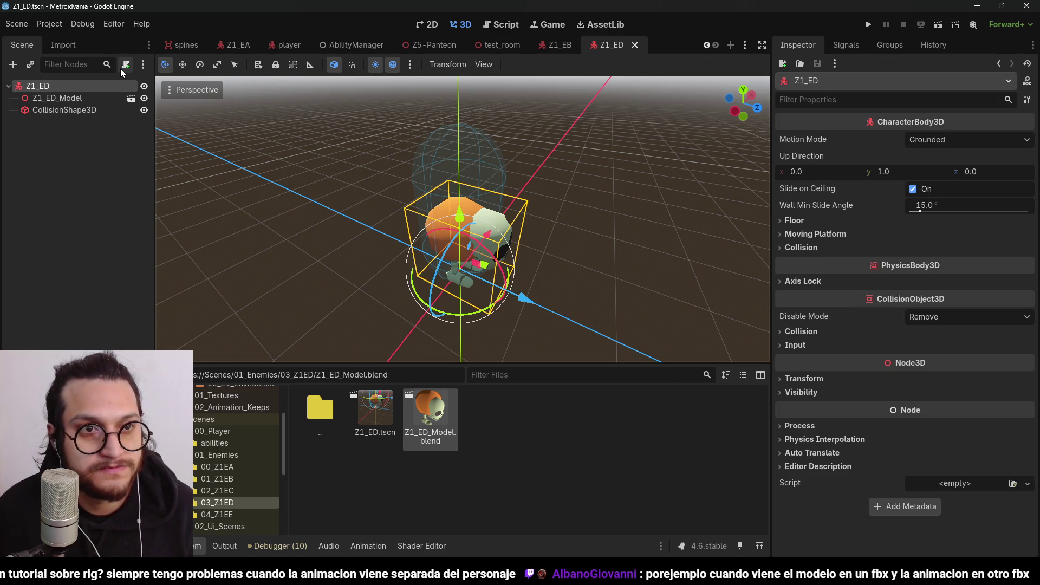
# Attach a new script named Z1_ED_Script.gd to Z1_ED and save the scene
pyautogui.click(124, 68)
pyautogui.click(637, 278)
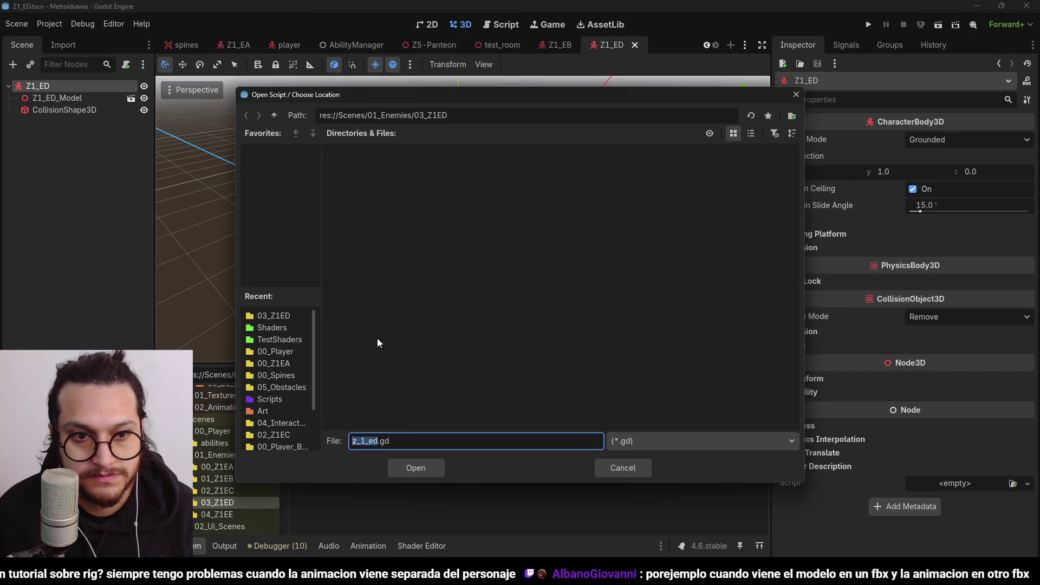
pyautogui.write('Z1_ED')
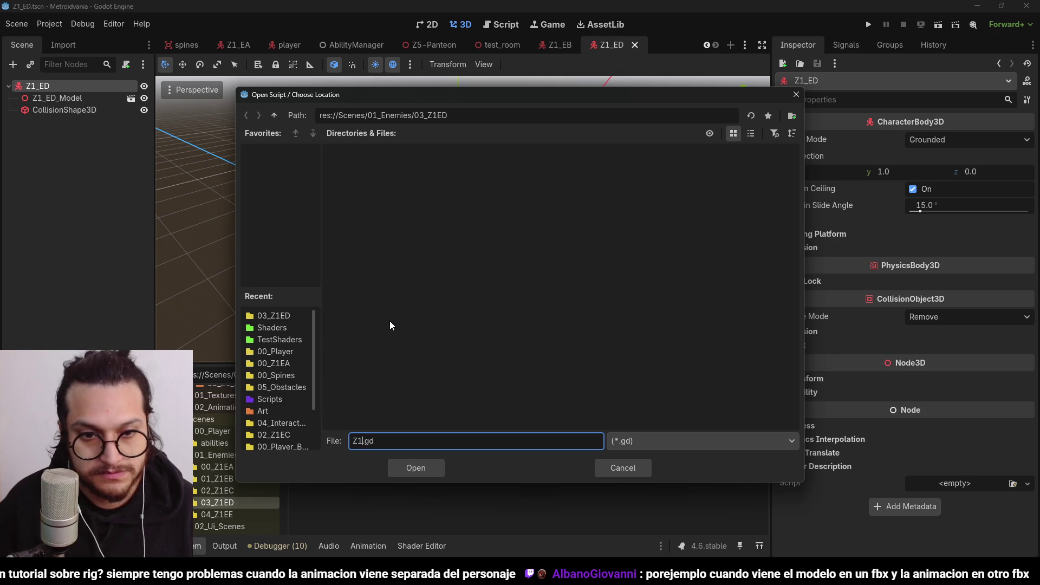
pyautogui.write('_Script')
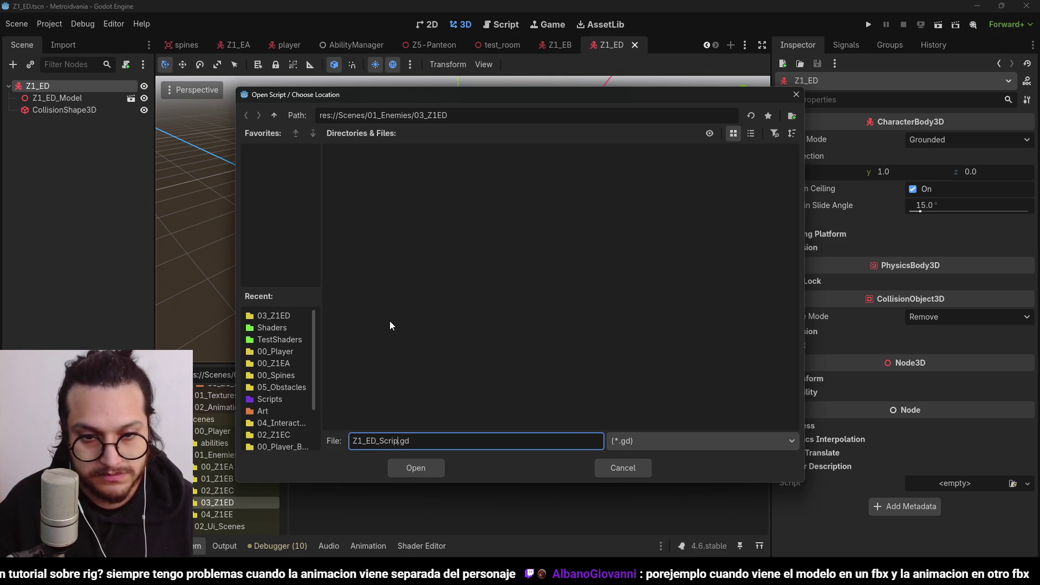
pyautogui.click(428, 467)
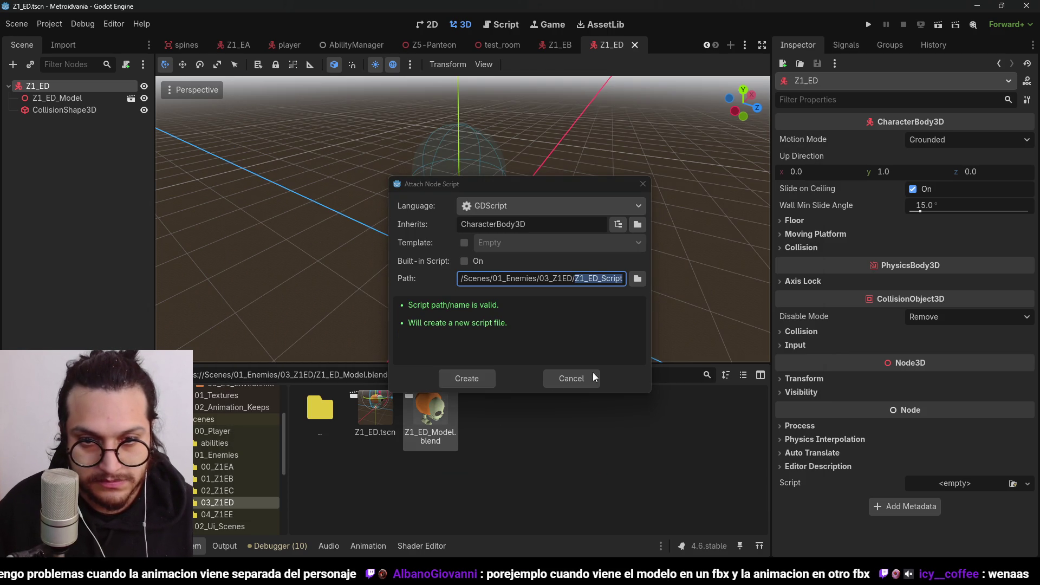
pyautogui.click(474, 378)
pyautogui.click(487, 425)
pyautogui.click(537, 168)
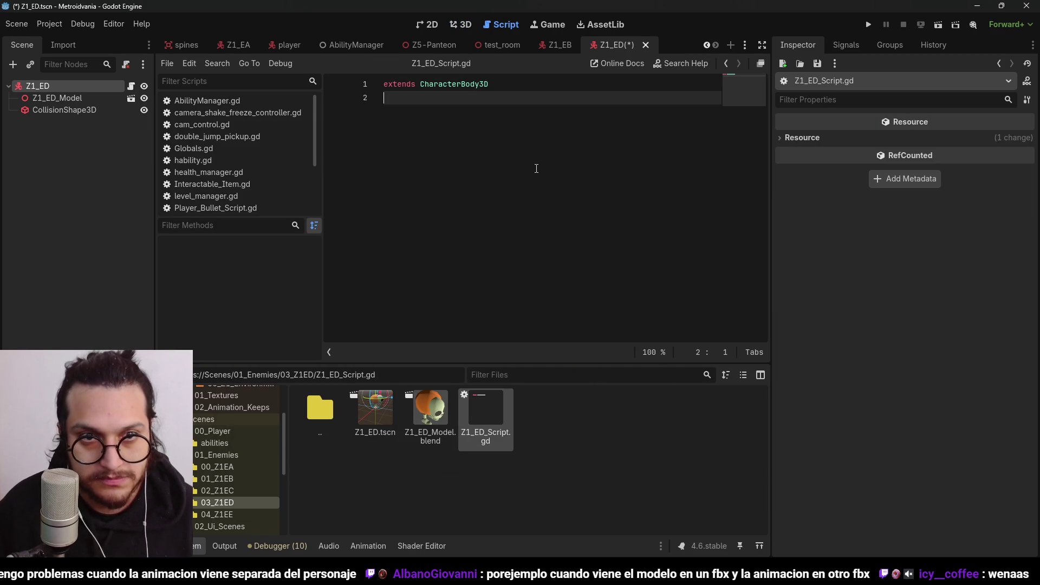
pyautogui.hotkey('ctrl', 's')
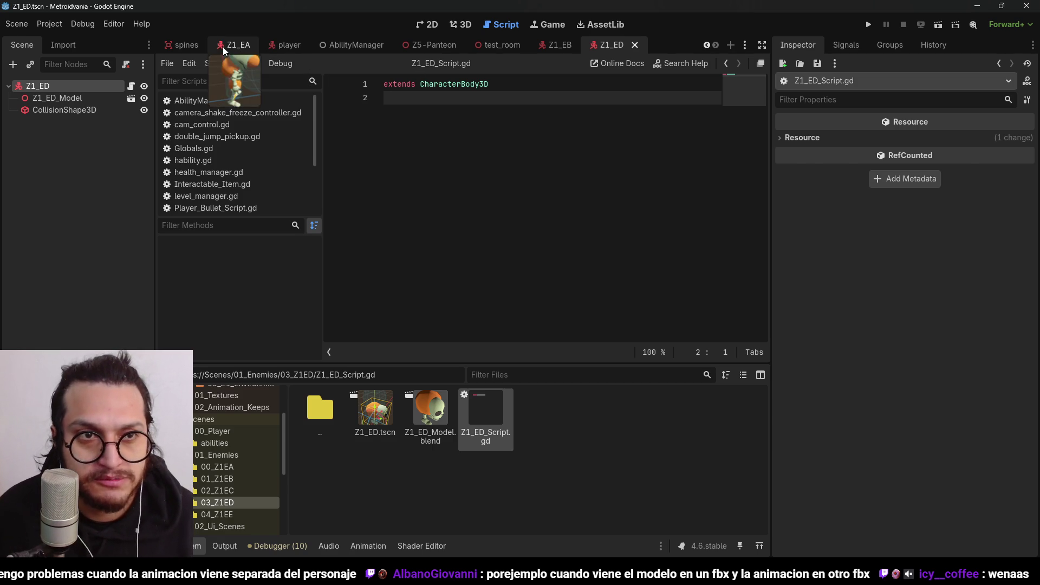
# Open Z1_EA_Script.gd in the Z1_EA scene and copy all of its code
pyautogui.click(238, 45)
pyautogui.click(131, 85)
pyautogui.scroll(-3, 518, 190)
pyautogui.scroll(-15, 520, 190)
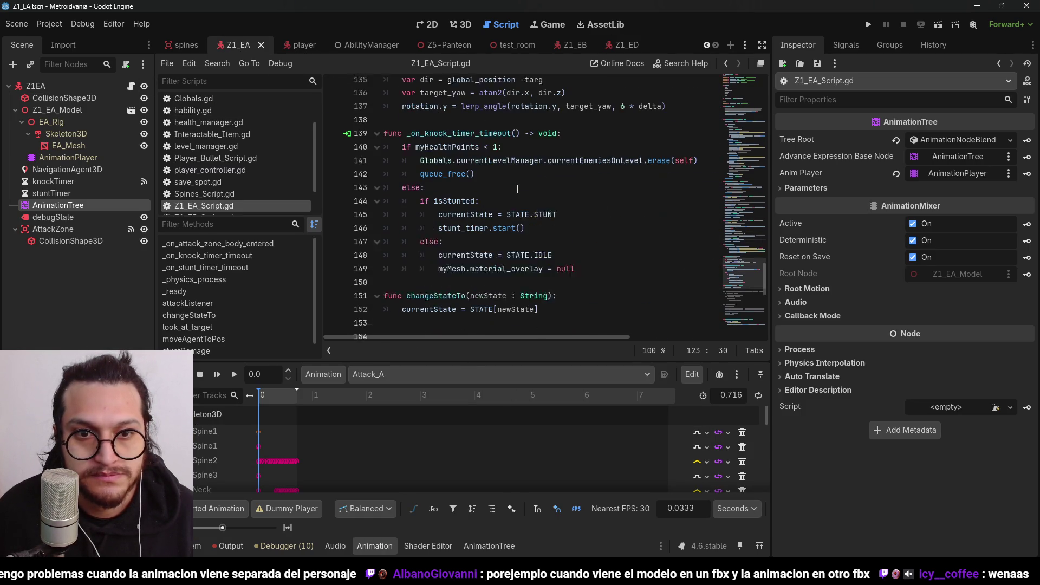
pyautogui.scroll(-1, 530, 190)
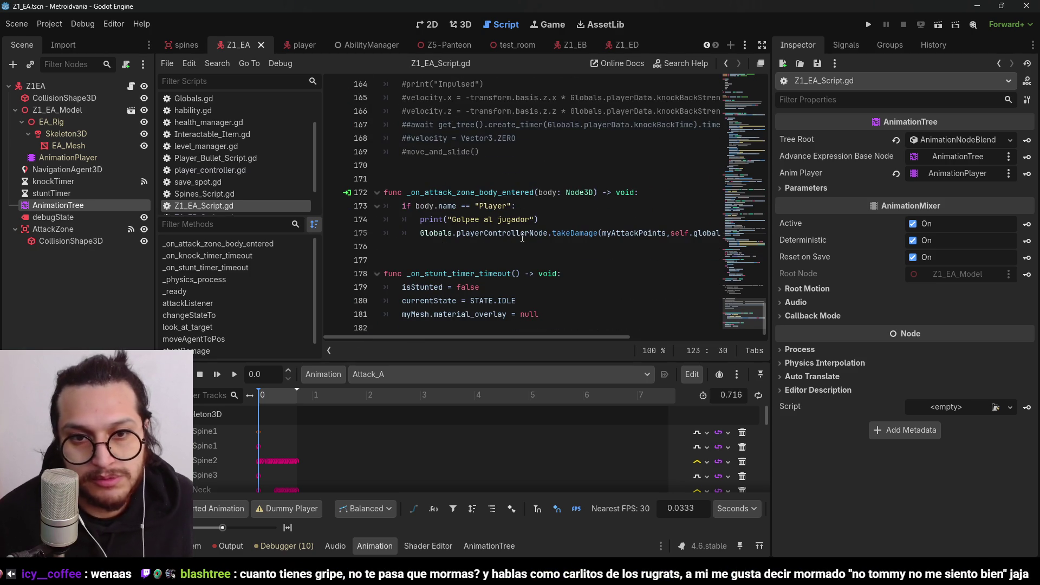
pyautogui.scroll(6, 542, 217)
pyautogui.scroll(8, 549, 206)
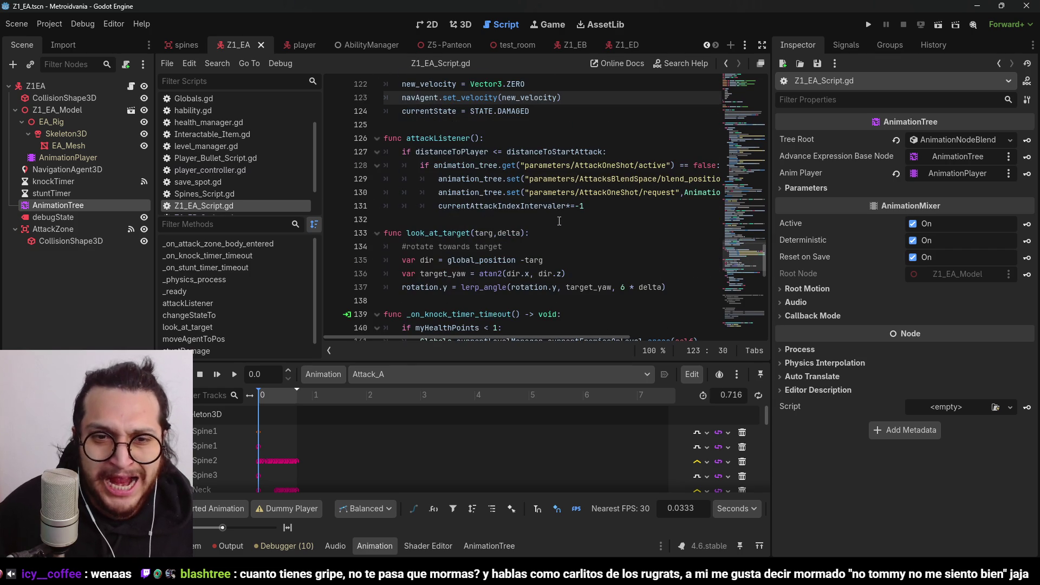
pyautogui.scroll(9, 559, 220)
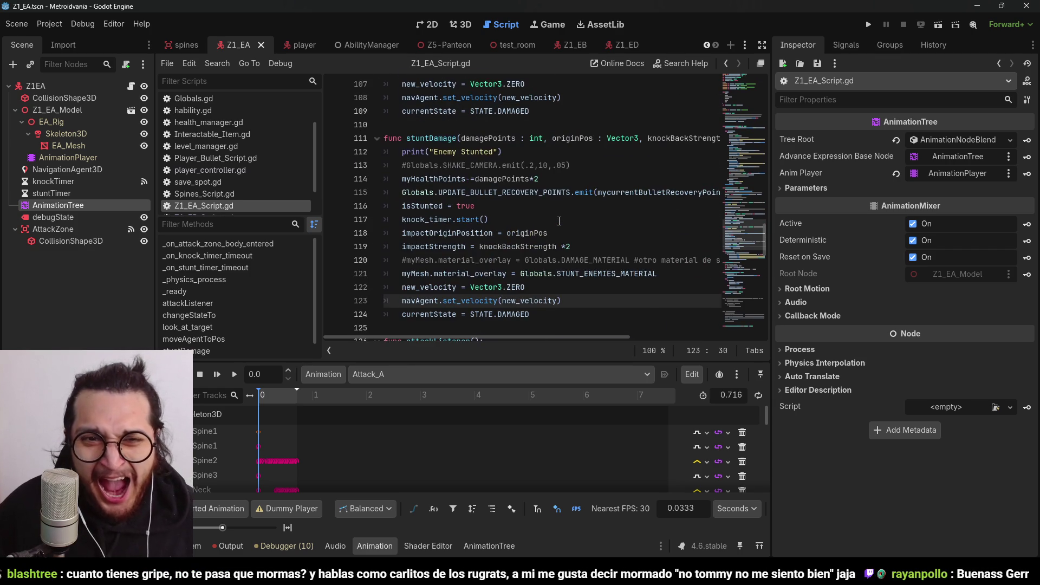
pyautogui.scroll(6, 559, 221)
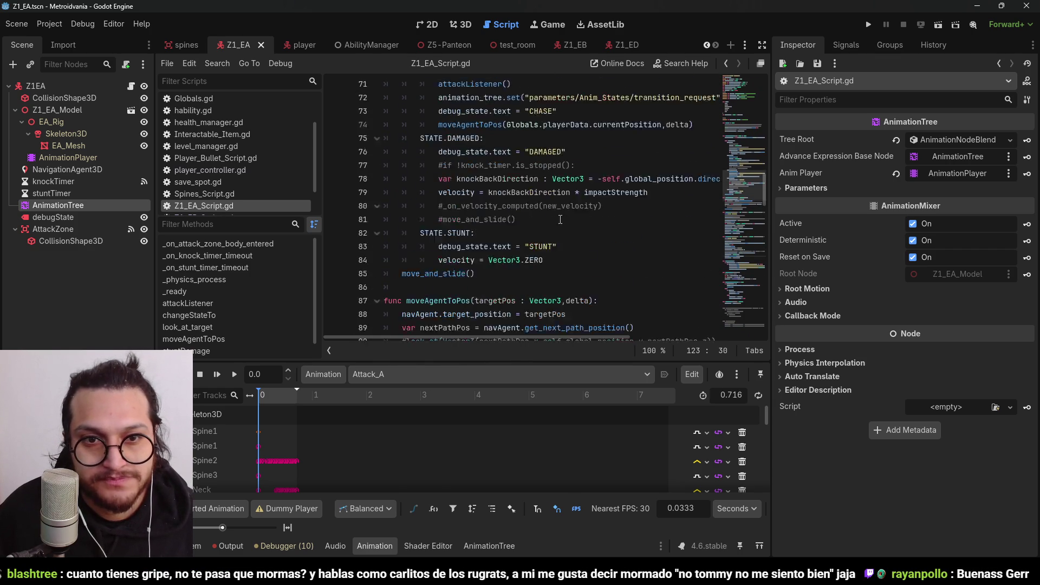
pyautogui.scroll(8, 561, 218)
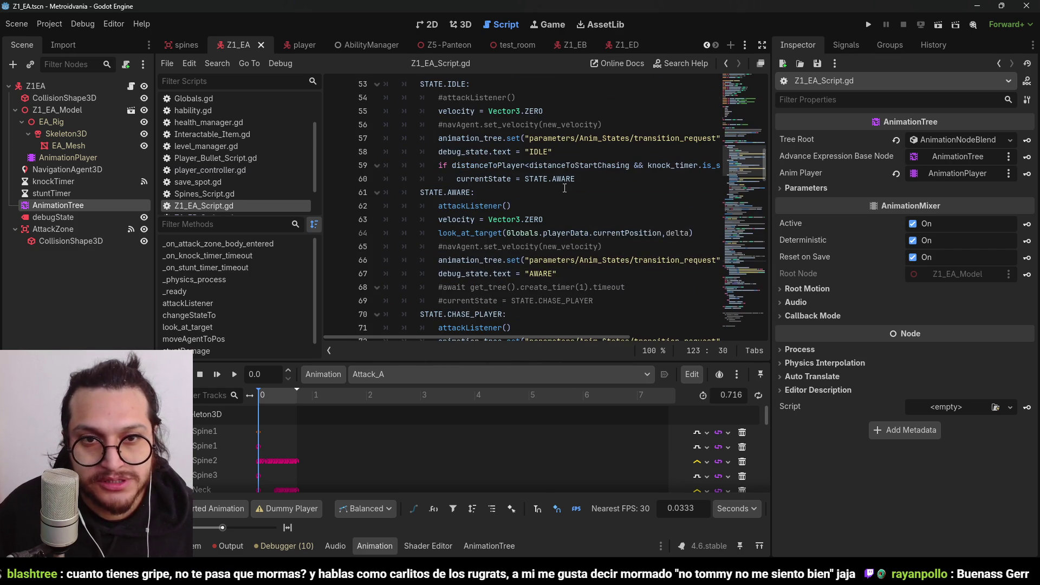
pyautogui.click(564, 191)
pyautogui.hotkey('ctrl', 'a')
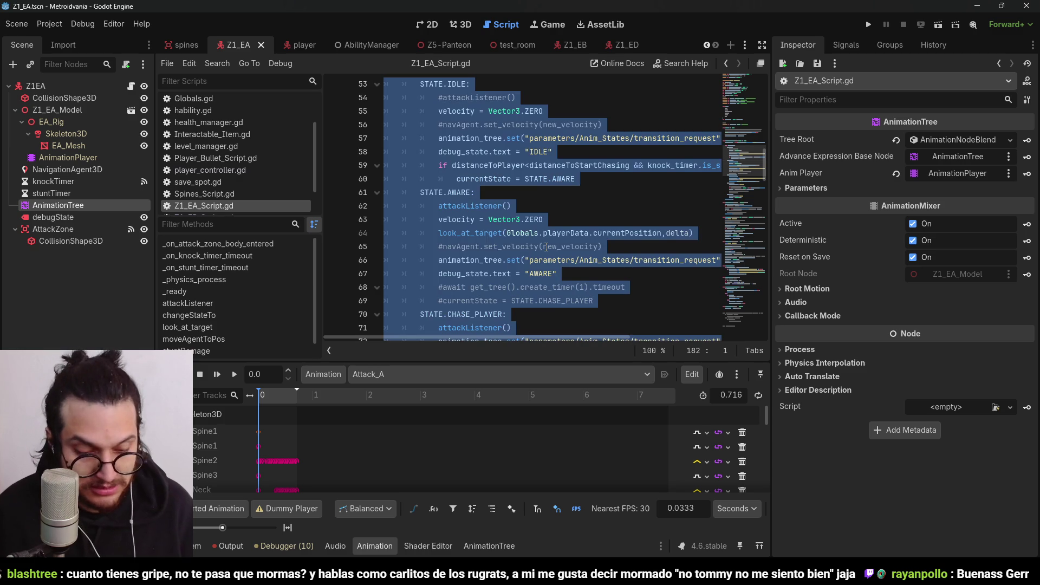
# Paste the copied code over the placeholder in the Z1_ED scene's Z1_ED_Script.gd
pyautogui.click(623, 46)
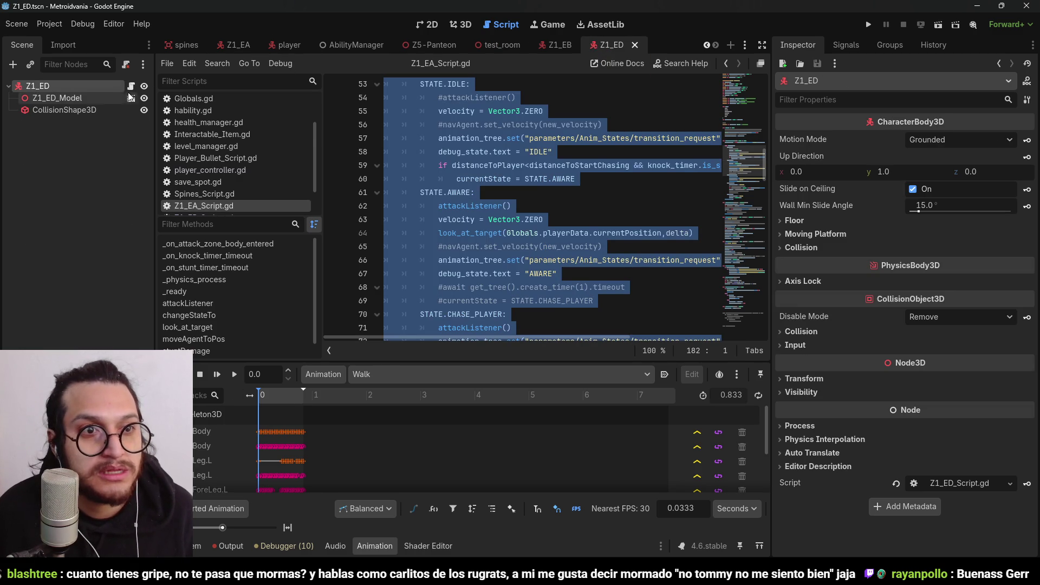
pyautogui.click(131, 86)
pyautogui.hotkey('ctrl', 'a')
pyautogui.hotkey('ctrl', 'v')
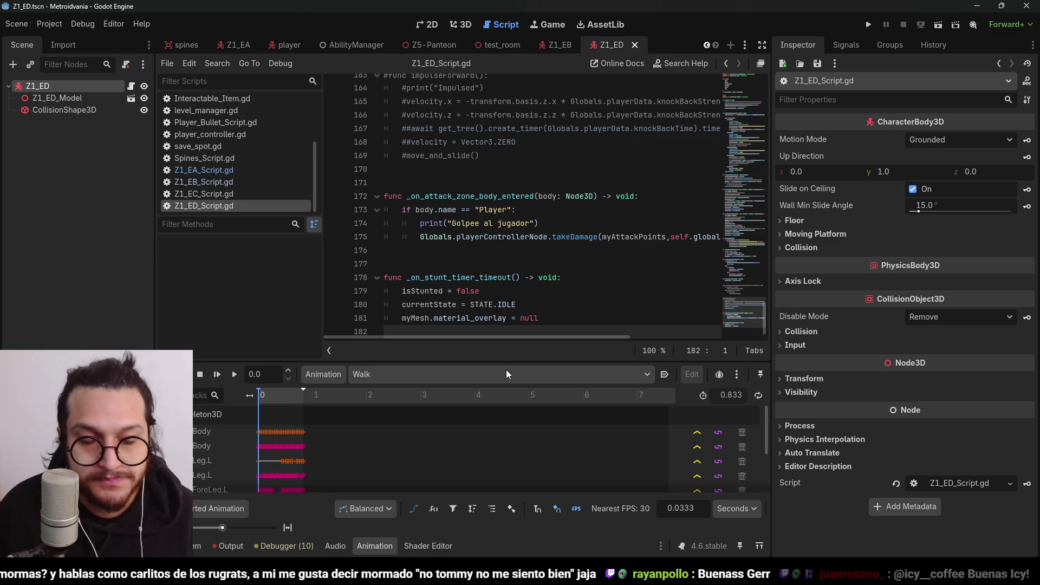
# Collapse the bottom panel, reselect the Z1_ED root, and return to the 3D view
pyautogui.click(382, 546)
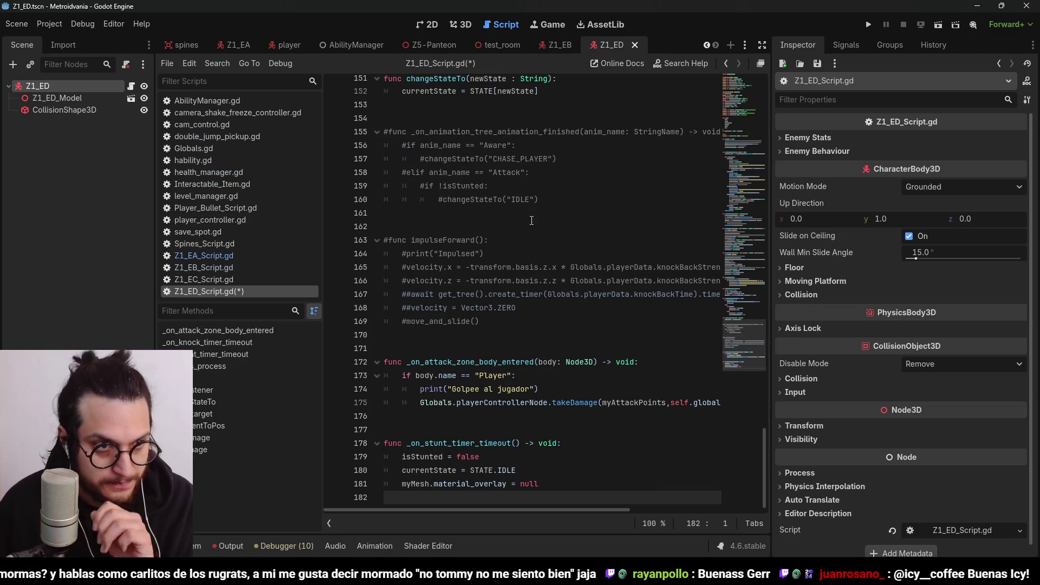
pyautogui.click(487, 227)
pyautogui.click(122, 142)
pyautogui.click(101, 84)
pyautogui.click(470, 26)
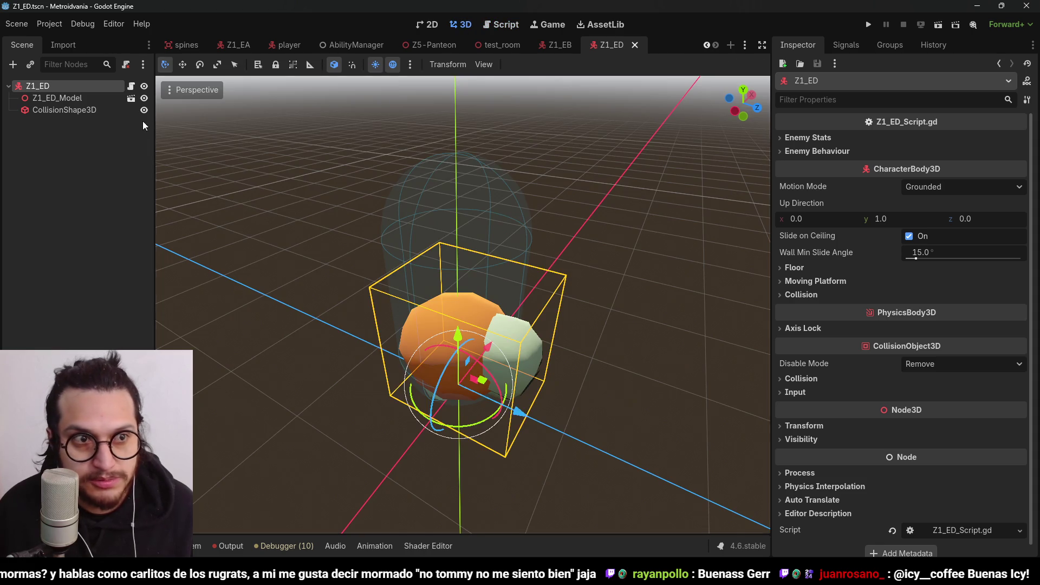
# Add an AnimationTree node under the Z1_ED root
pyautogui.hotkey('ctrl', 'a')
pyautogui.write('animation')
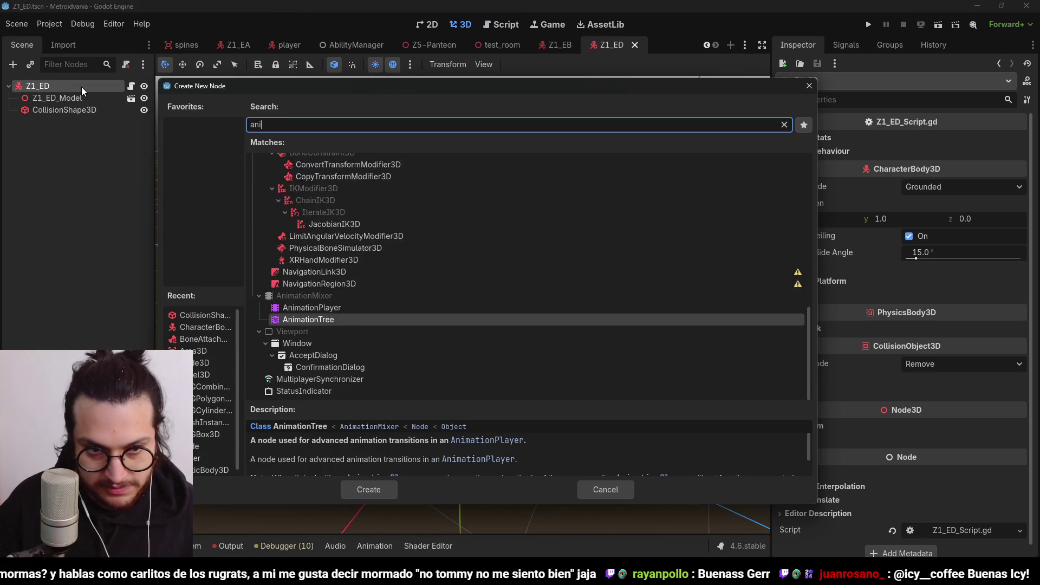
pyautogui.press('Return')
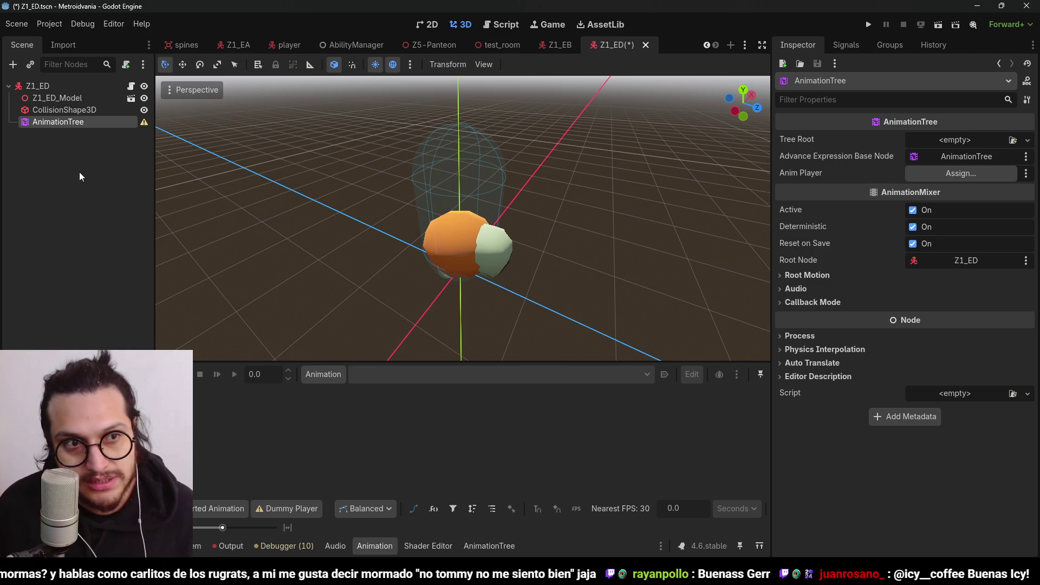
# Turn on Editable Children for the Z1_ED_Model node
pyautogui.rightClick(56, 123)
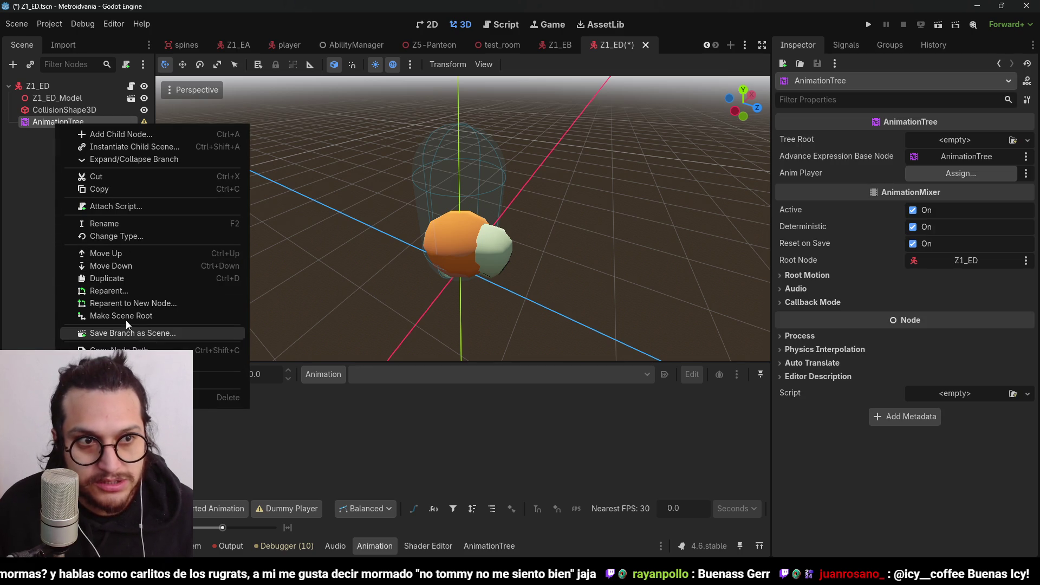
pyautogui.click(19, 198)
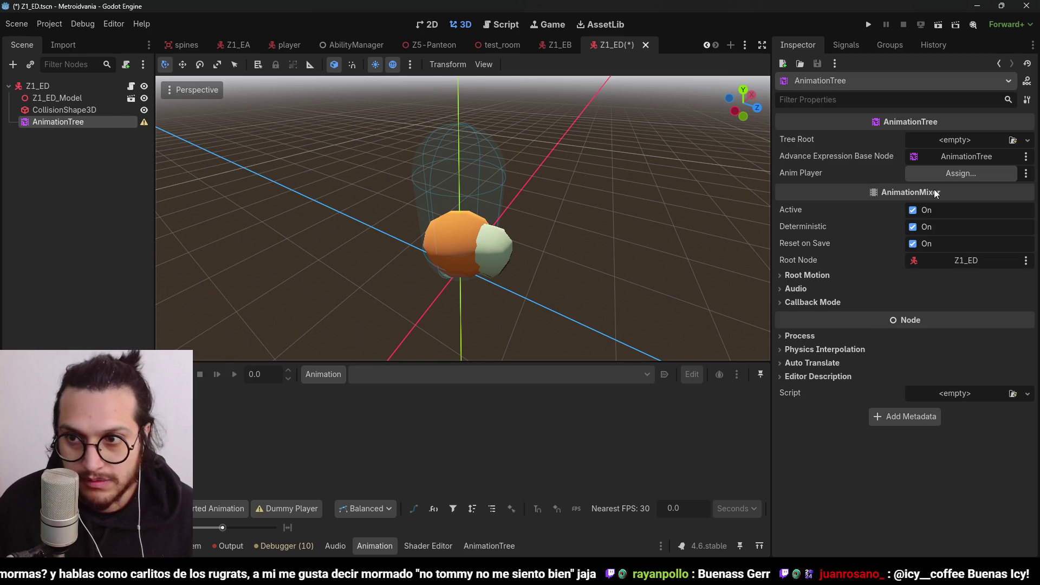
pyautogui.click(940, 173)
pyautogui.press('Escape')
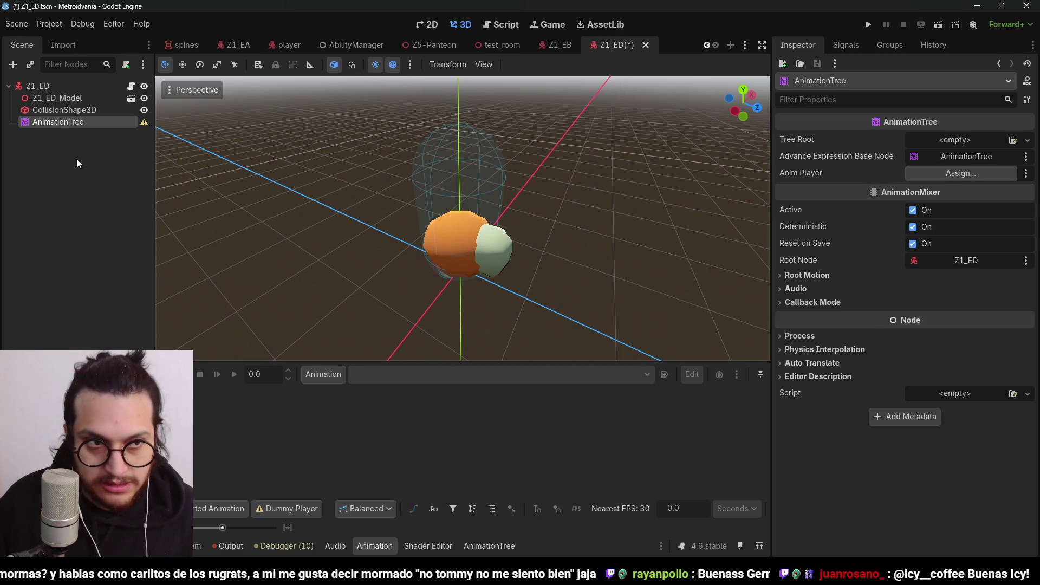
pyautogui.click(73, 99)
pyautogui.rightClick(73, 99)
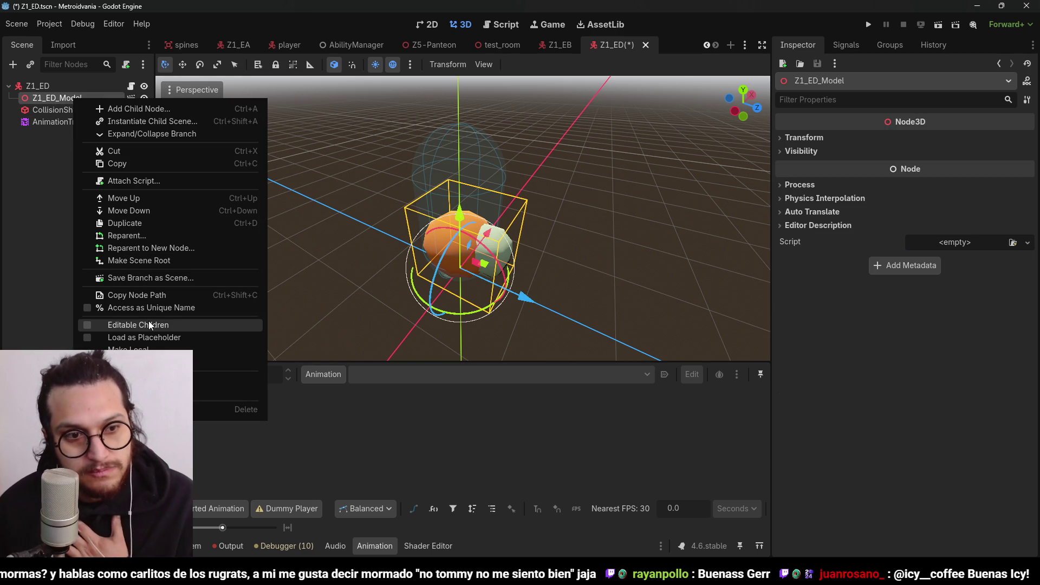
pyautogui.click(124, 325)
# Set the AnimationTree's Anim Player to AnimationPlayer and Tree Root to AnimationNodeBlendTree, showing its graph
pyautogui.click(54, 169)
pyautogui.click(976, 173)
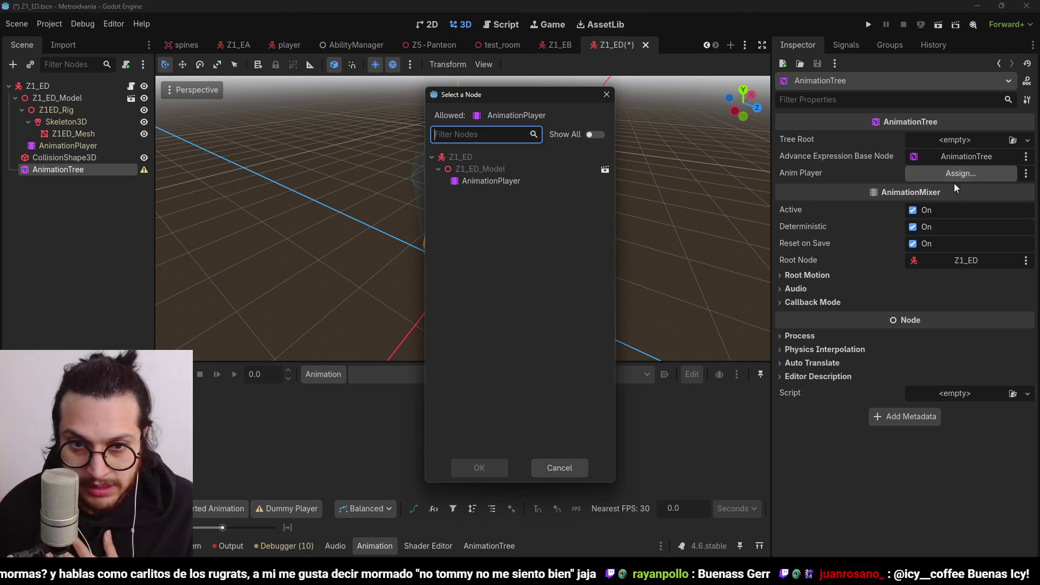
pyautogui.click(469, 179)
pyautogui.click(489, 469)
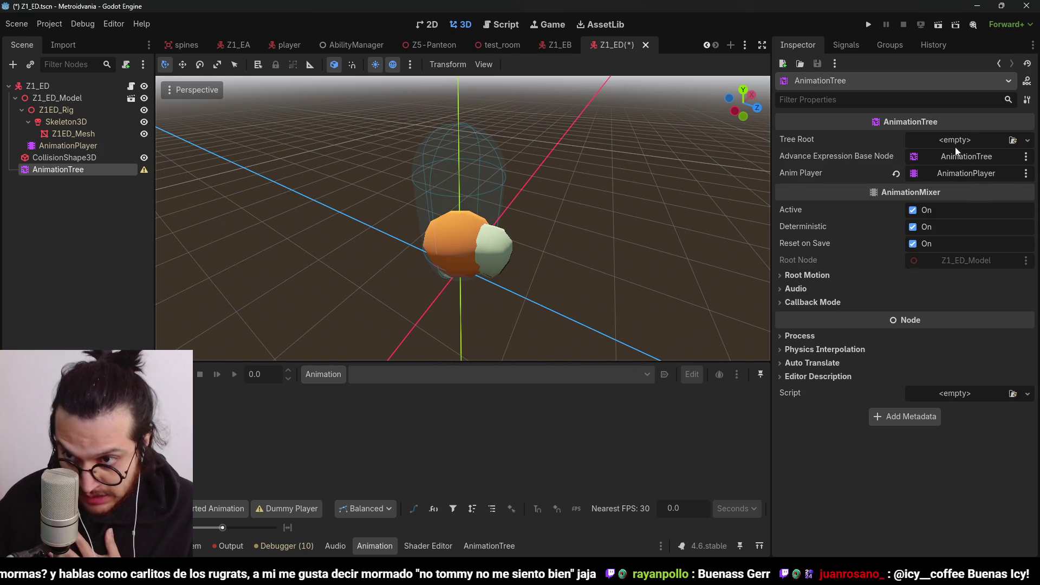
pyautogui.click(979, 140)
pyautogui.click(975, 180)
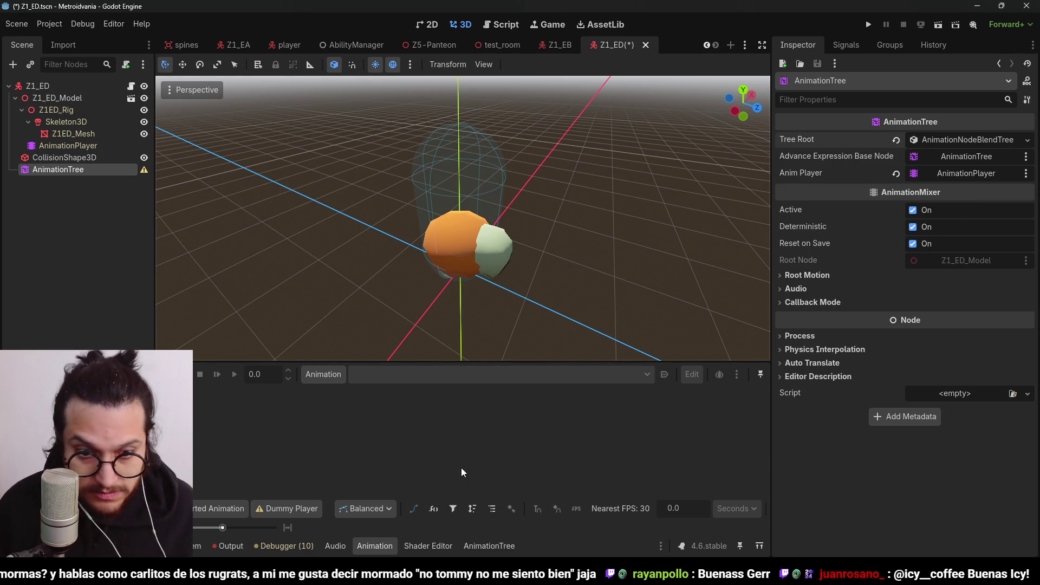
pyautogui.click(489, 546)
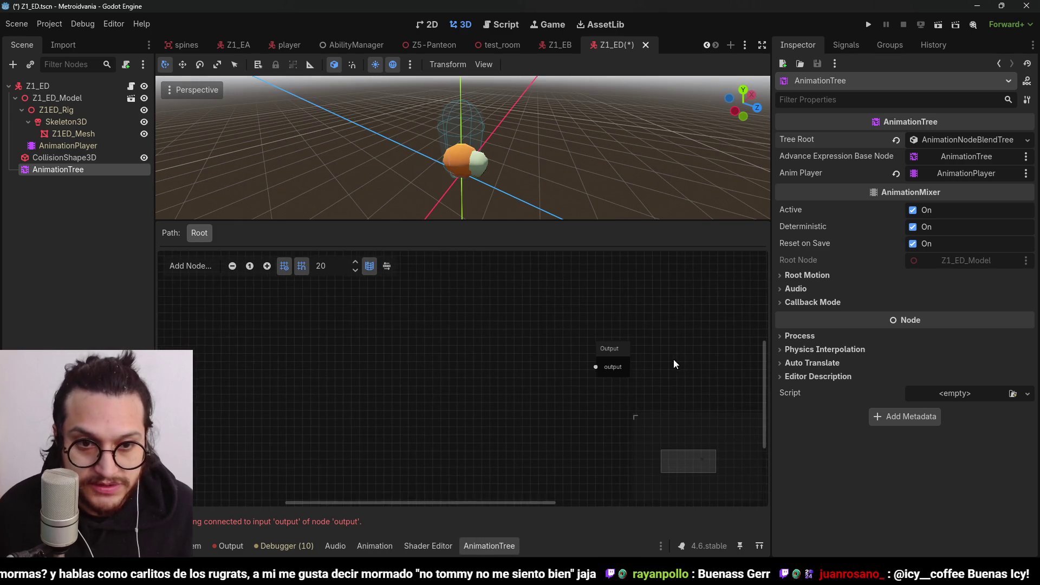
# Add an Animation node set to Walk and connect it to the blend tree Output
pyautogui.rightClick(444, 344)
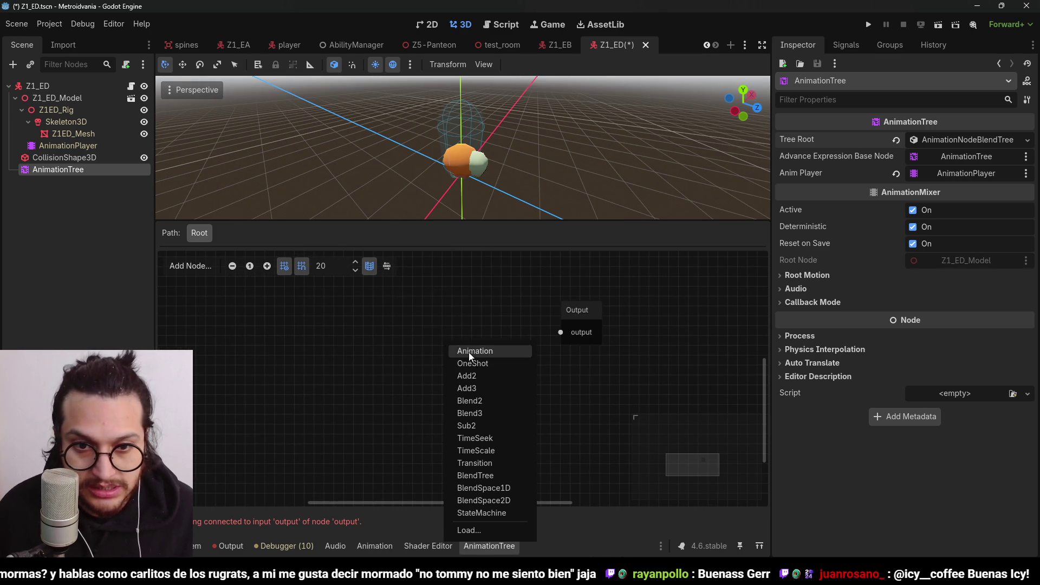
pyautogui.click(470, 352)
pyautogui.moveTo(469, 352)
pyautogui.mouseDown()
pyautogui.moveTo(364, 318)
pyautogui.moveTo(412, 340)
pyautogui.moveTo(552, 338)
pyautogui.mouseUp()
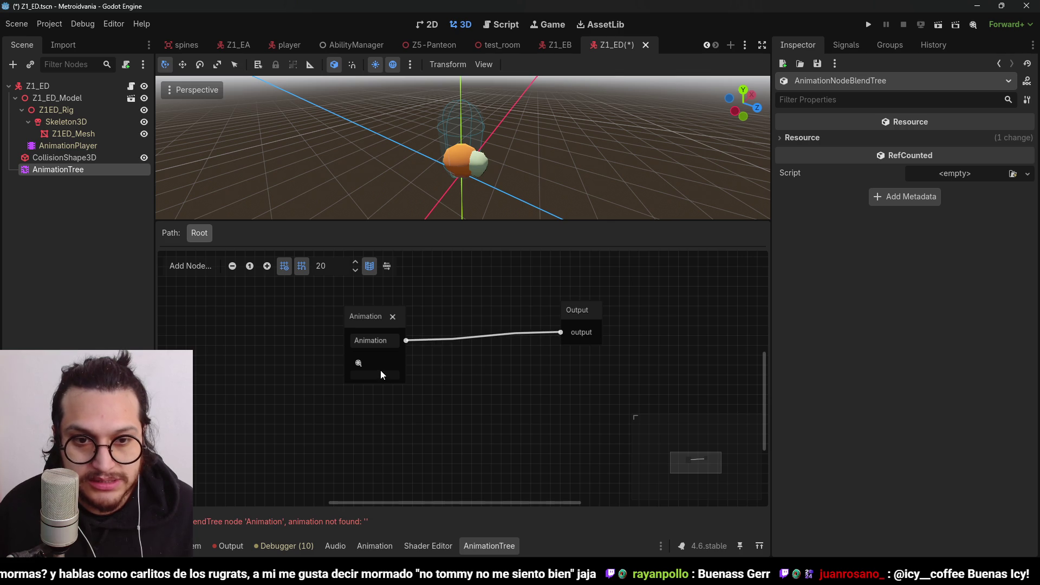
pyautogui.click(389, 381)
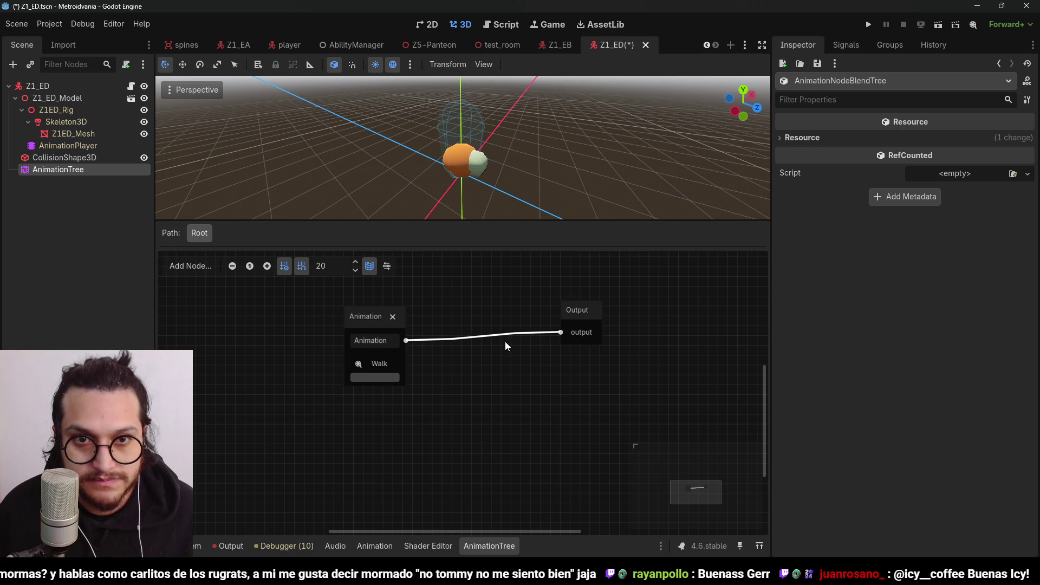
pyautogui.click(370, 317)
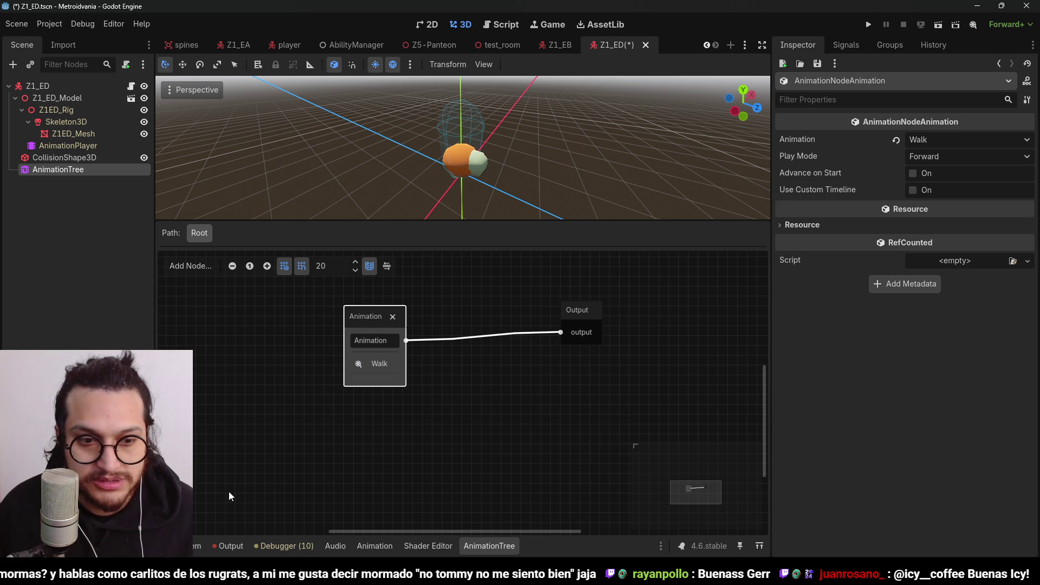
# Open Z1_ED_Model.blend from the FileSystem dock in its external program
pyautogui.click(198, 546)
pyautogui.rightClick(444, 397)
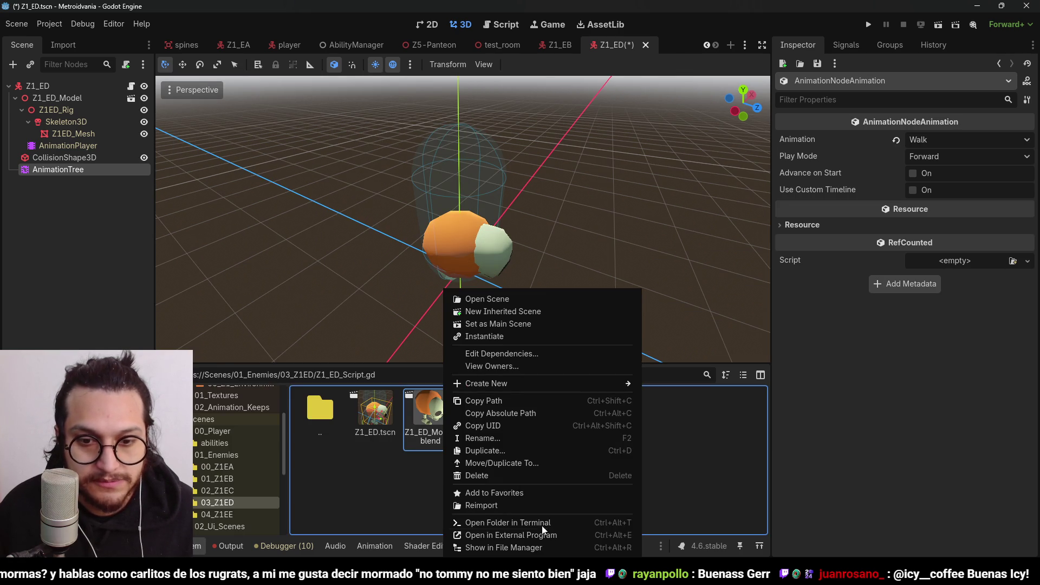
pyautogui.click(640, 172)
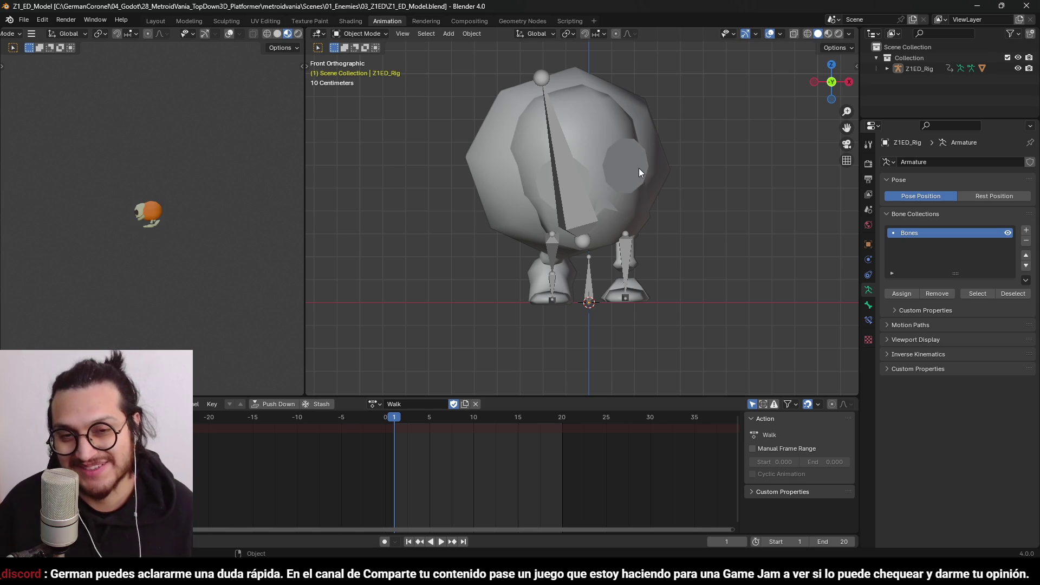
# Rename Blender's Walk action to Walk-loop, save the .blend file, and switch back to Godot
pyautogui.click(375, 404)
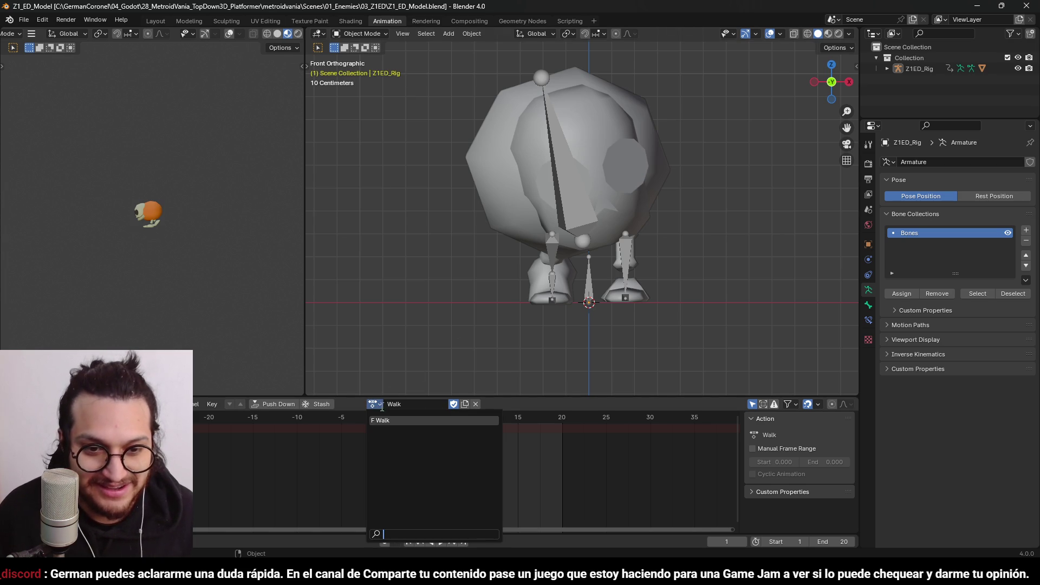
pyautogui.click(414, 408)
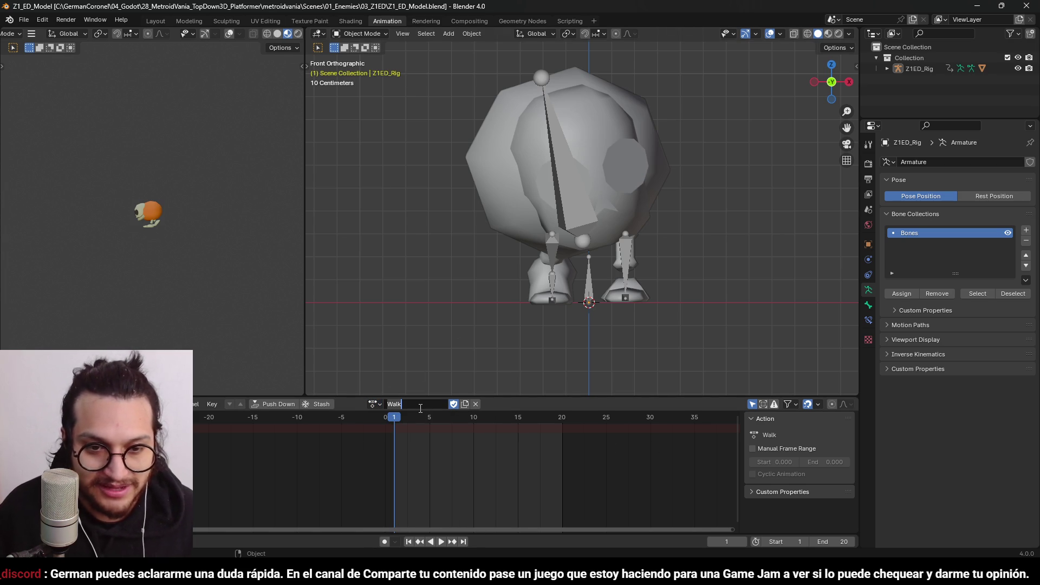
pyautogui.click(420, 408)
pyautogui.write('-loop')
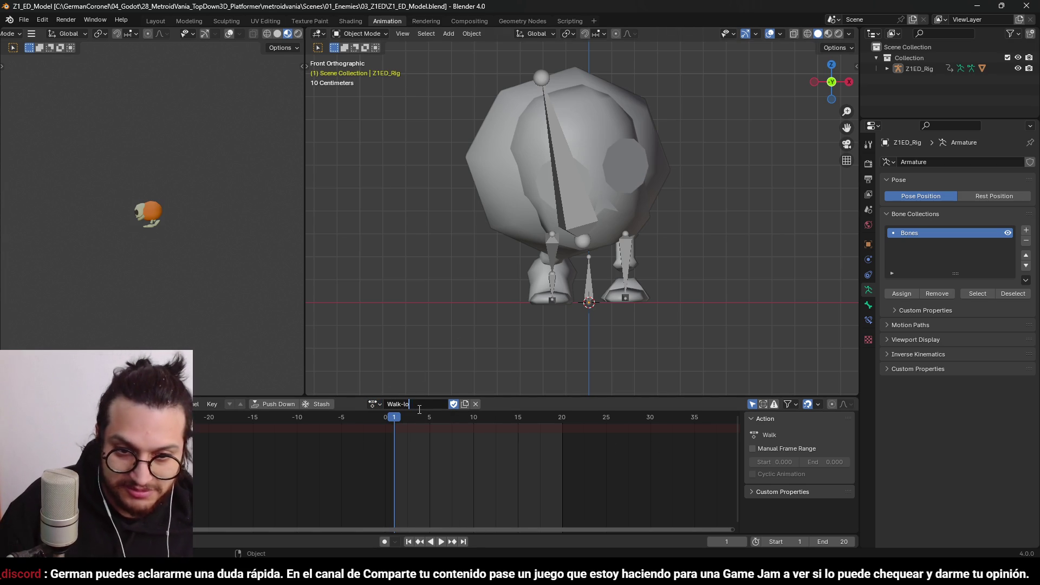
pyautogui.press('Return')
pyautogui.hotkey('ctrl', 's')
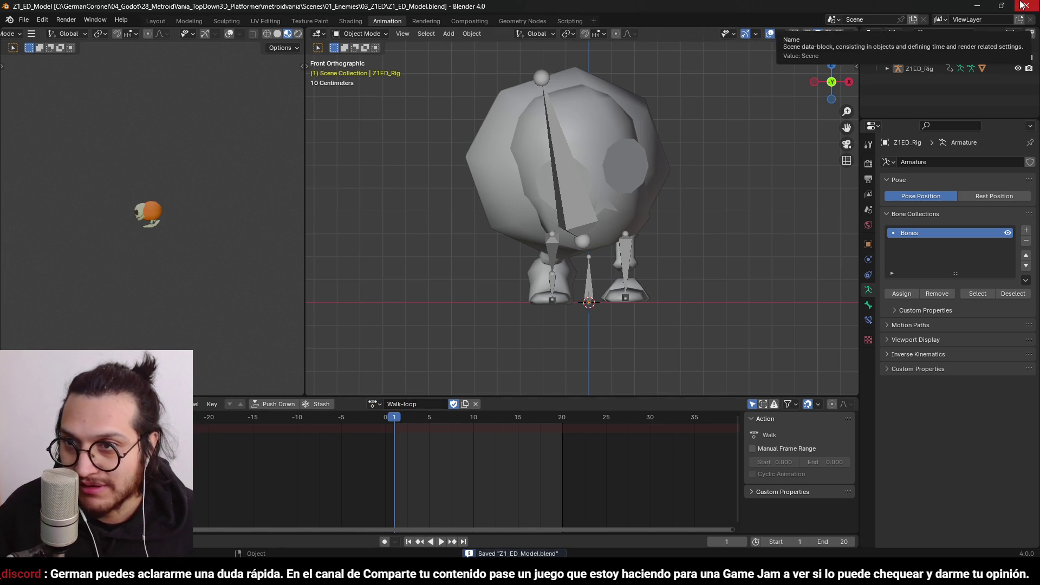
pyautogui.hotkey('alt', 'Tab')
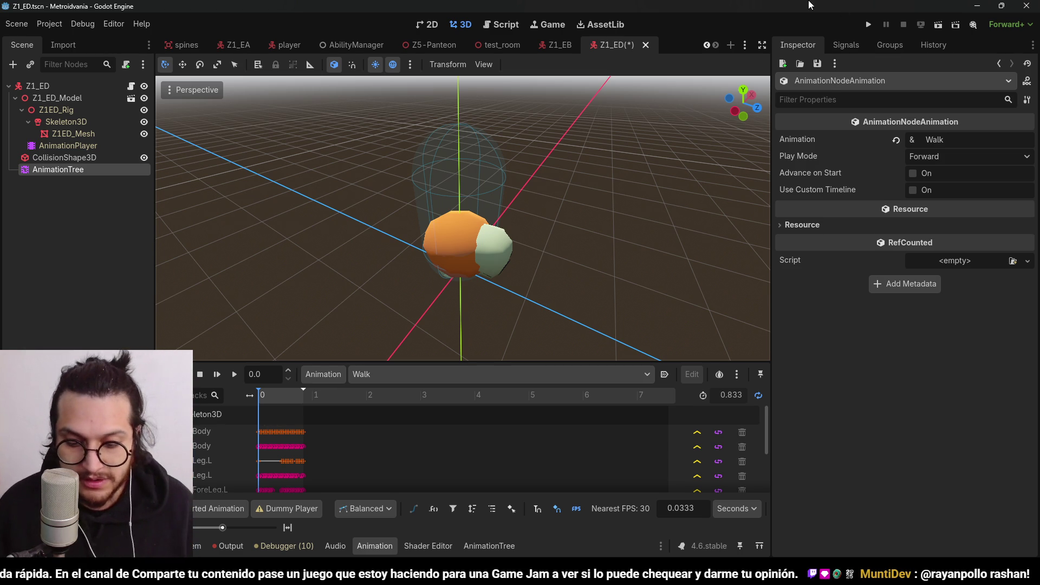
# Save the reimported Z1_ED scene and open Z1_ED_Script.gd from the Z1_ED node's script icon
pyautogui.hotkey('ctrl', 's')
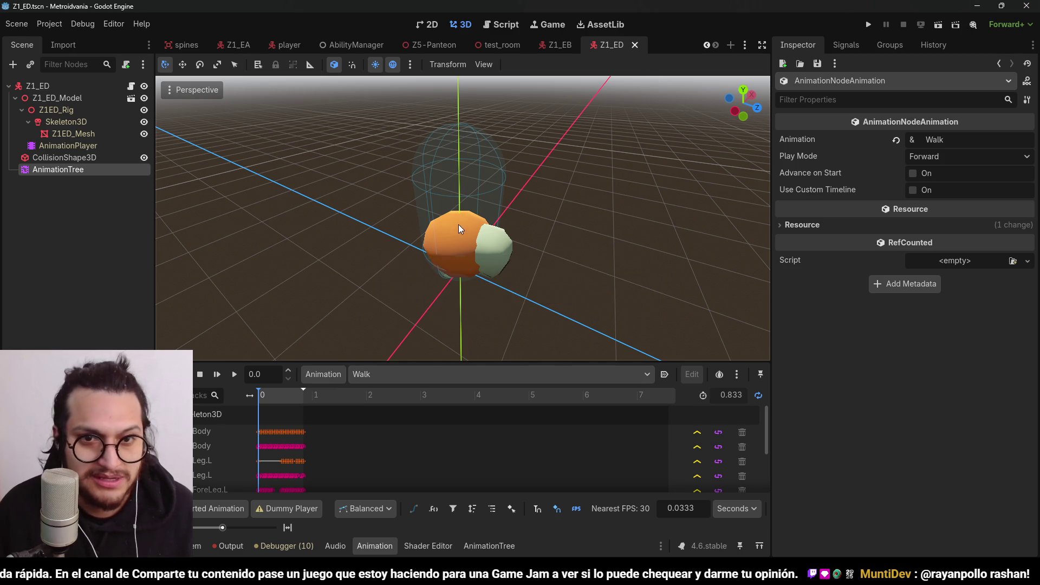
pyautogui.scroll(-3, 423, 227)
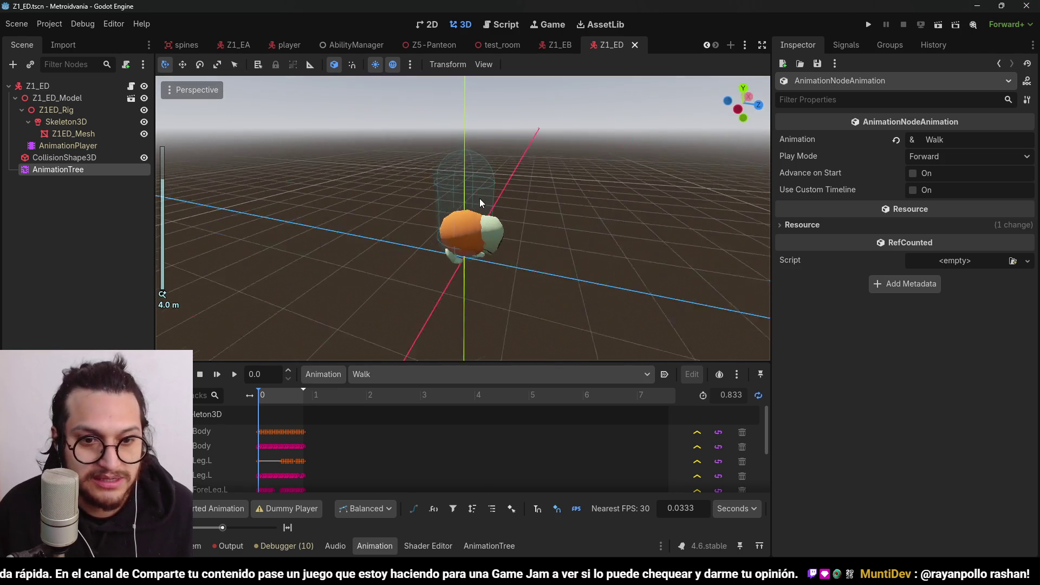
pyautogui.scroll(3, 483, 200)
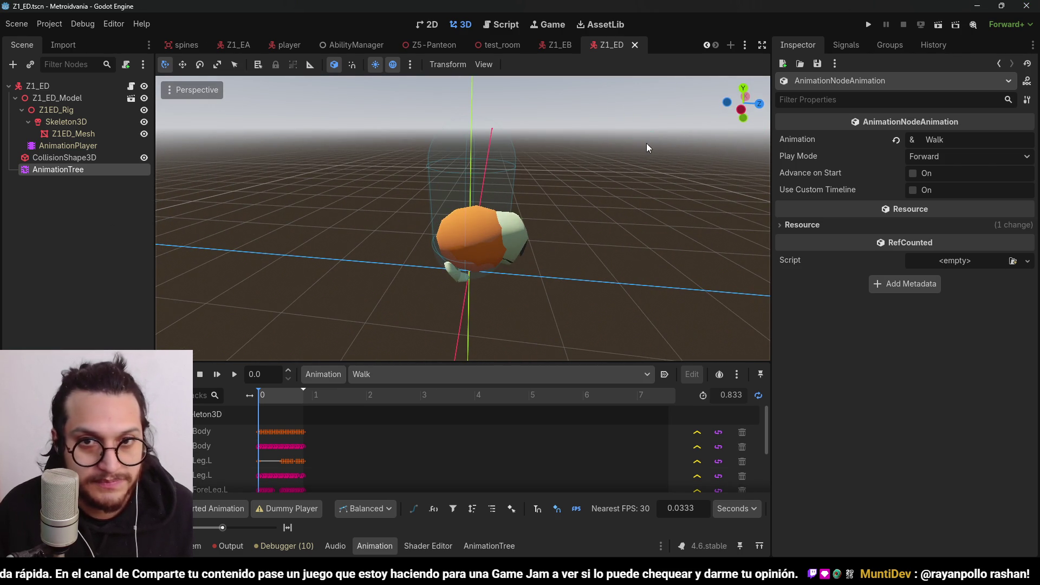
pyautogui.moveTo(648, 147); pyautogui.dragTo(514, 173)
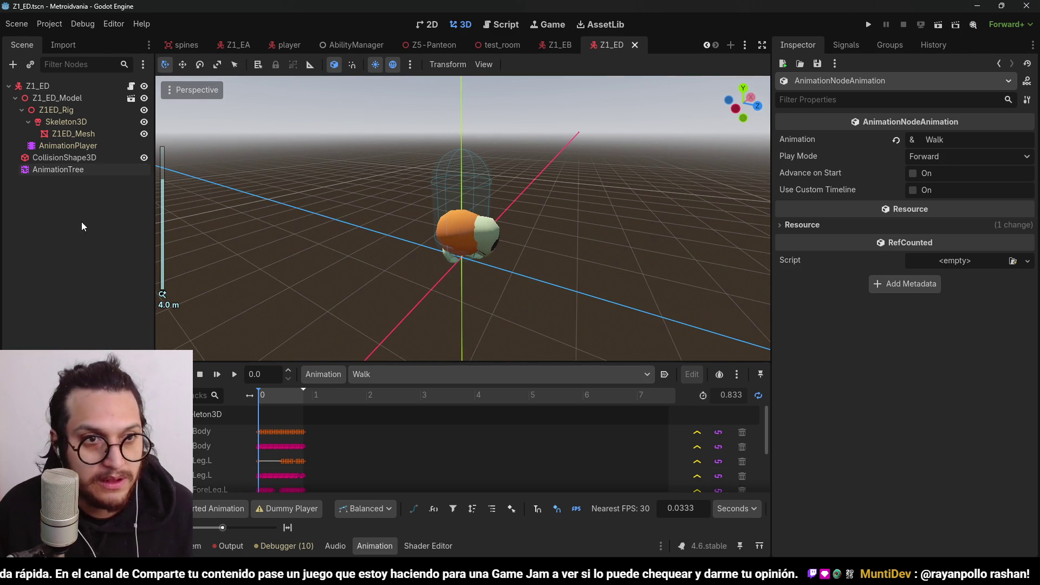
pyautogui.click(131, 86)
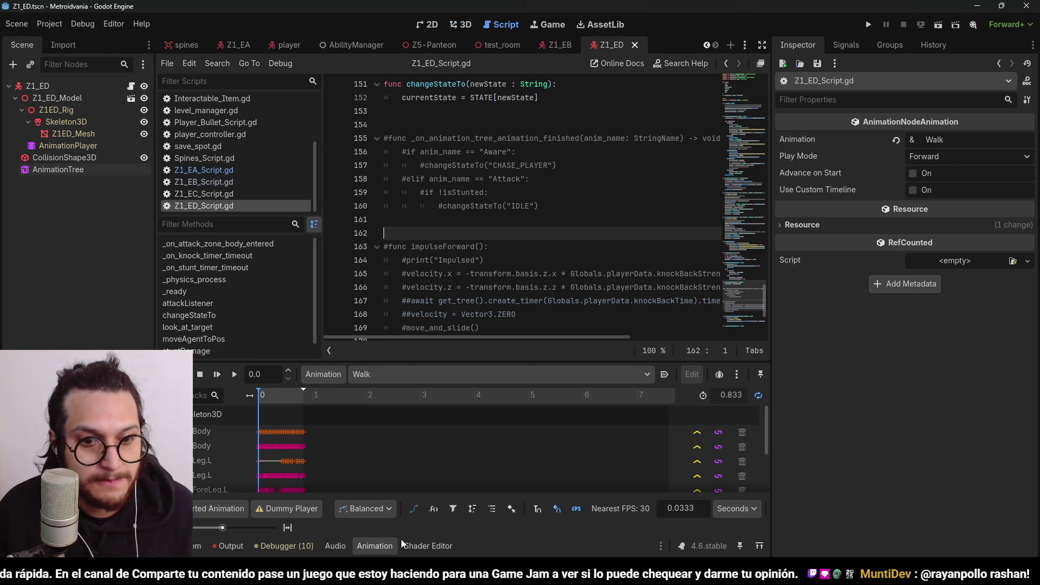
# Enlarge the code area, scroll to the STATE enum, and undo a trial rename of AWARE
pyautogui.click(375, 546)
pyautogui.moveTo(740, 356); pyautogui.dragTo(743, 129)
pyautogui.scroll(-2, 743, 129)
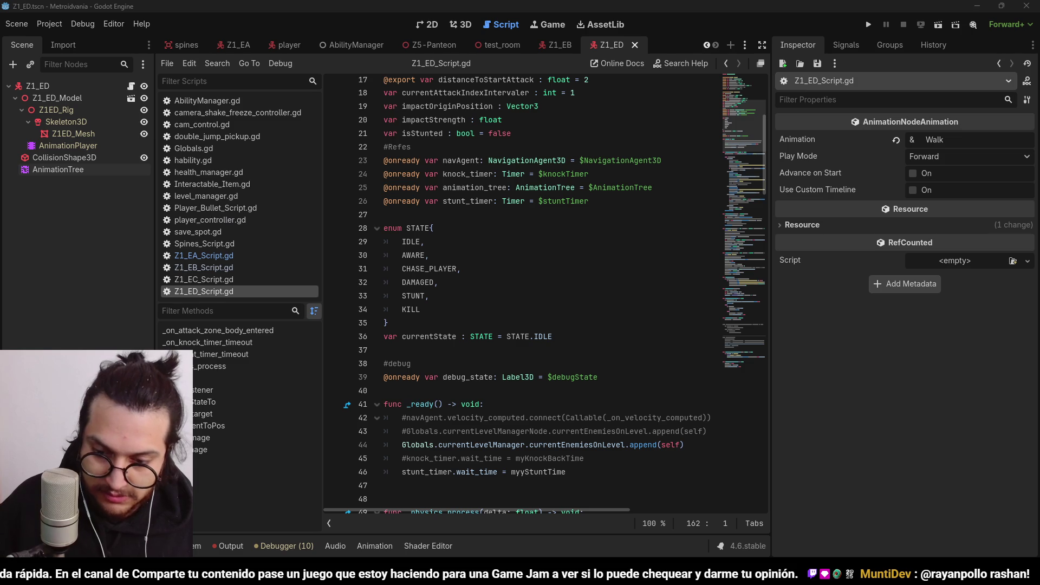
pyautogui.click(420, 187)
pyautogui.scroll(-1, 420, 187)
pyautogui.click(419, 188)
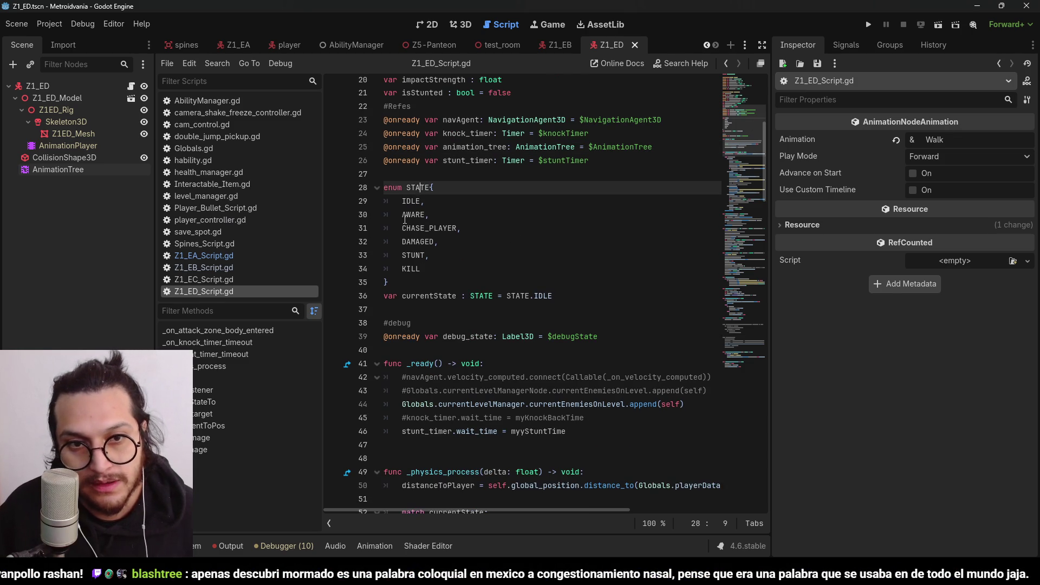
pyautogui.click(411, 215)
pyautogui.click(410, 202)
pyautogui.doubleClick(414, 215)
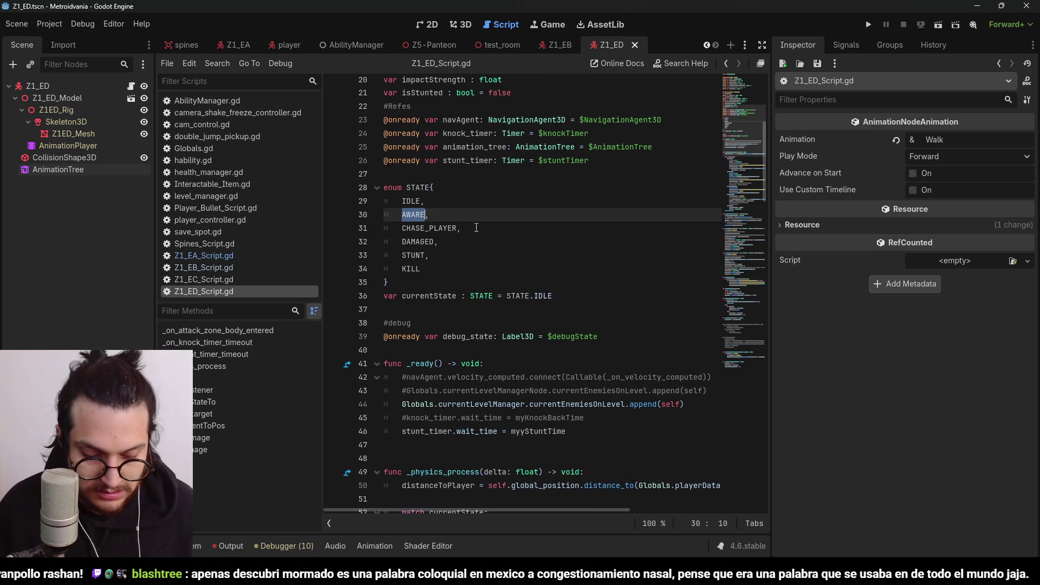
pyautogui.write('WANDER')
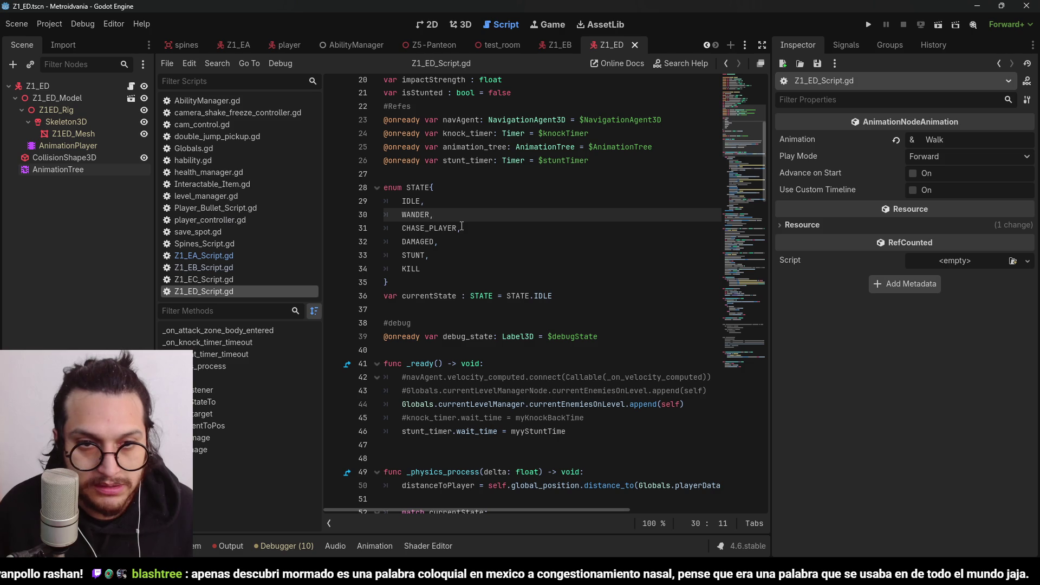
pyautogui.hotkey('ctrl', 'z')
# Add a comma after KILL and type WANDER on a new line in enum STATE
pyautogui.click(448, 264)
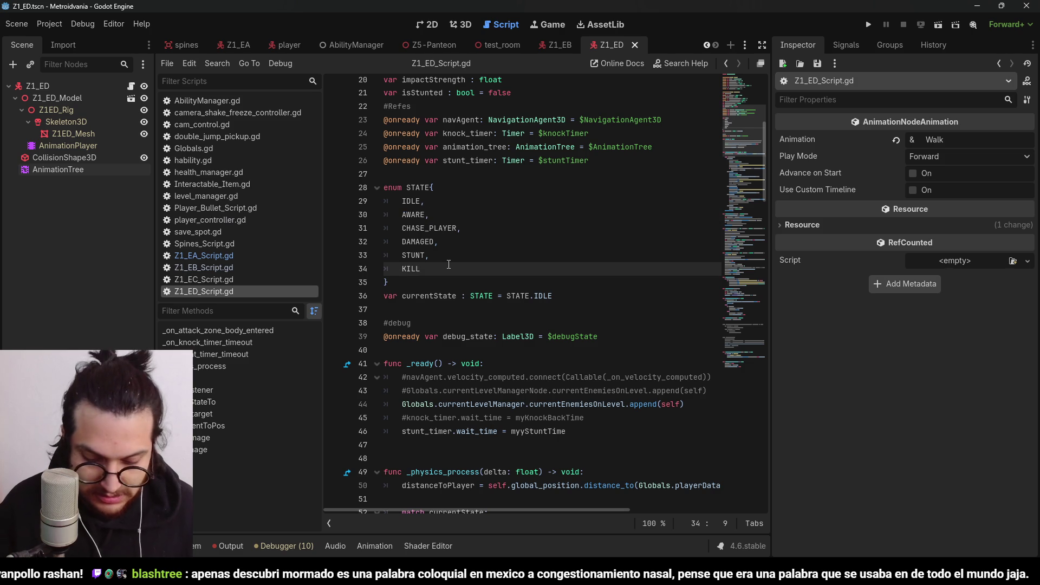
pyautogui.write(',')
pyautogui.press('Return')
pyautogui.write('WANDER')
pyautogui.scroll(-9, 448, 264)
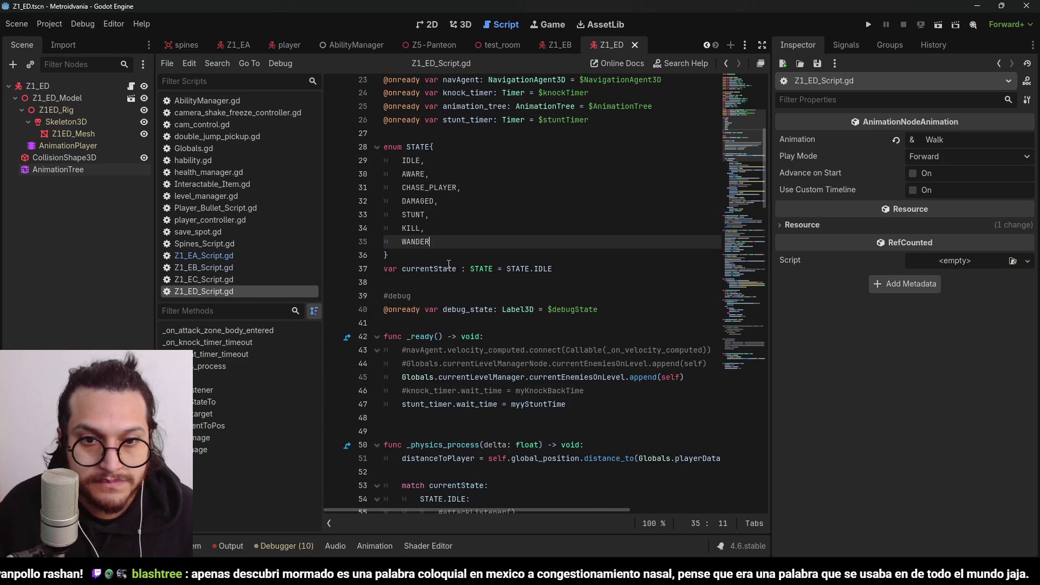
# Delete the STATE.CHASE_PLAYER branch from the currentState match
pyautogui.scroll(-1, 505, 246)
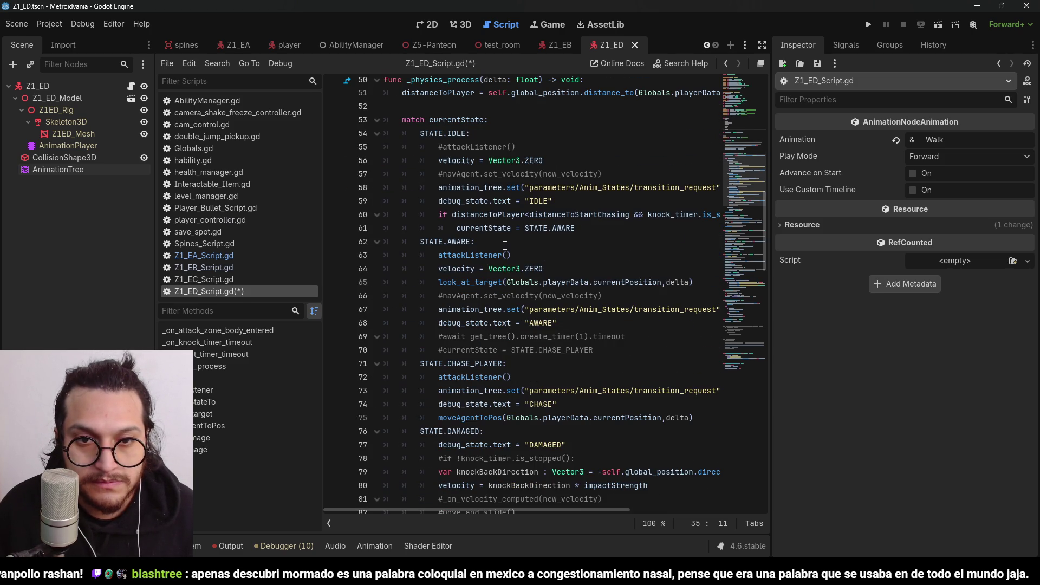
pyautogui.scroll(-5, 630, 317)
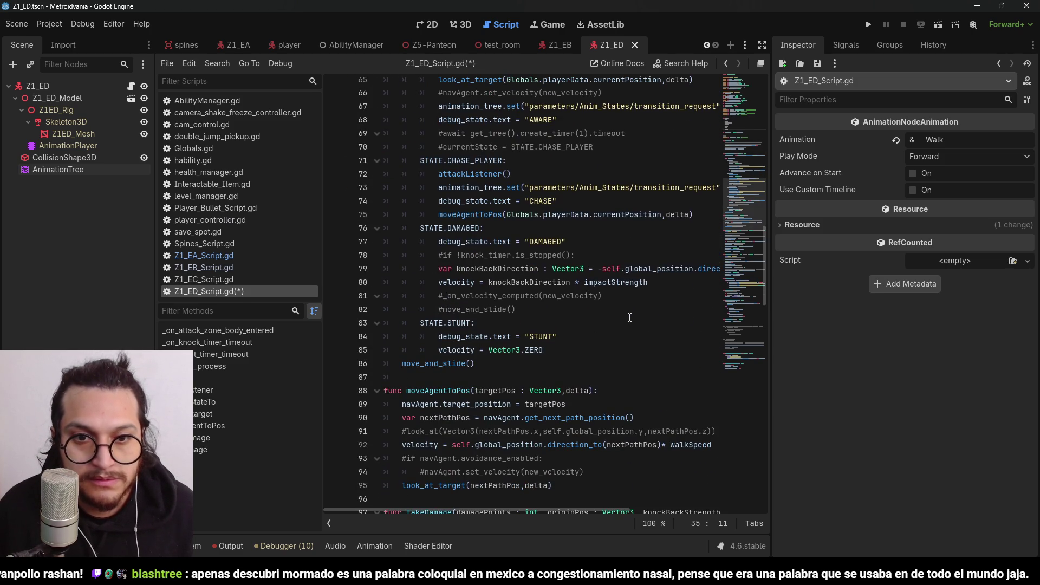
pyautogui.scroll(2, 631, 318)
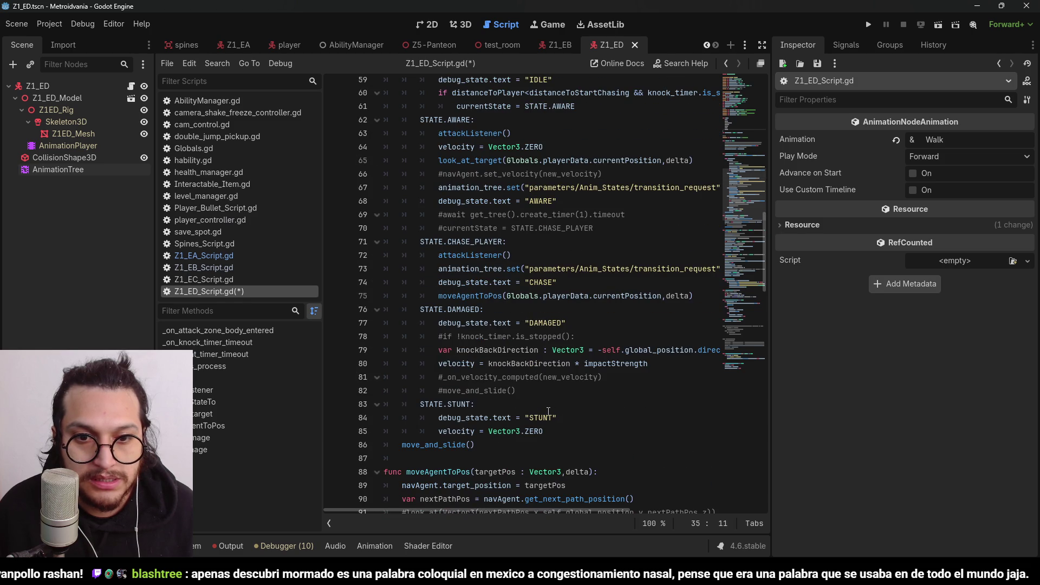
pyautogui.moveTo(544, 431)
pyautogui.mouseDown()
pyautogui.moveTo(324, 393)
pyautogui.moveTo(280, 401)
pyautogui.mouseUp()
pyautogui.click(483, 296)
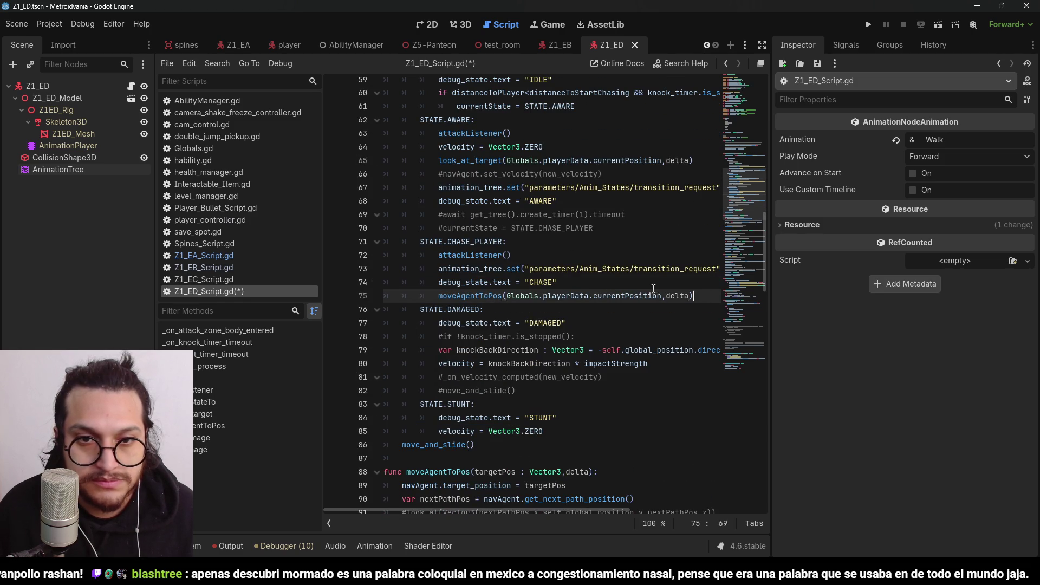
pyautogui.moveTo(697, 295); pyautogui.dragTo(353, 242)
pyautogui.scroll(3, 580, 293)
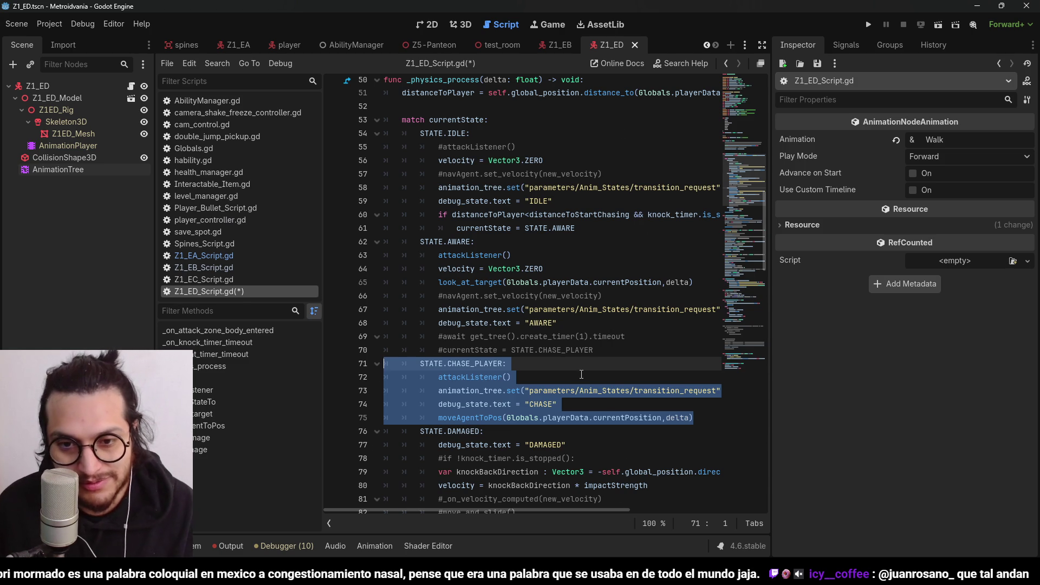
pyautogui.press('Delete')
# Undo back to restore the CHASE_PLAYER lines and save the script
pyautogui.moveTo(594, 350); pyautogui.dragTo(421, 323)
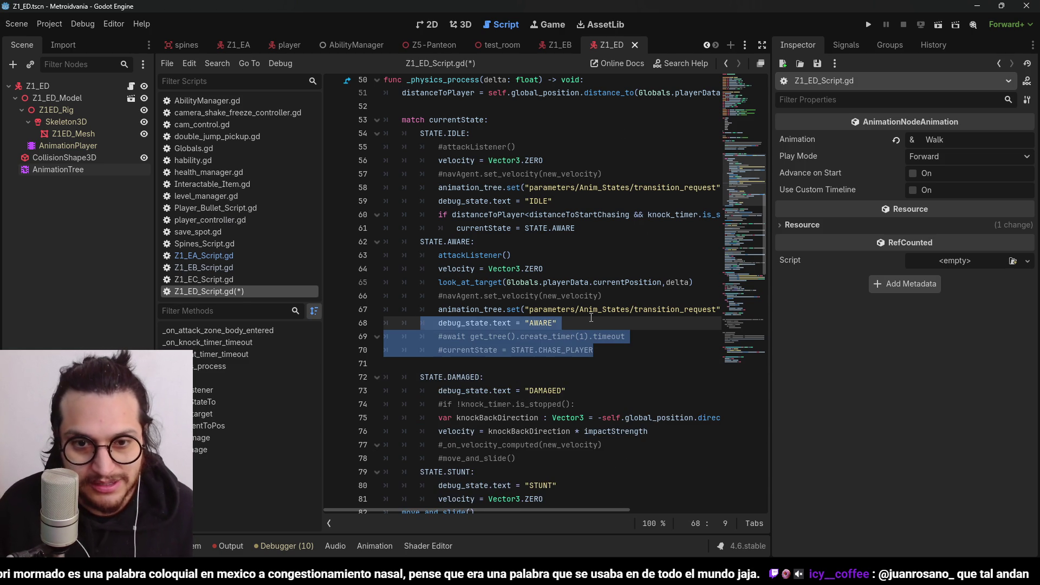
pyautogui.hotkey('ctrl', 'z')
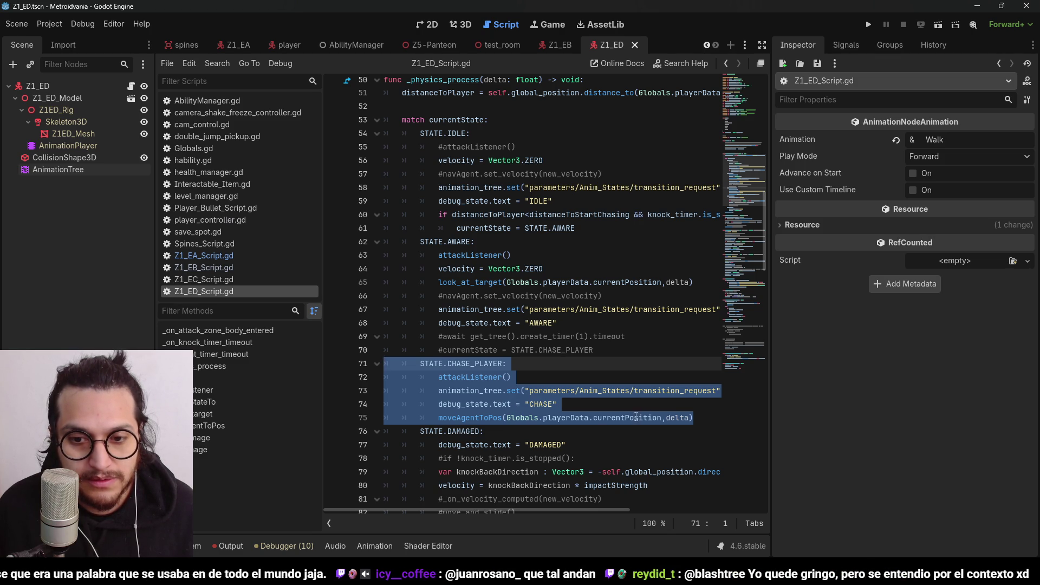
pyautogui.hotkey('ctrl', 'z')
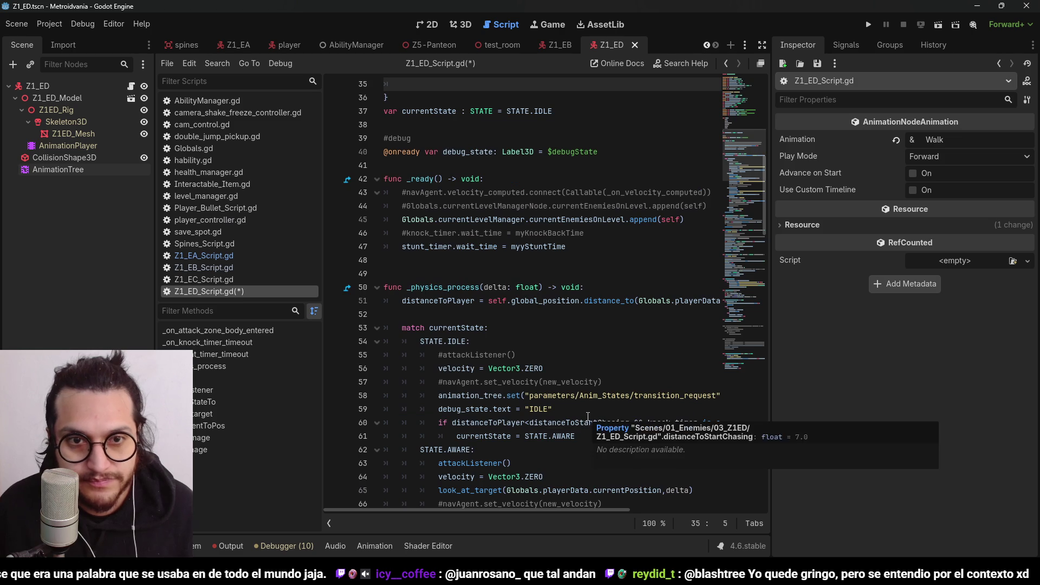
pyautogui.write('WANDER')
pyautogui.scroll(-6, 590, 407)
pyautogui.hotkey('ctrl', 'z')
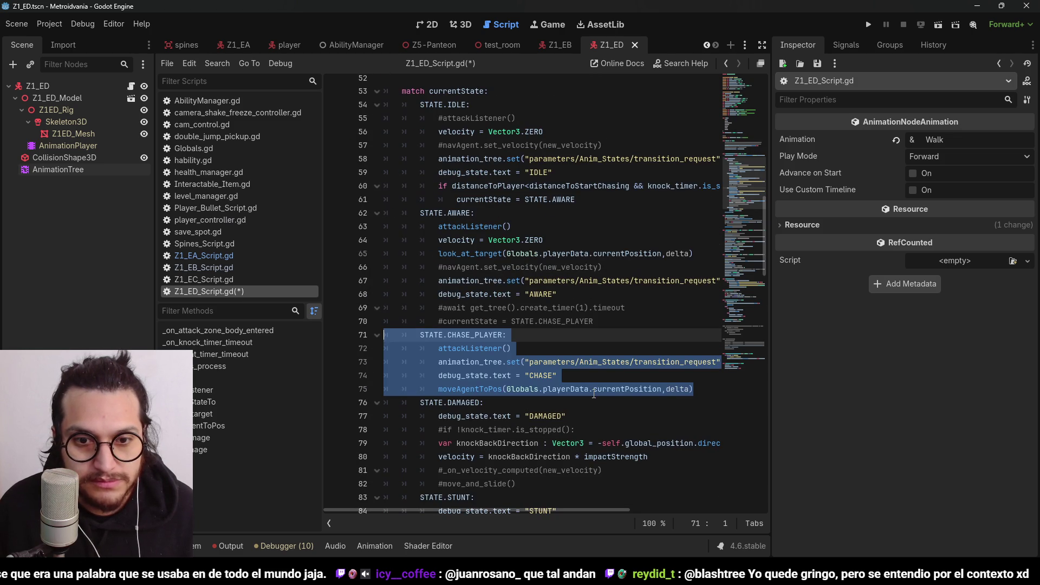
pyautogui.hotkey('ctrl', 's')
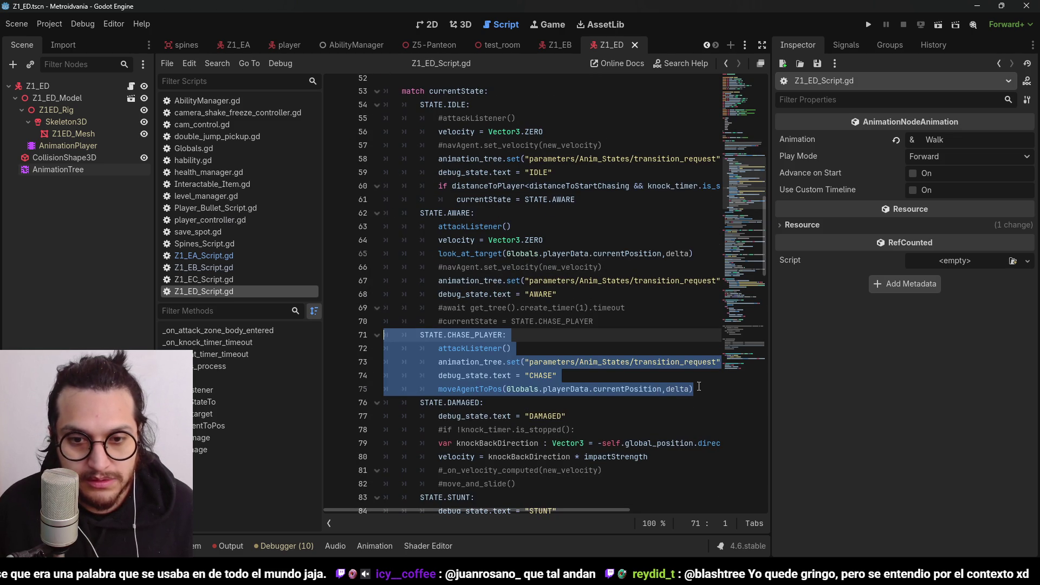
# Select lines 62–75 covering both the AWARE and CHASE_PLAYER cases
pyautogui.click(703, 385)
pyautogui.moveTo(704, 386); pyautogui.dragTo(390, 337)
pyautogui.moveTo(699, 389)
pyautogui.mouseDown()
pyautogui.moveTo(387, 202)
pyautogui.moveTo(386, 213)
pyautogui.mouseUp()
# Delete the selected AWARE and CHASE_PLAYER cases and the leftover empty line
pyautogui.press('Delete')
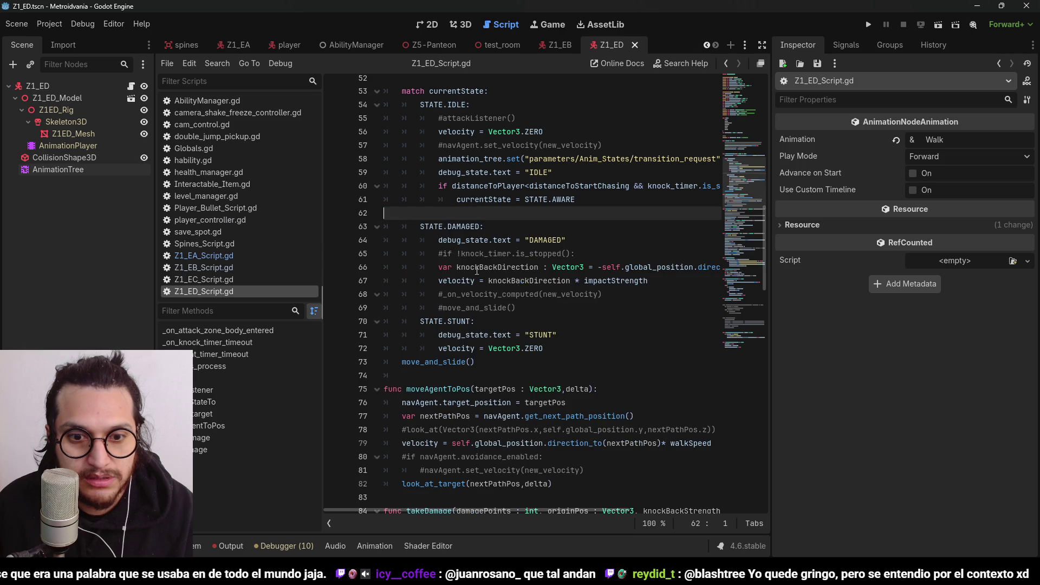
pyautogui.scroll(1, 508, 210)
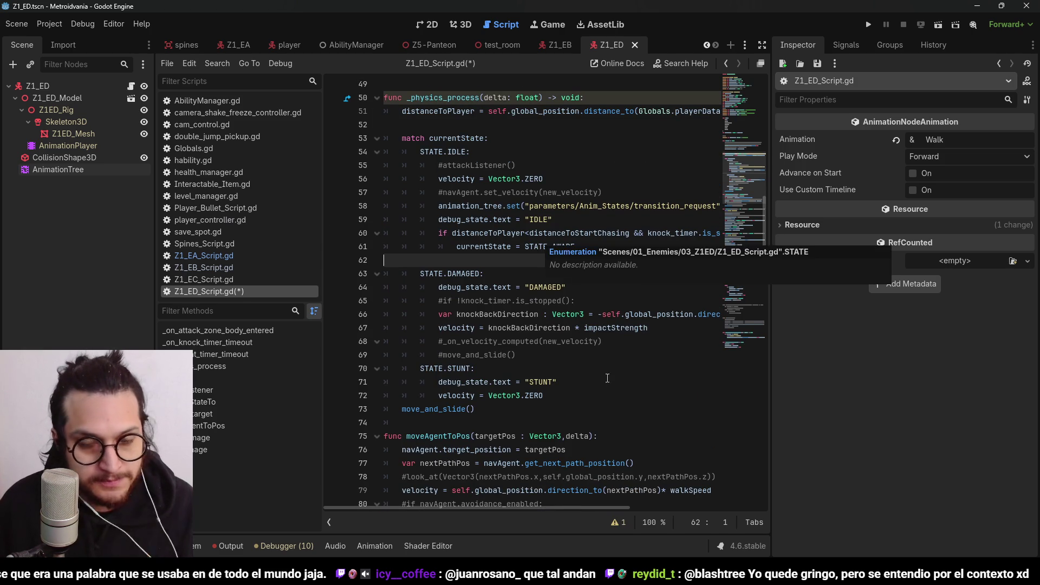
pyautogui.press('BackSpace')
# Comment out the IDLE branch, lines 54–61, with Ctrl+K
pyautogui.click(513, 221)
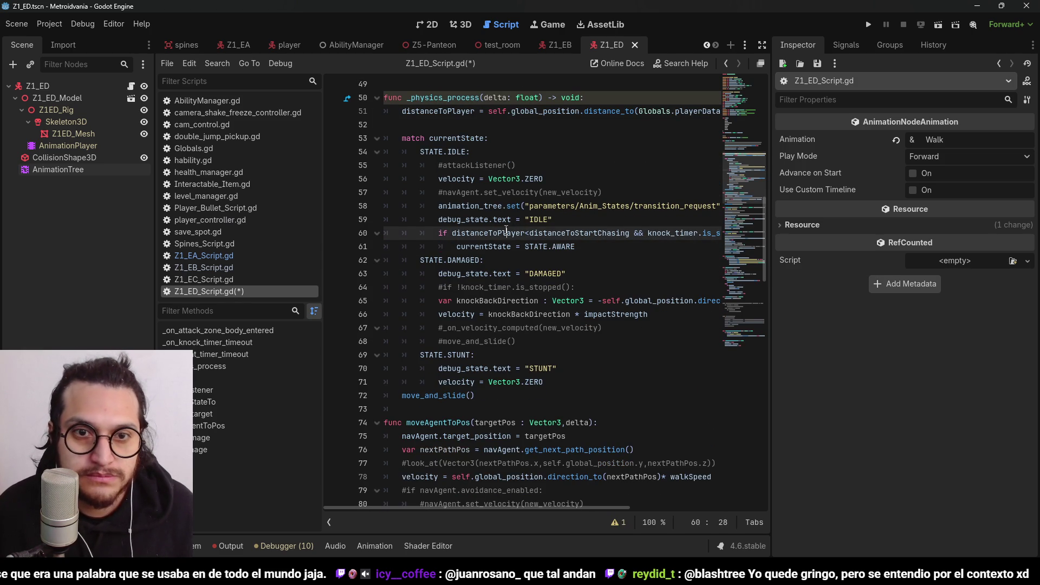
pyautogui.click(598, 249)
pyautogui.moveTo(597, 249); pyautogui.dragTo(384, 179)
pyautogui.moveTo(545, 510)
pyautogui.mouseDown()
pyautogui.moveTo(605, 506)
pyautogui.moveTo(471, 499)
pyautogui.mouseUp()
pyautogui.press('End')
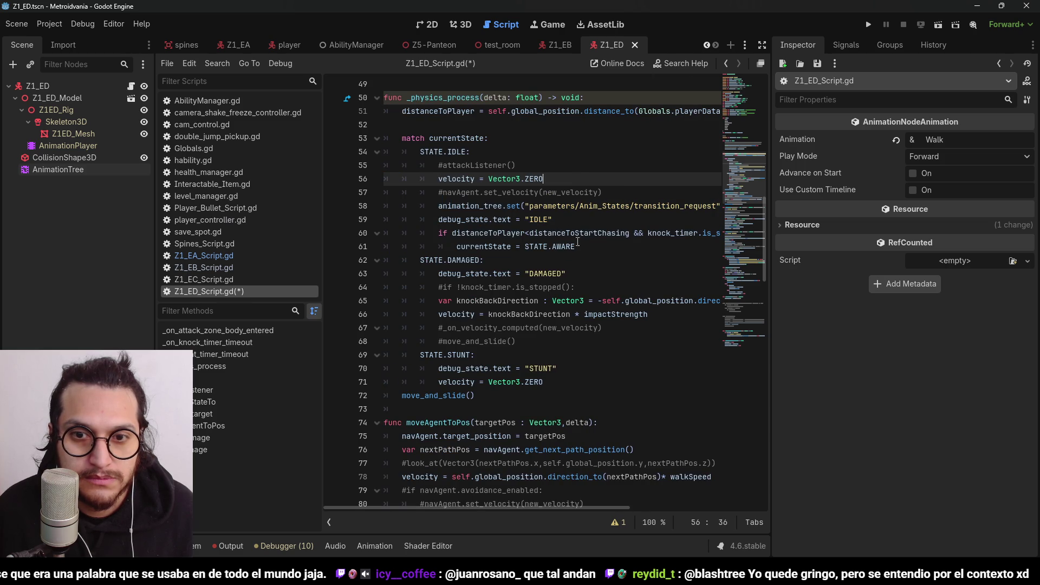
pyautogui.click(591, 246)
pyautogui.hotkey('shift', 'Up')
pyautogui.hotkey('shift', 'Up')
pyautogui.hotkey('shift', 'Up')
pyautogui.hotkey('shift', 'Home')
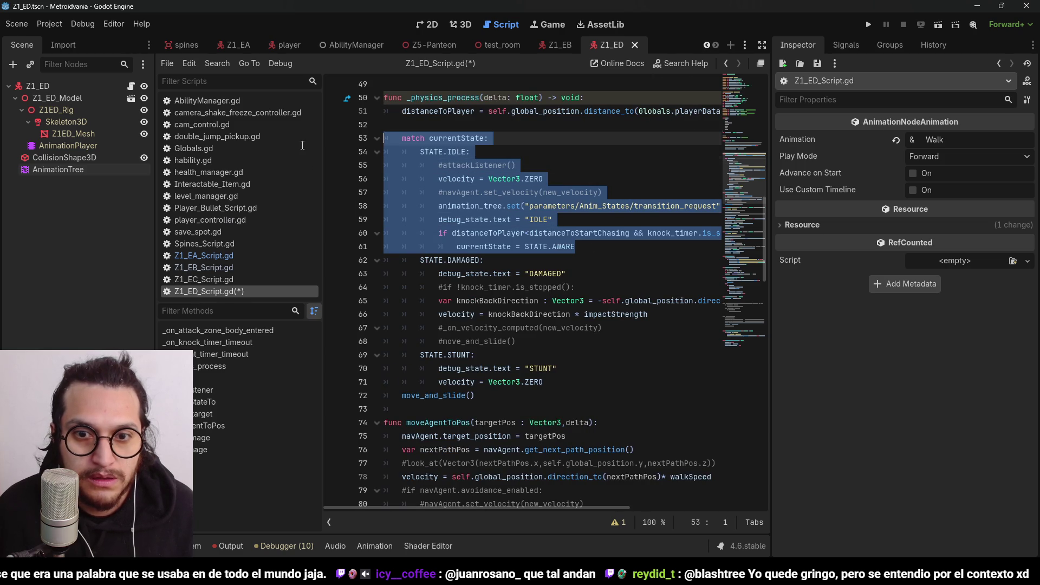
pyautogui.click(607, 245)
pyautogui.hotkey('shift', 'Up')
pyautogui.hotkey('shift', 'Up')
pyautogui.hotkey('shift', 'Up')
pyautogui.hotkey('shift', 'Home')
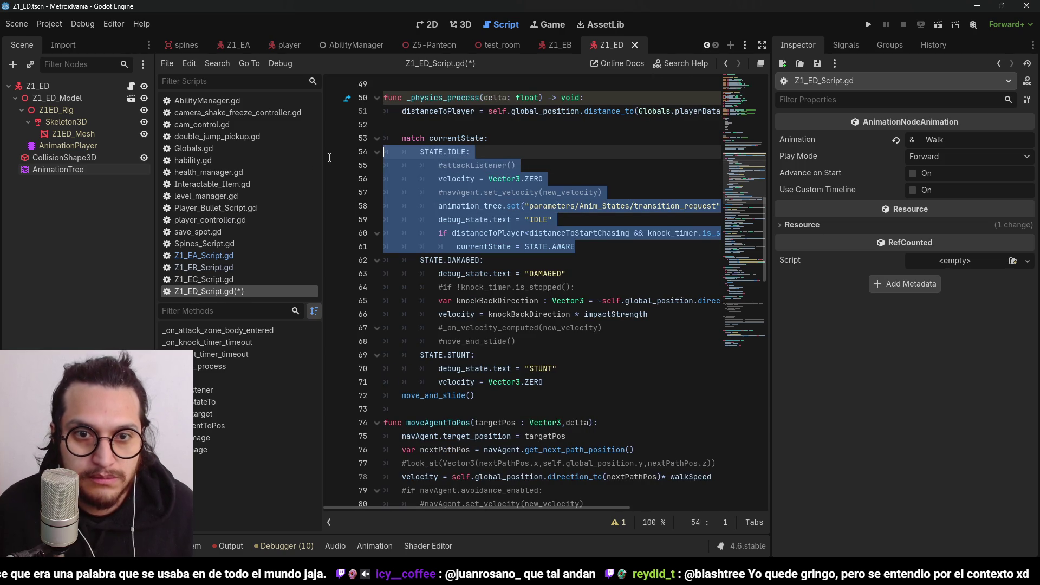
pyautogui.hotkey('ctrl', 'k')
pyautogui.click(595, 251)
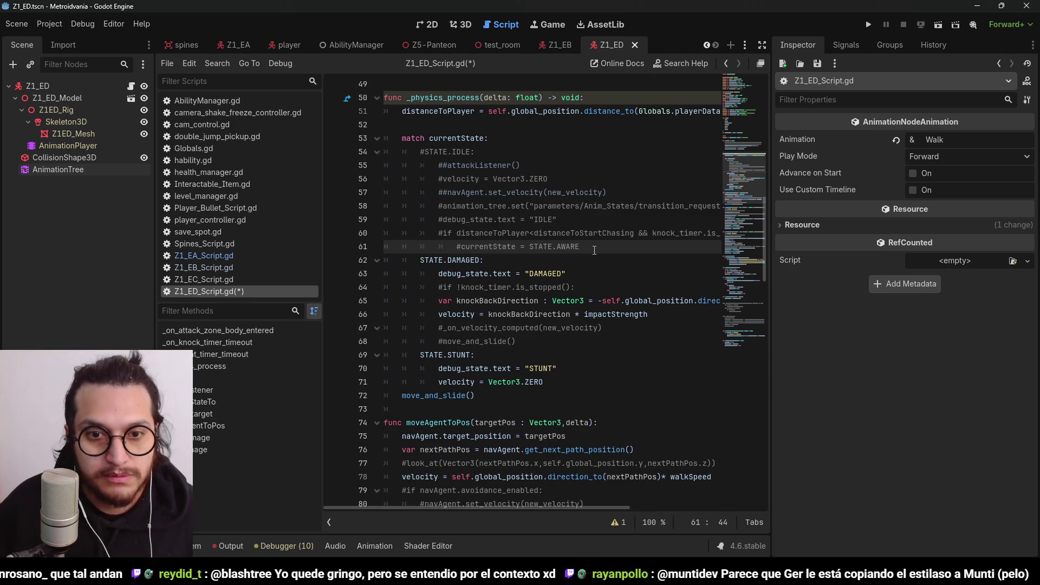
# Add a 'STATE.WANDER:' case containing pass below it and save the script
pyautogui.press('Return')
pyautogui.press('BackSpace')
pyautogui.press('BackSpace')
pyautogui.write('state.')
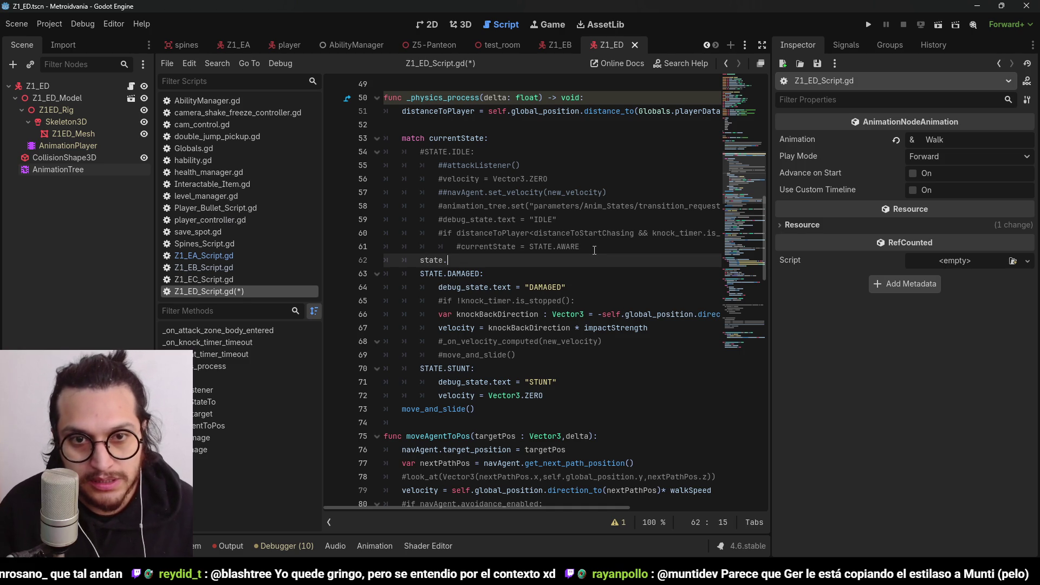
pyautogui.write('wa')
pyautogui.press('BackSpace')
pyautogui.press('BackSpace')
pyautogui.press('BackSpace')
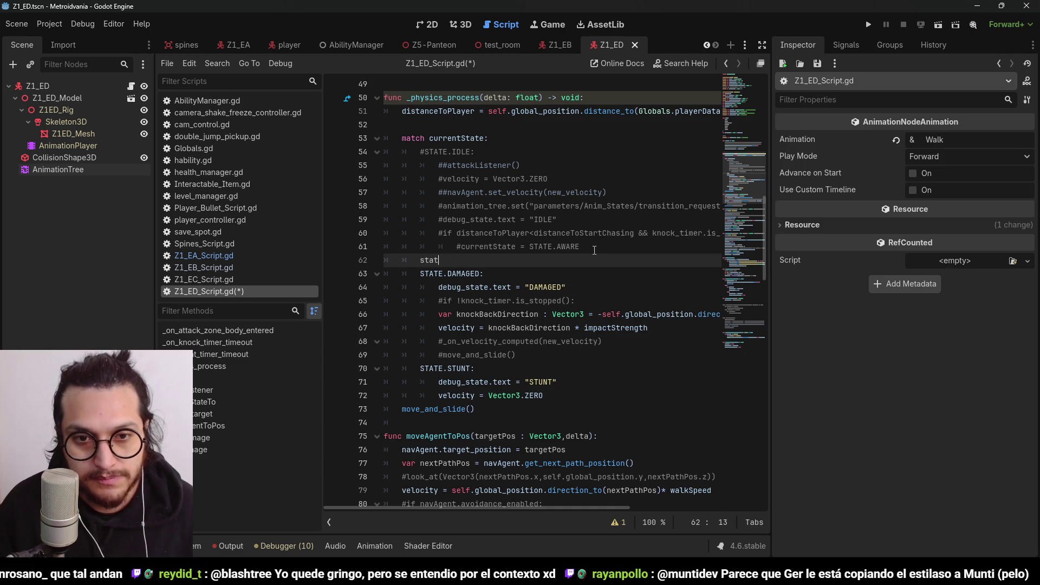
pyautogui.write('STATE.WANDER:')
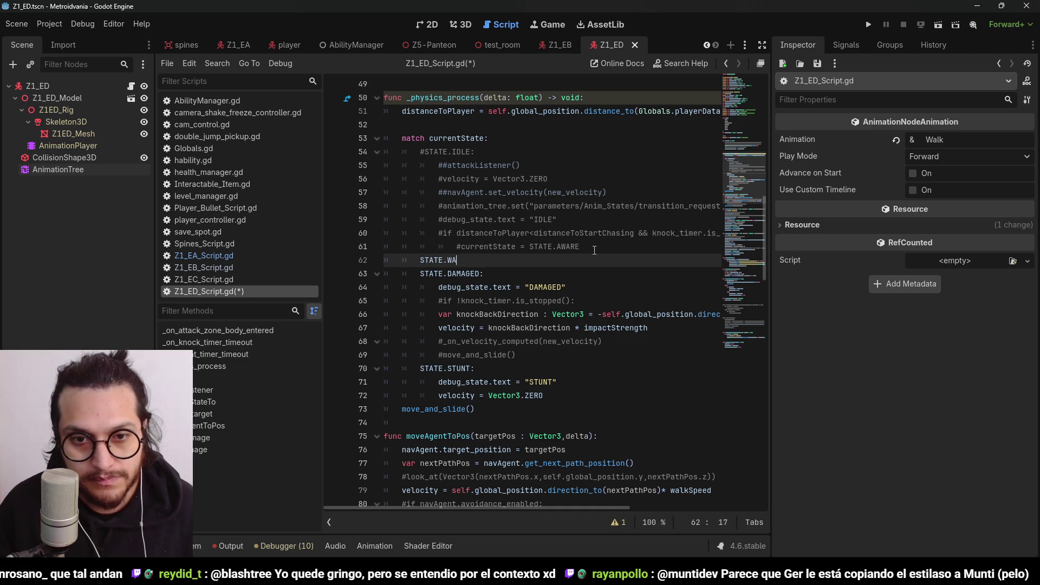
pyautogui.press('Escape')
pyautogui.press('Return')
pyautogui.write('pass')
pyautogui.hotkey('ctrl', 's')
pyautogui.scroll(-1, 588, 215)
pyautogui.scroll(12, 587, 215)
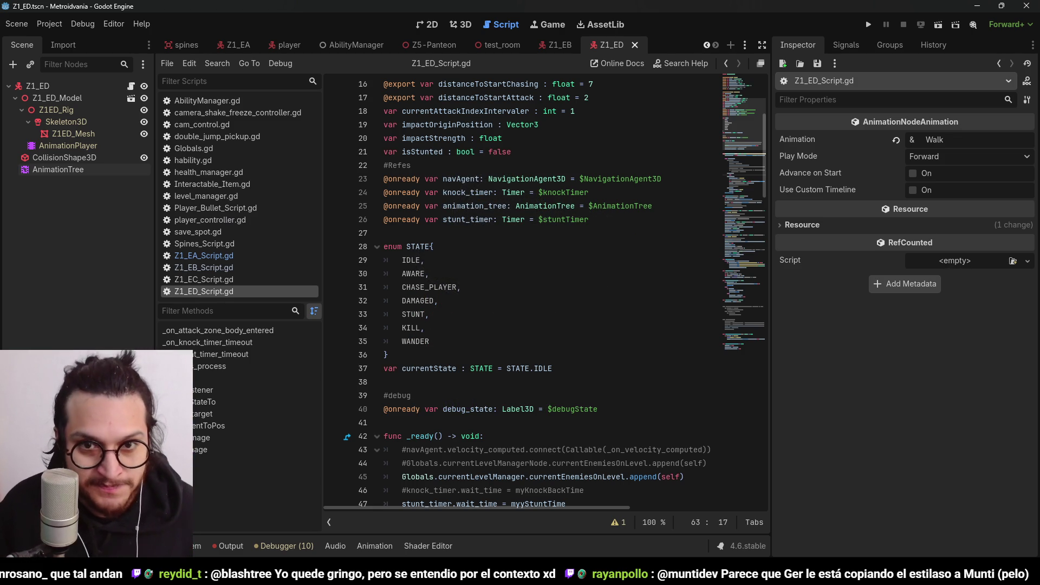
pyautogui.hotkey('ctrl', 's')
pyautogui.scroll(-3, 460, 244)
pyautogui.click(428, 206)
pyautogui.doubleClick(431, 219)
pyautogui.scroll(-7, 488, 298)
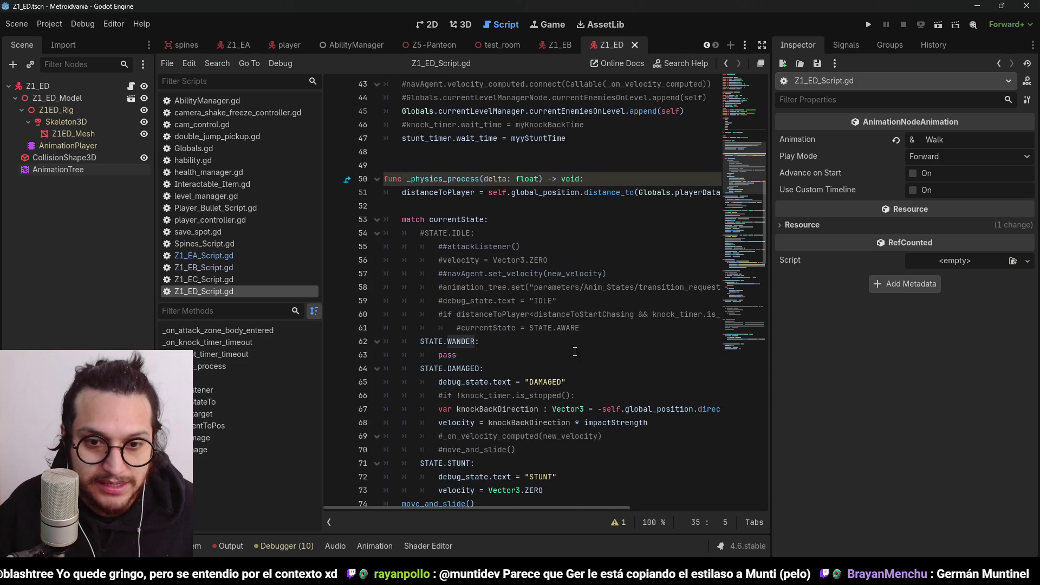
pyautogui.click(498, 304)
pyautogui.scroll(12, 515, 307)
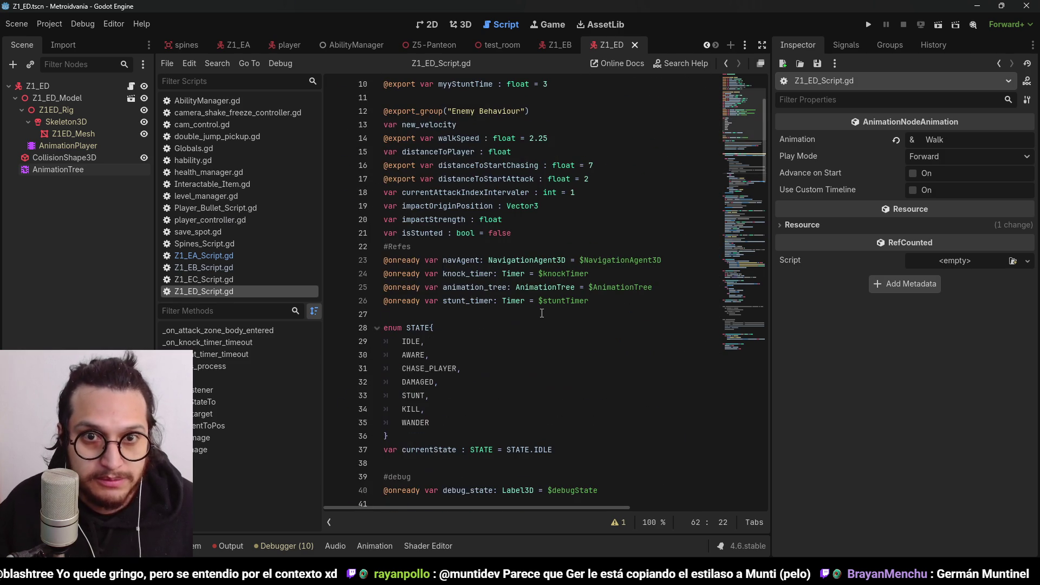
pyautogui.doubleClick(497, 287)
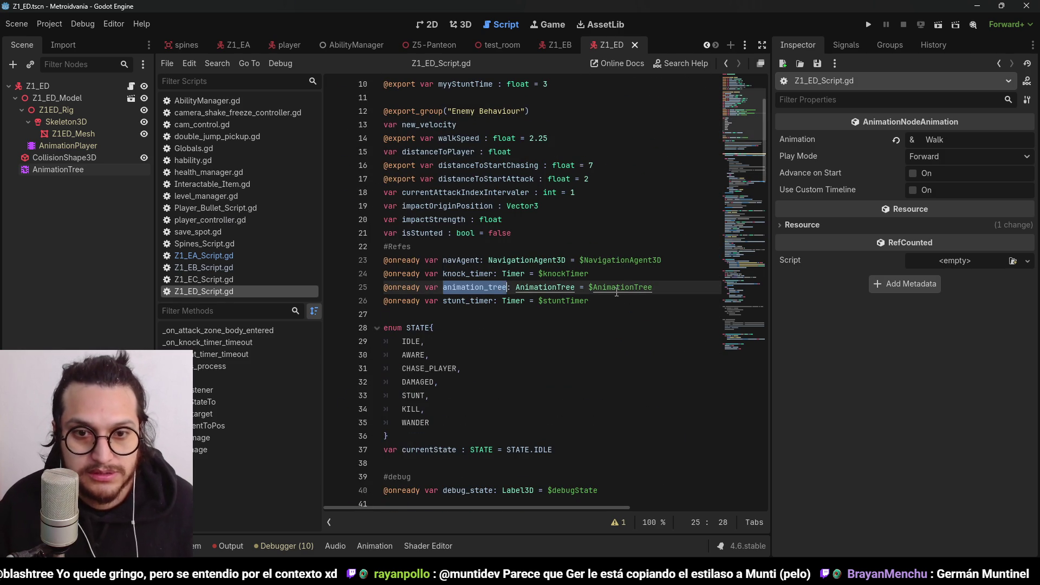
# Under pass in the STATE.WANDER branch, start a new line animation_tree.set("
pyautogui.scroll(-4, 582, 304)
pyautogui.scroll(-15, 581, 303)
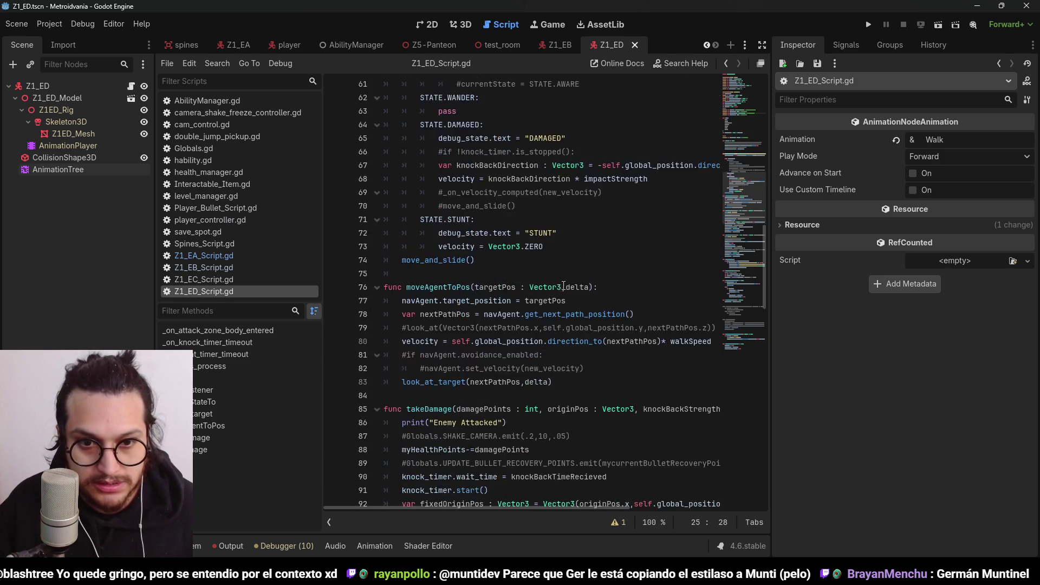
pyautogui.scroll(-2, 461, 344)
pyautogui.scroll(3, 461, 343)
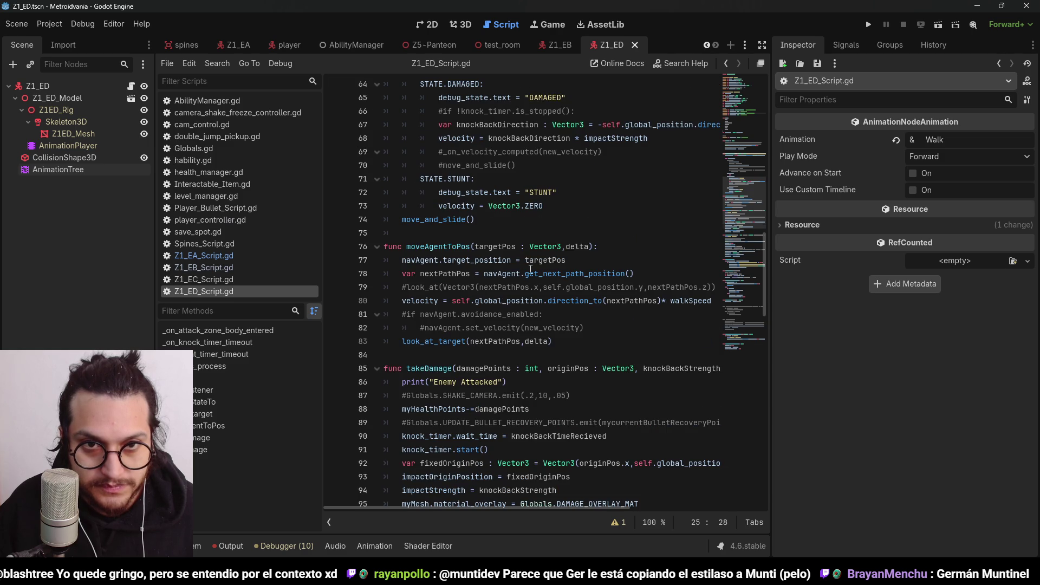
pyautogui.scroll(2, 531, 269)
pyautogui.click(664, 222)
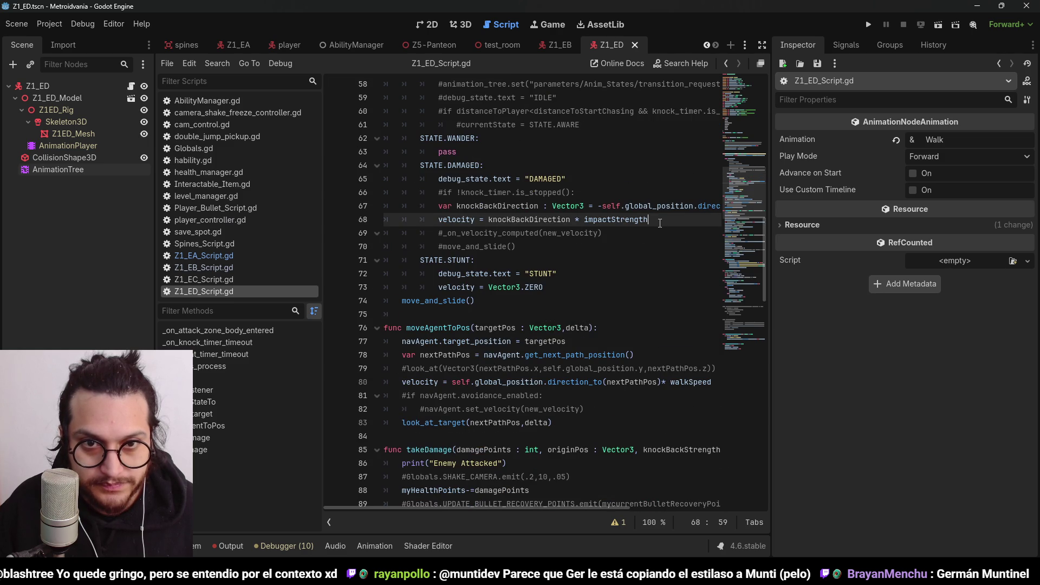
pyautogui.click(490, 146)
pyautogui.press('Return')
pyautogui.write('animation_tree.')
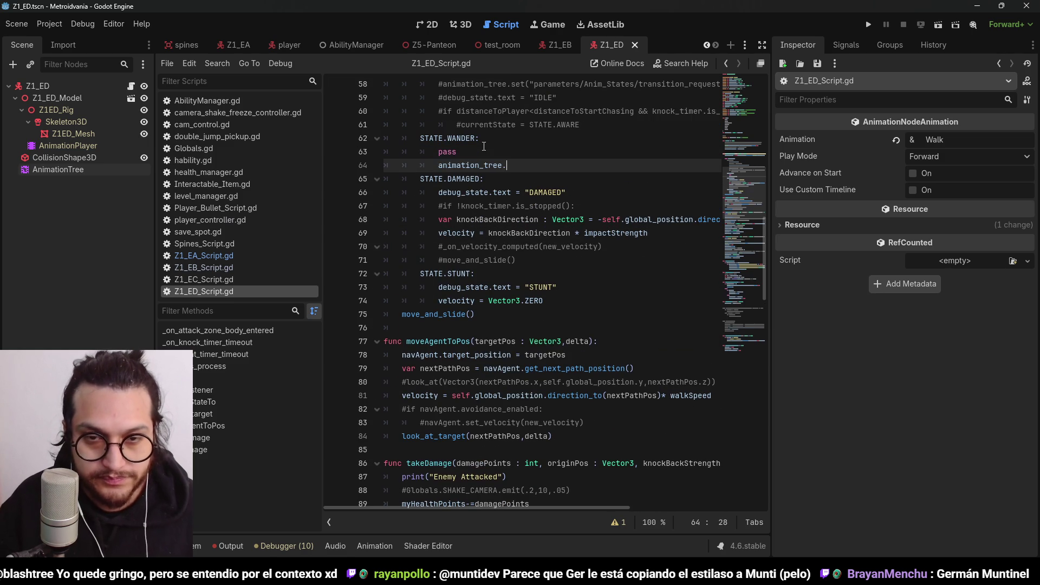
pyautogui.write('set("')
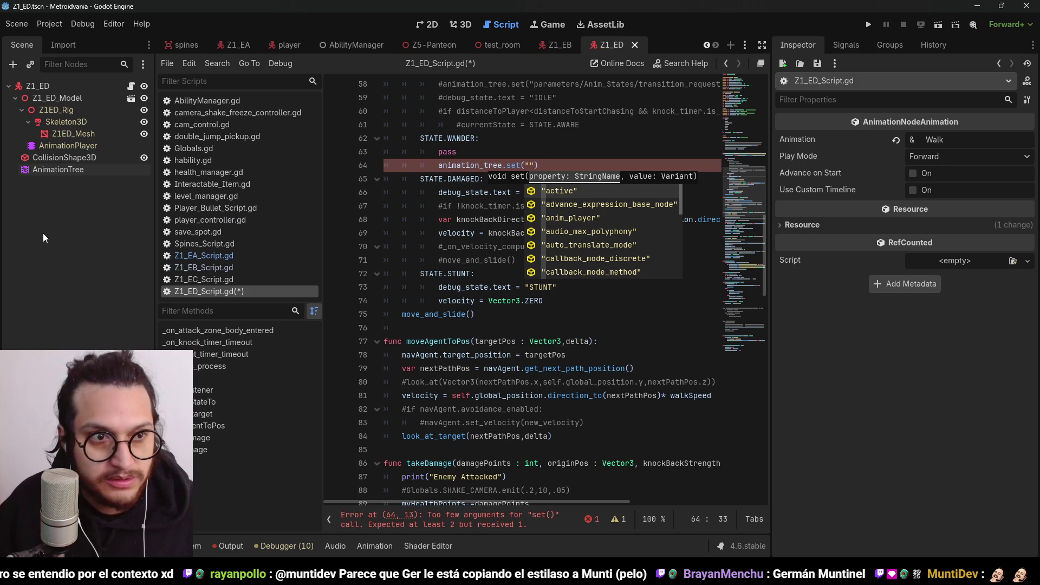
pyautogui.click(62, 170)
# Add a Transition node to the AnimationTree blend tree and connect it to the Output
pyautogui.click(496, 542)
pyautogui.rightClick(517, 361)
pyautogui.click(556, 475)
pyautogui.moveTo(573, 395)
pyautogui.mouseDown()
pyautogui.moveTo(574, 354)
pyautogui.moveTo(568, 329)
pyautogui.moveTo(561, 332)
pyautogui.mouseUp()
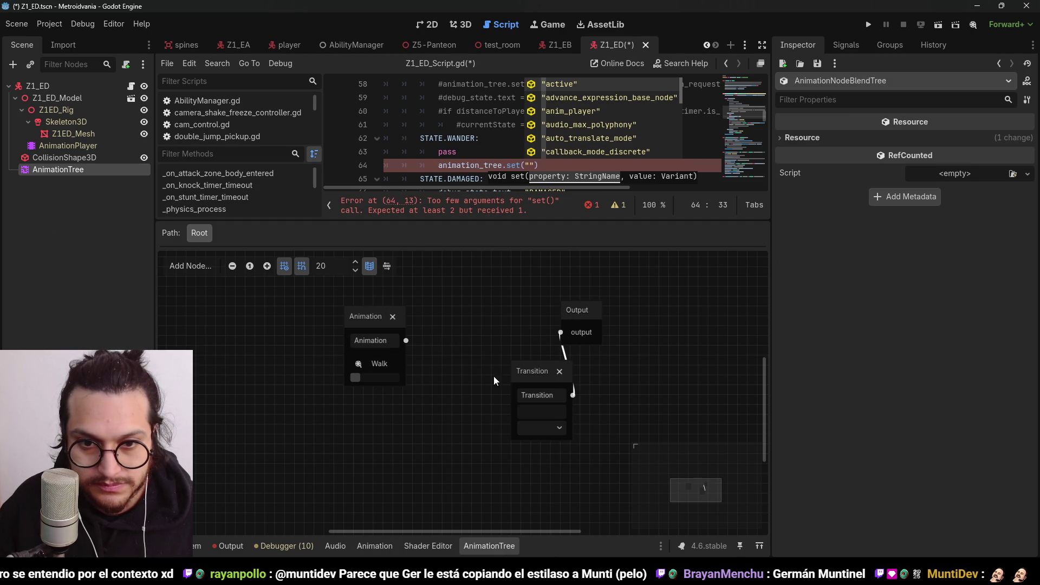
# Give the Transition node a Wander input and feed the Walk animation into it
pyautogui.click(551, 402)
pyautogui.click(925, 205)
pyautogui.write('Wander')
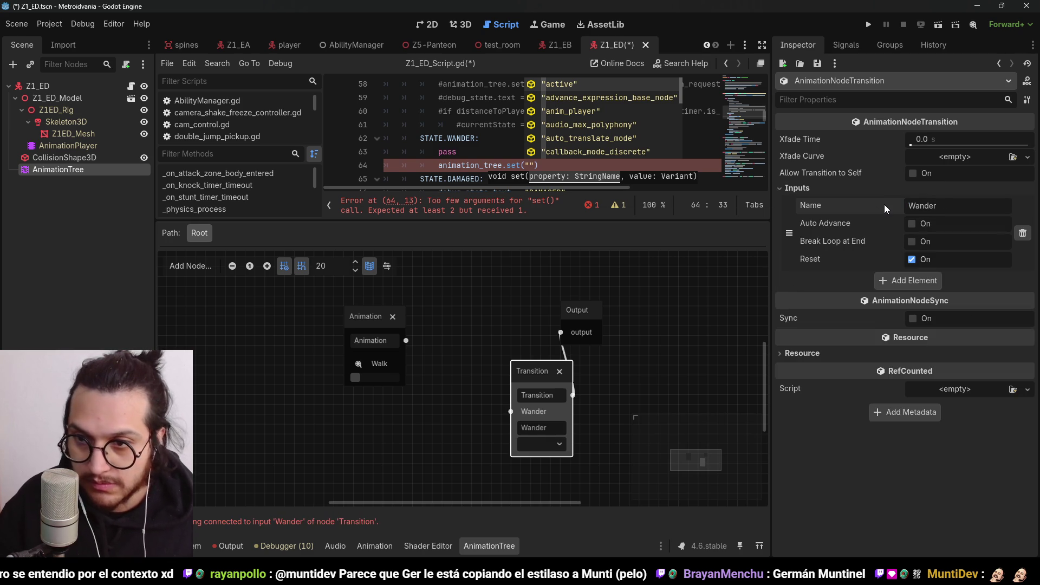
pyautogui.click(408, 333)
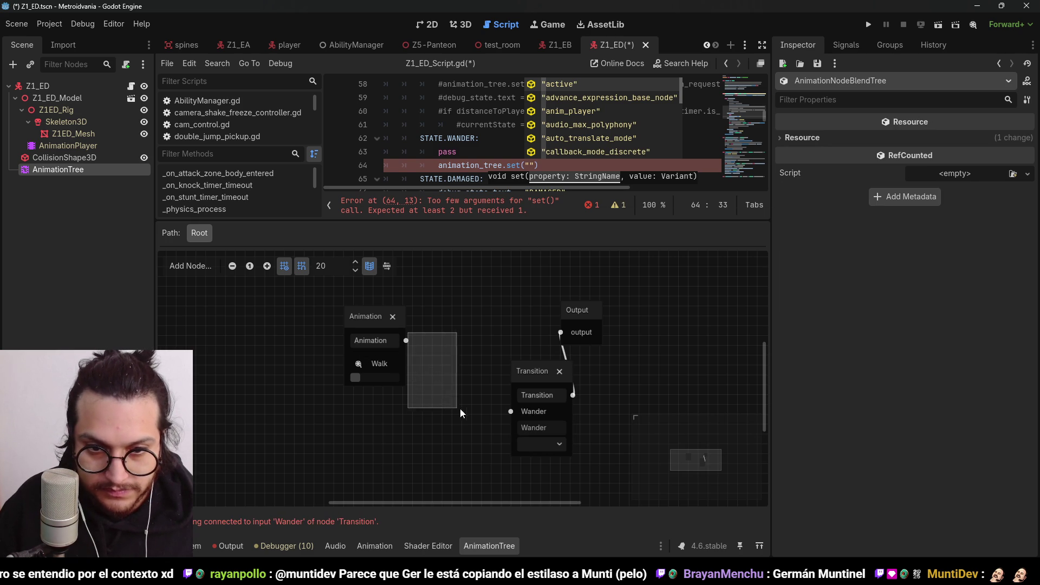
pyautogui.moveTo(480, 404); pyautogui.dragTo(510, 412)
pyautogui.moveTo(528, 370); pyautogui.dragTo(450, 336)
# Rename the Transition node to States and save the scene
pyautogui.write('States(')
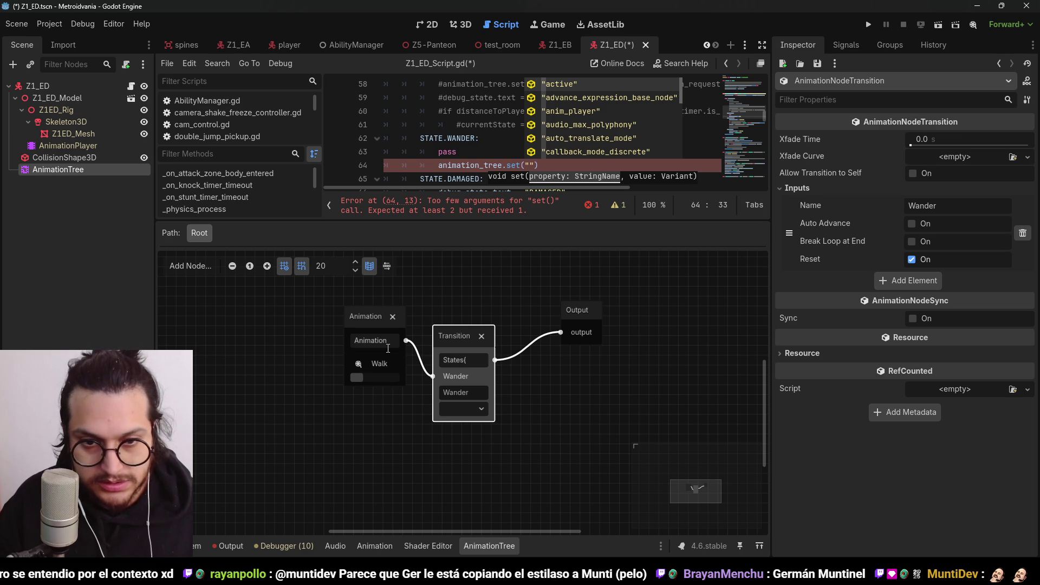
pyautogui.press('BackSpace')
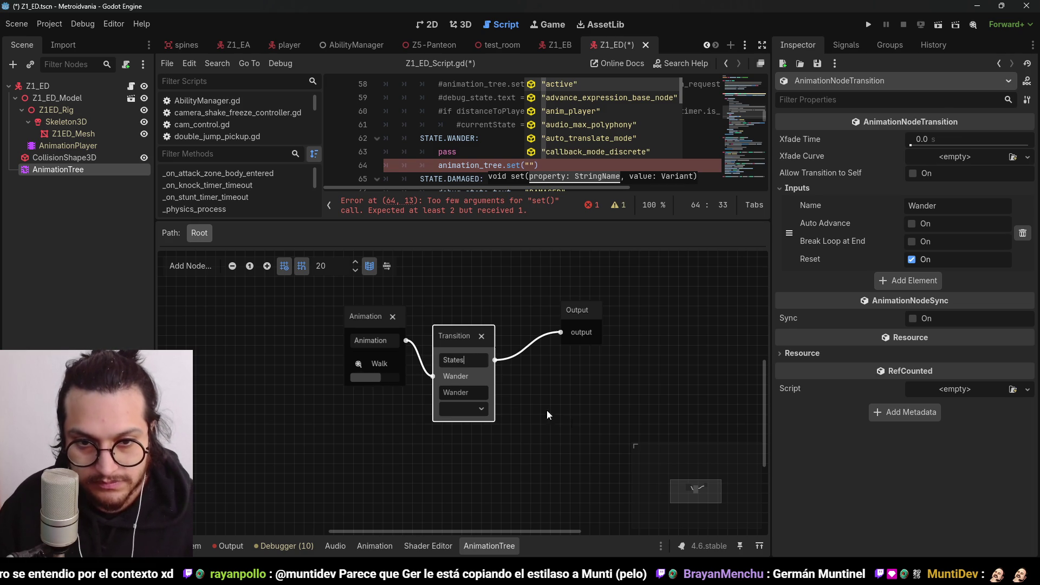
pyautogui.click(513, 392)
pyautogui.hotkey('ctrl', 's')
pyautogui.click(534, 164)
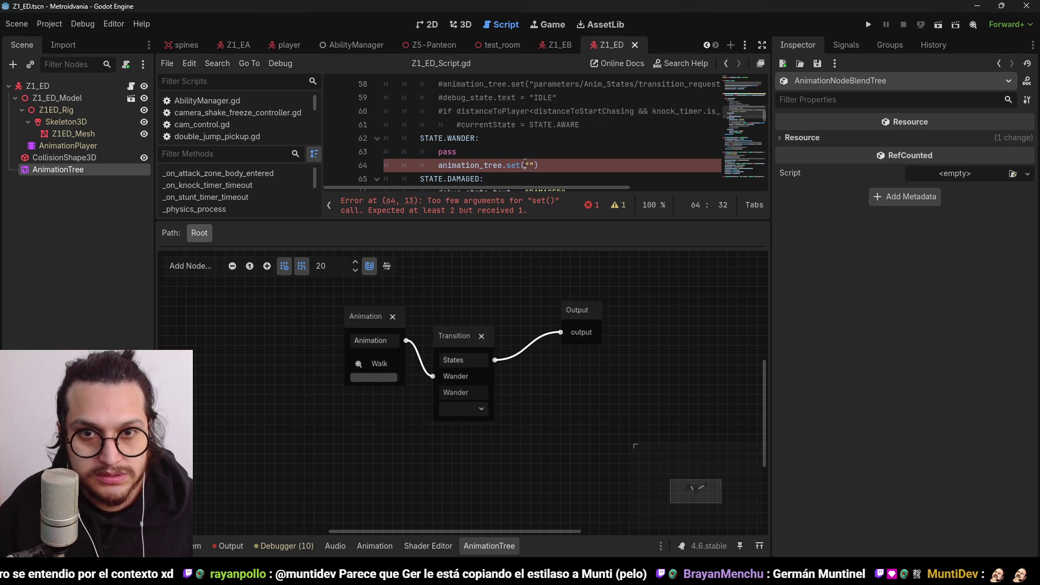
pyautogui.press('BackSpace')
pyautogui.press('BackSpace')
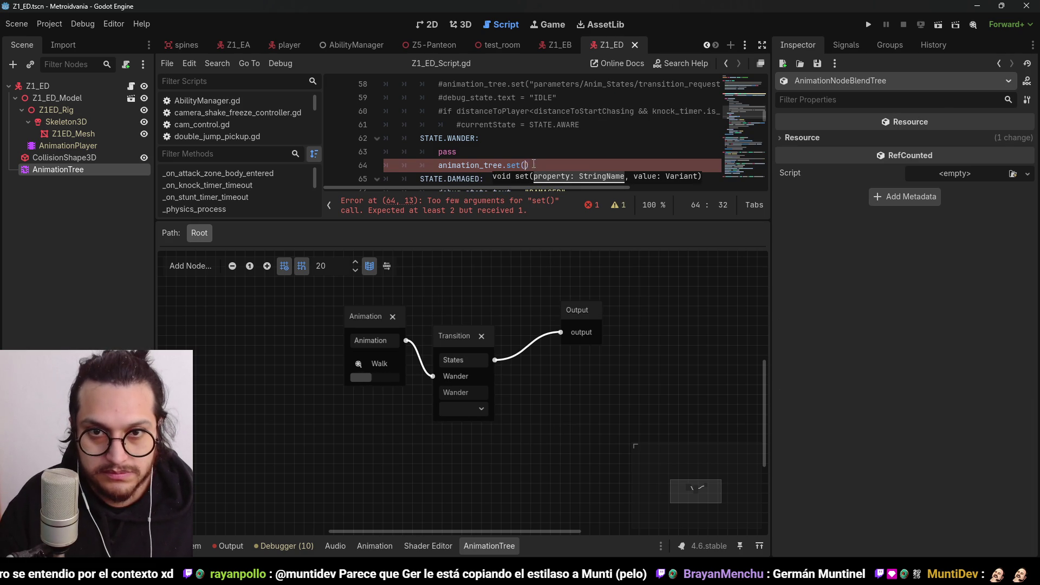
# Complete animation_tree.set("parameters/States/transition_request","Wander") and close the AnimationTree panel
pyautogui.write('"param')
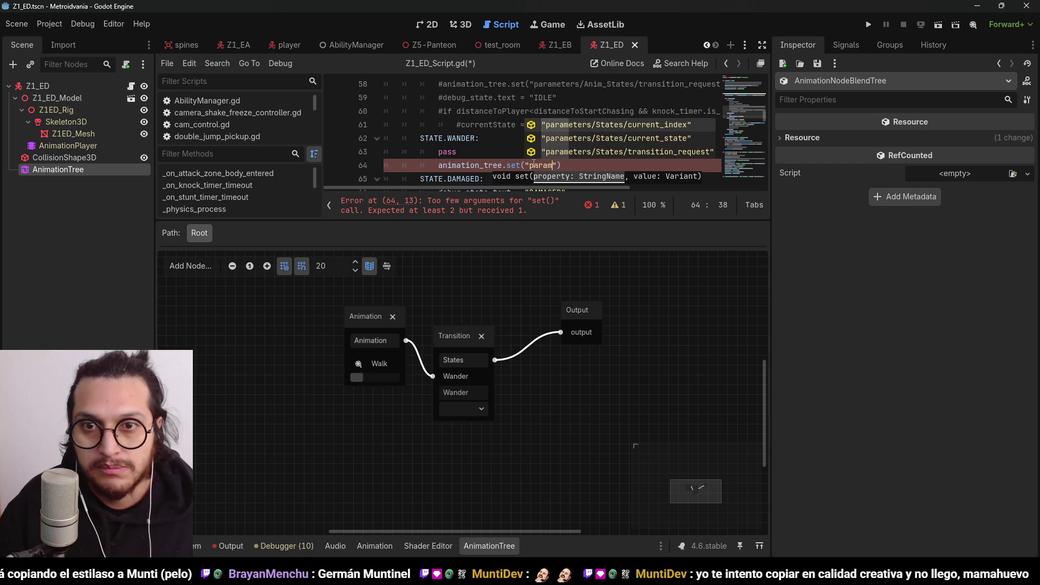
pyautogui.press('Down')
pyautogui.press('Down')
pyautogui.press('Return')
pyautogui.write(',"')
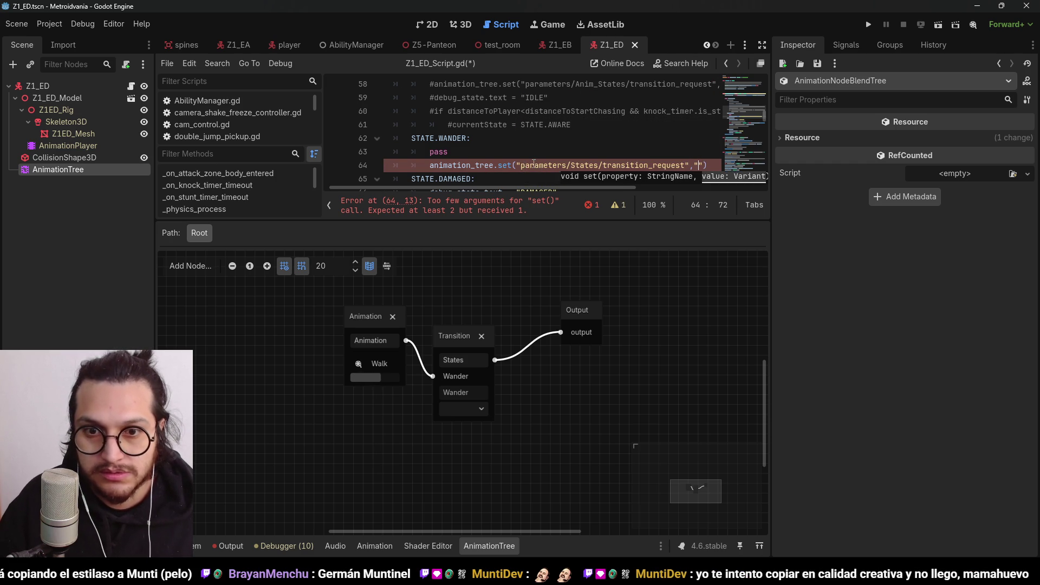
pyautogui.write('Wander')
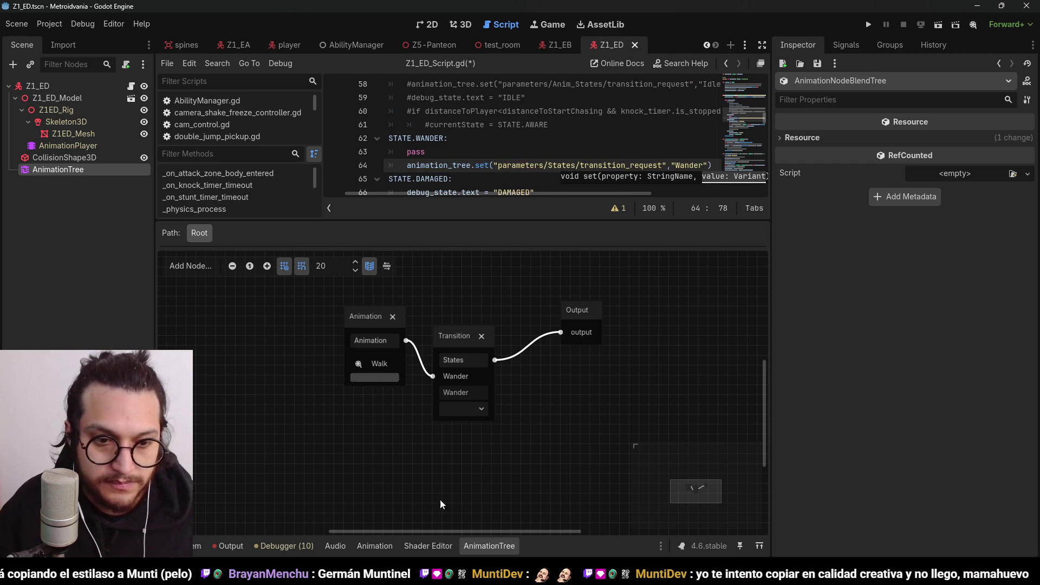
pyautogui.click(496, 547)
# Save Z1_ED_Script.gd while reviewing the moveAgentToPos and move_and_slide code
pyautogui.press('Down')
pyautogui.press('Down')
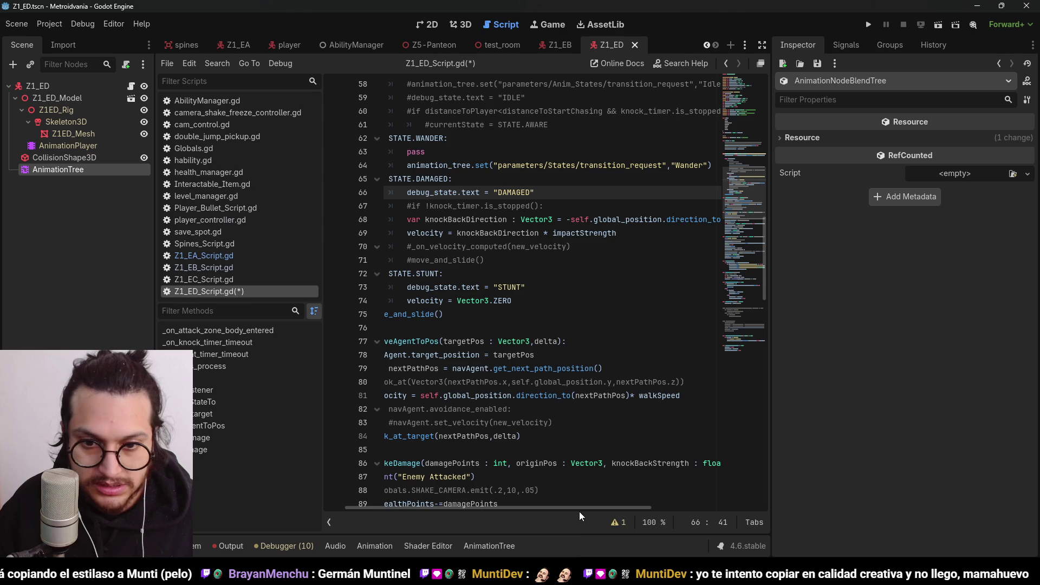
pyautogui.hscroll(-3, 578, 511)
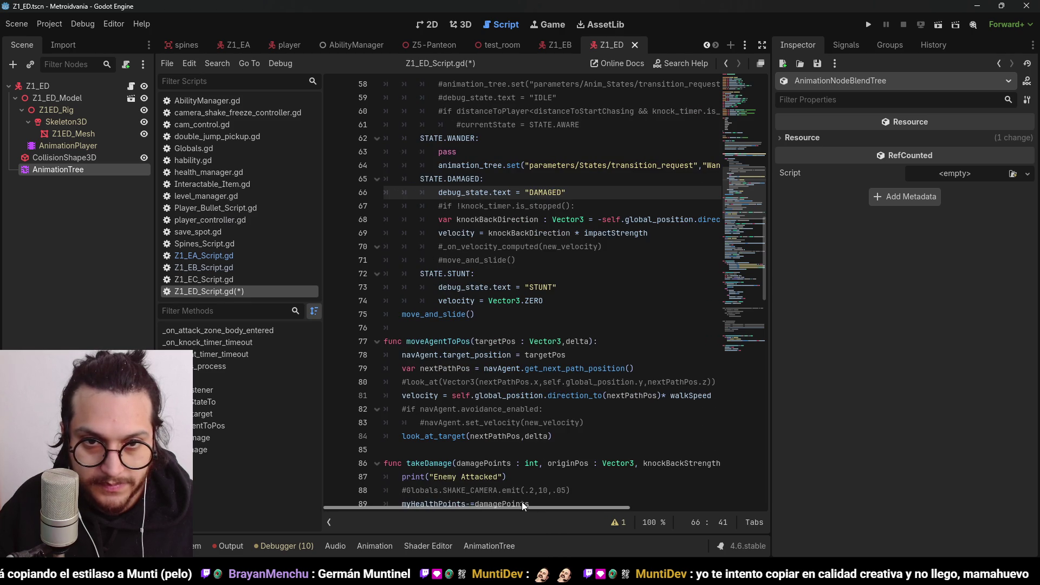
pyautogui.scroll(-1, 504, 325)
pyautogui.click(470, 301)
pyautogui.hotkey('ctrl', 's')
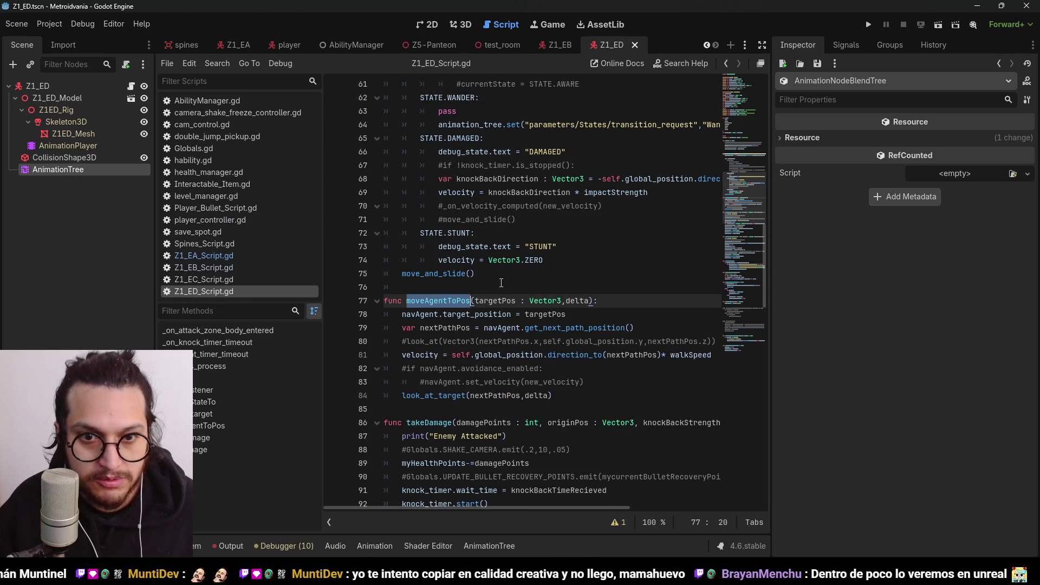
pyautogui.scroll(1, 528, 253)
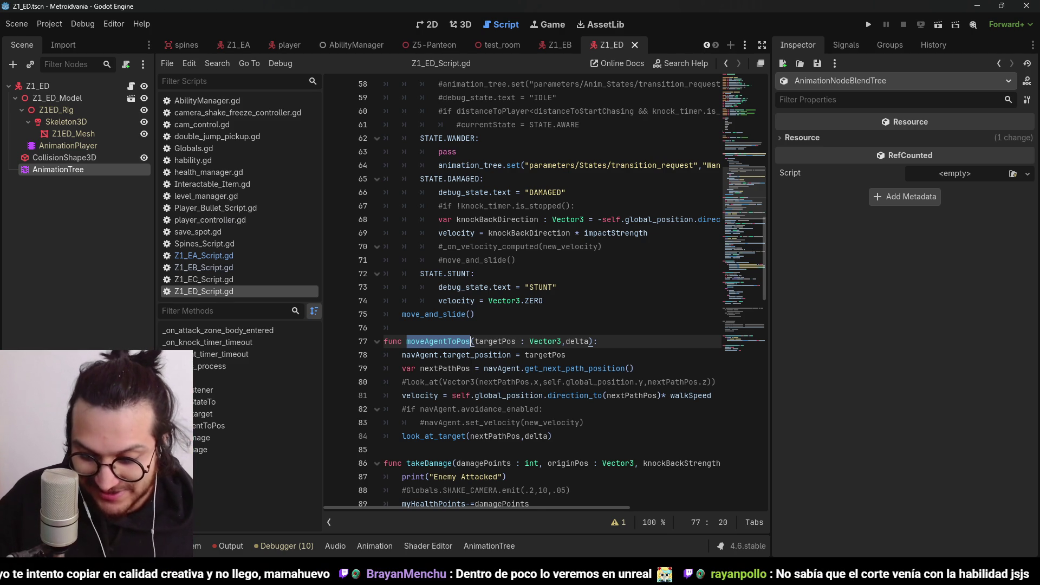
pyautogui.click(550, 260)
pyautogui.hotkey('ctrl', 's')
pyautogui.scroll(-1, 544, 268)
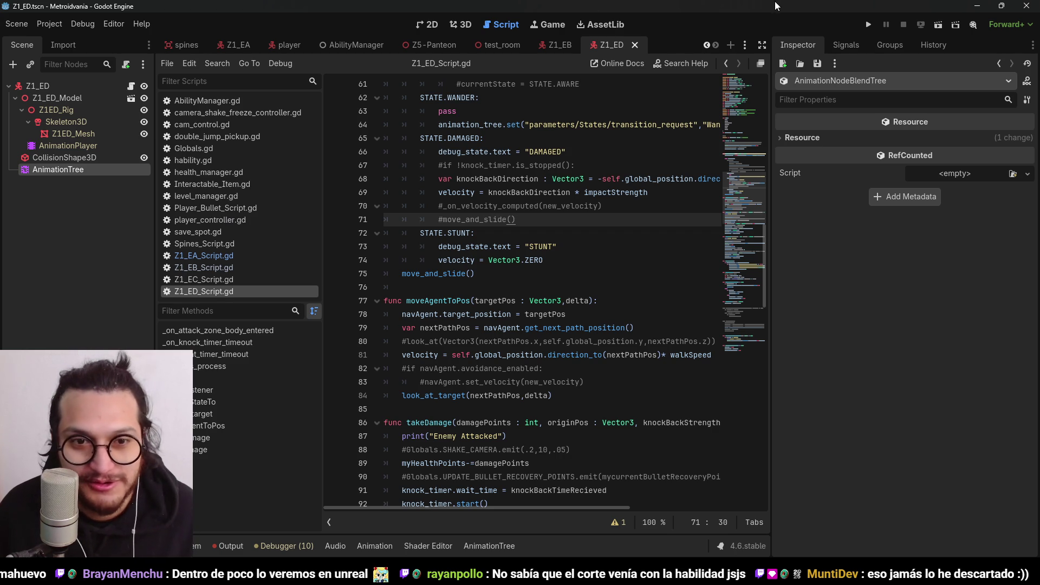
pyautogui.scroll(-3, 542, 244)
pyautogui.click(499, 152)
pyautogui.scroll(2, 501, 173)
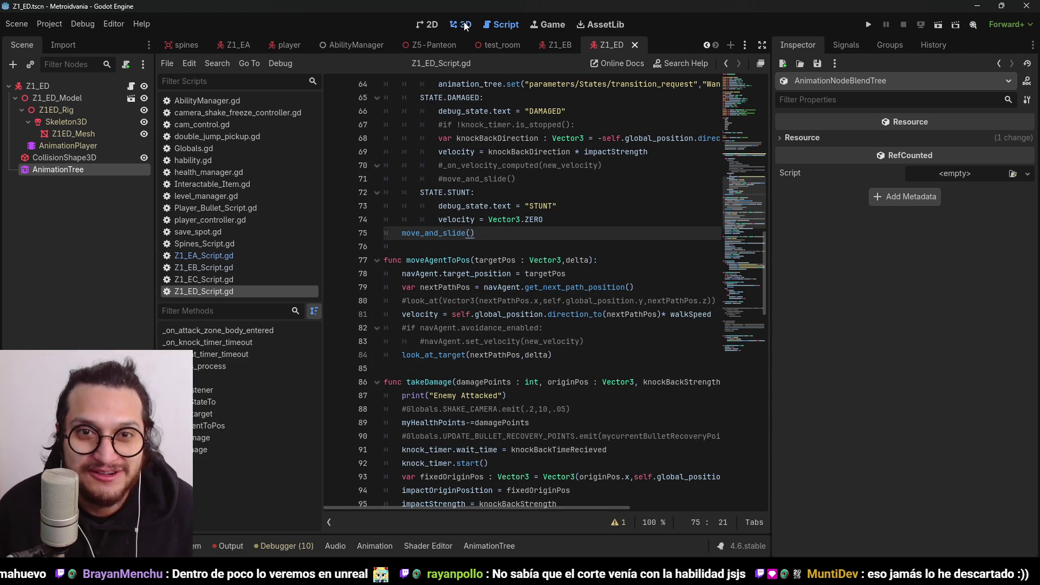
# In the 3D view, add a Node3D named wayPoints under Z1_ED and save
pyautogui.click(465, 25)
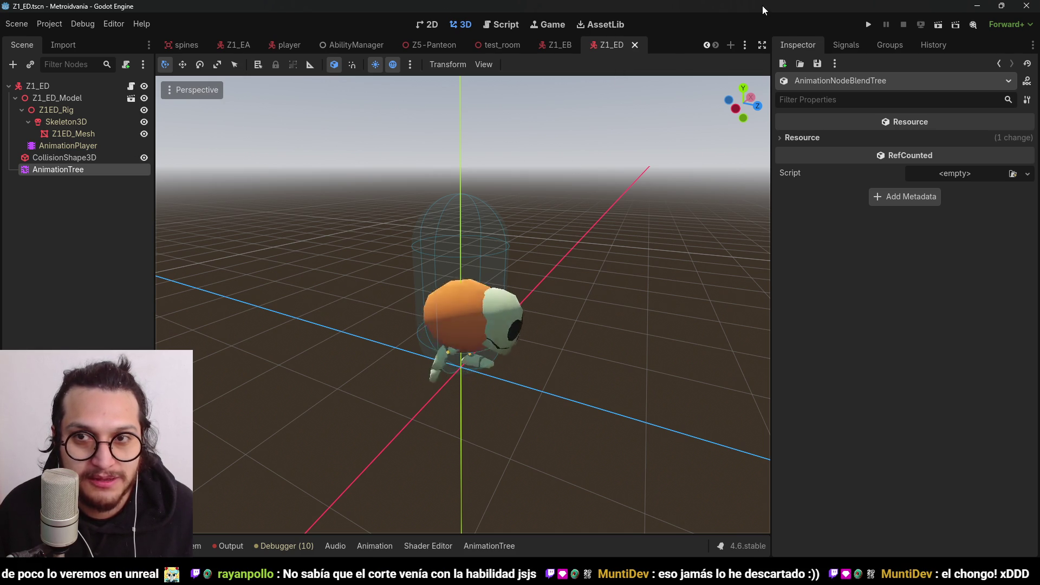
pyautogui.hotkey('ctrl', 's')
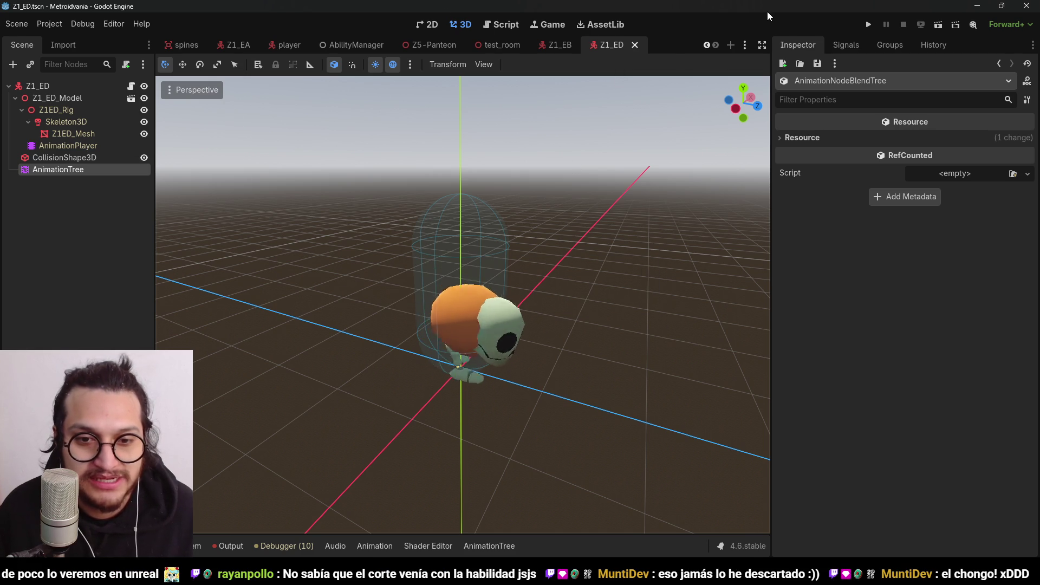
pyautogui.click(63, 196)
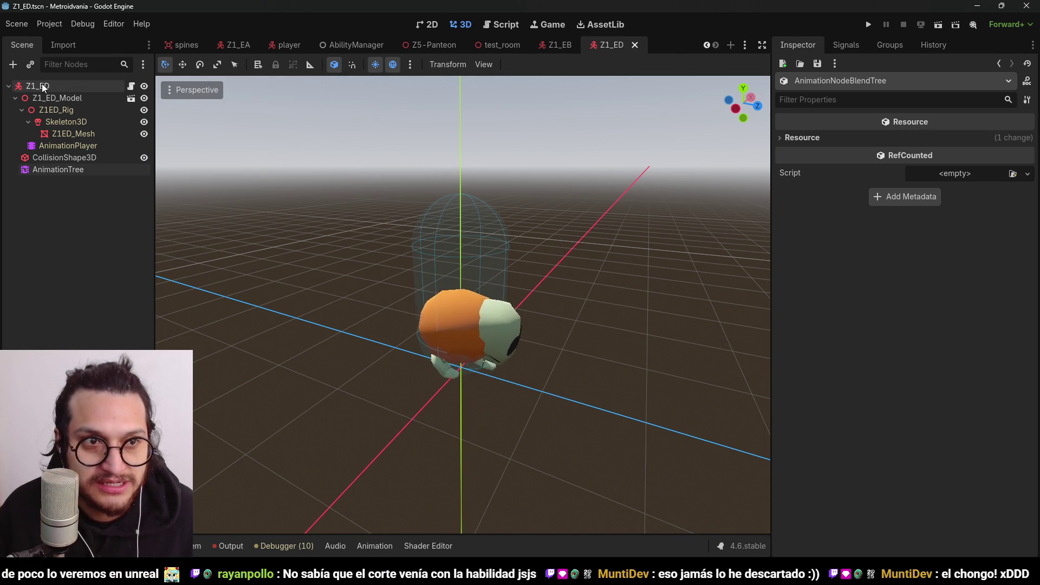
pyautogui.click(30, 85)
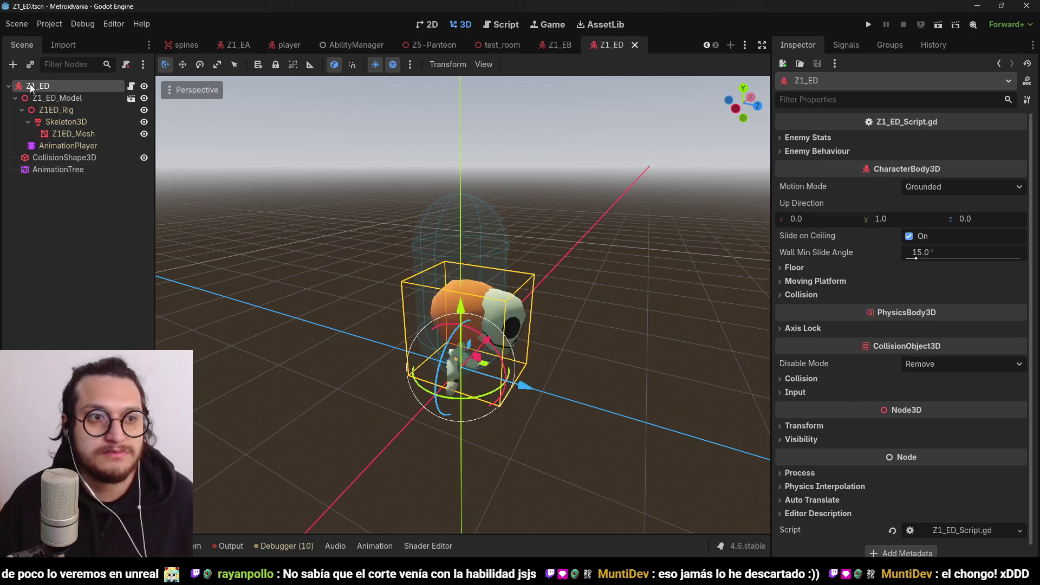
pyautogui.hotkey('ctrl', 'a')
pyautogui.write('node3d')
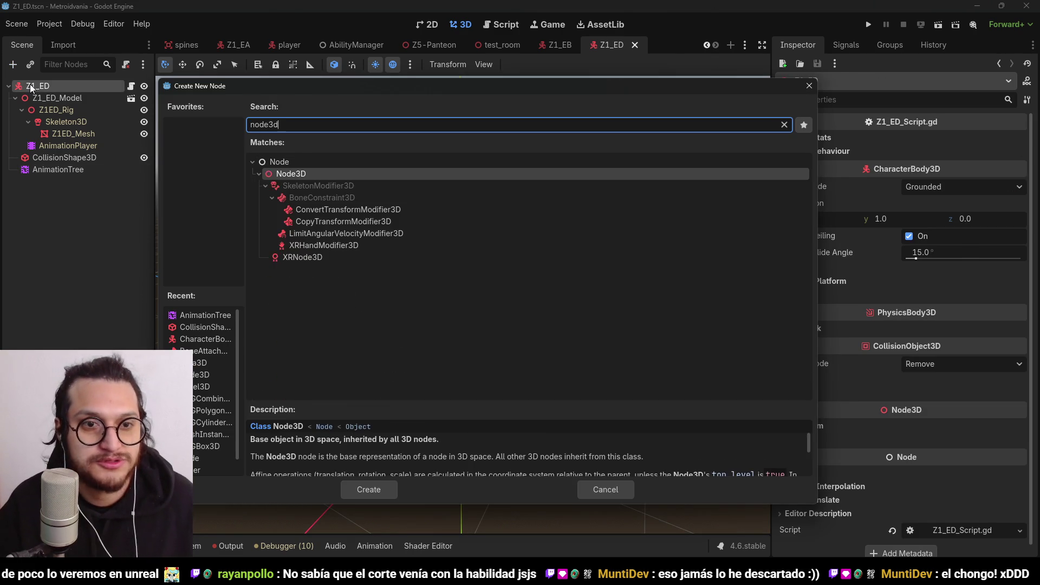
pyautogui.press('Return')
pyautogui.doubleClick(63, 179)
pyautogui.write('wayPoints')
pyautogui.press('Return')
pyautogui.hotkey('ctrl', 's')
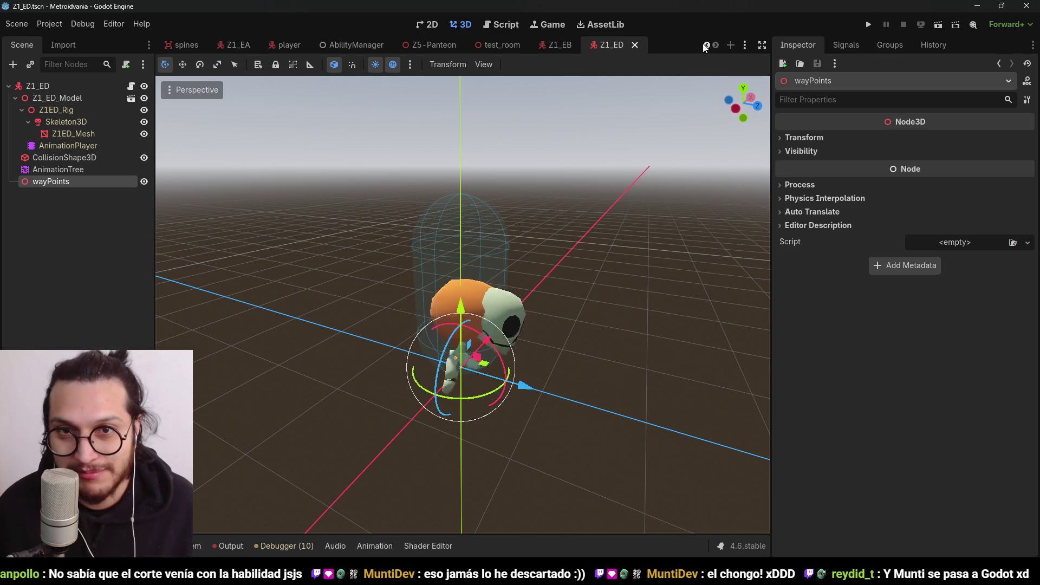
# Add a Node3D child named wayPoint1 under wayPoints and save the scene
pyautogui.click(56, 207)
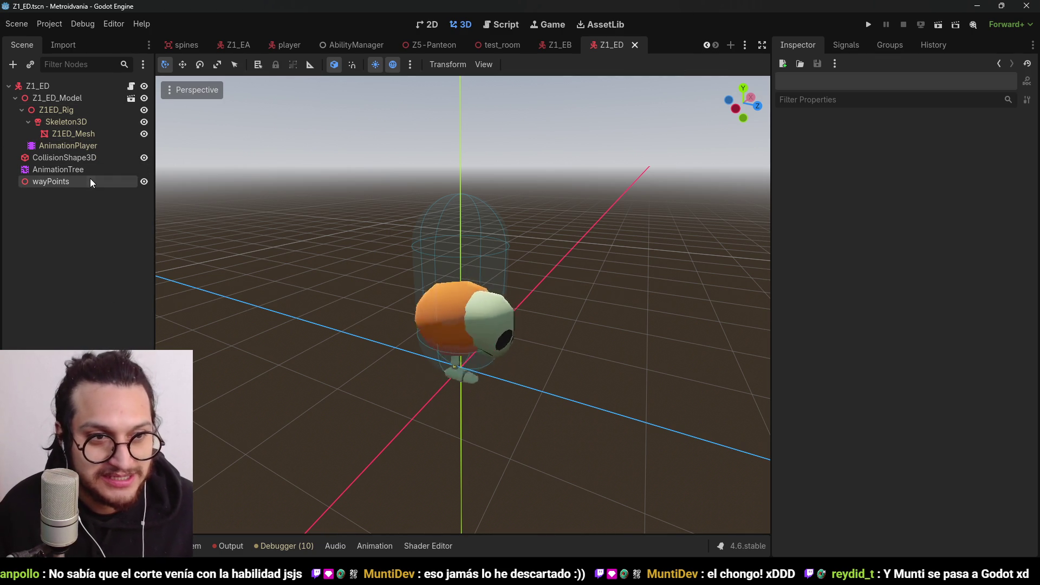
pyautogui.click(90, 179)
pyautogui.hotkey('ctrl', 'a')
pyautogui.press('BackSpace')
pyautogui.write('node3')
pyautogui.press('Return')
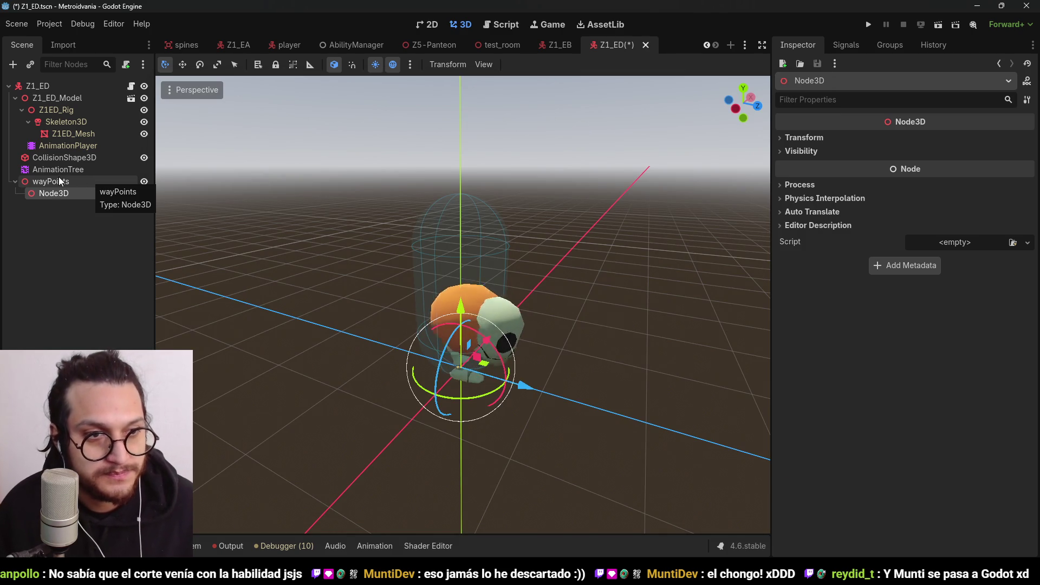
pyautogui.write('wayPoint')
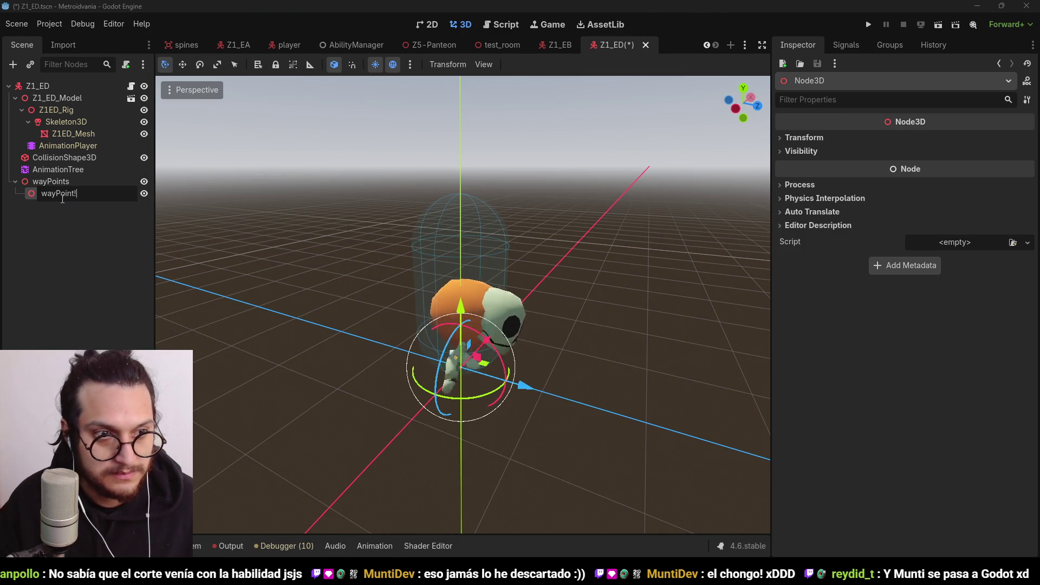
pyautogui.write('1')
pyautogui.press('Return')
pyautogui.hotkey('ctrl', 's')
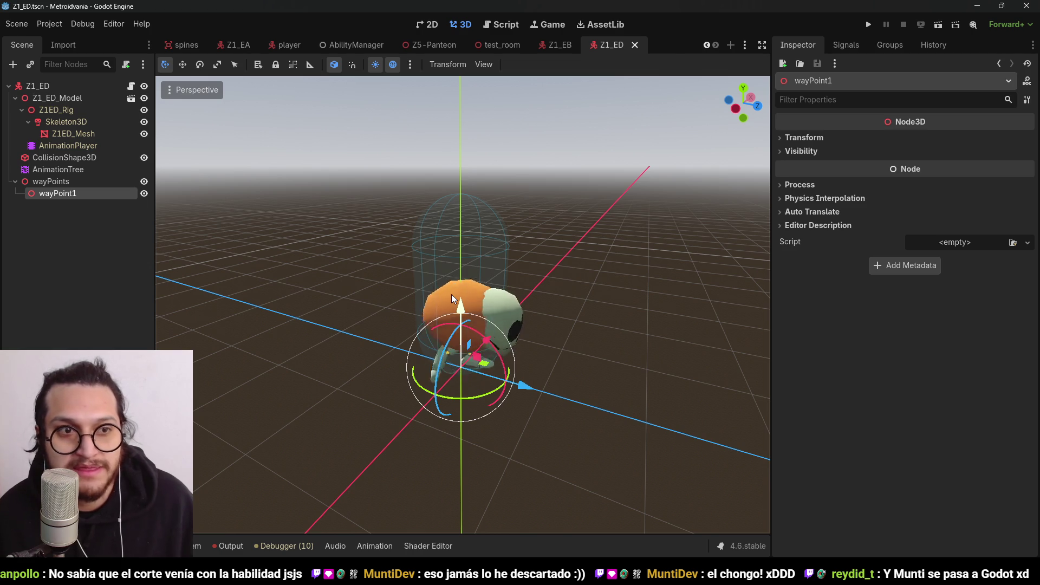
pyautogui.write('func getNex')
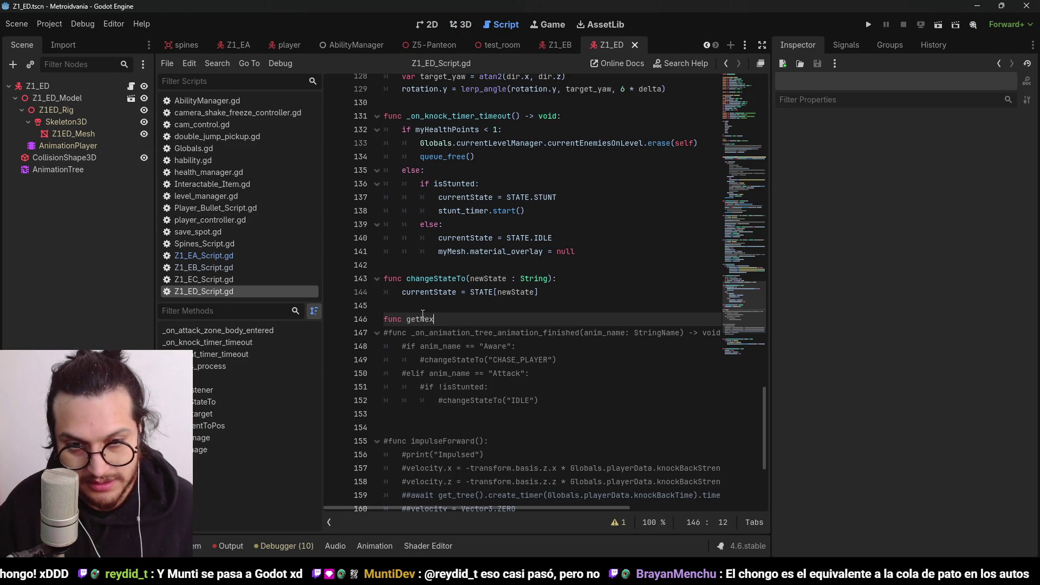
# Name the new function nextPoint() and open its body
pyautogui.press('BackSpace')
pyautogui.press('BackSpace')
pyautogui.press('BackSpace')
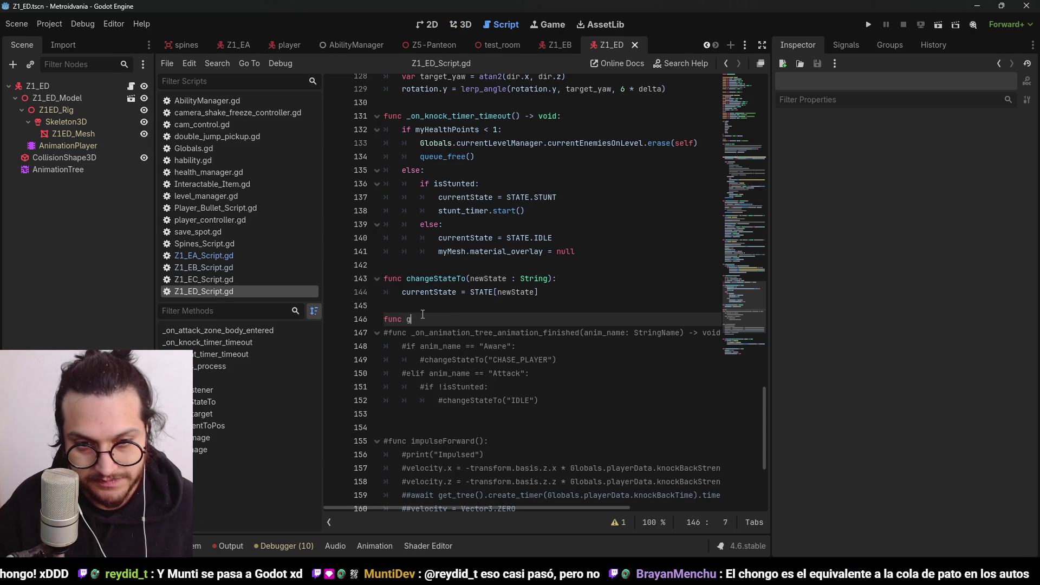
pyautogui.write('nextPoint():')
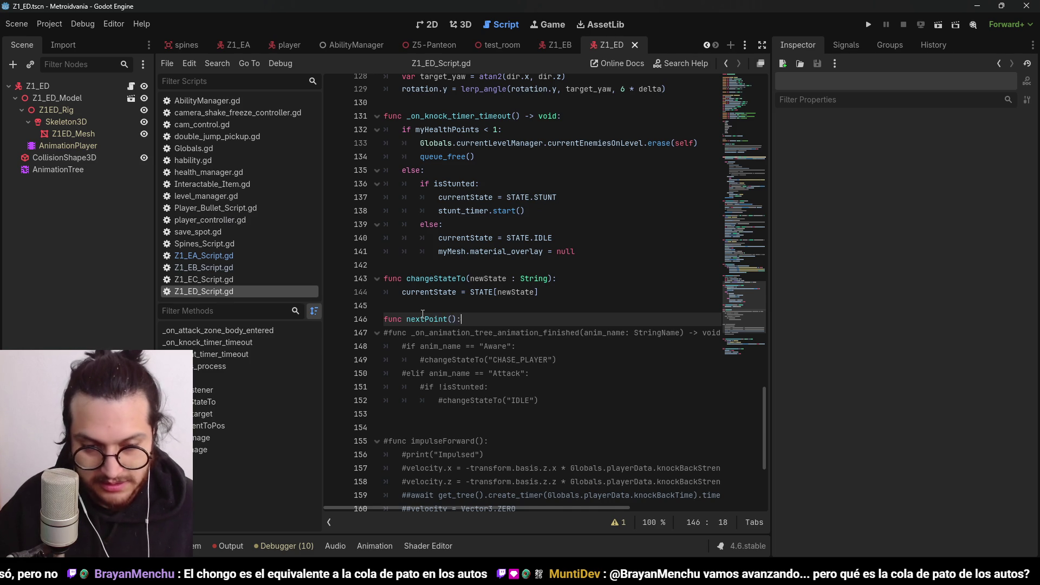
pyautogui.press('Return')
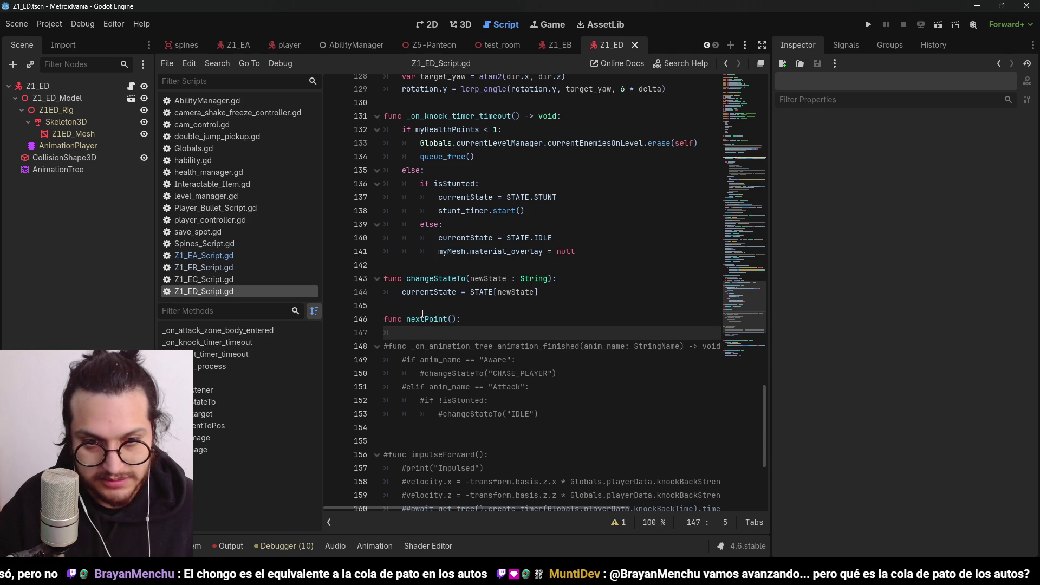
pyautogui.click(474, 321)
pyautogui.press('Return')
# Declare var nextPointToChase : Vector3, return it, and save the script
pyautogui.write('var nextPointToChase : Vector3')
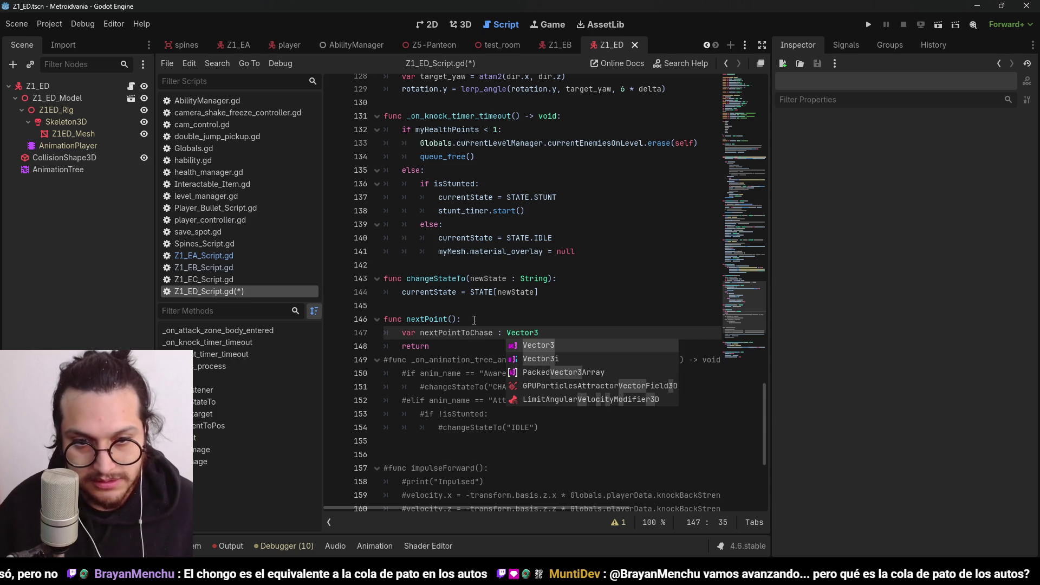
pyautogui.press('Escape')
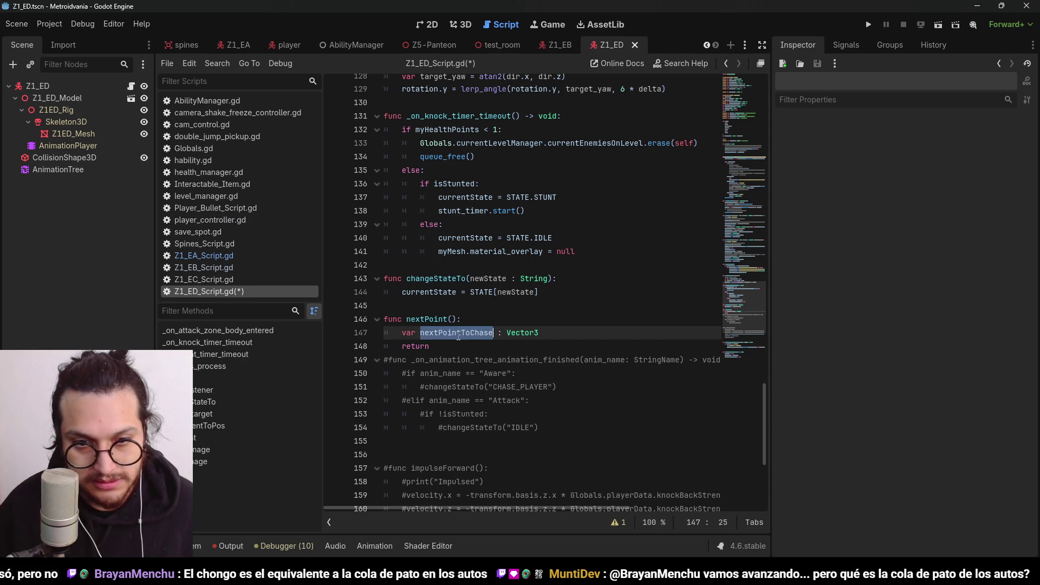
pyautogui.press('Down')
pyautogui.write('nextPointToChase')
pyautogui.click(598, 333)
pyautogui.press('Return')
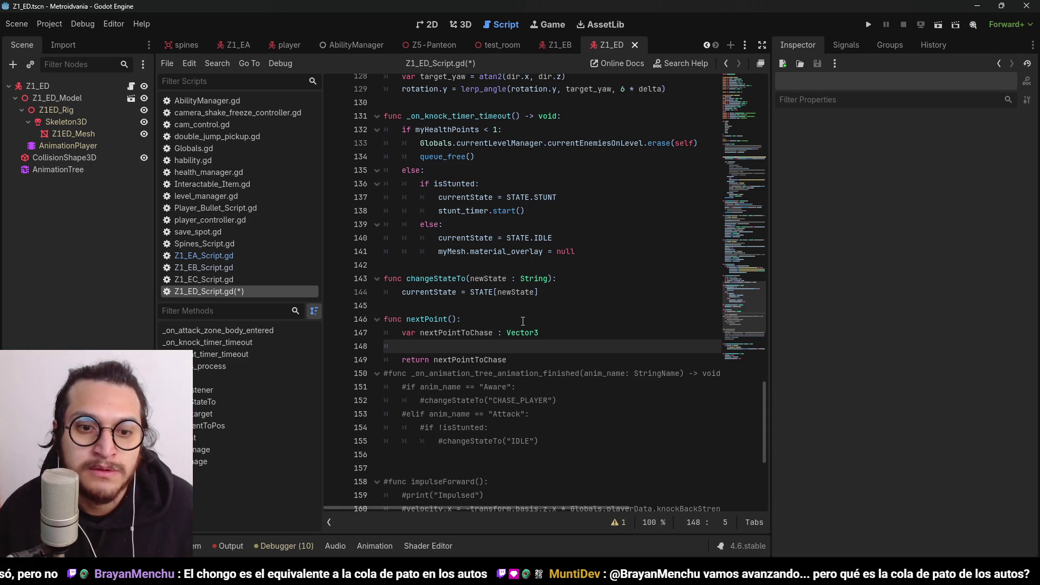
pyautogui.hotkey('ctrl', 's')
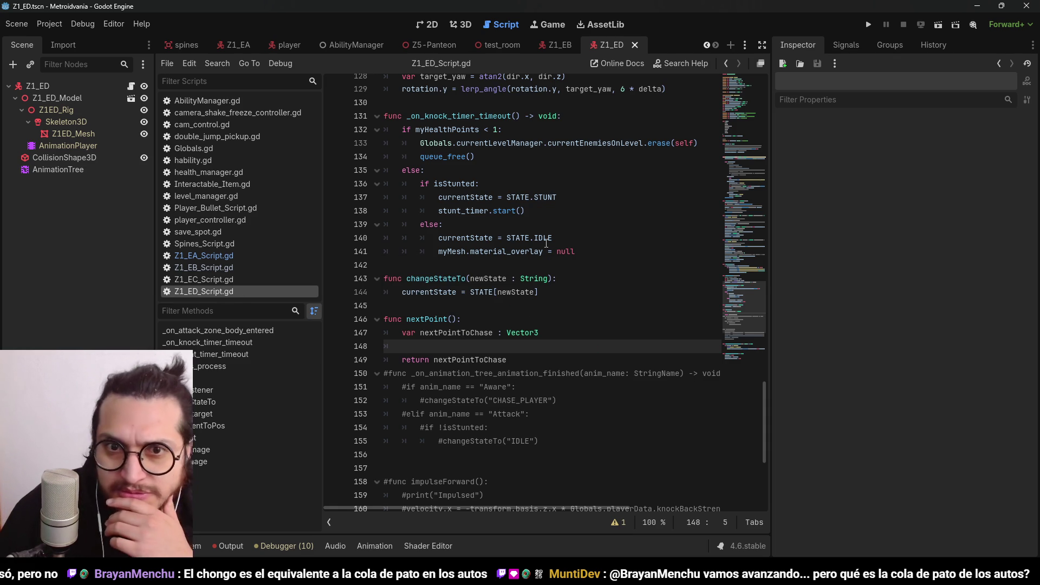
pyautogui.scroll(13, 551, 226)
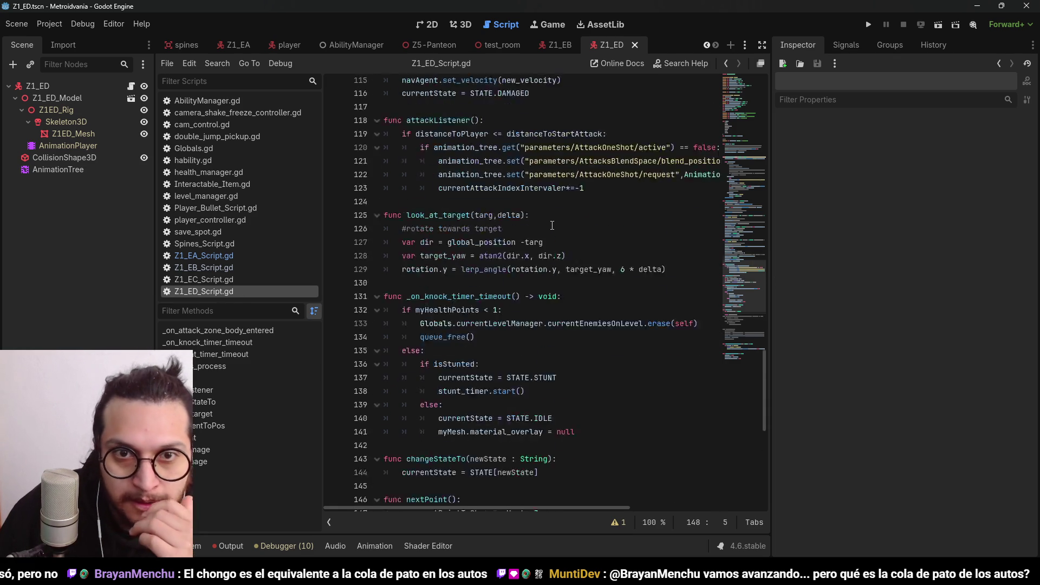
pyautogui.scroll(16, 552, 225)
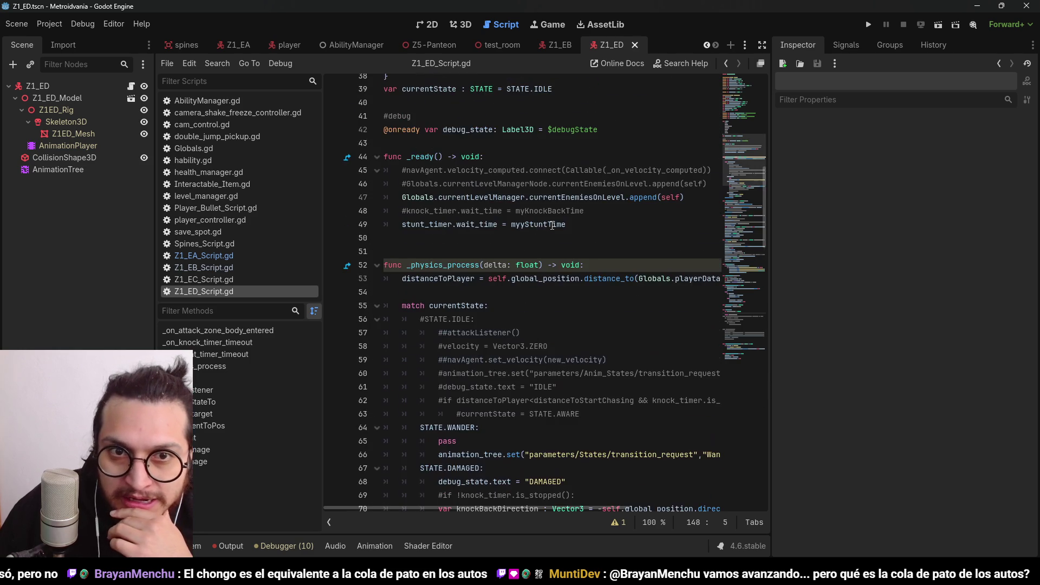
pyautogui.scroll(-5, 552, 226)
pyautogui.scroll(7, 552, 226)
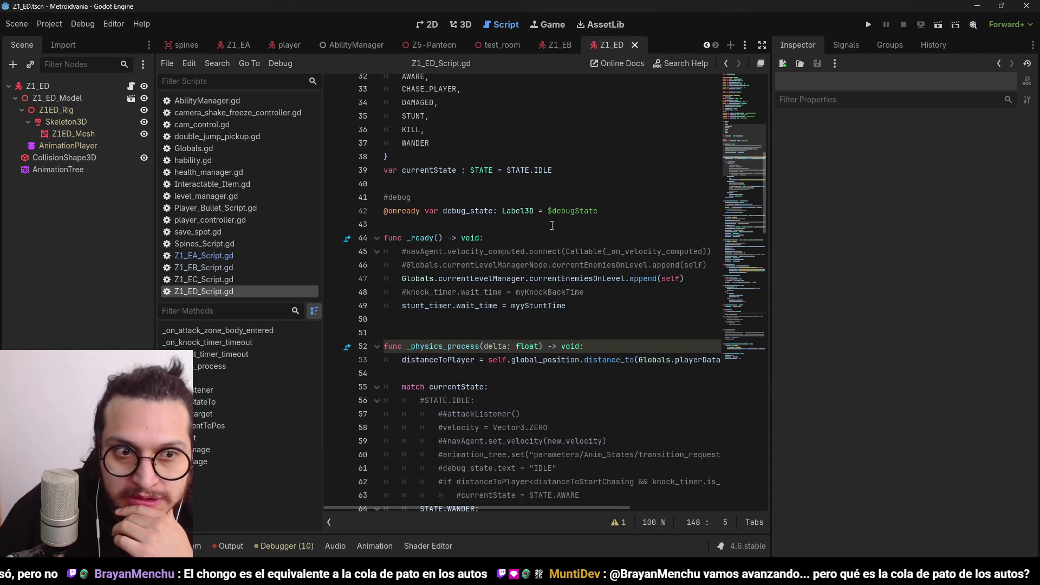
pyautogui.scroll(10, 553, 226)
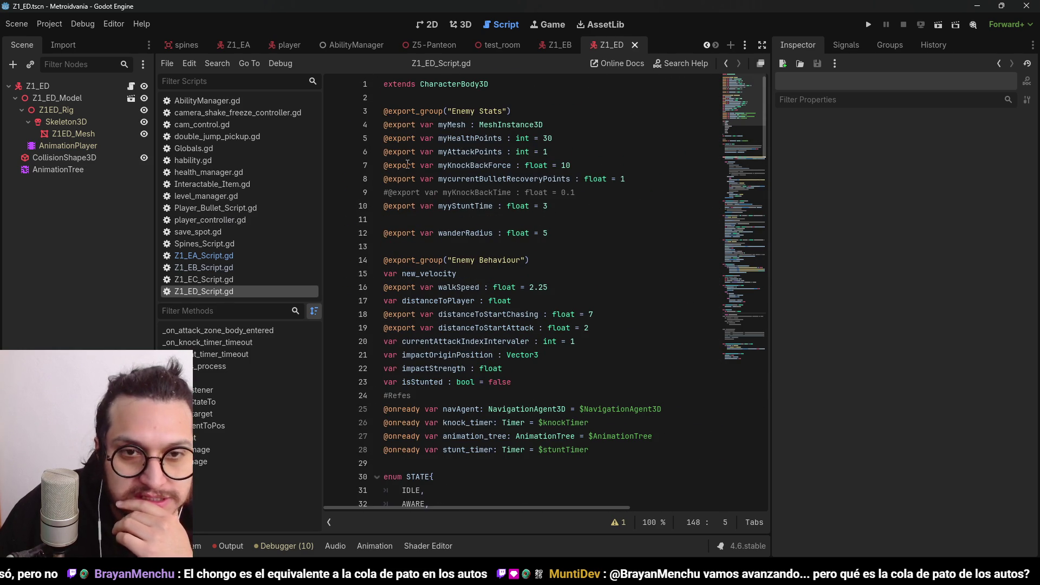
# Add a NavigationAgent3D child to the Z1_ED root node and save the scene
pyautogui.click(64, 87)
pyautogui.hotkey('ctrl', 'a')
pyautogui.write('nav')
pyautogui.press('Return')
pyautogui.hotkey('ctrl', 'z')
pyautogui.hotkey('ctrl', 'a')
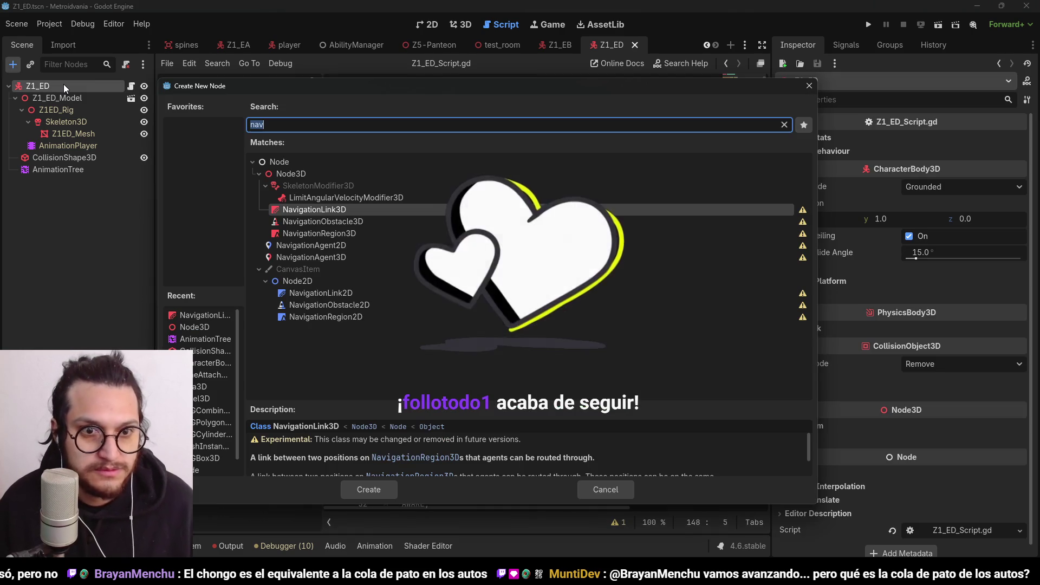
pyautogui.press('Down')
pyautogui.press('Down')
pyautogui.press('Down')
pyautogui.press('Return')
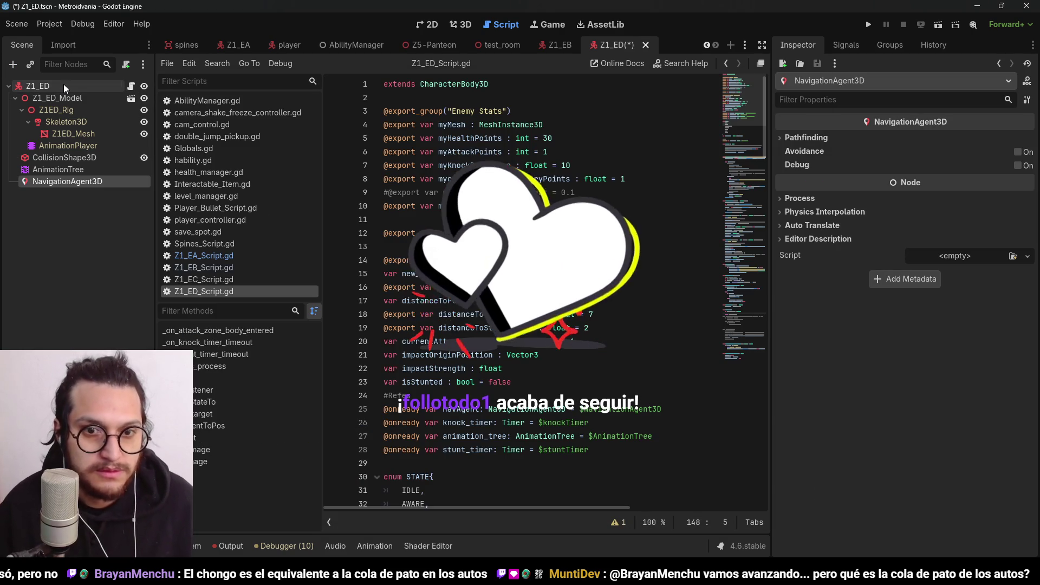
pyautogui.hotkey('ctrl', 's')
# Review the navAgent, isStunted, new_velocity and Enemy Behaviour declarations in the script, saving
pyautogui.scroll(-2, 655, 323)
pyautogui.scroll(-6, 655, 323)
pyautogui.scroll(5, 655, 323)
pyautogui.doubleClick(460, 288)
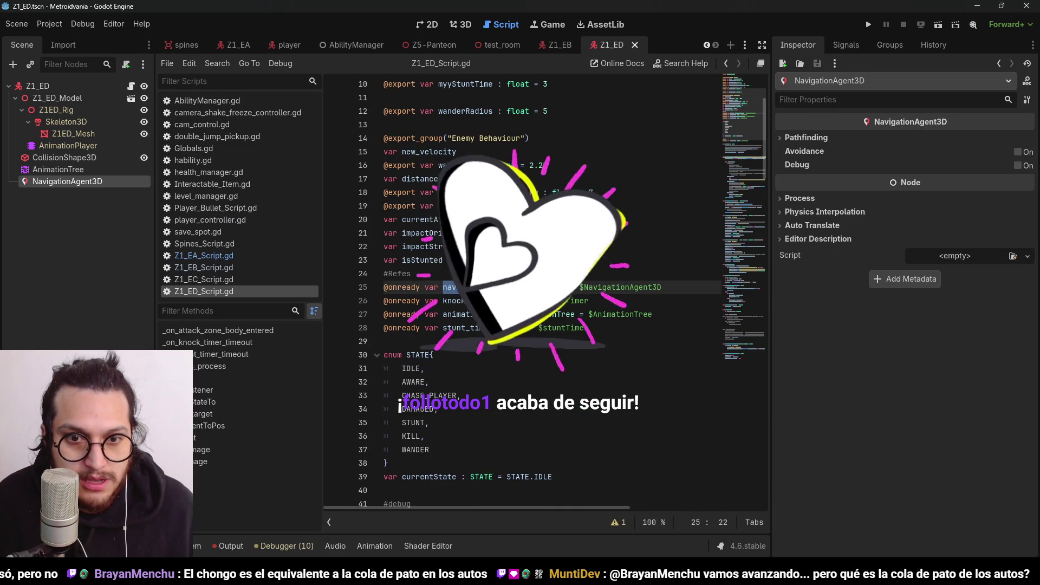
pyautogui.click(467, 260)
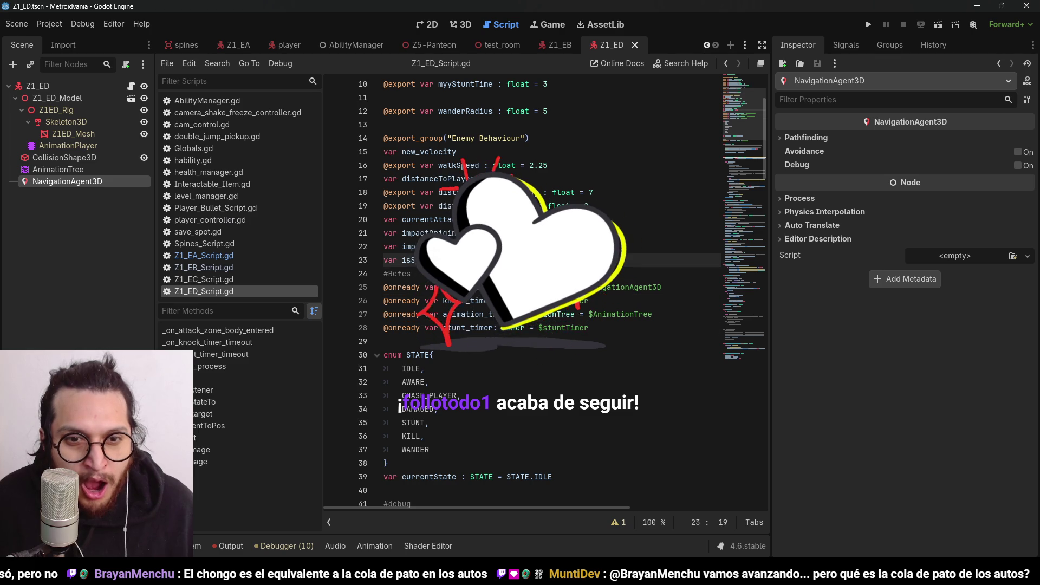
pyautogui.scroll(2, 542, 293)
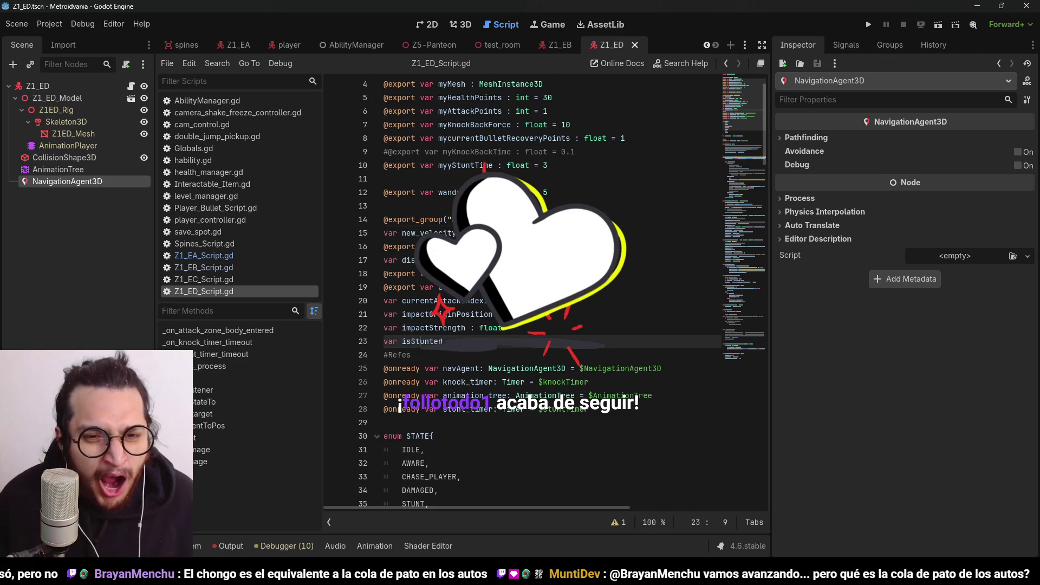
pyautogui.click(628, 233)
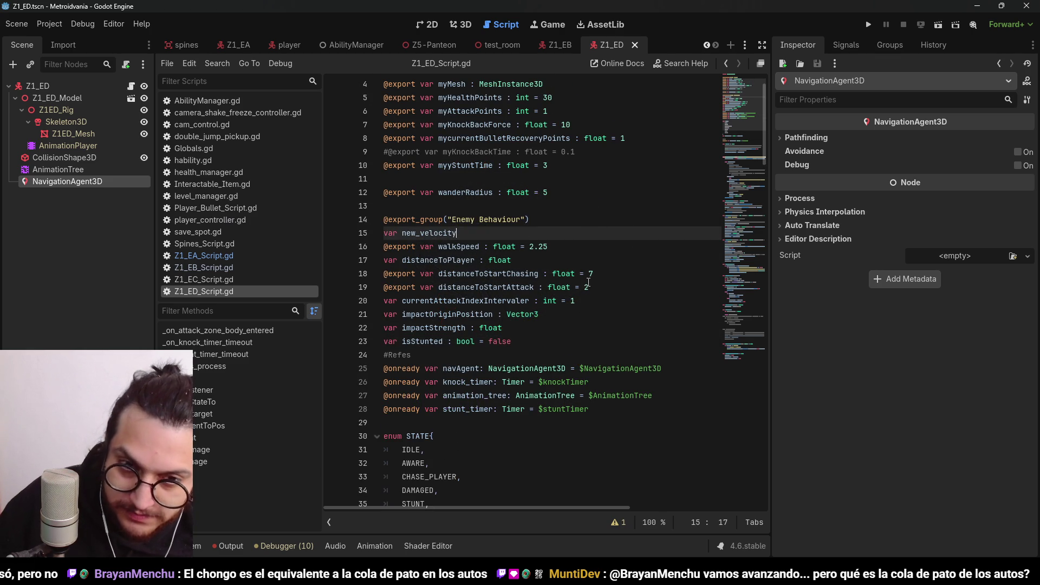
pyautogui.write(': bool = false')
pyautogui.click(505, 220)
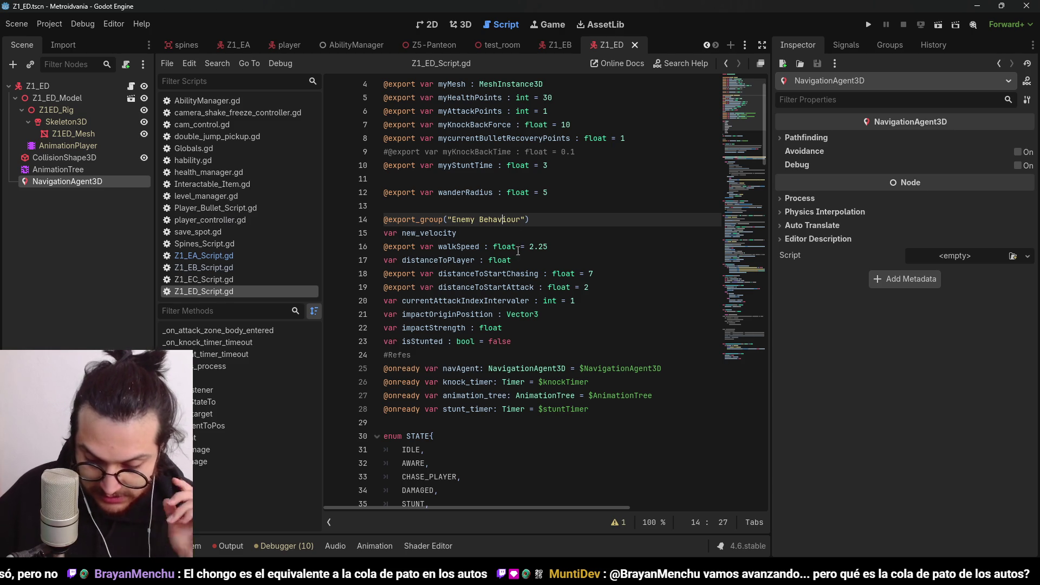
pyautogui.click(597, 225)
pyautogui.hotkey('ctrl', 's')
pyautogui.click(504, 222)
pyautogui.moveTo(525, 224); pyautogui.dragTo(452, 222)
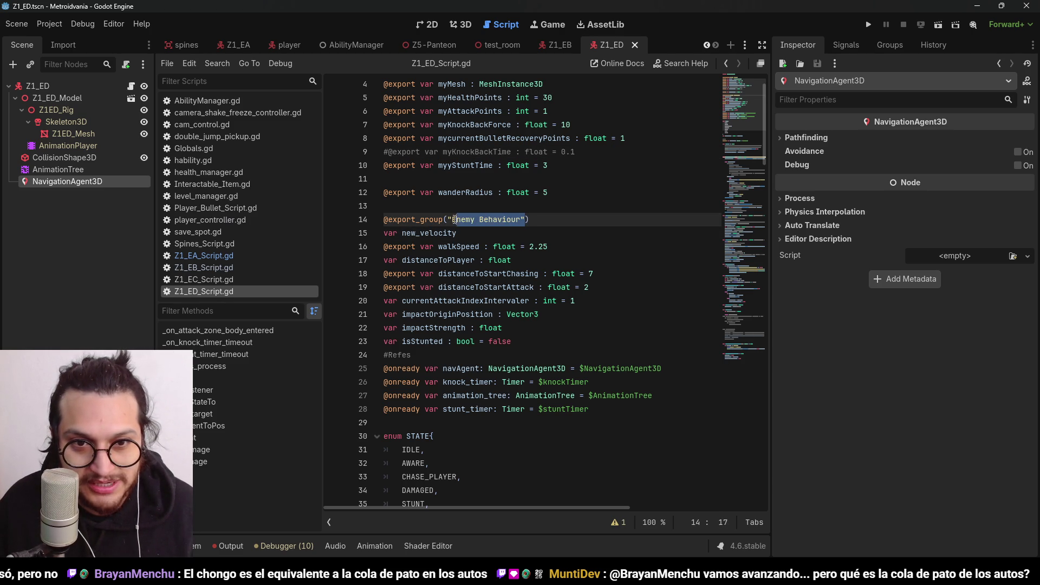
pyautogui.click(580, 219)
pyautogui.hotkey('ctrl', 's')
# Check the wanderRadius variable, then open the NavigationAgent3D class documentation
pyautogui.click(578, 190)
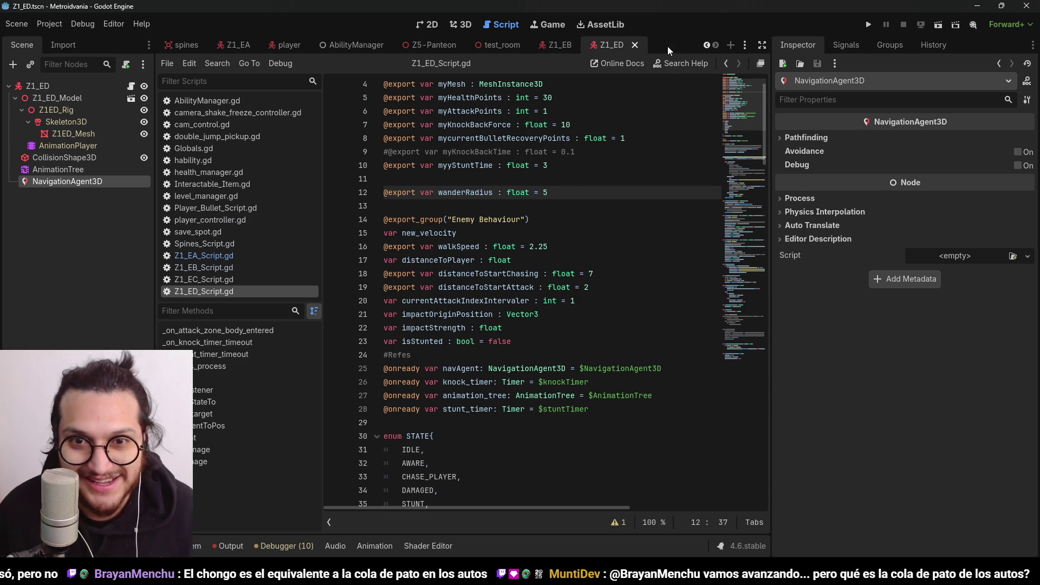
pyautogui.doubleClick(450, 193)
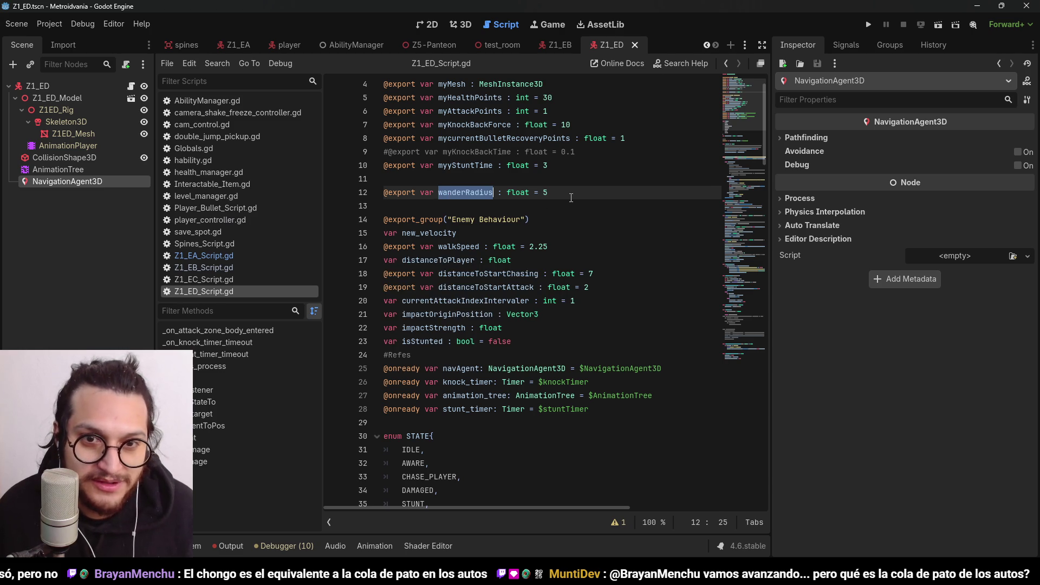
pyautogui.scroll(-5, 571, 198)
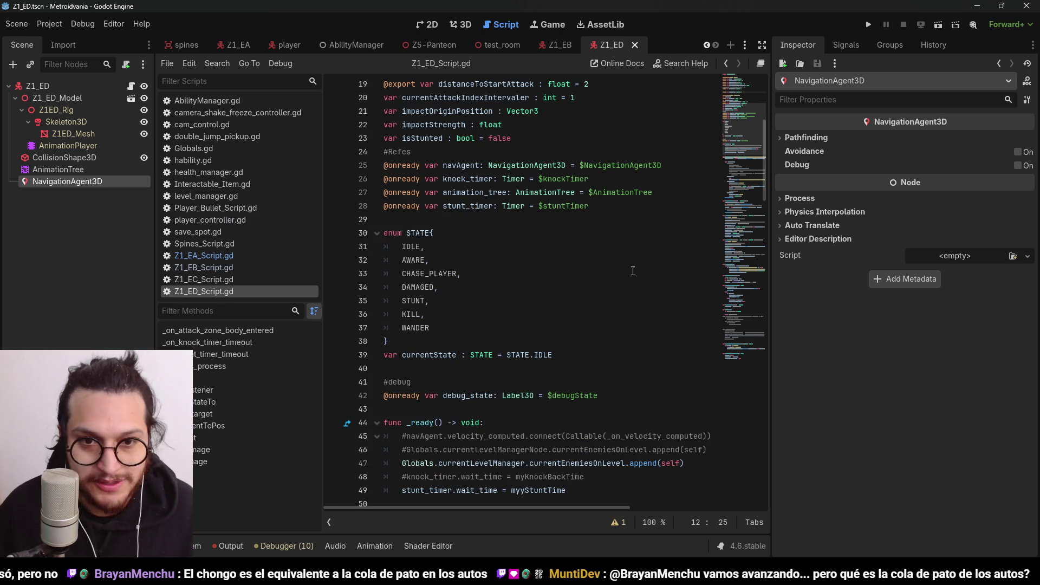
pyautogui.scroll(6, 634, 272)
pyautogui.scroll(-14, 639, 272)
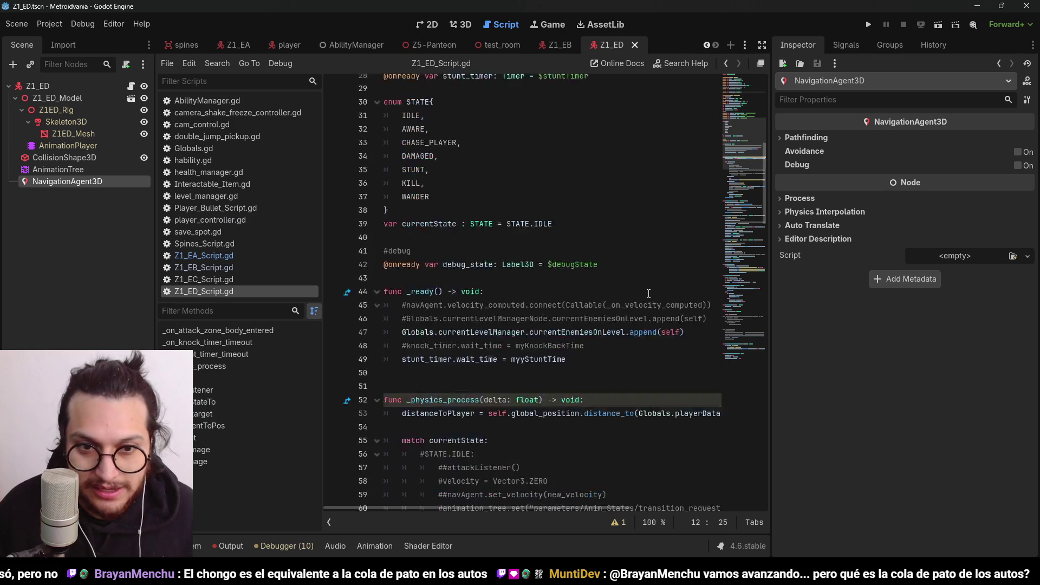
pyautogui.scroll(6, 651, 300)
pyautogui.scroll(-12, 645, 296)
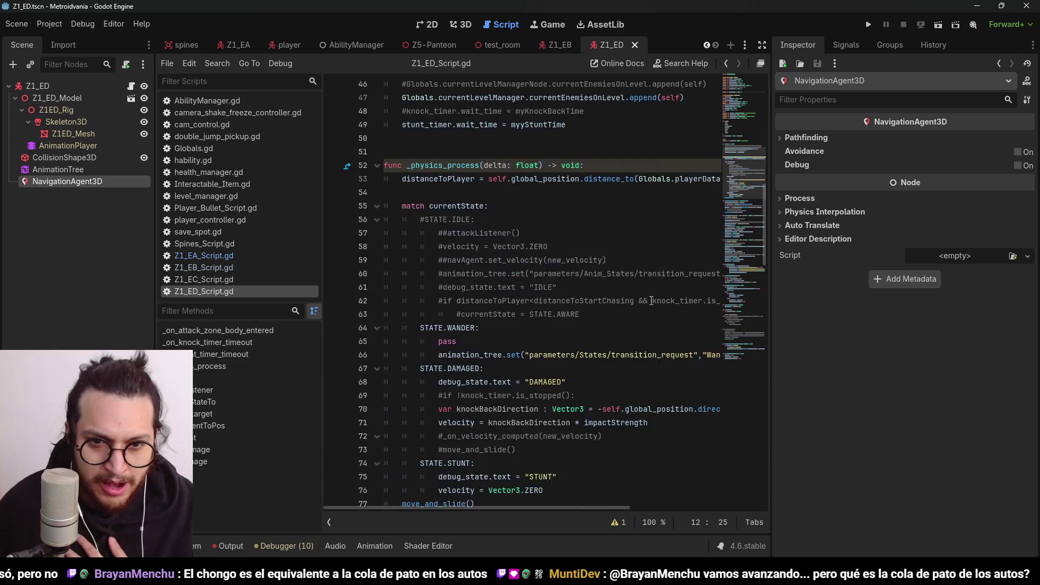
pyautogui.scroll(9, 640, 292)
pyautogui.scroll(9, 641, 292)
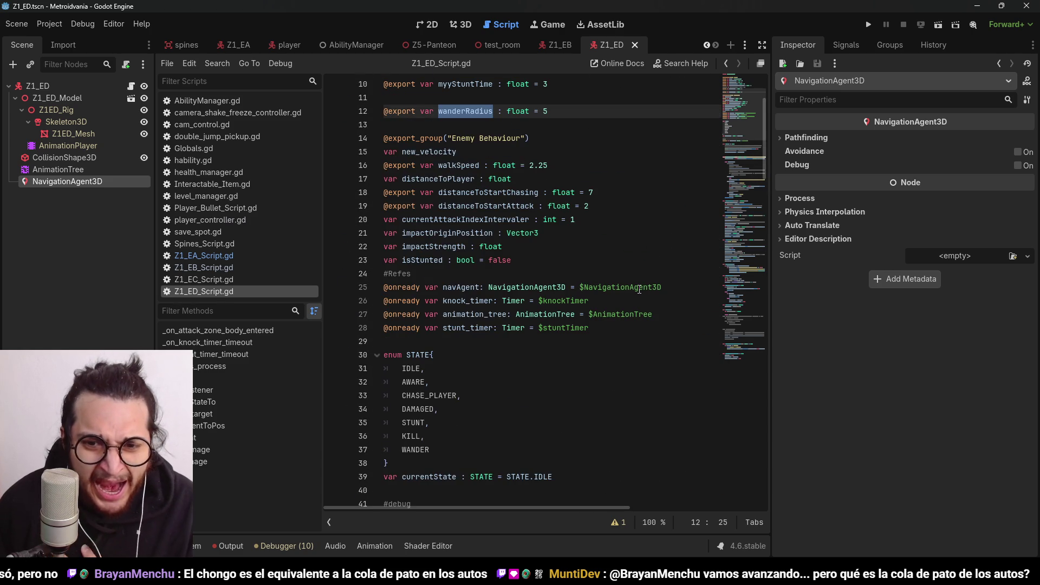
pyautogui.scroll(1, 510, 305)
pyautogui.keyDown('ctrl'); pyautogui.click(511, 328); pyautogui.keyUp('ctrl')
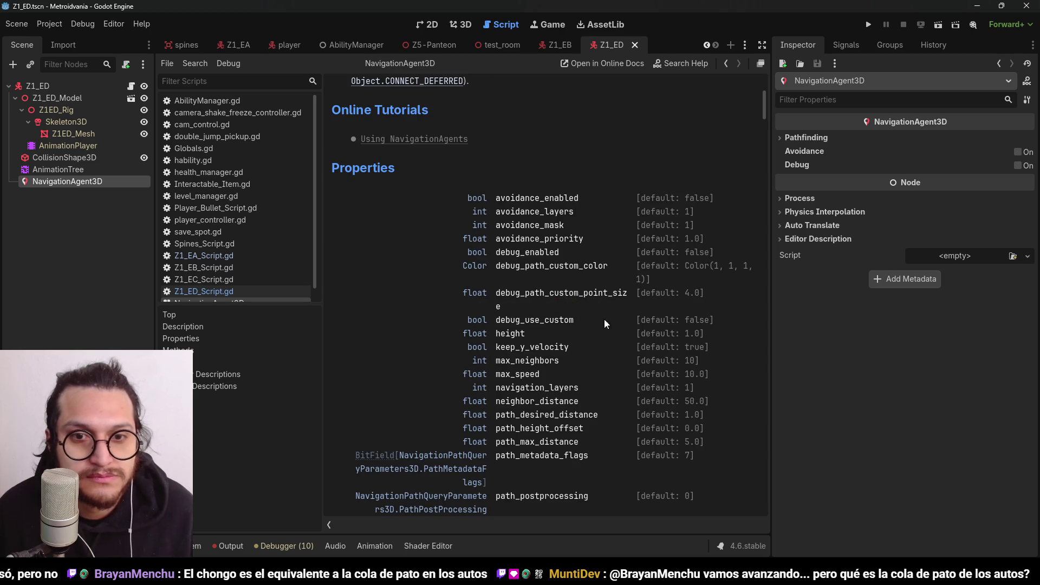
# Read the NavigationAgent3D Properties, then view the 'find random point on navregion godot' search results
pyautogui.scroll(-5, 654, 307)
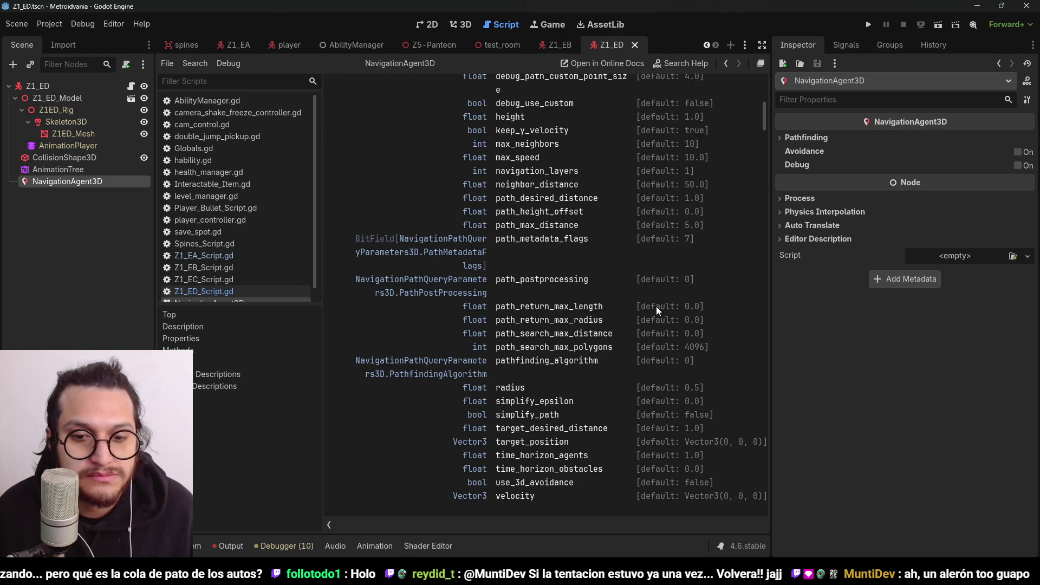
pyautogui.scroll(-1, 655, 307)
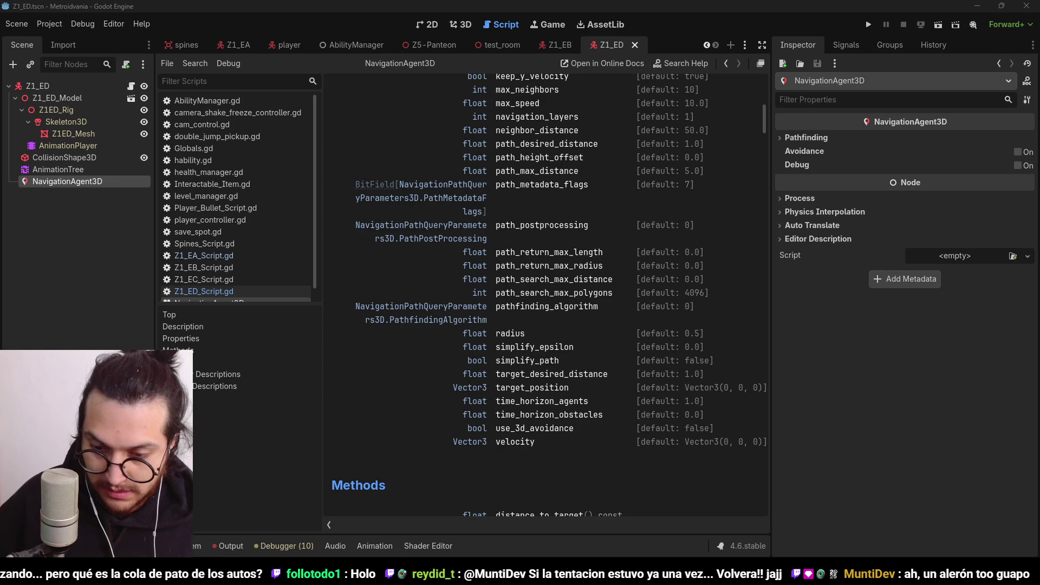
pyautogui.hotkey('alt', 'Tab')
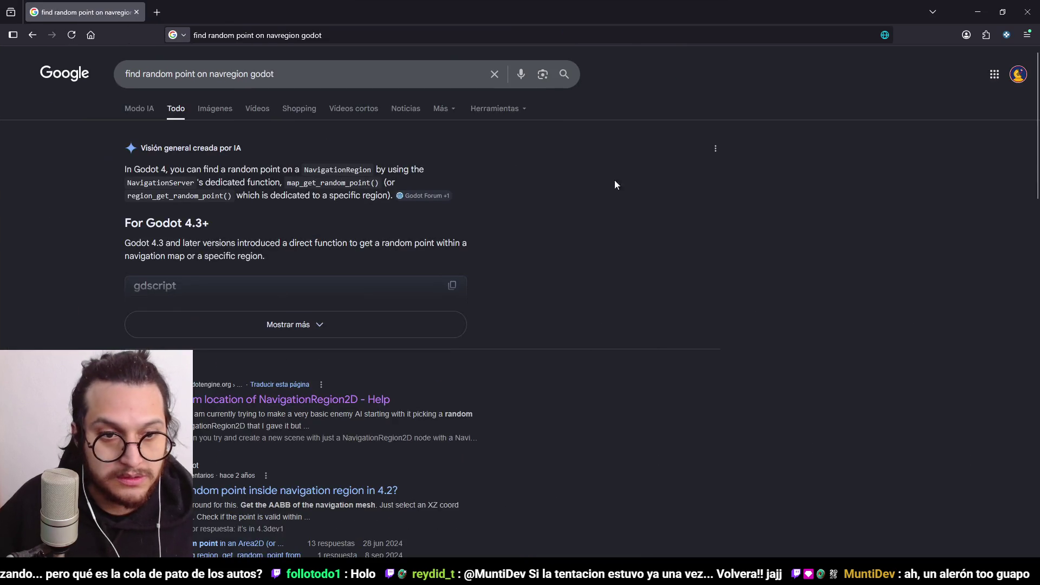
# Open the Godot Forum thread on a random NavigationRegion2D location and scroll to the accepted answer
pyautogui.scroll(-4, 590, 231)
pyautogui.click(266, 179)
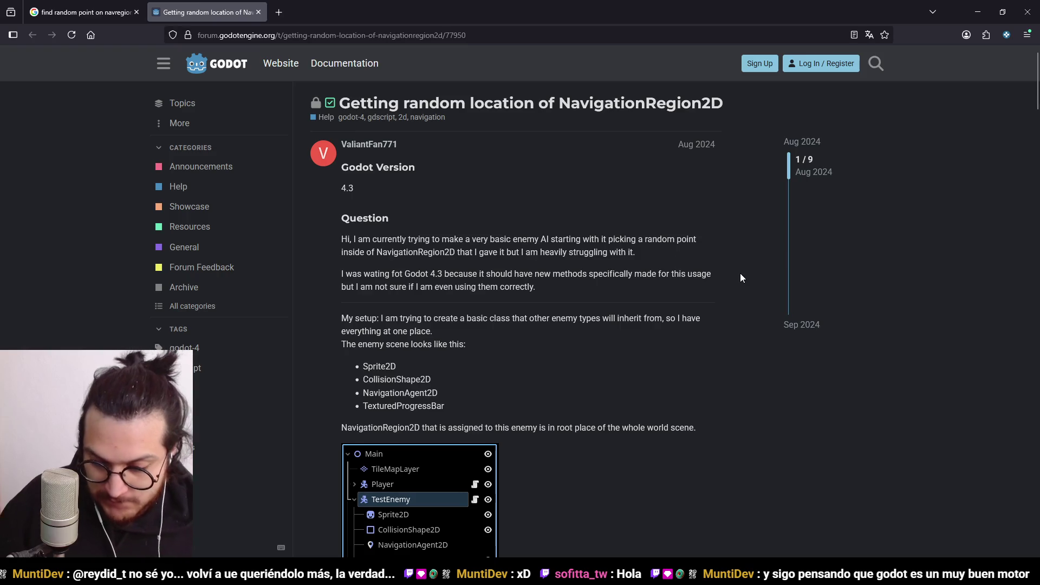
pyautogui.scroll(-3, 623, 260)
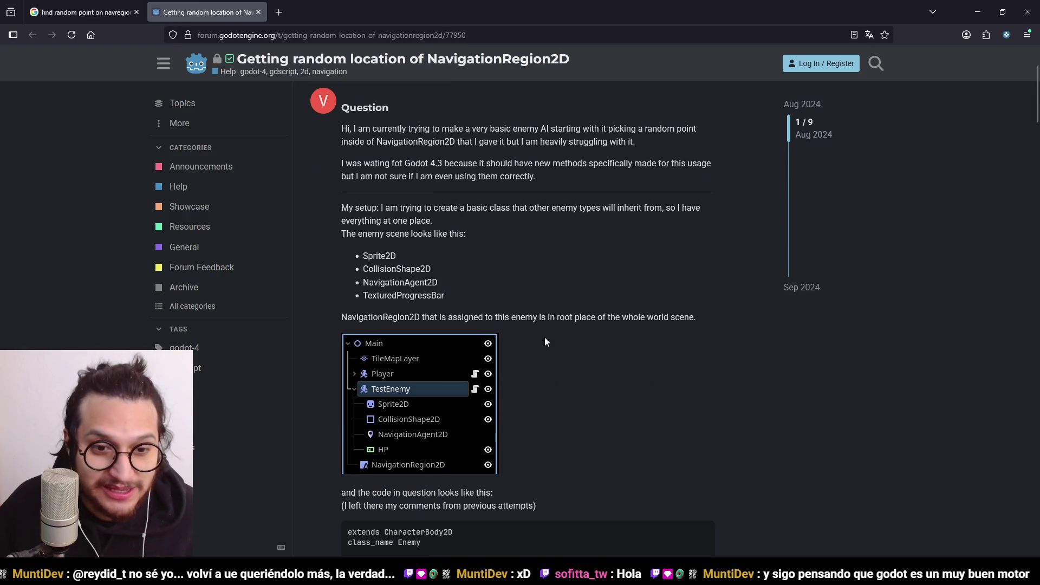
pyautogui.scroll(-7, 515, 369)
pyautogui.scroll(-10, 874, 326)
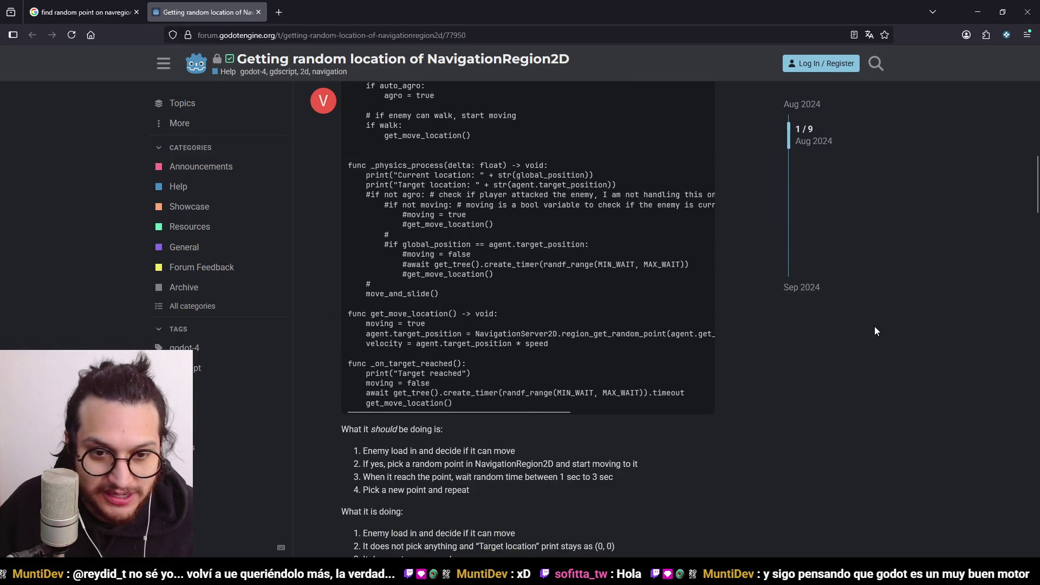
pyautogui.scroll(-7, 875, 326)
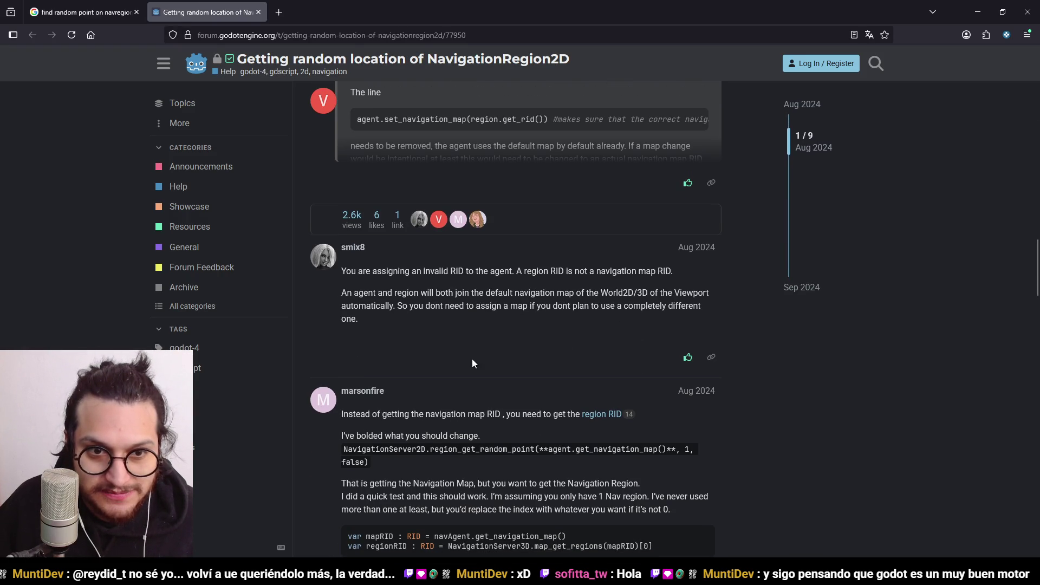
pyautogui.moveTo(423, 336); pyautogui.dragTo(368, 271)
pyautogui.click(535, 343)
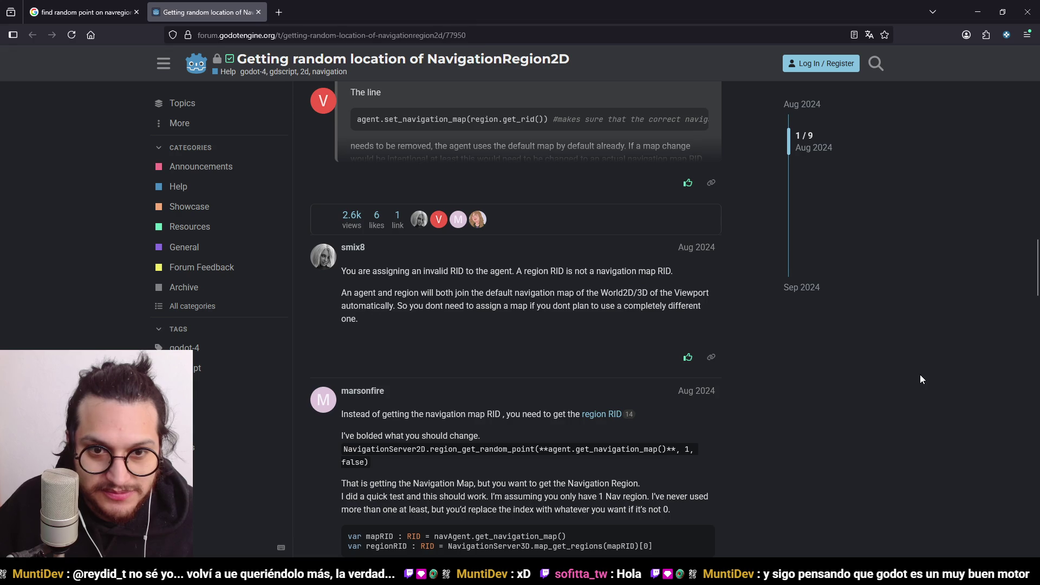
# Read the region_get_random_point(region.get_rid(), 1, false) solution code, then minimize the browser
pyautogui.scroll(-2, 920, 374)
pyautogui.scroll(15, 921, 374)
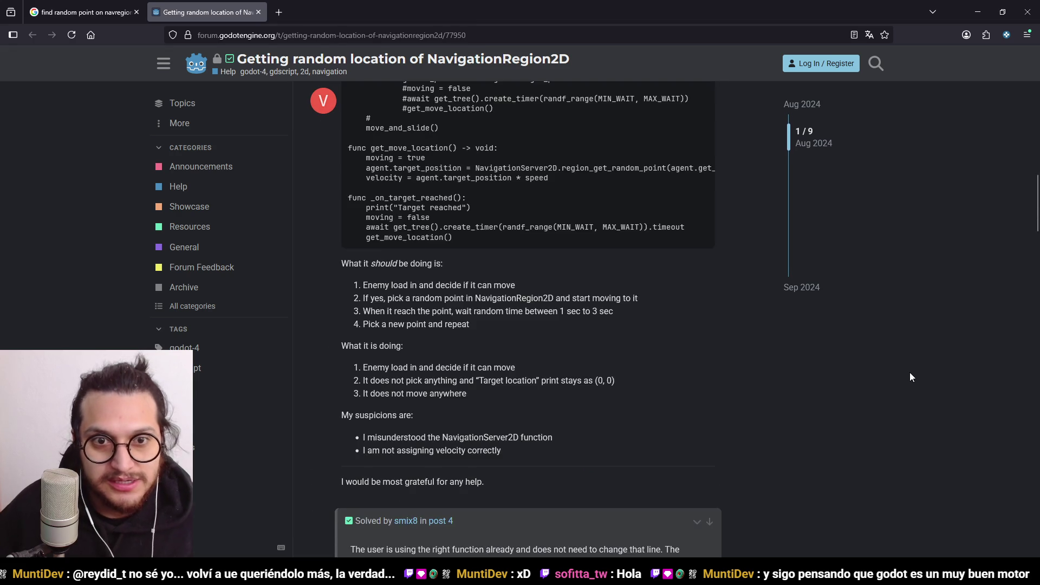
pyautogui.scroll(-2, 898, 375)
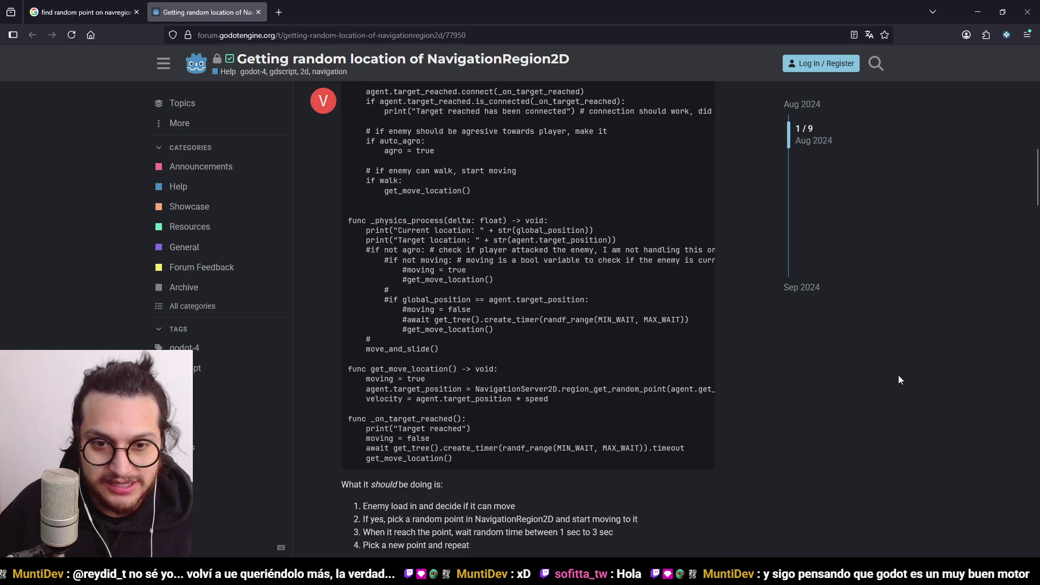
pyautogui.scroll(-15, 898, 375)
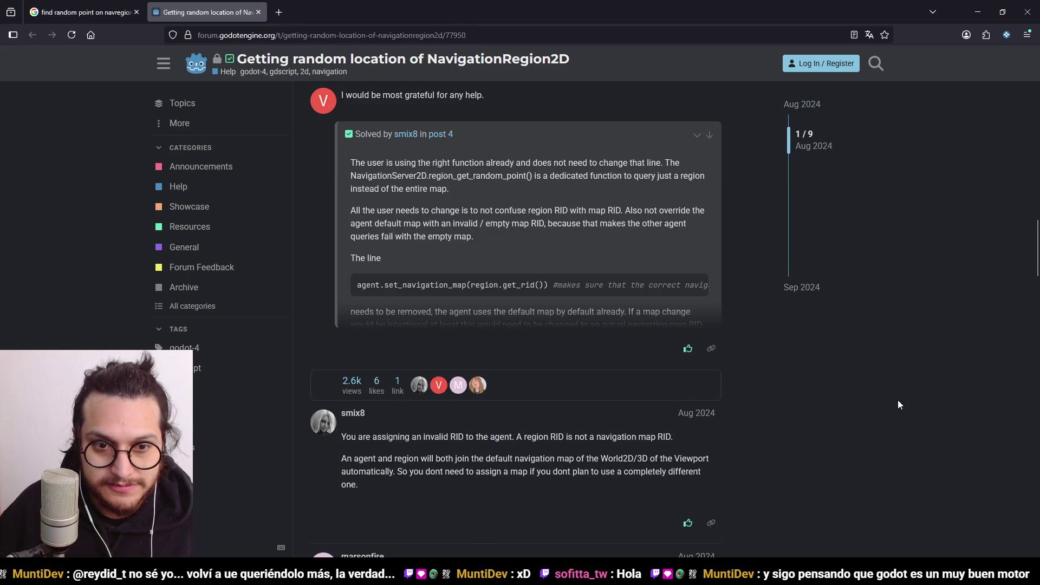
pyautogui.scroll(-4, 899, 405)
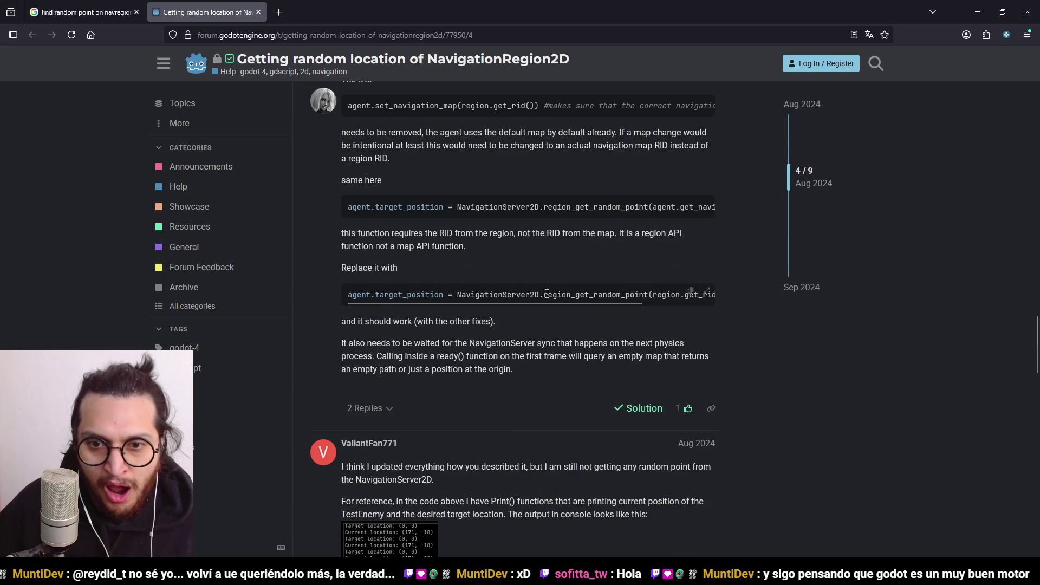
pyautogui.moveTo(606, 303)
pyautogui.mouseDown()
pyautogui.moveTo(689, 307)
pyautogui.moveTo(499, 308)
pyautogui.mouseUp()
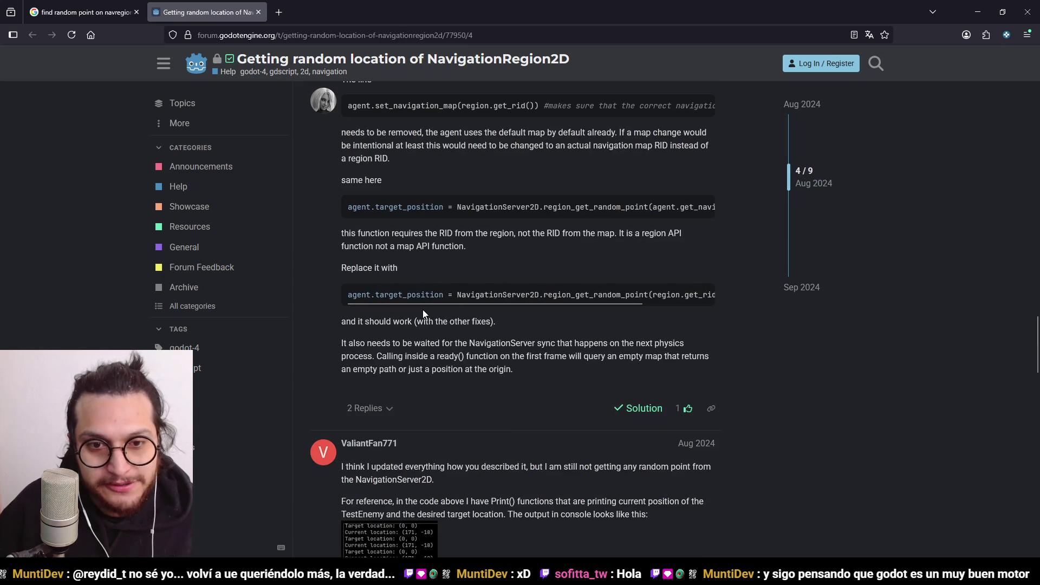
pyautogui.moveTo(418, 303)
pyautogui.mouseDown()
pyautogui.moveTo(503, 306)
pyautogui.moveTo(450, 301)
pyautogui.moveTo(444, 313)
pyautogui.mouseUp()
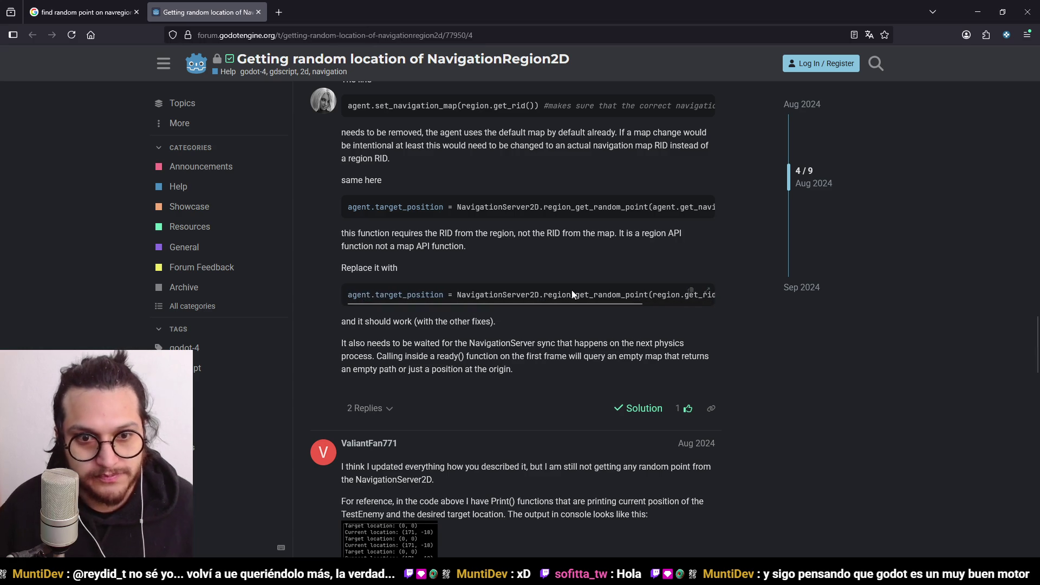
pyautogui.click(978, 12)
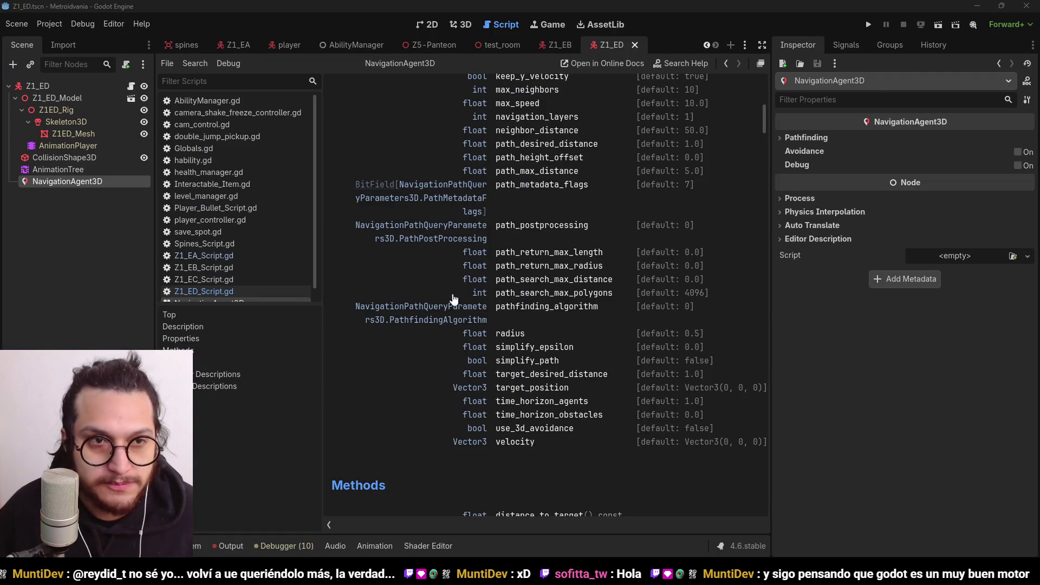
# Back in Z1_ED_Script.gd, start a new line in nextPoint() with nextPointToChase
pyautogui.click(131, 85)
pyautogui.click(596, 233)
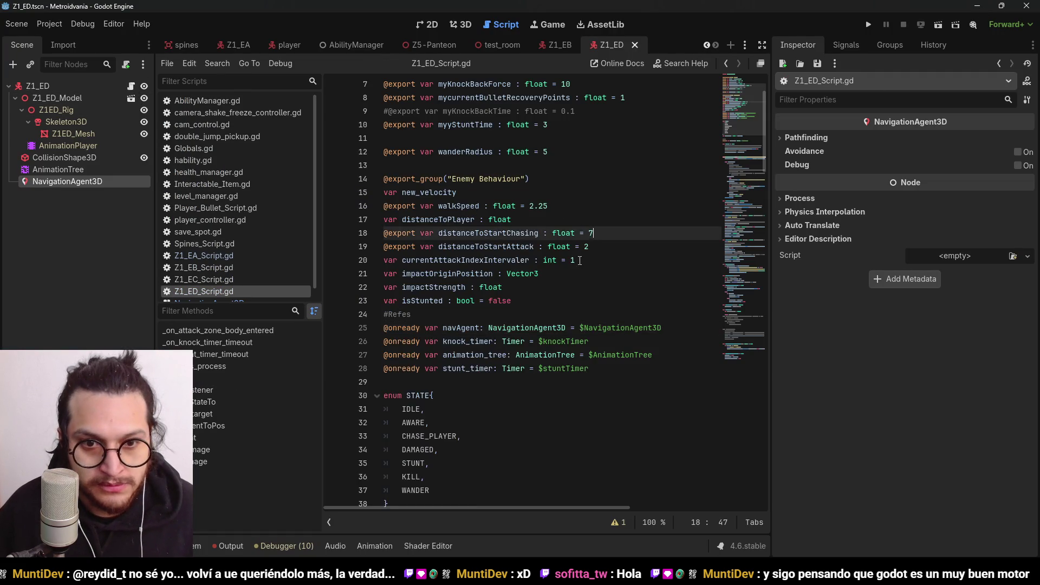
pyautogui.scroll(-20, 580, 261)
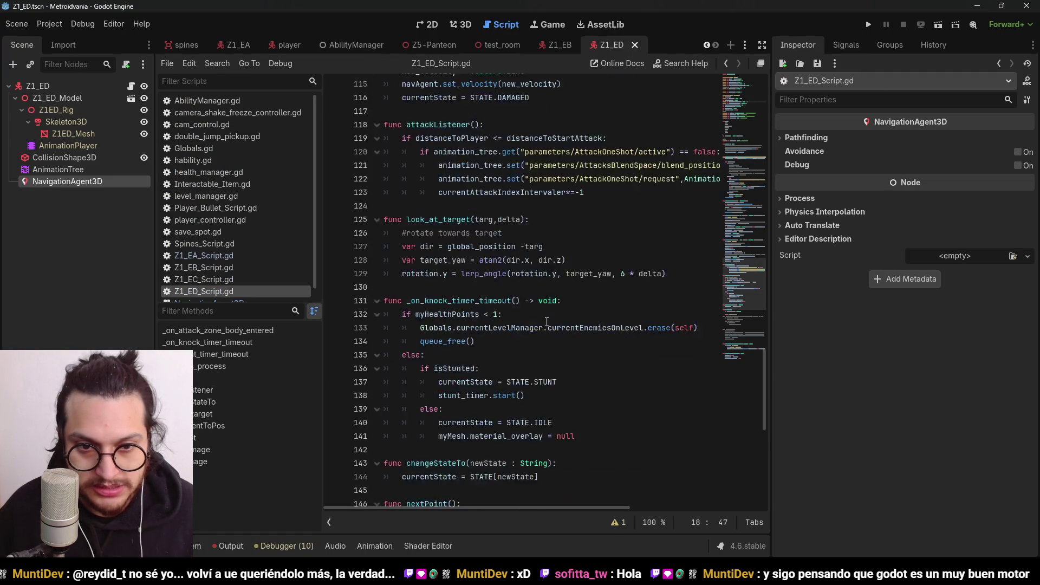
pyautogui.scroll(-8, 547, 322)
pyautogui.scroll(-1, 511, 295)
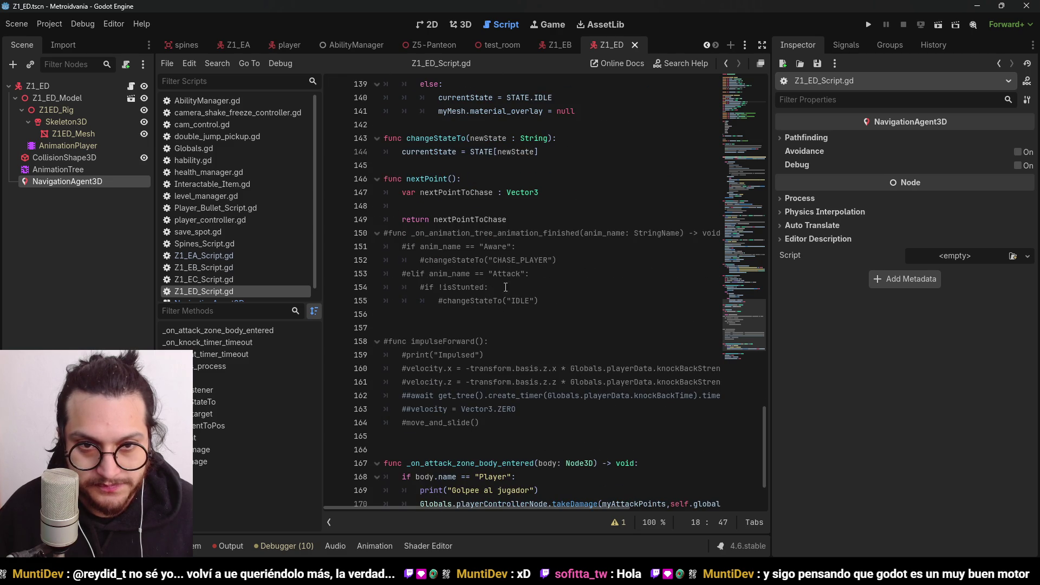
pyautogui.click(514, 202)
pyautogui.write('next')
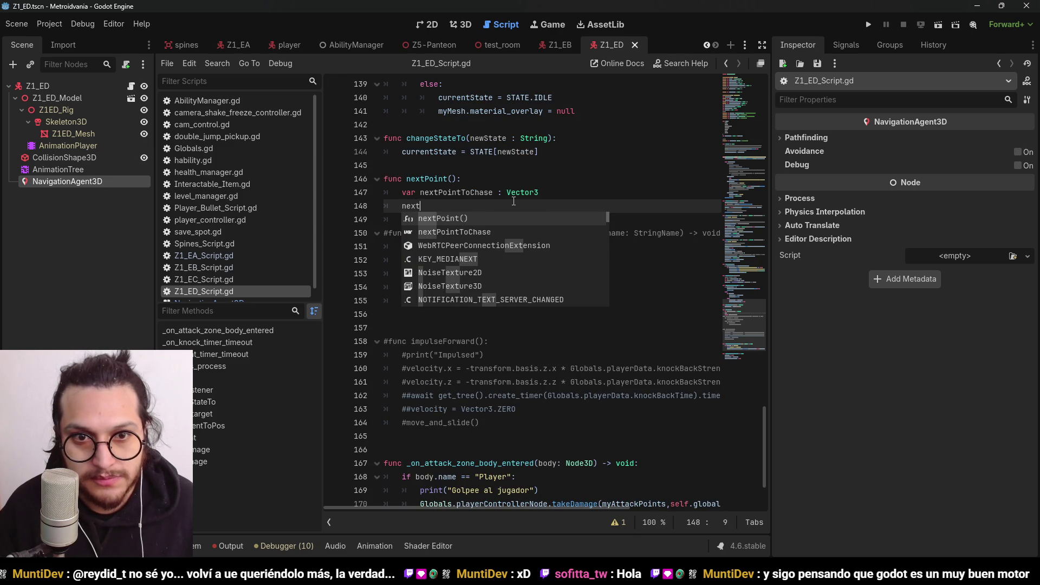
pyautogui.press('Down')
pyautogui.press('Return')
# Complete the assignment as nextPointToChase = NavigationServer3D.map_get_random_point()
pyautogui.write('= ')
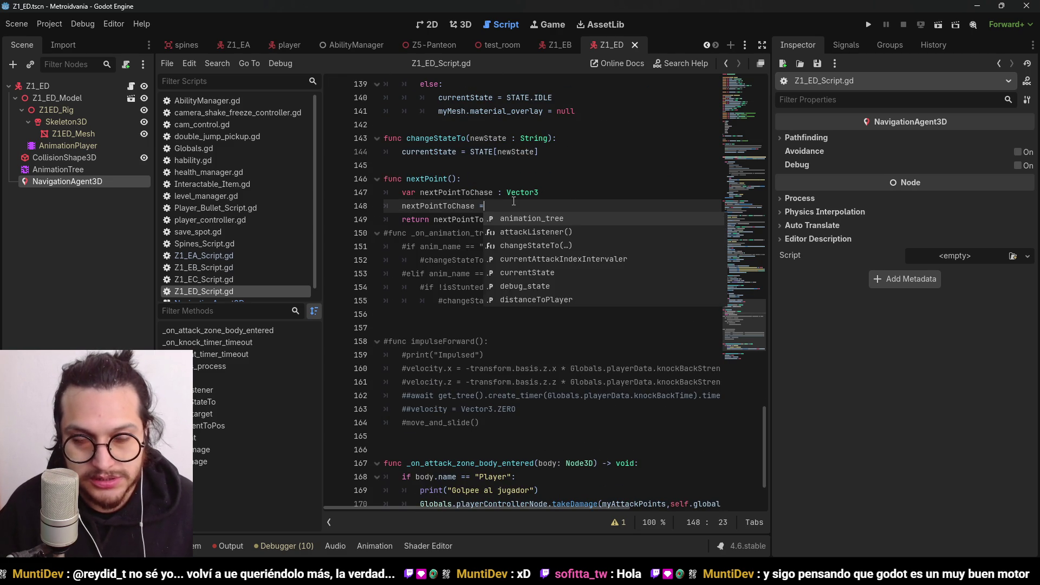
pyautogui.write('get')
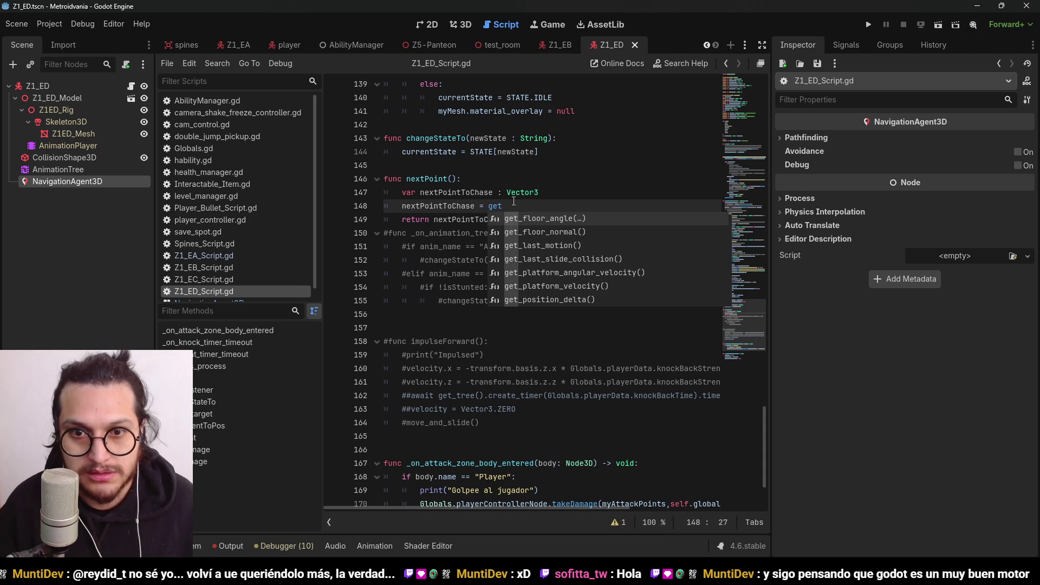
pyautogui.press('BackSpace')
pyautogui.press('BackSpace')
pyautogui.press('BackSpace')
pyautogui.write('Navci')
pyautogui.press('BackSpace')
pyautogui.press('BackSpace')
pyautogui.write('igationS')
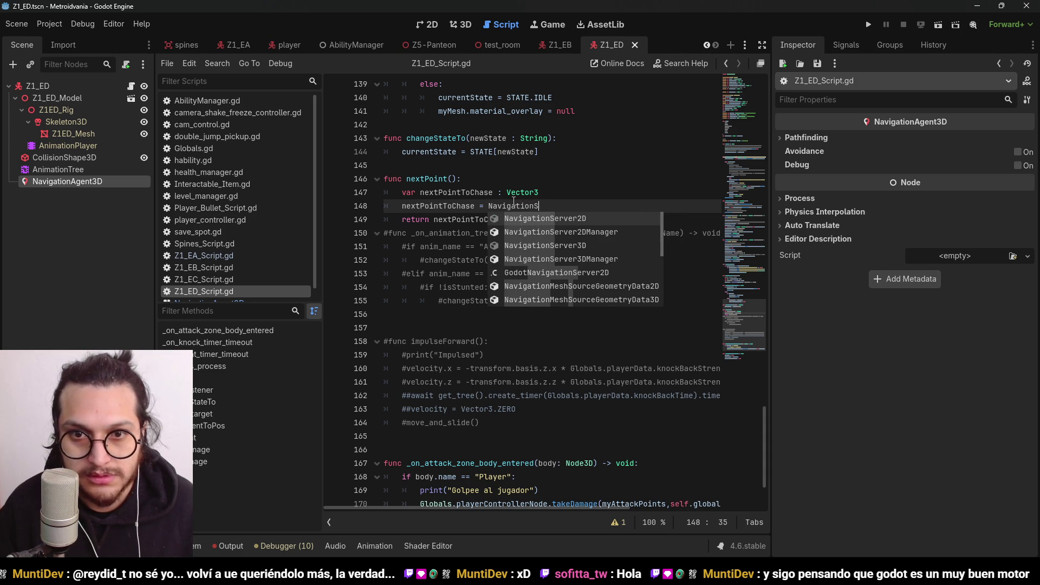
pyautogui.press('Down')
pyautogui.press('Down')
pyautogui.press('Return')
pyautogui.write('.')
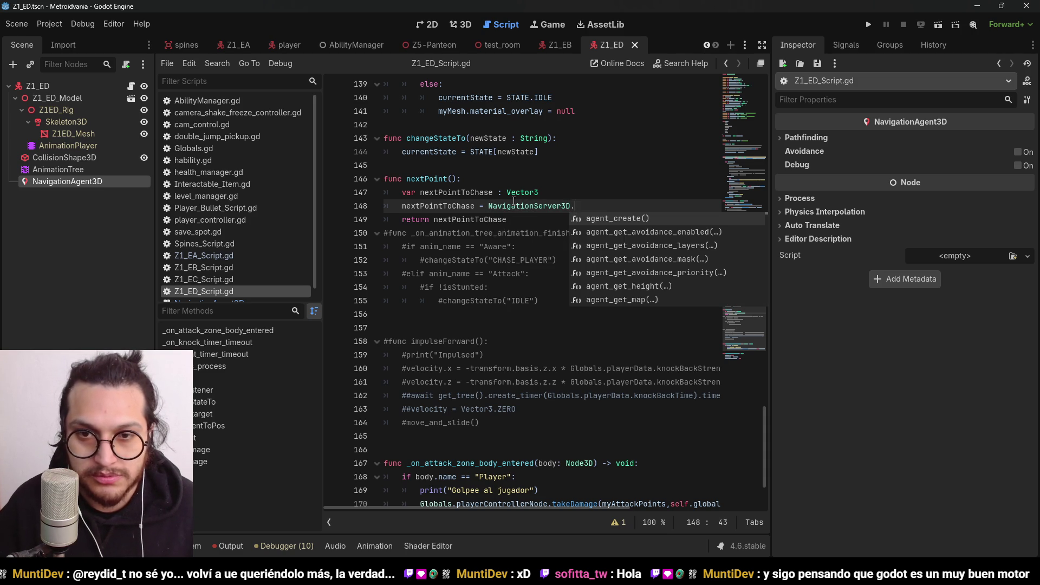
pyautogui.write('get_ran')
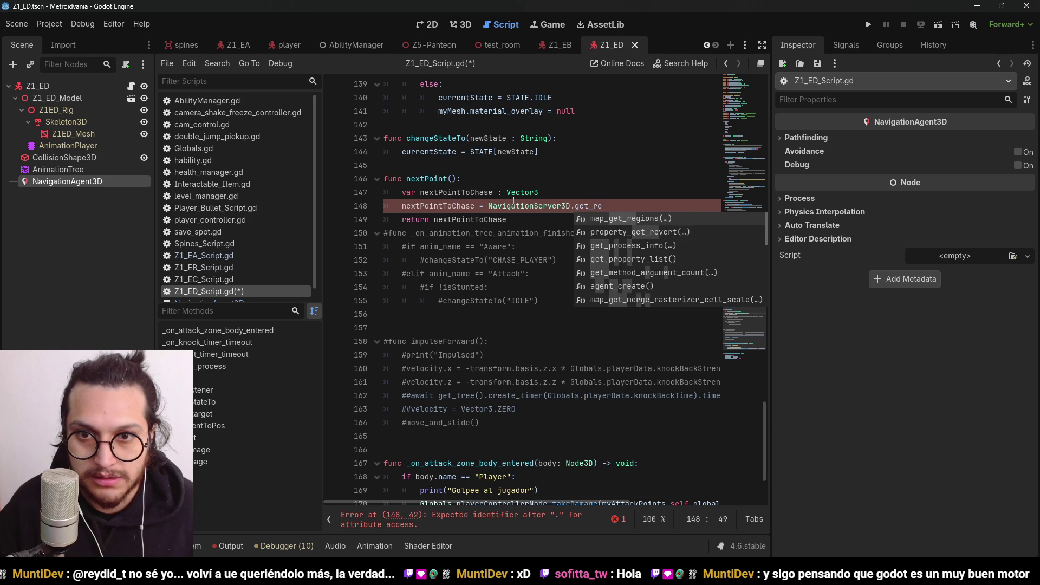
pyautogui.press('Return')
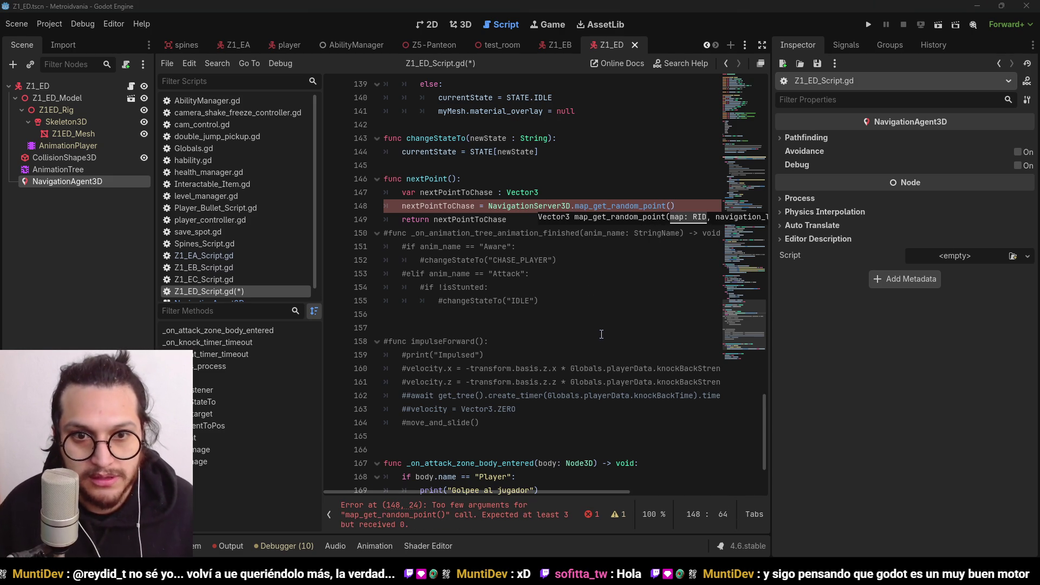
# Check the forum thread's random-point code again, then return to the script editor
pyautogui.moveTo(468, 545)
pyautogui.click(581, 514)
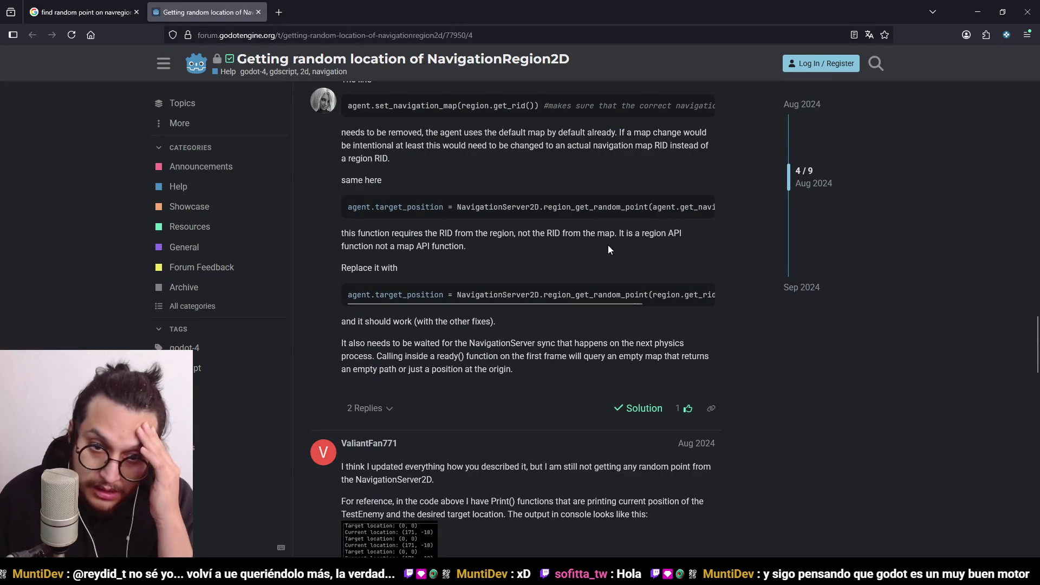
pyautogui.moveTo(601, 302)
pyautogui.mouseDown()
pyautogui.moveTo(675, 317)
pyautogui.moveTo(649, 291)
pyautogui.moveTo(590, 297)
pyautogui.mouseUp()
pyautogui.hotkey('alt', 'Tab')
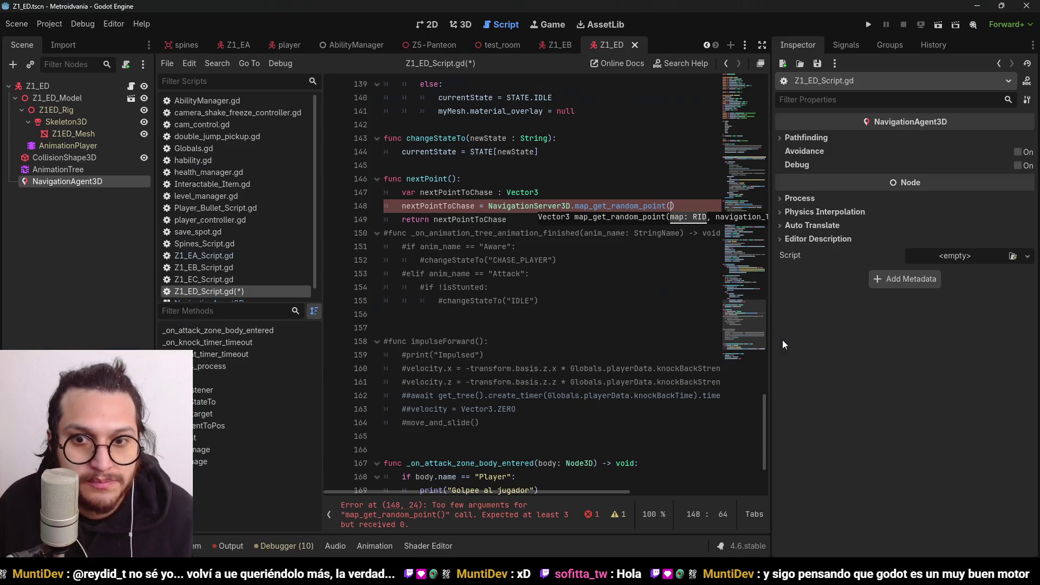
pyautogui.write('region')
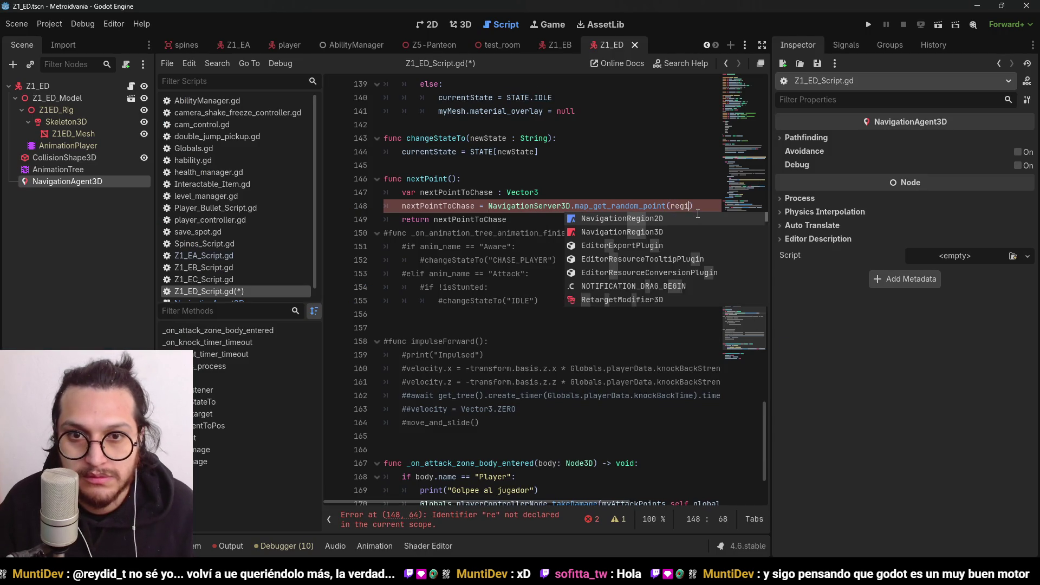
pyautogui.press('Down')
pyautogui.press('Return')
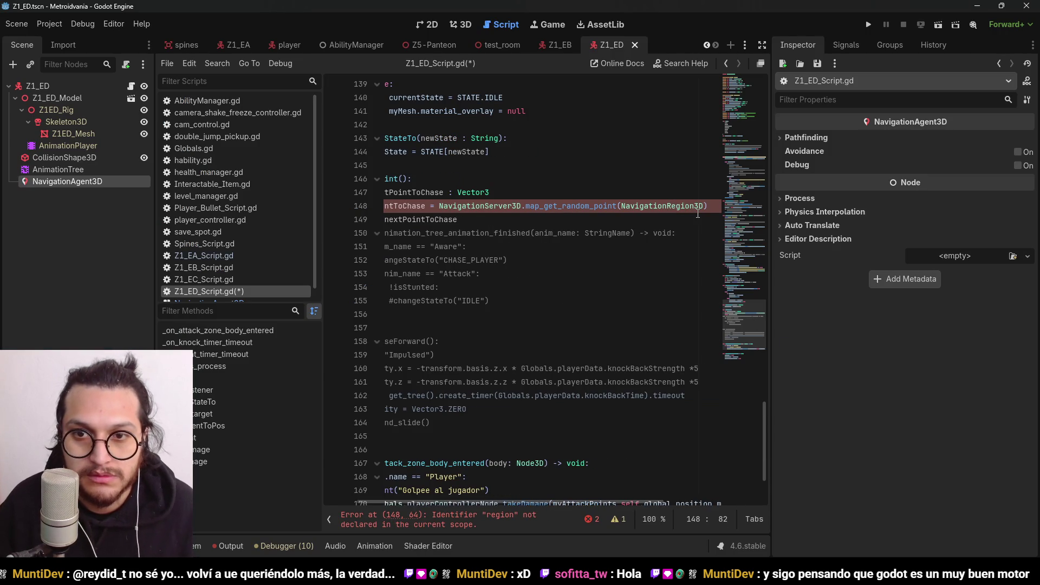
pyautogui.press('BackSpace')
pyautogui.press('BackSpace')
pyautogui.press('BackSpace')
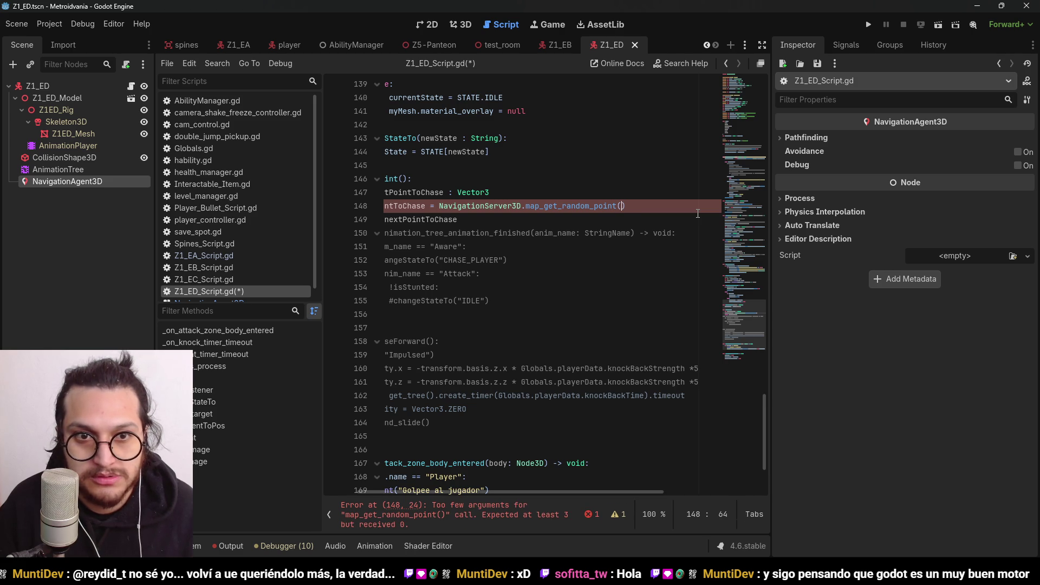
pyautogui.moveTo(552, 494); pyautogui.dragTo(452, 323)
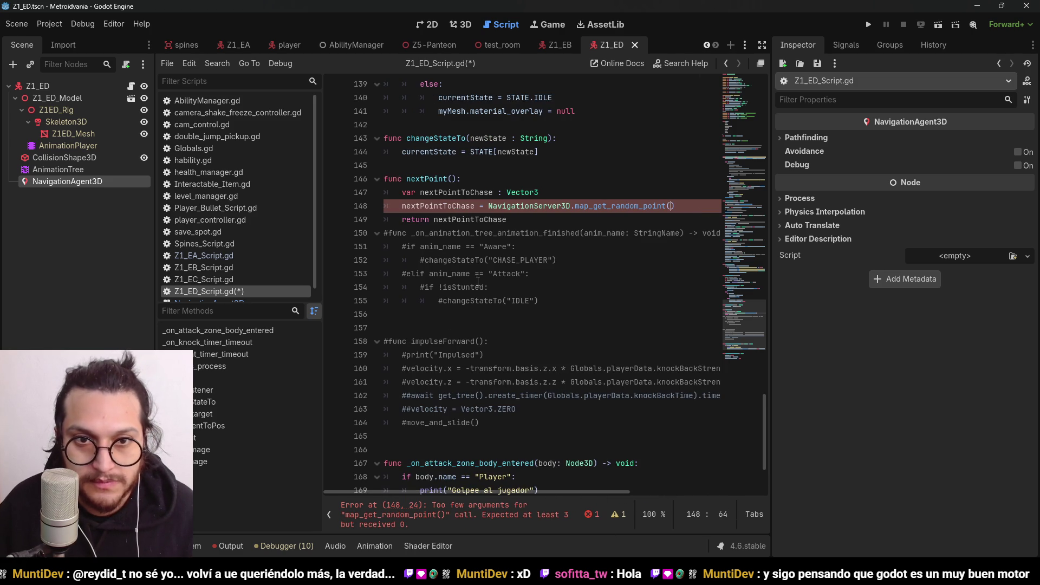
pyautogui.click(558, 194)
pyautogui.press('Return')
pyautogui.write('var ')
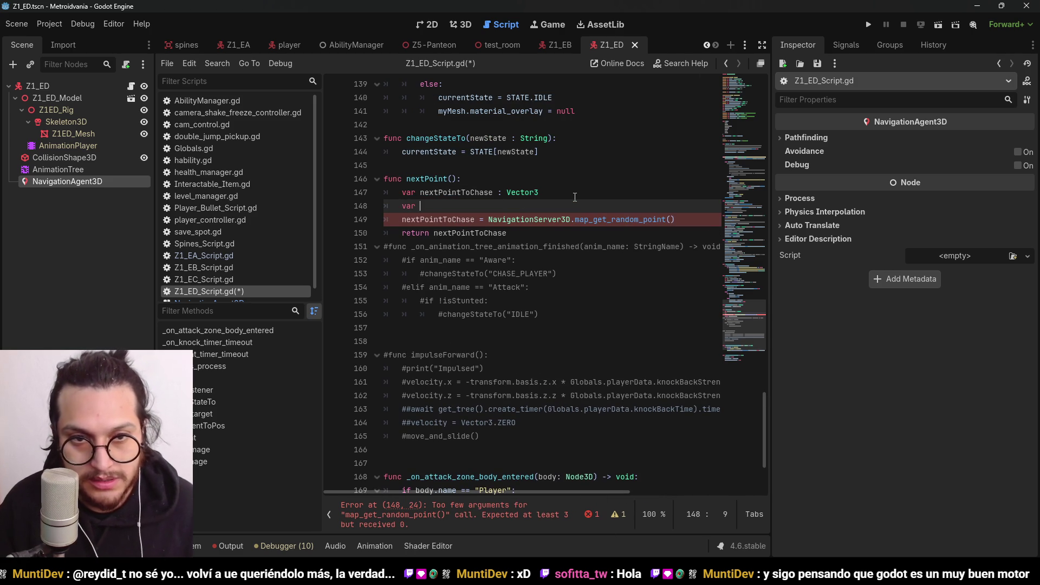
pyautogui.write('agentCurrentRegion = ')
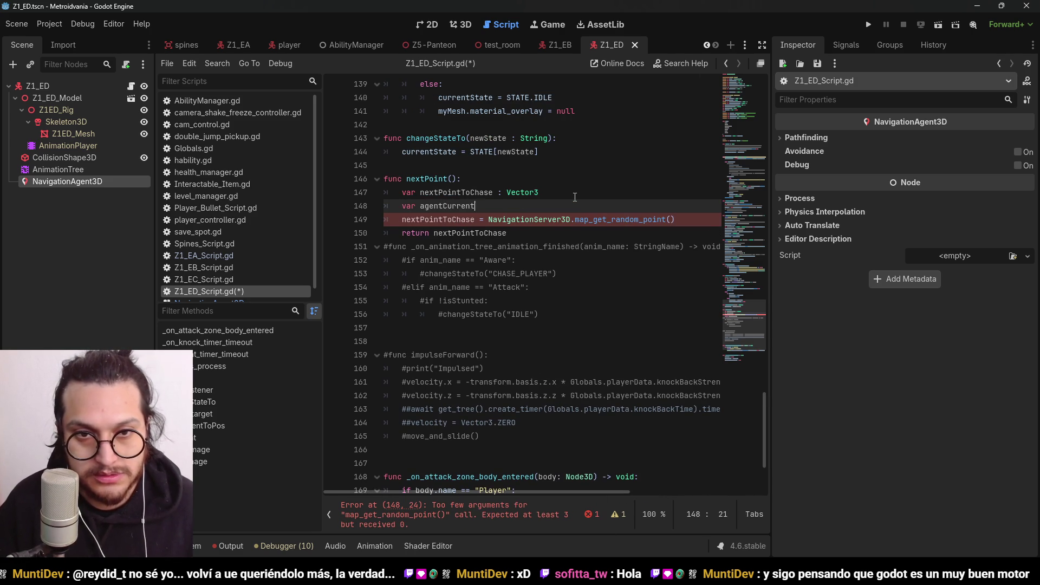
pyautogui.write('NavA')
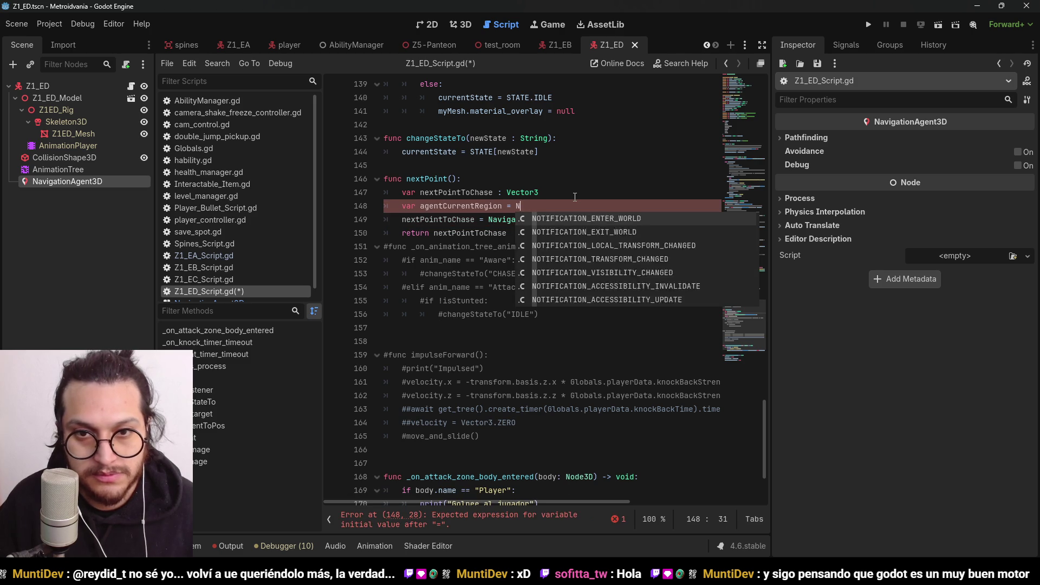
pyautogui.press('Return')
pyautogui.write('.')
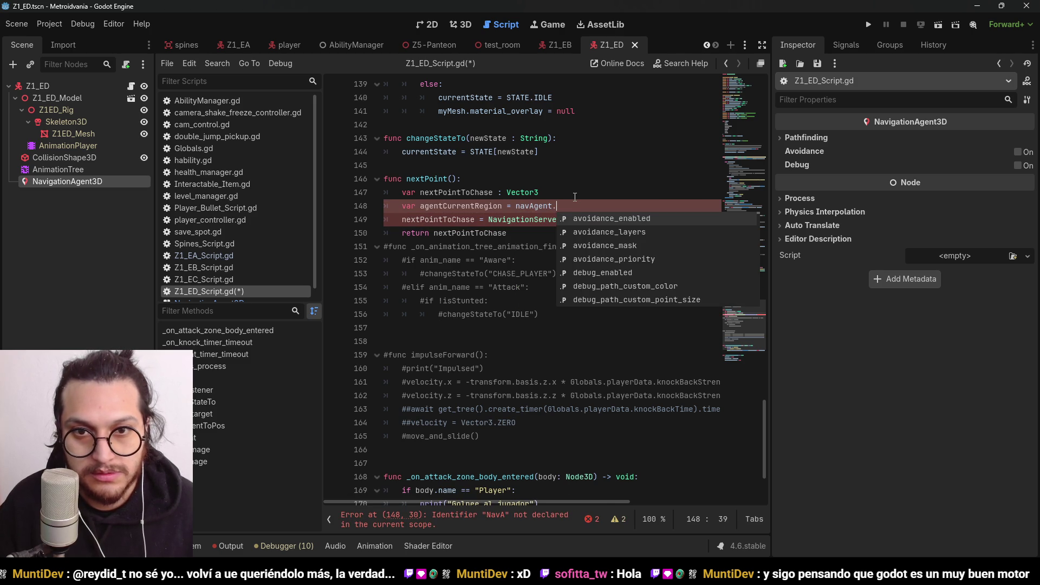
pyautogui.write('get_reg')
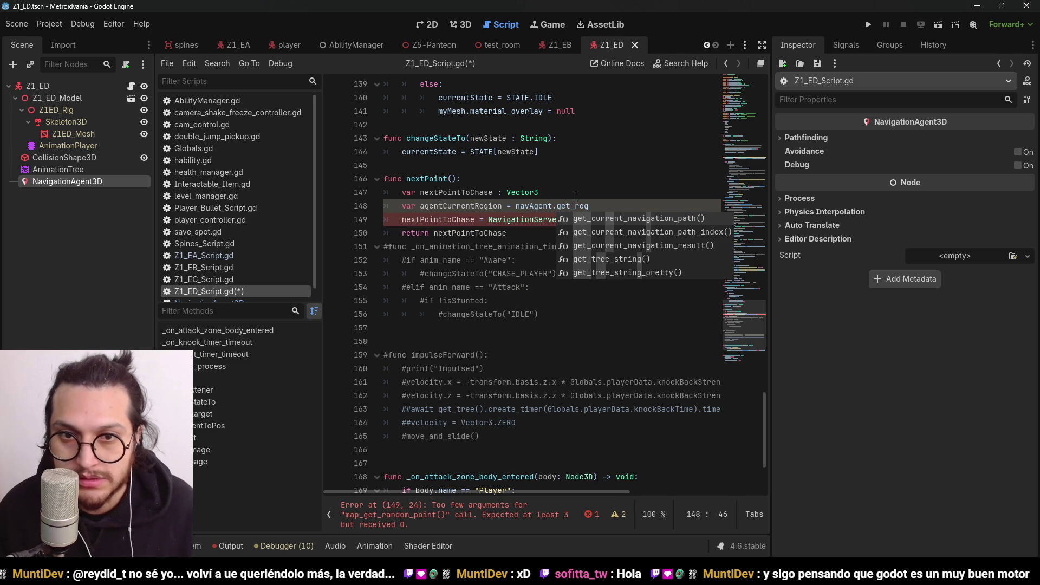
pyautogui.press('BackSpace')
pyautogui.press('BackSpace')
pyautogui.press('BackSpace')
pyautogui.write('nav')
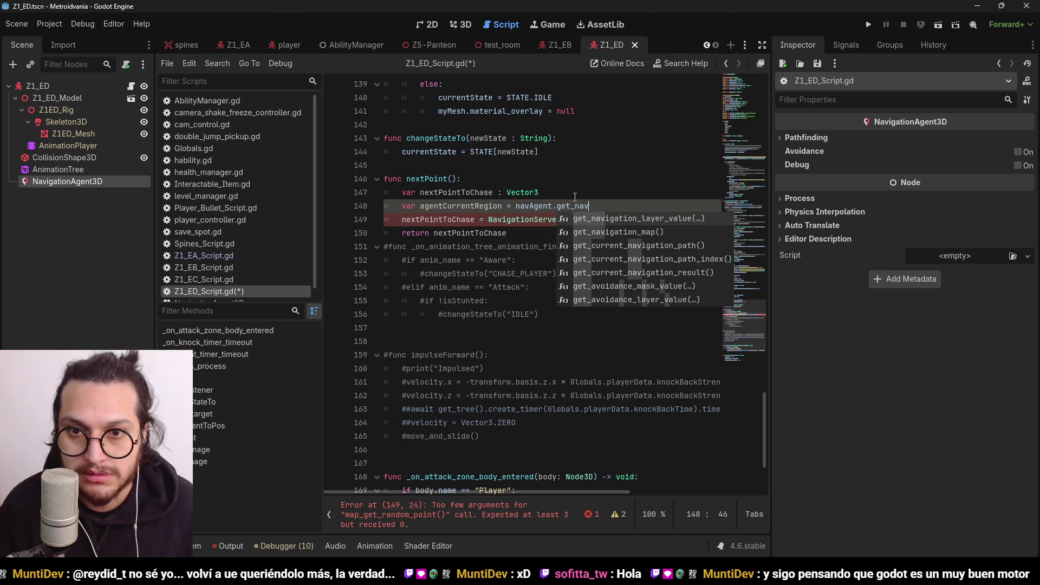
pyautogui.press('Down')
pyautogui.press('Return')
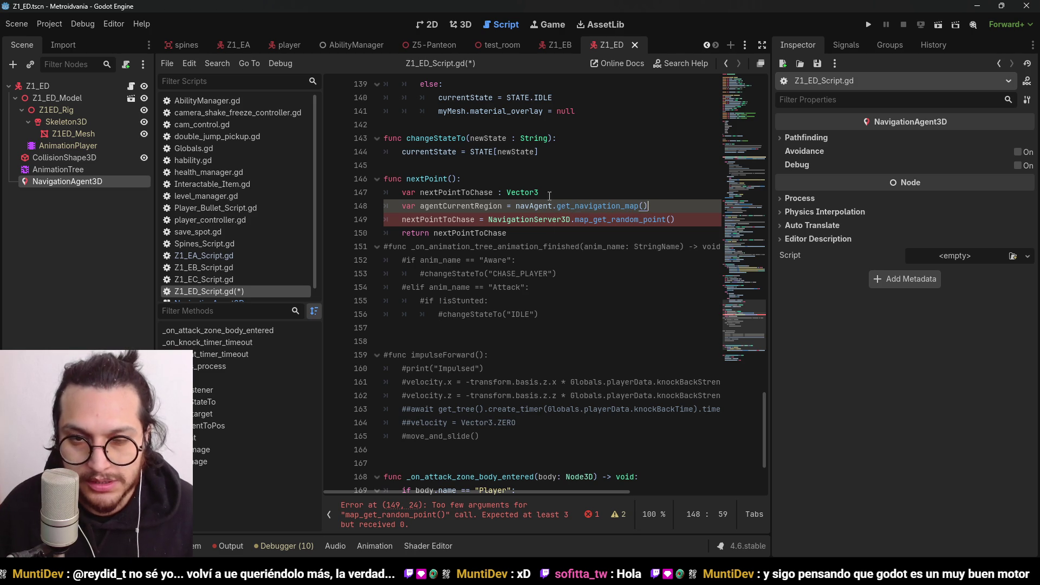
pyautogui.doubleClick(484, 206)
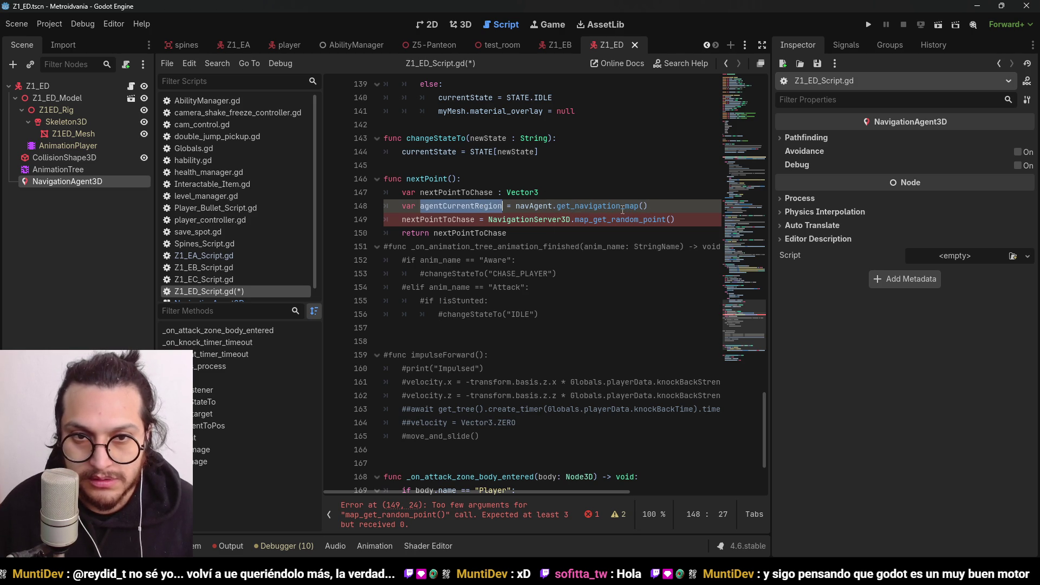
pyautogui.hotkey('ctrl', 'c')
pyautogui.click(672, 219)
pyautogui.hotkey('ctrl', 'v')
pyautogui.write(',')
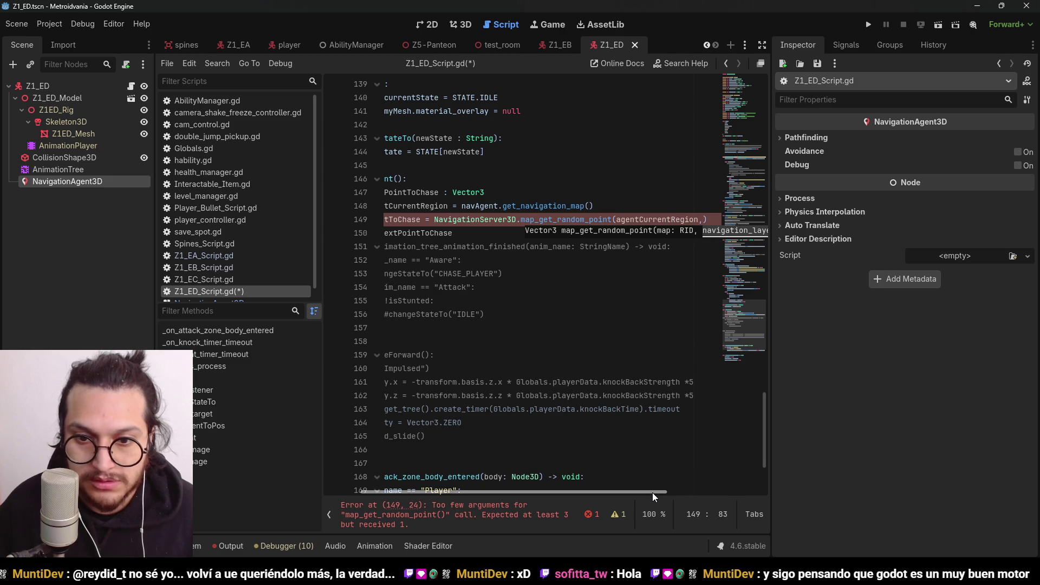
pyautogui.hotkey('alt', 'Tab')
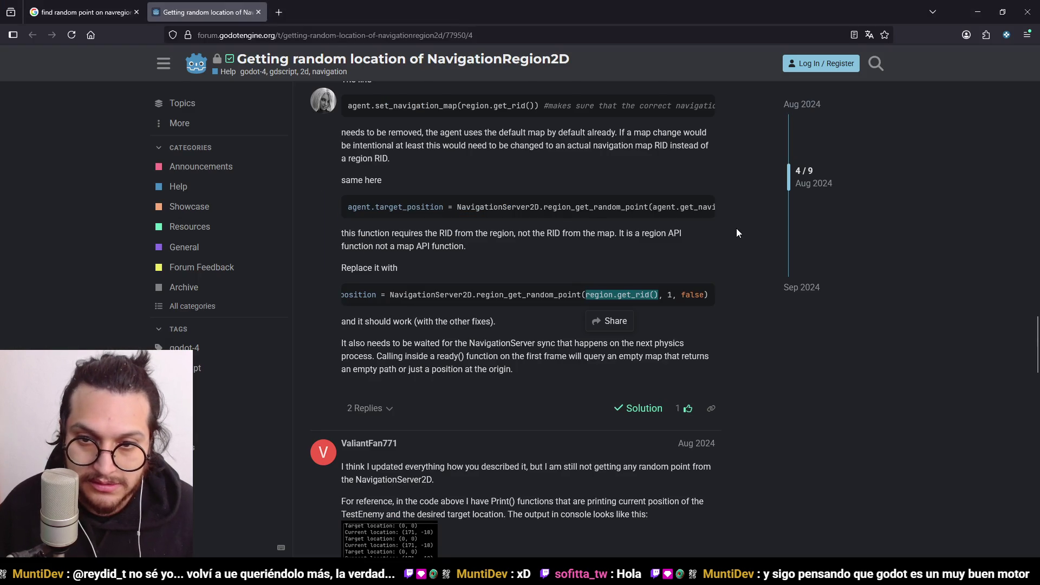
pyautogui.hotkey('alt', 'Tab')
pyautogui.write('1')
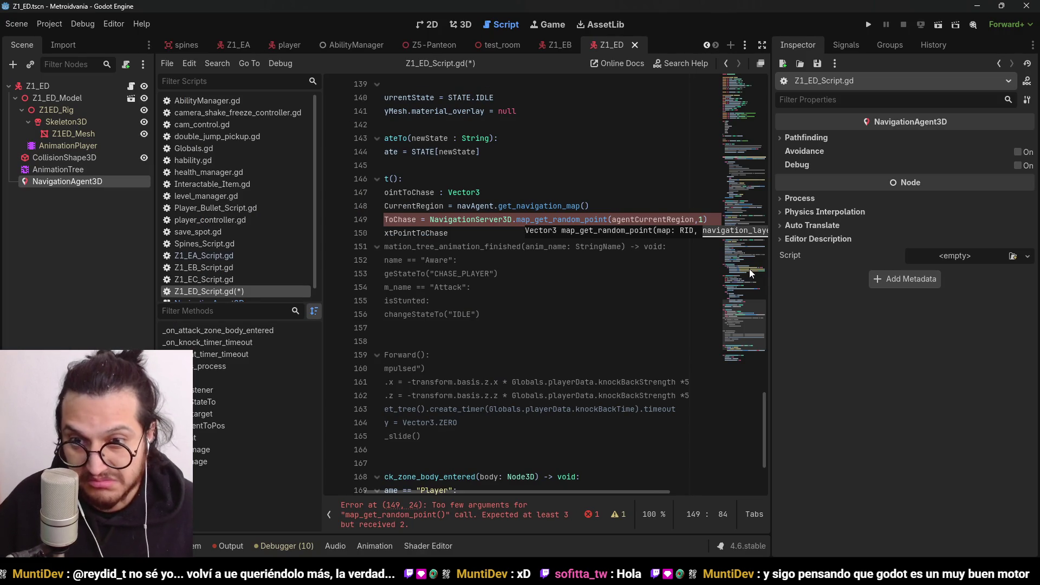
pyautogui.write(',')
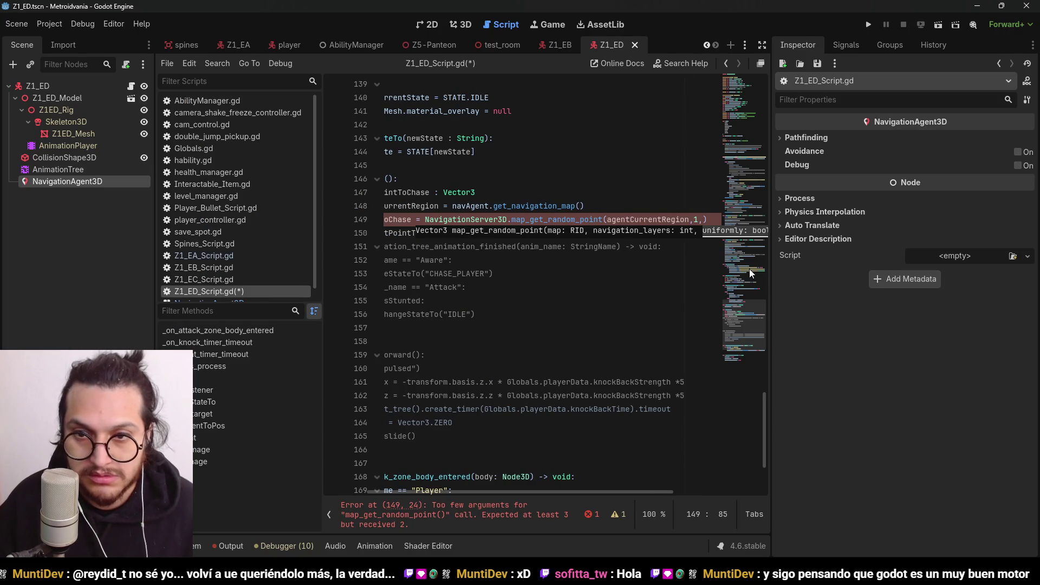
pyautogui.write('false')
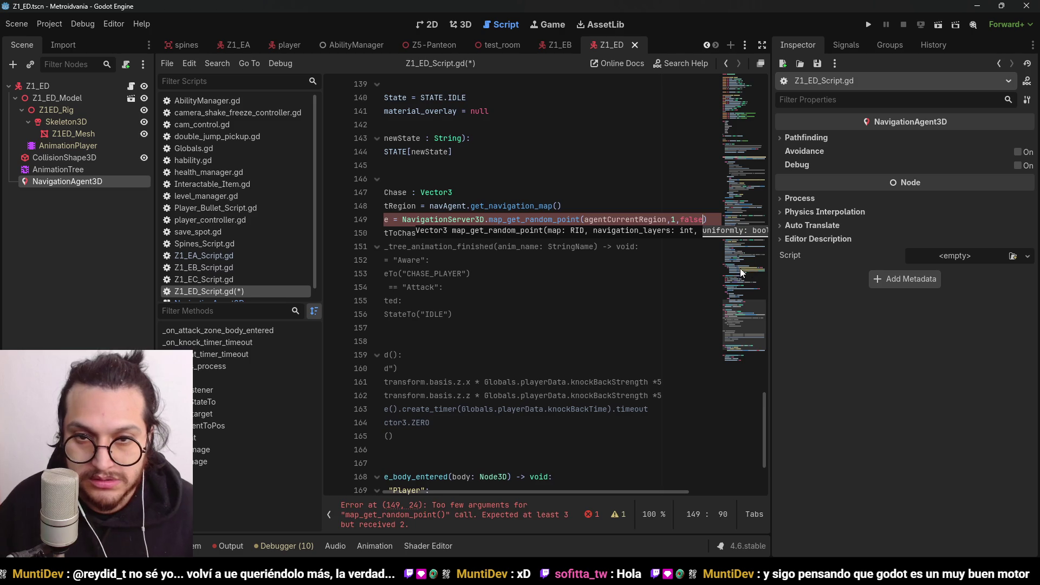
pyautogui.click(549, 172)
pyautogui.hotkey('ctrl', 's')
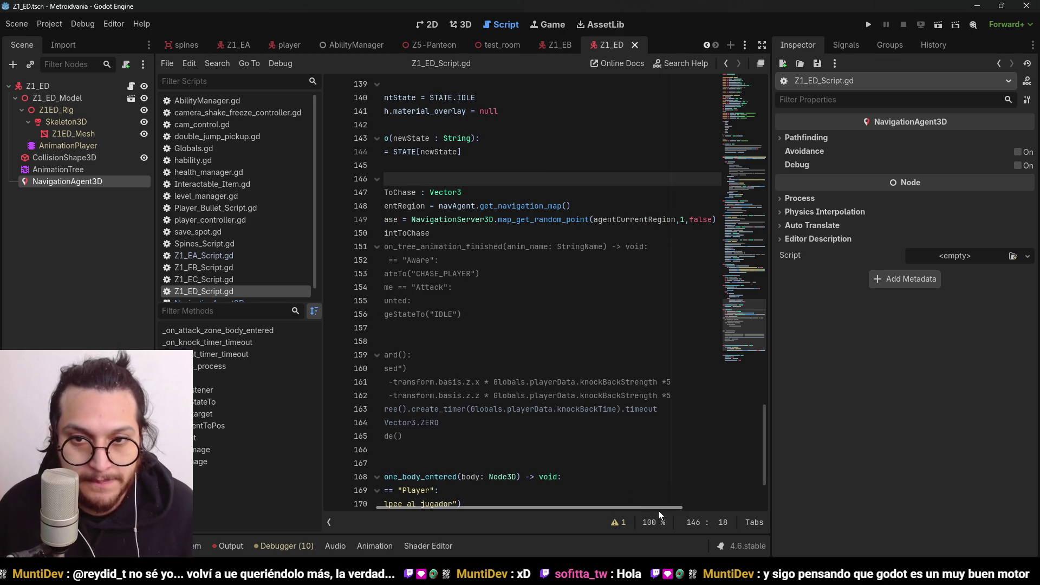
pyautogui.hscroll(-3, 607, 505)
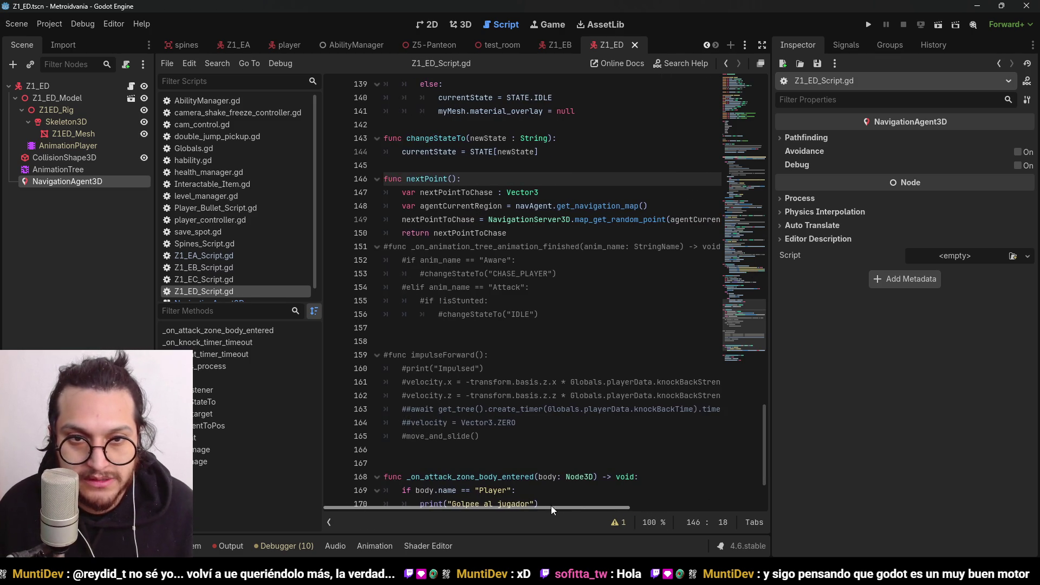
pyautogui.hscroll(3, 597, 519)
pyautogui.hscroll(-5, 581, 505)
pyautogui.hscroll(2, 600, 510)
pyautogui.hscroll(-5, 600, 511)
pyautogui.hscroll(6, 587, 506)
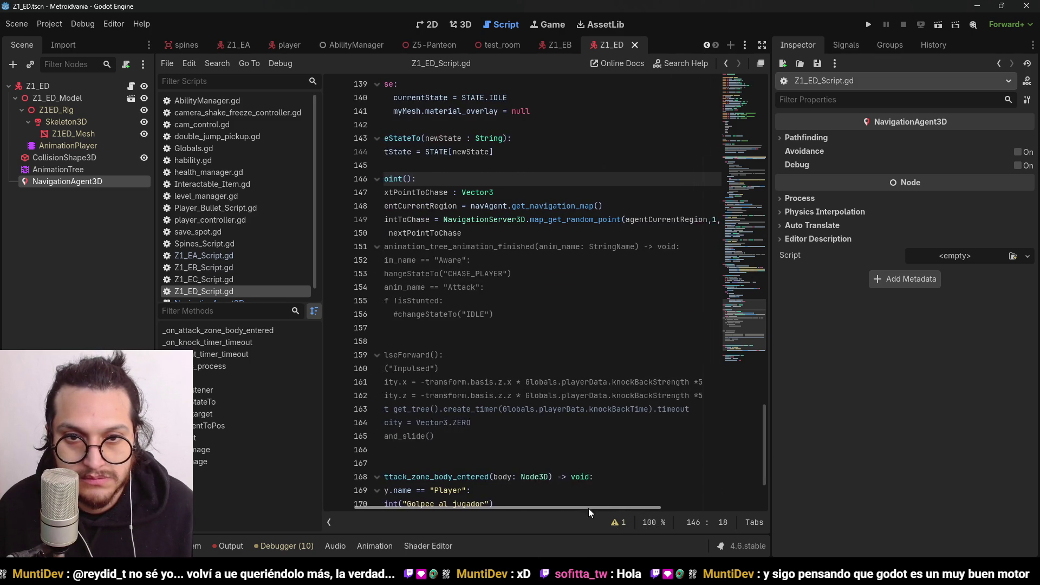
pyautogui.hscroll(-5, 583, 506)
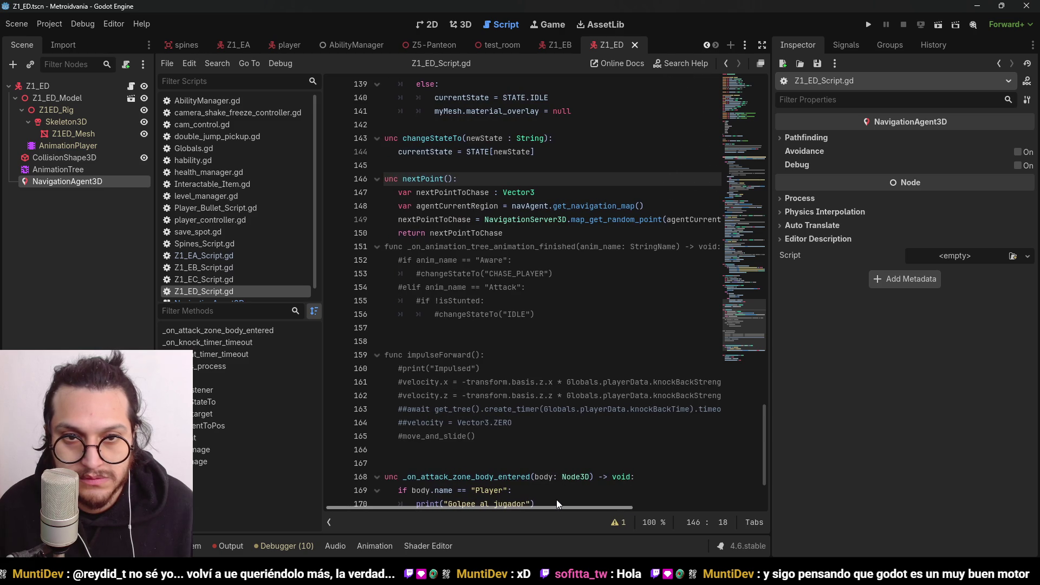
pyautogui.hscroll(3, 572, 506)
pyautogui.hscroll(-4, 583, 514)
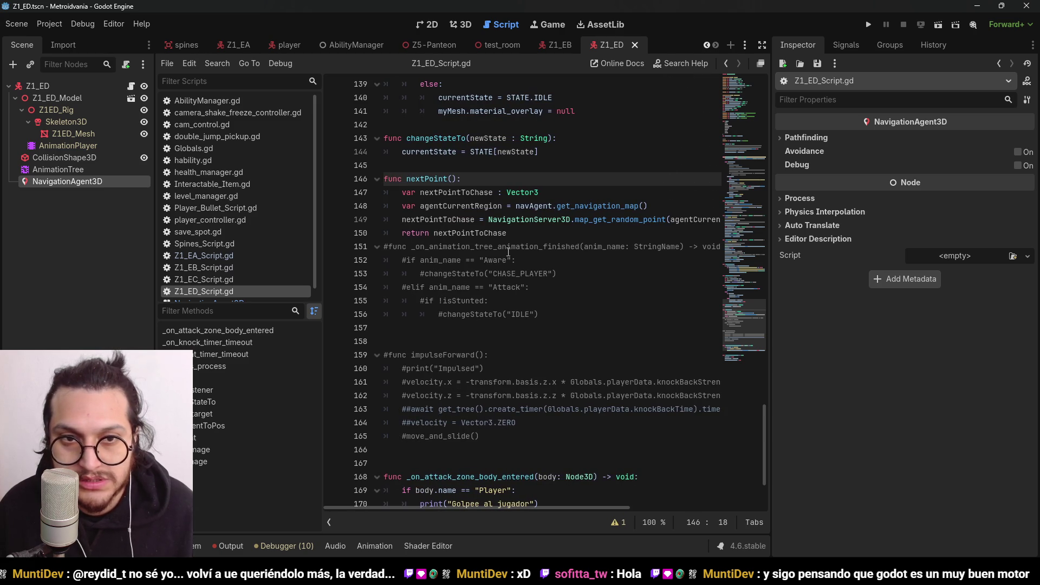
pyautogui.click(494, 211)
pyautogui.click(454, 175)
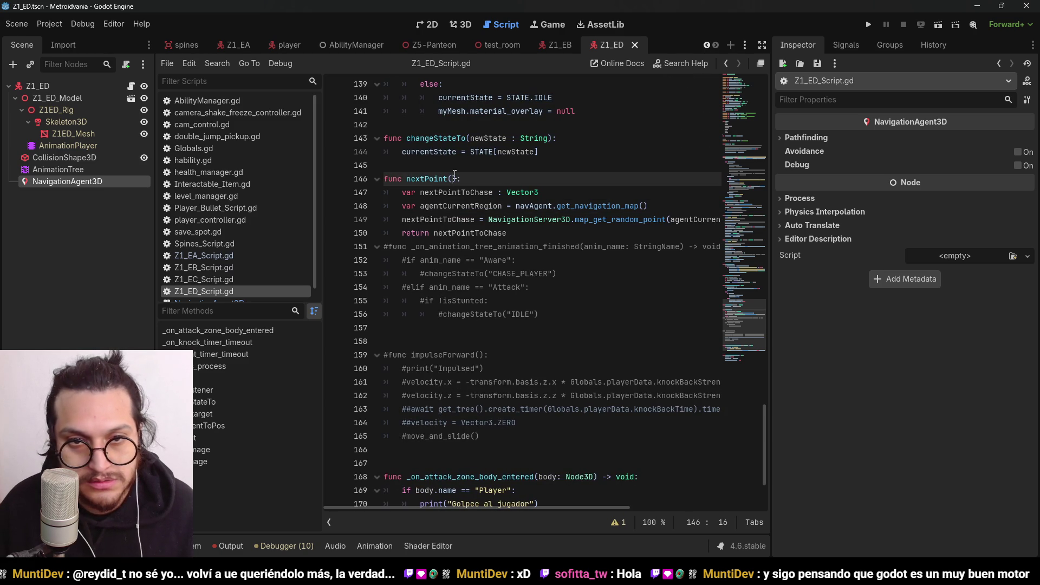
pyautogui.moveTo(426, 182); pyautogui.dragTo(406, 182)
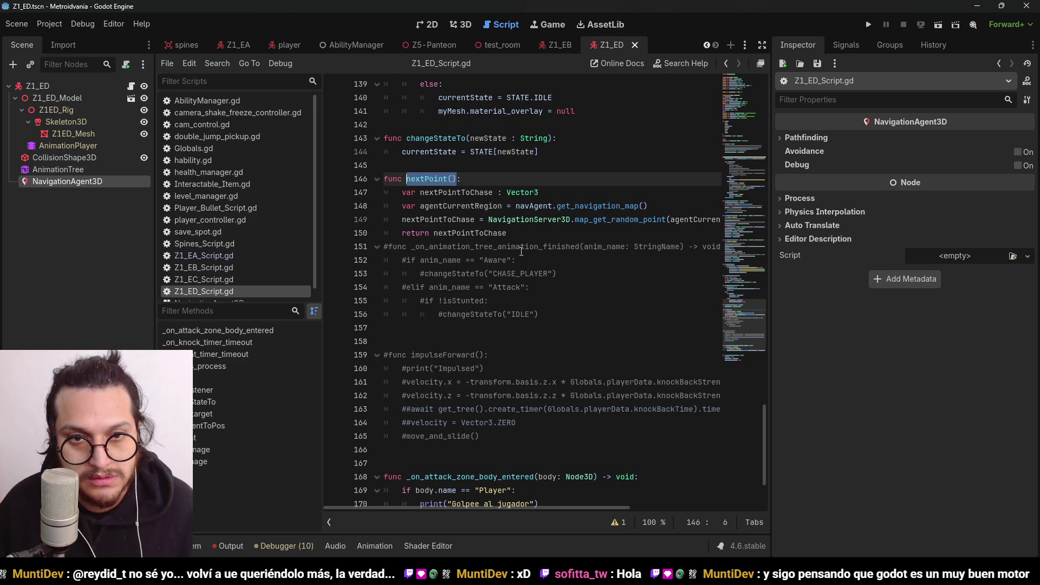
pyautogui.scroll(17, 522, 250)
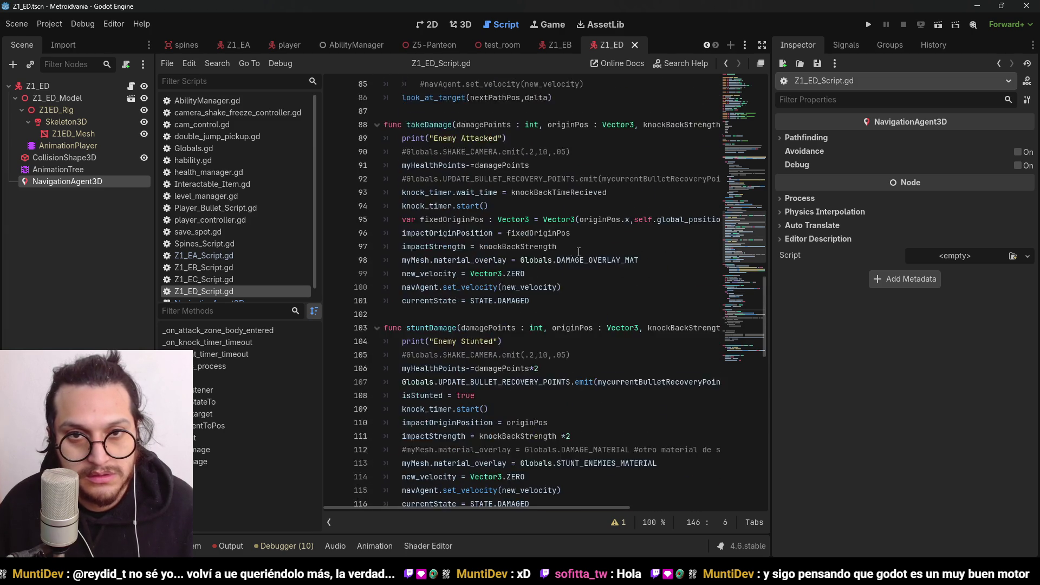
pyautogui.scroll(18, 574, 252)
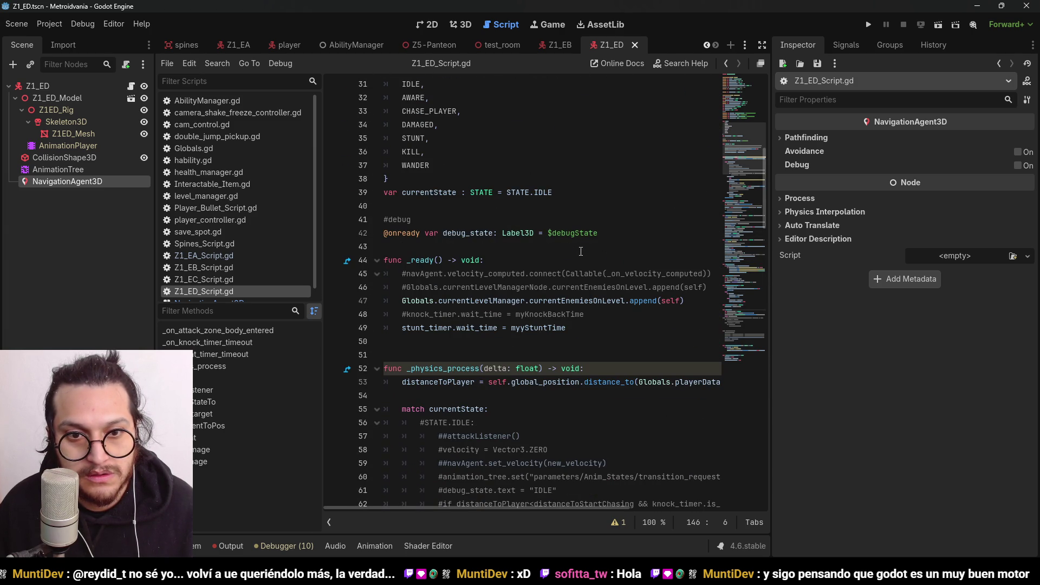
pyautogui.scroll(-7, 581, 251)
pyautogui.scroll(-1, 581, 251)
pyautogui.scroll(1, 515, 244)
pyautogui.scroll(-1, 460, 238)
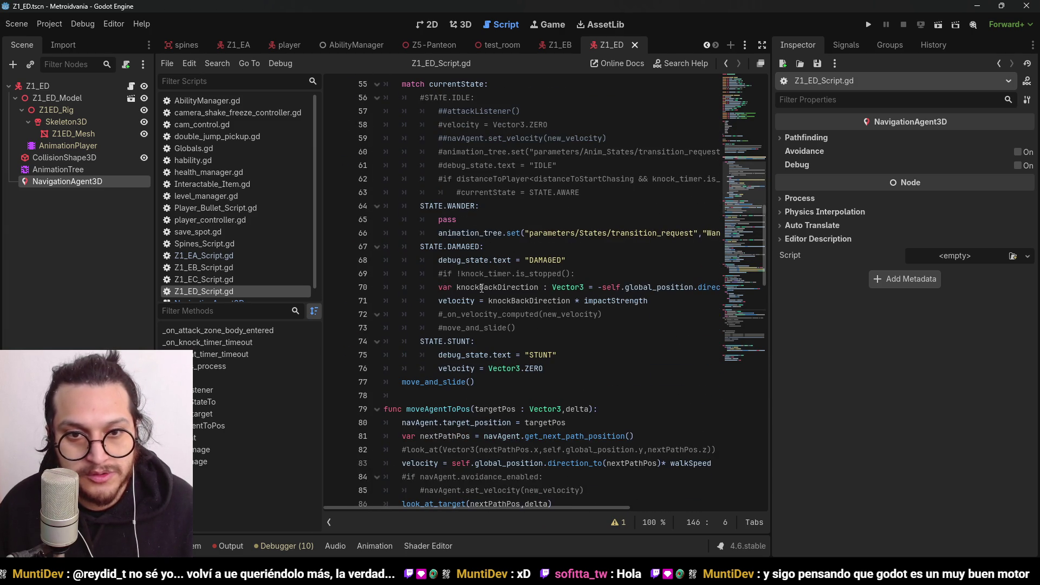
pyautogui.click(428, 235)
pyautogui.press('End')
pyautogui.press('Return')
# Begin the WANDER check with 'if self.global_position.distance_to(nextPoint())'
pyautogui.write('if self.distance_')
pyautogui.press('BackSpace')
pyautogui.press('BackSpace')
pyautogui.press('BackSpace')
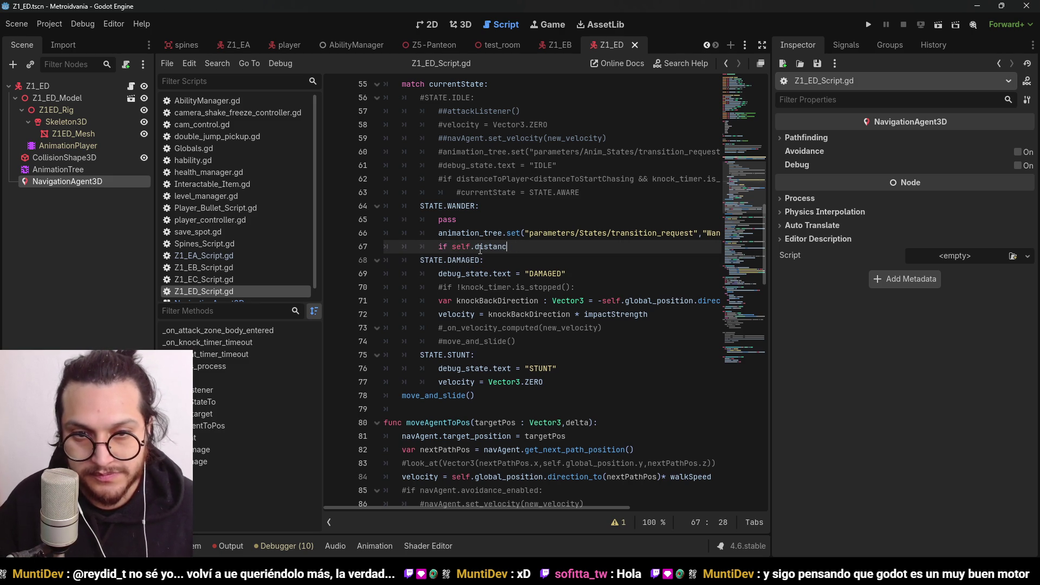
pyautogui.press('BackSpace')
pyautogui.press('BackSpace')
pyautogui.press('BackSpace')
pyautogui.write('global_')
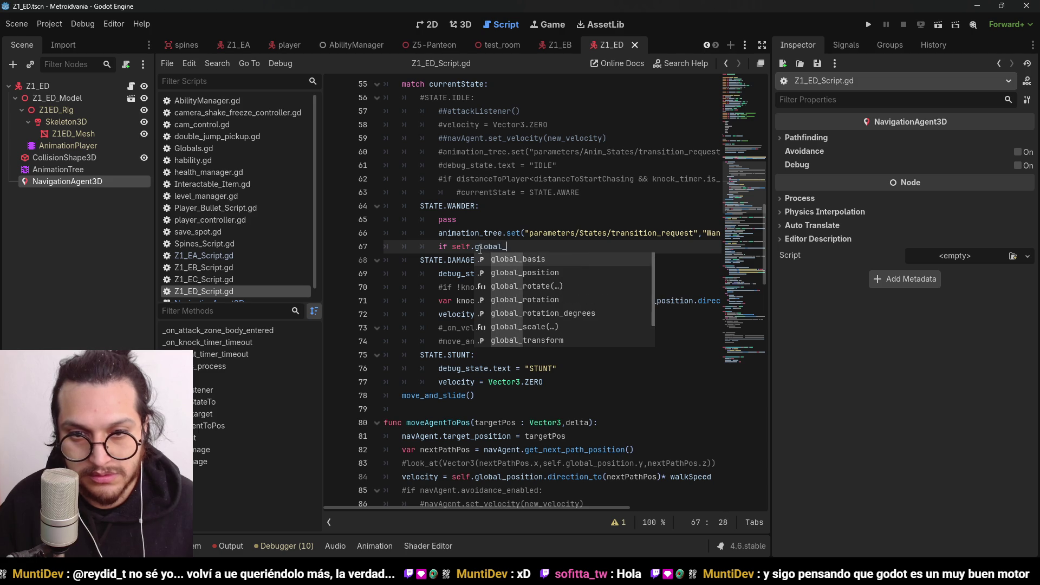
pyautogui.press('Return')
pyautogui.write('.dista')
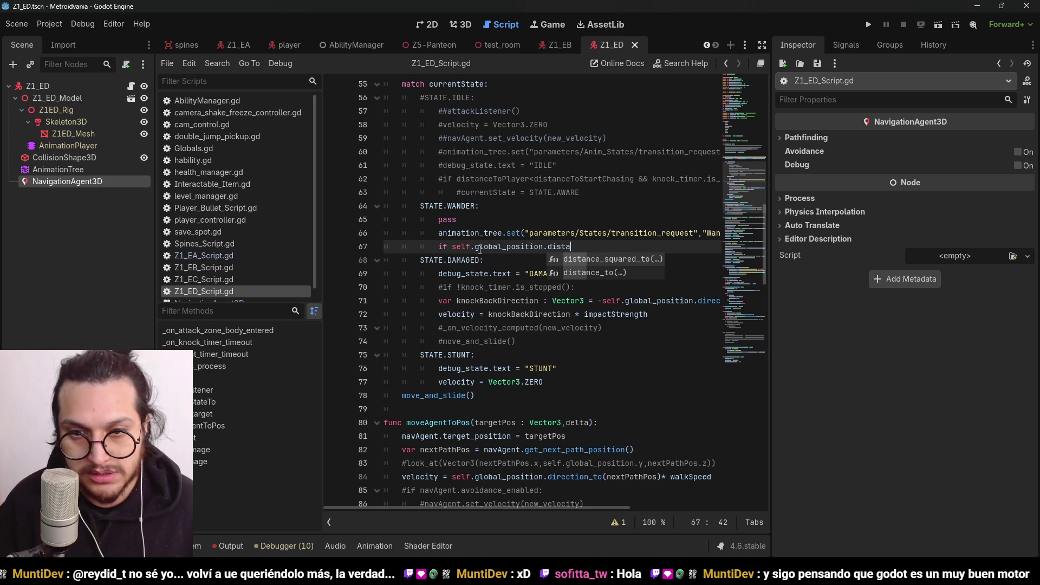
pyautogui.press('Down')
pyautogui.press('Return')
pyautogui.write('nextPoint())')
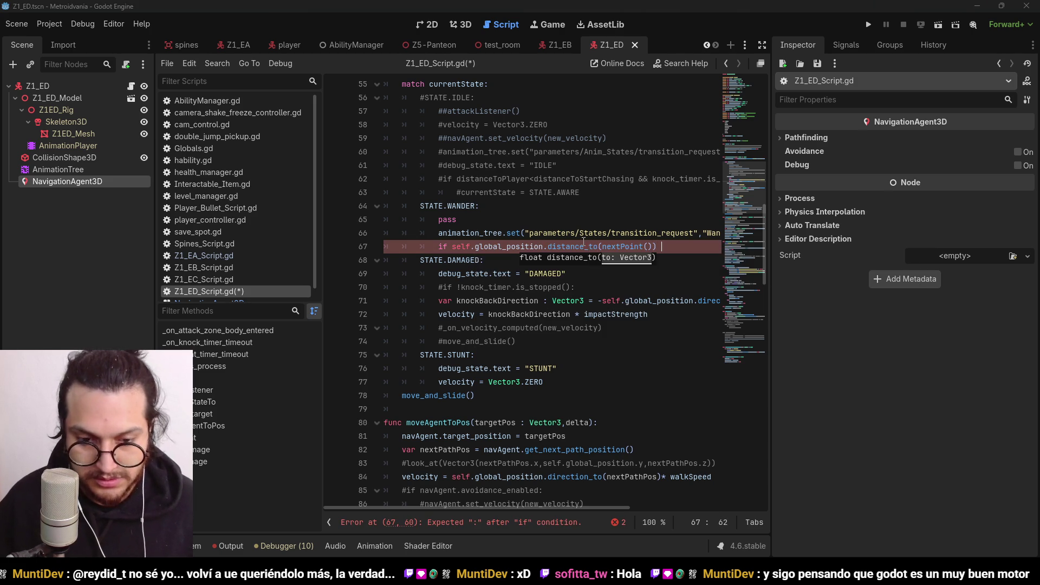
# Copy the '>' character from the Windows Character Map for the comparison
pyautogui.press('super')
pyautogui.write('caracteres')
pyautogui.press('Return')
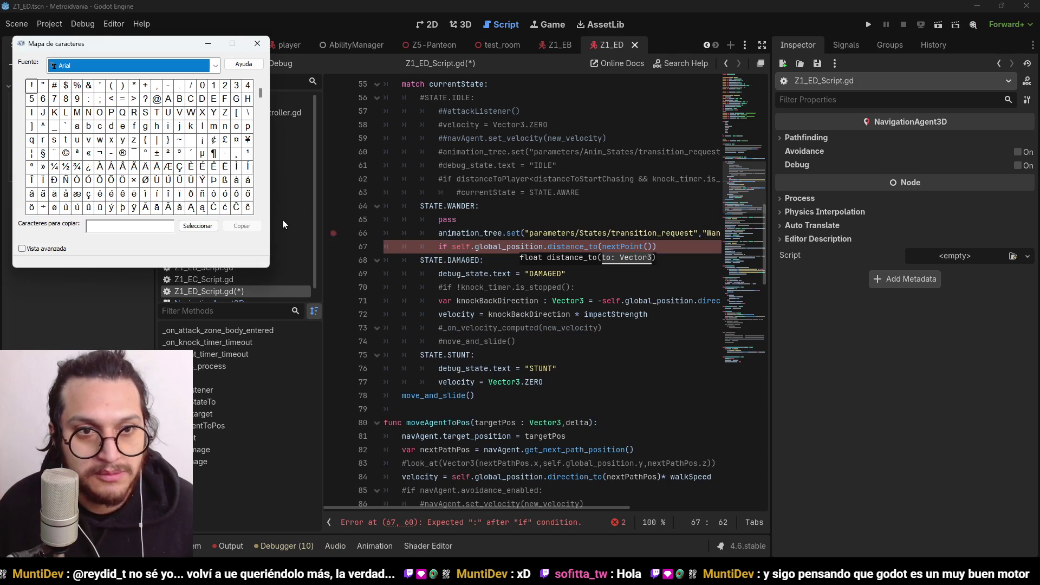
pyautogui.doubleClick(133, 99)
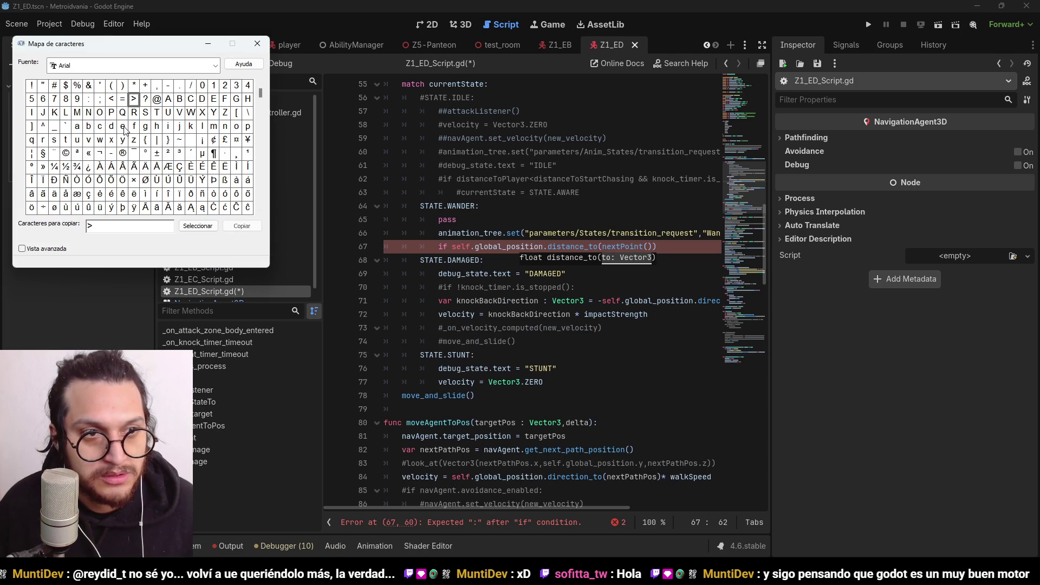
pyautogui.press('Tab')
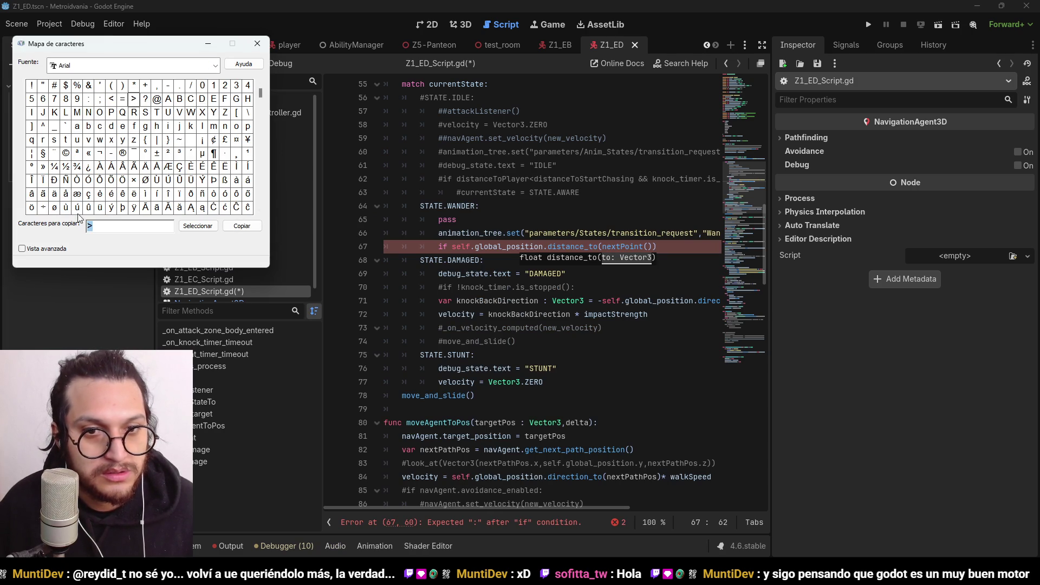
pyautogui.click(671, 251)
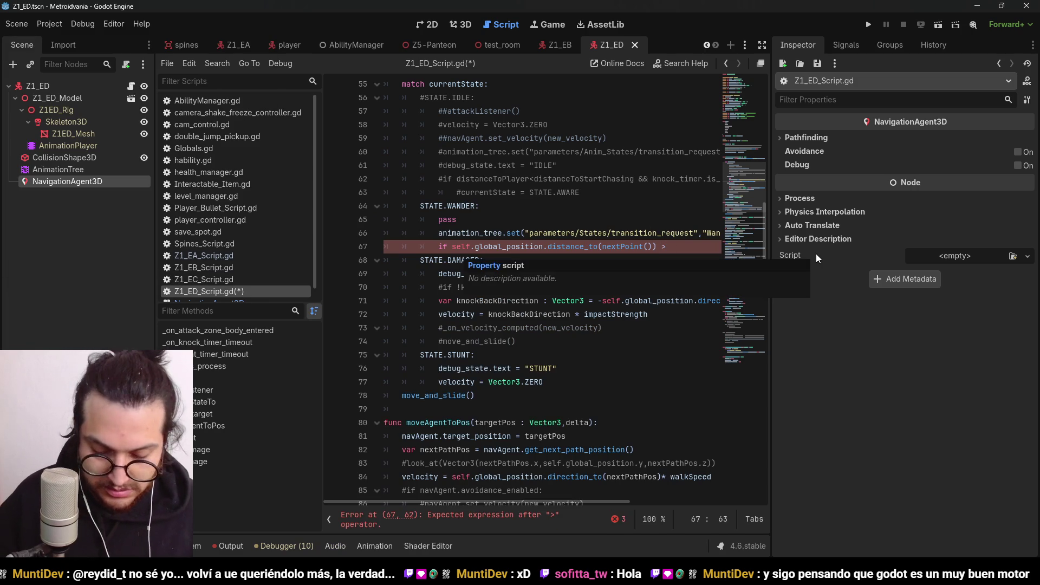
# Finish the if with the body moveAgentToPos(nextPoint(),delta) and save the script
pyautogui.write(':')
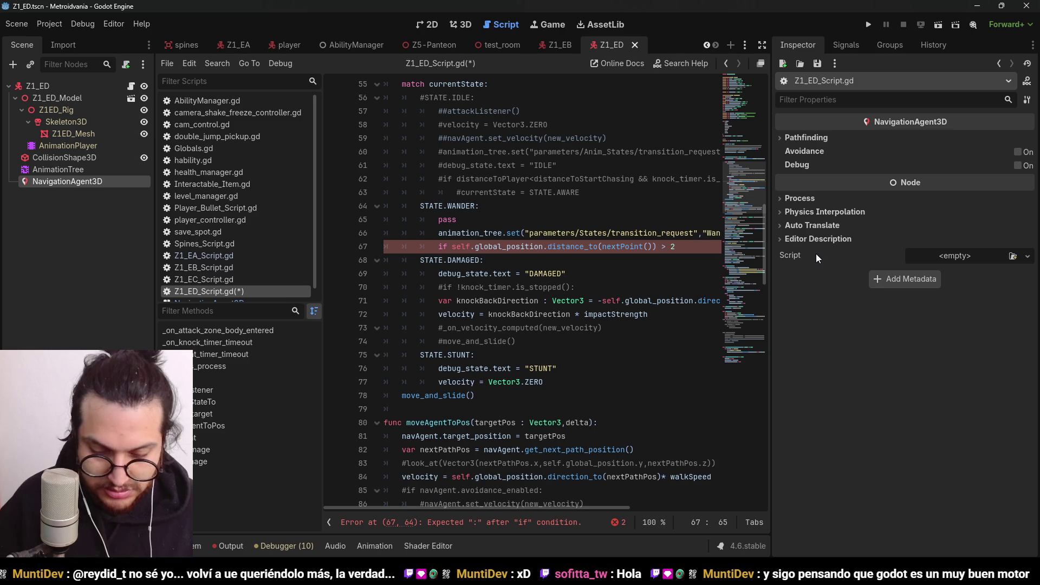
pyautogui.press('Return')
pyautogui.write('move')
pyautogui.press('Return')
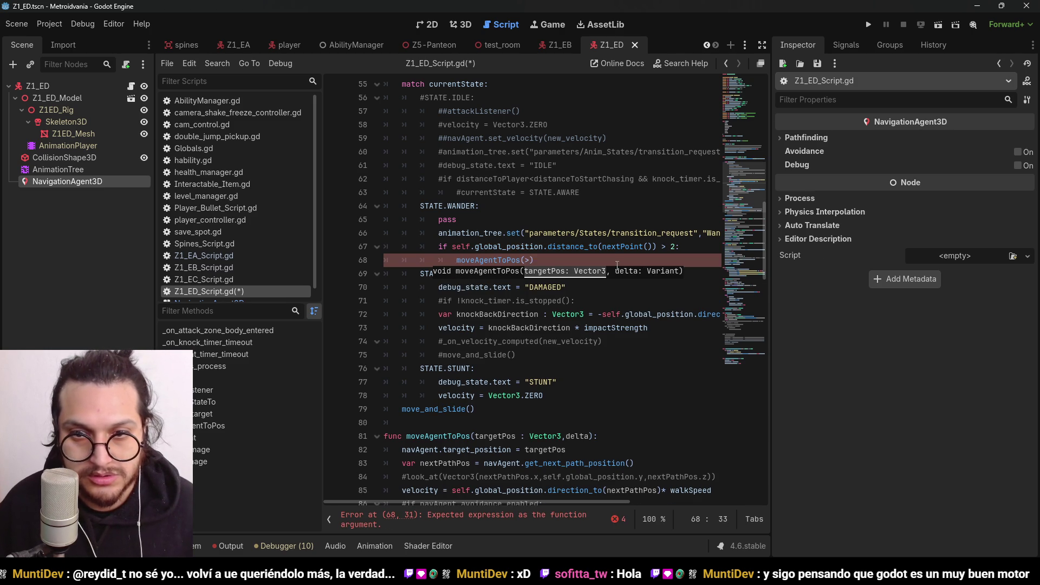
pyautogui.click(524, 260)
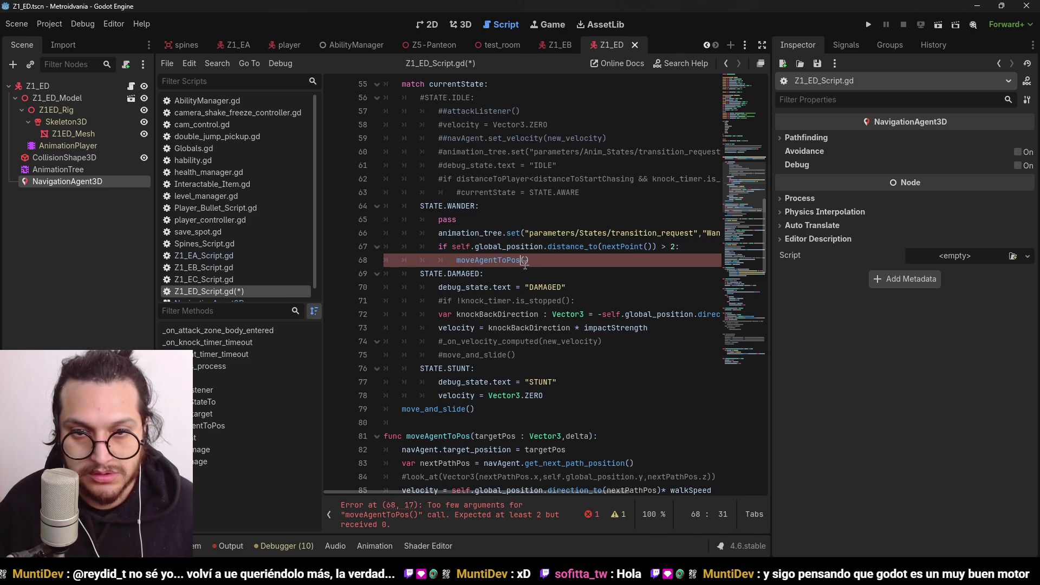
pyautogui.write('nextPoint()')
pyautogui.click(607, 264)
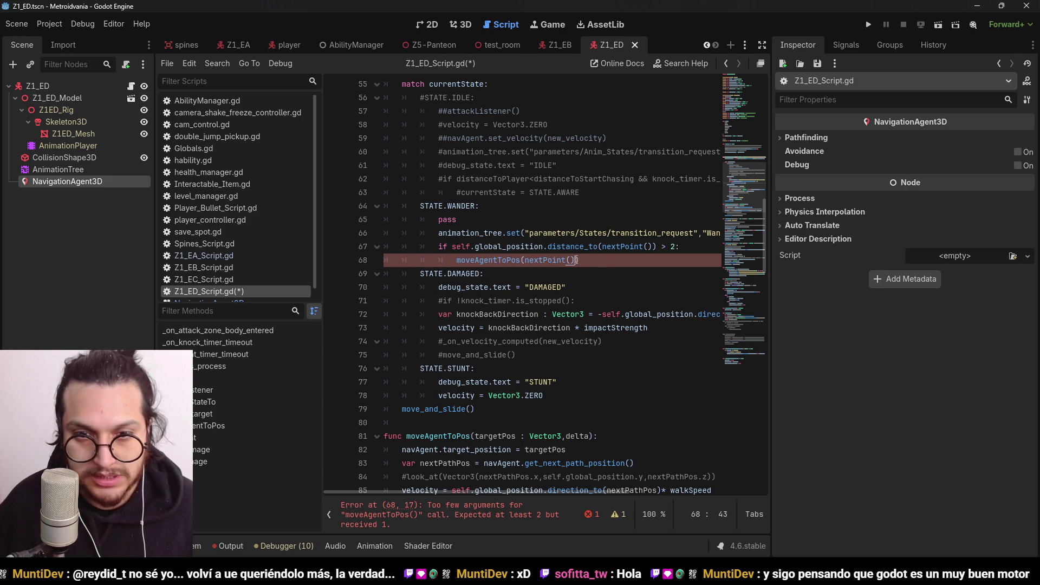
pyautogui.write(',delta')
pyautogui.hotkey('ctrl', 's')
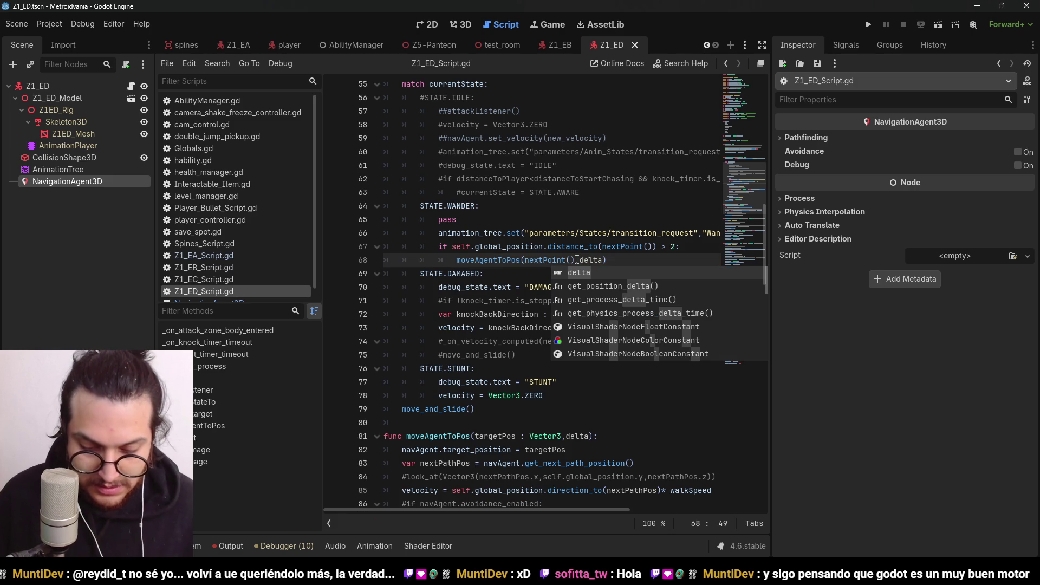
# Add an empty else: branch below the moveAgentToPos call
pyautogui.click(577, 260)
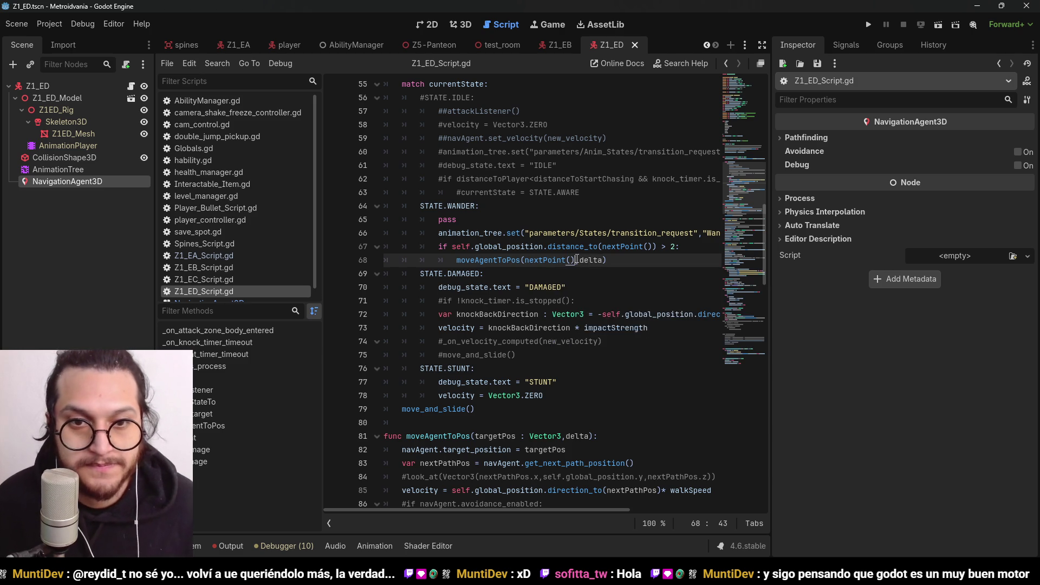
pyautogui.scroll(-1, 608, 252)
pyautogui.click(620, 223)
pyautogui.press('Return')
pyautogui.press('BackSpace')
pyautogui.write('elkse')
pyautogui.press('BackSpace')
pyautogui.press('BackSpace')
pyautogui.press('BackSpace')
pyautogui.write('se:')
pyautogui.press('Return')
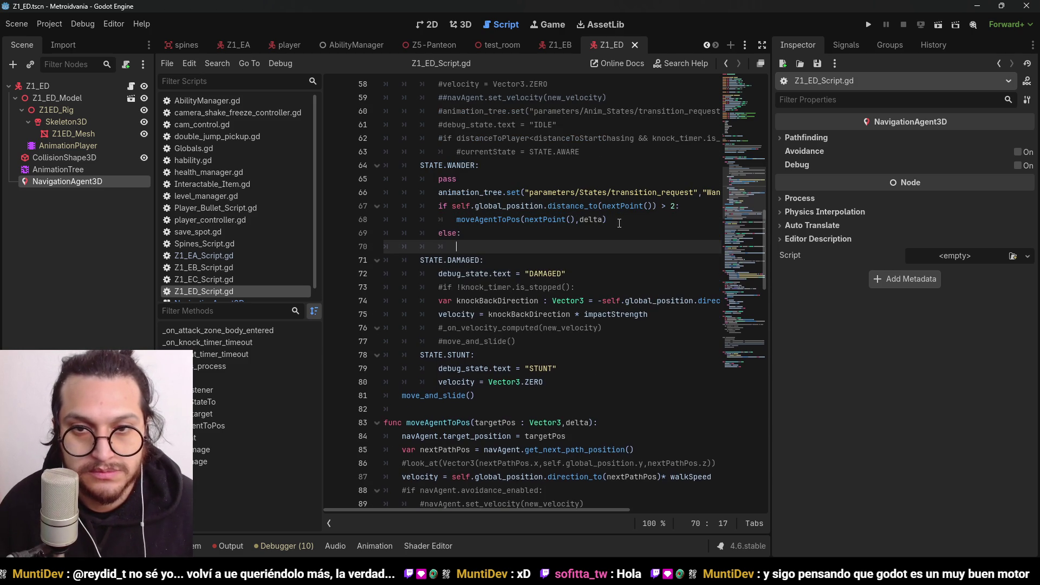
pyautogui.write('get')
pyautogui.press('Escape')
pyautogui.press('BackSpace')
pyautogui.press('BackSpace')
pyautogui.press('BackSpace')
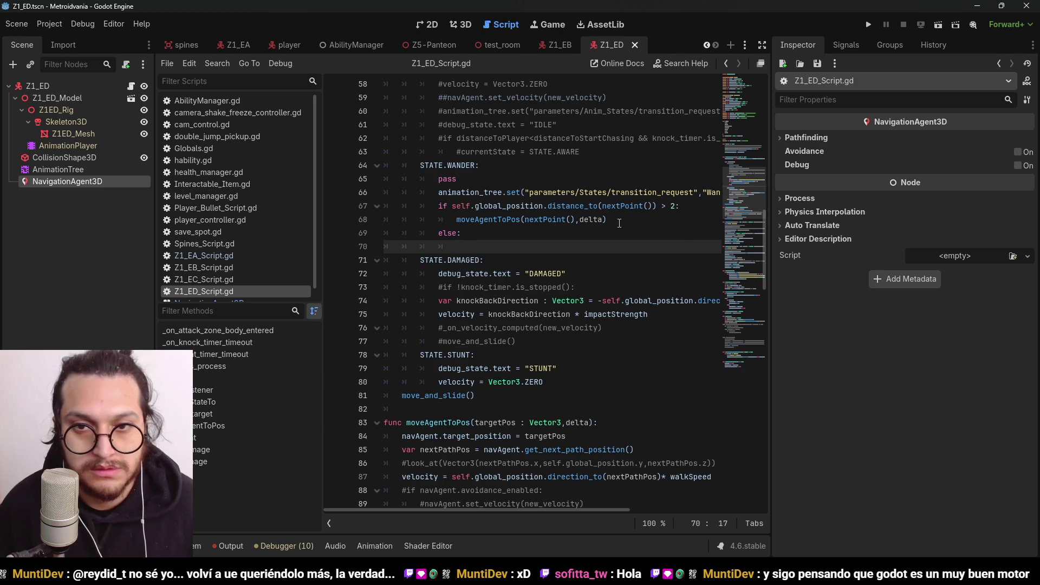
pyautogui.scroll(-2, 620, 223)
pyautogui.scroll(-12, 619, 222)
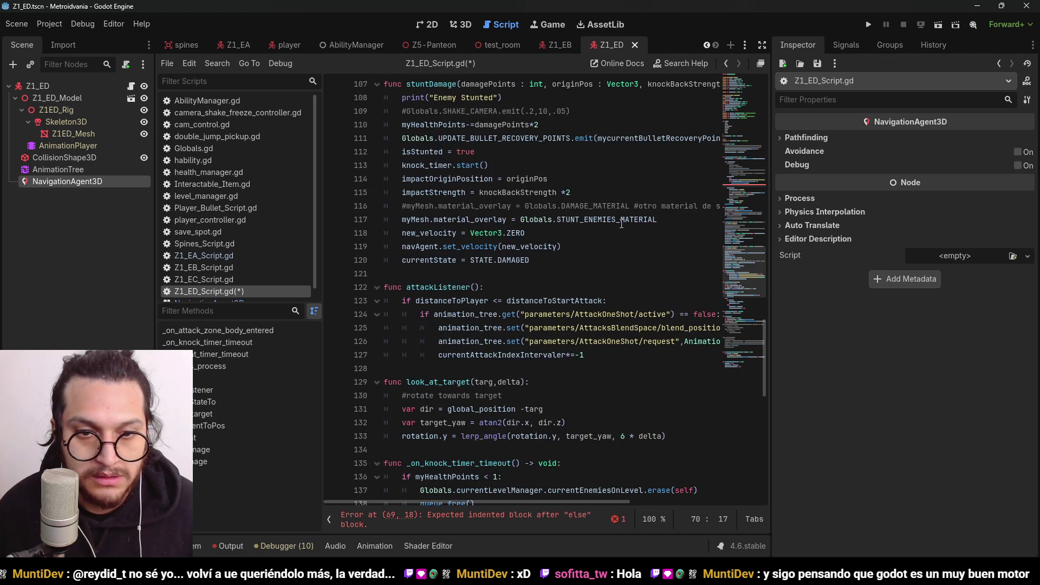
pyautogui.scroll(-5, 622, 224)
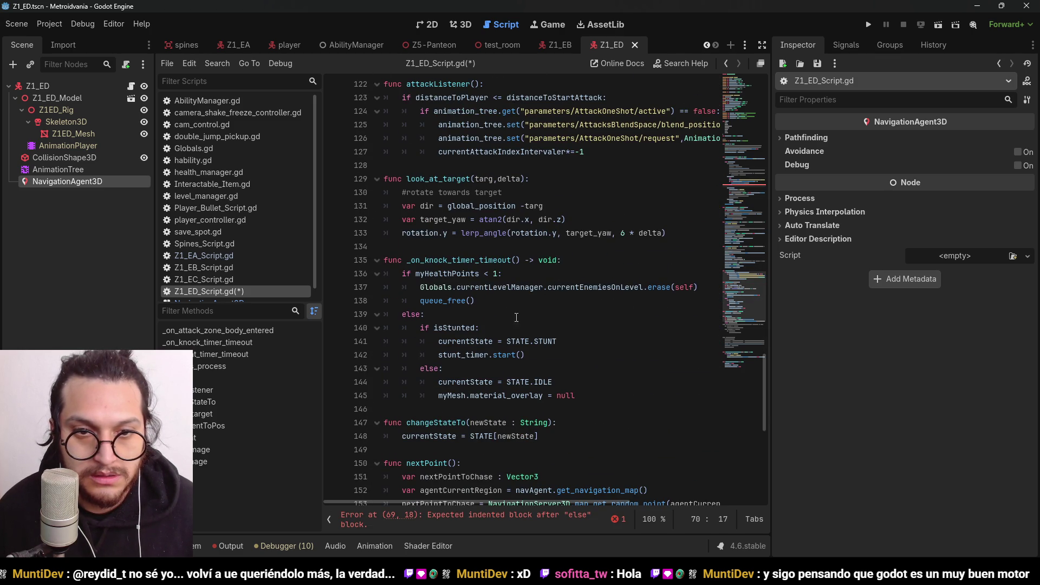
pyautogui.scroll(-1, 524, 310)
pyautogui.doubleClick(437, 422)
pyautogui.click(460, 422)
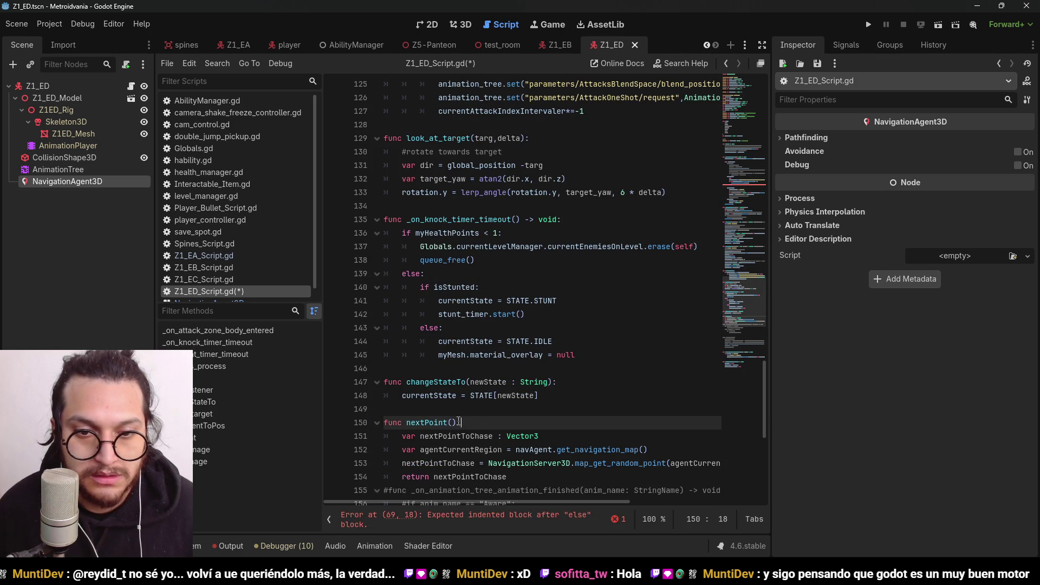
pyautogui.moveTo(456, 423); pyautogui.dragTo(406, 423)
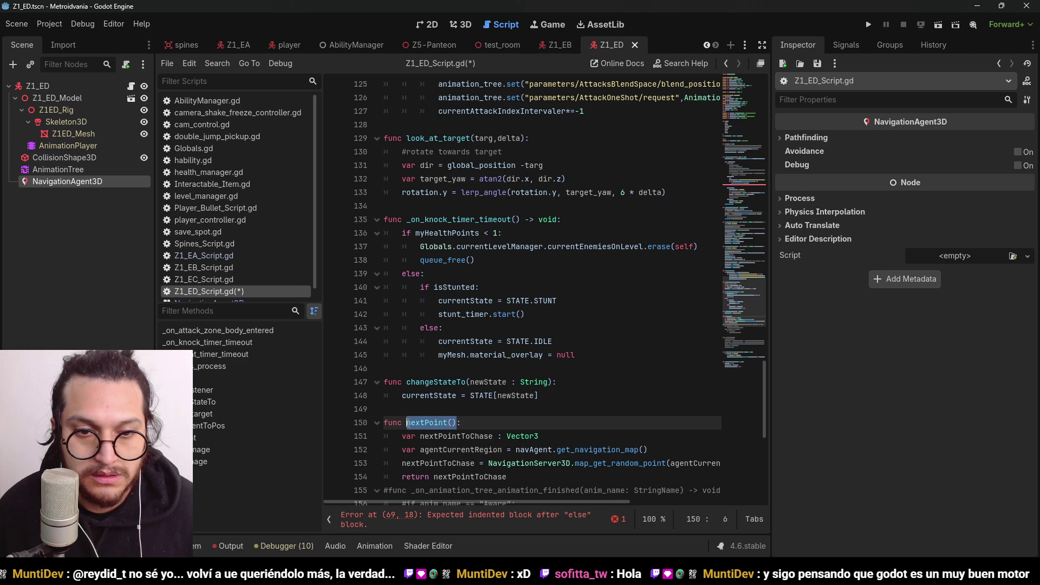
pyautogui.scroll(9, 598, 288)
pyautogui.scroll(7, 598, 287)
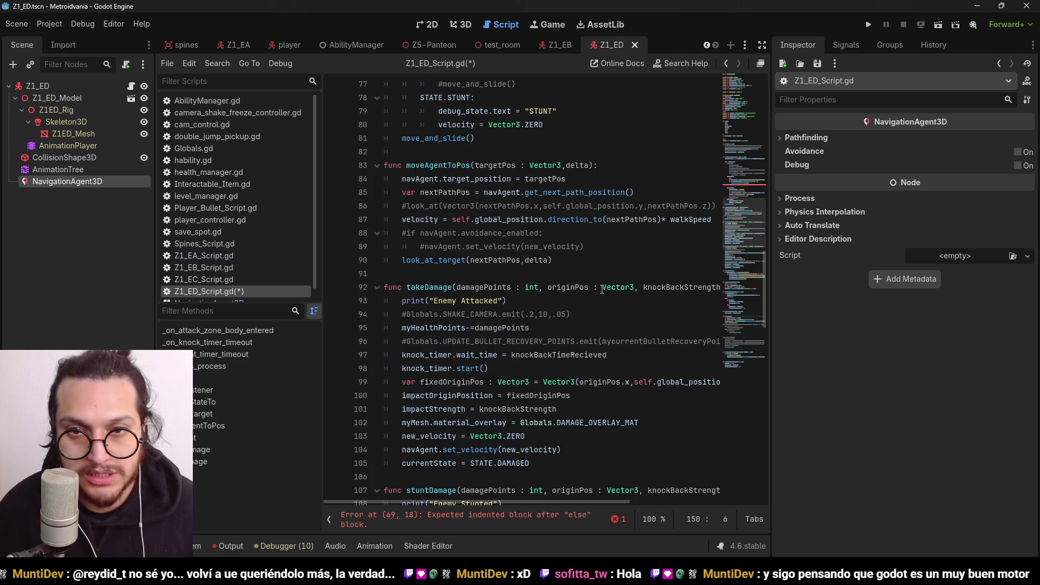
pyautogui.scroll(-3, 602, 289)
pyautogui.scroll(7, 619, 316)
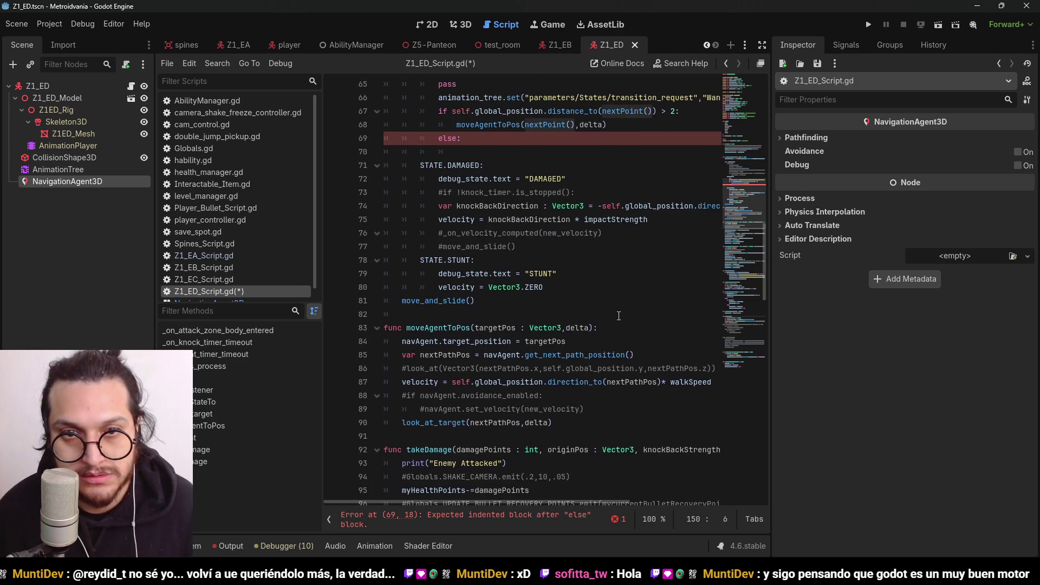
pyautogui.scroll(3, 616, 314)
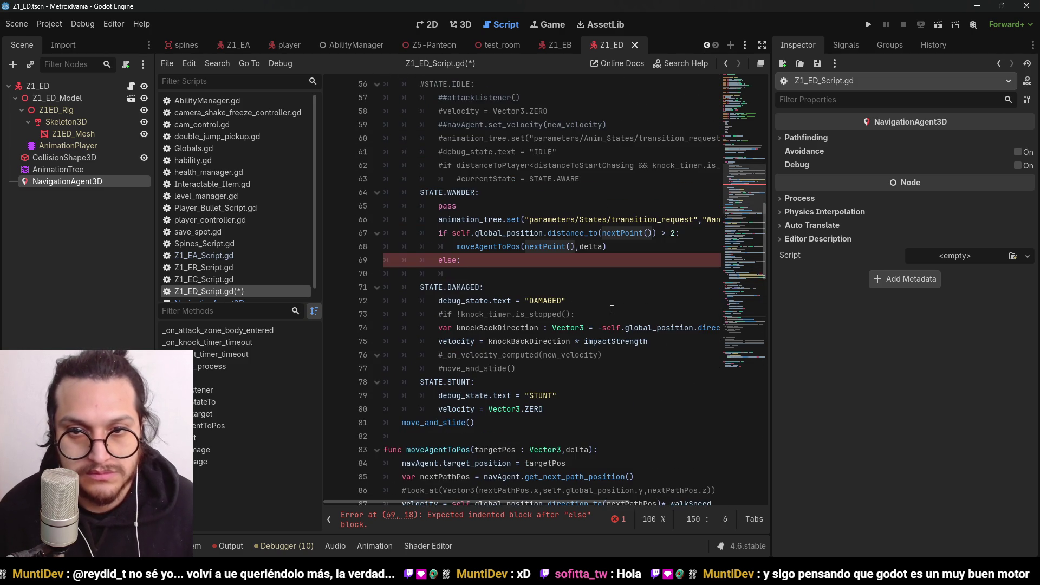
pyautogui.click(629, 234)
pyautogui.click(604, 233)
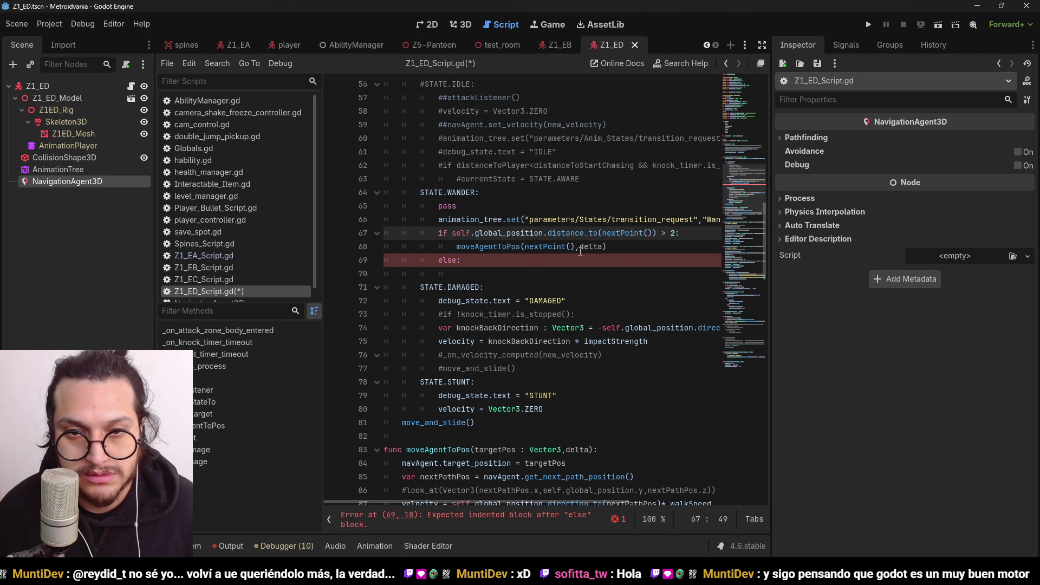
pyautogui.doubleClick(627, 233)
pyautogui.scroll(15, 656, 249)
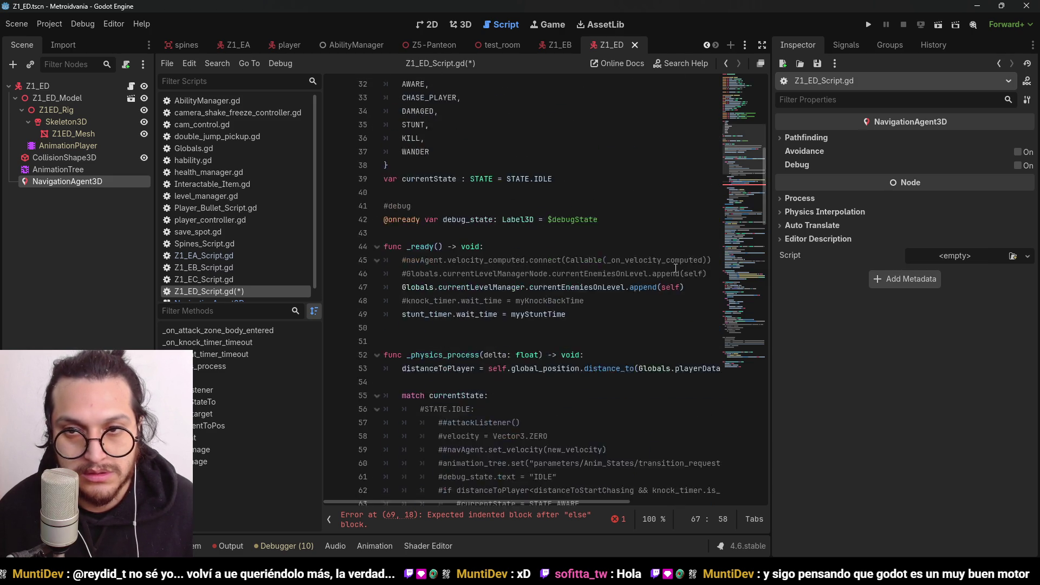
pyautogui.scroll(-7, 507, 321)
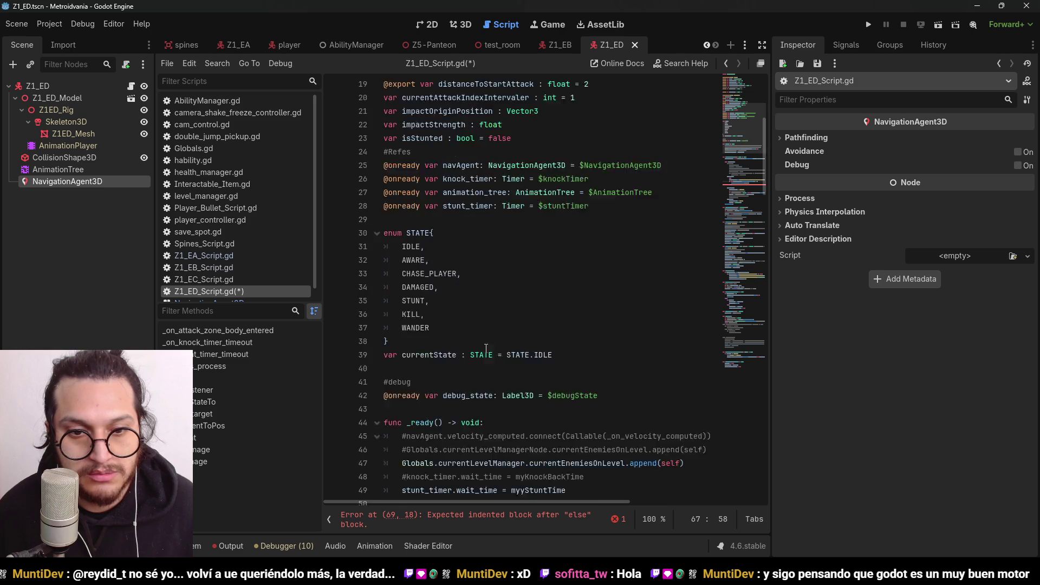
# Declare var nextPointToChase : Vector3 on line 40 and save
pyautogui.click(397, 276)
pyautogui.write('var')
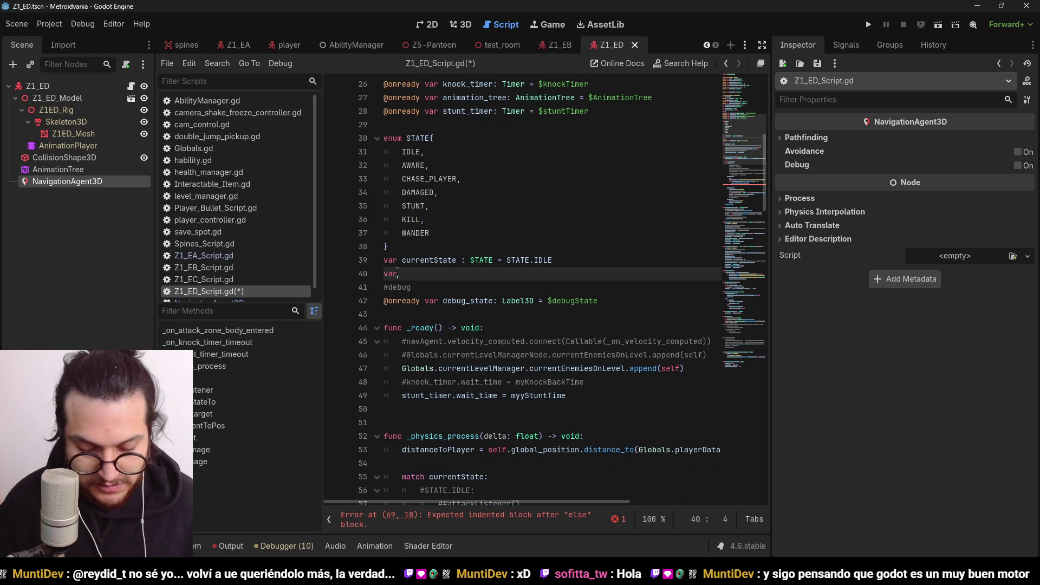
pyautogui.write(' nextPoi')
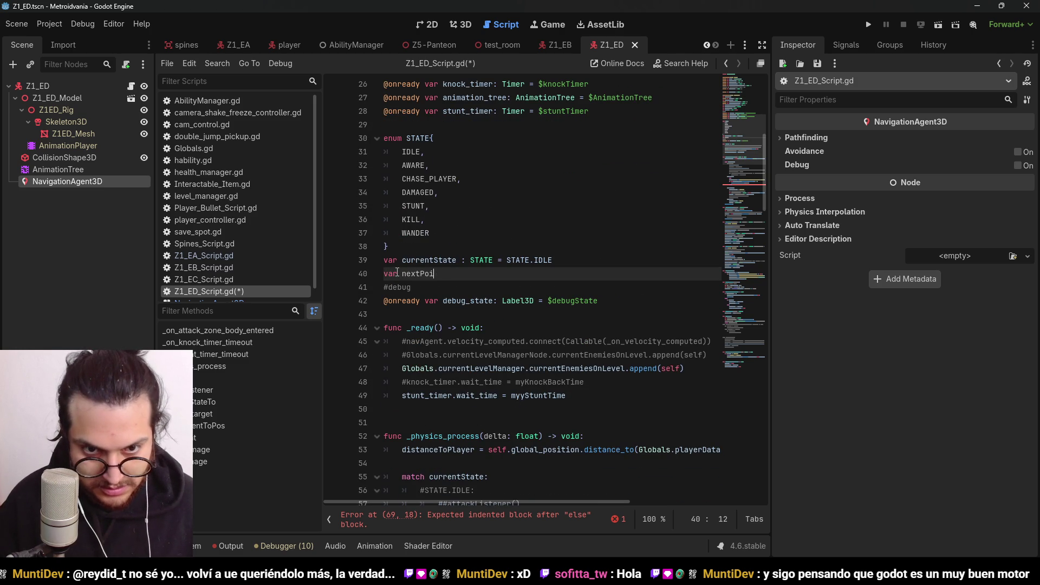
pyautogui.write('ntToChase : Vector3')
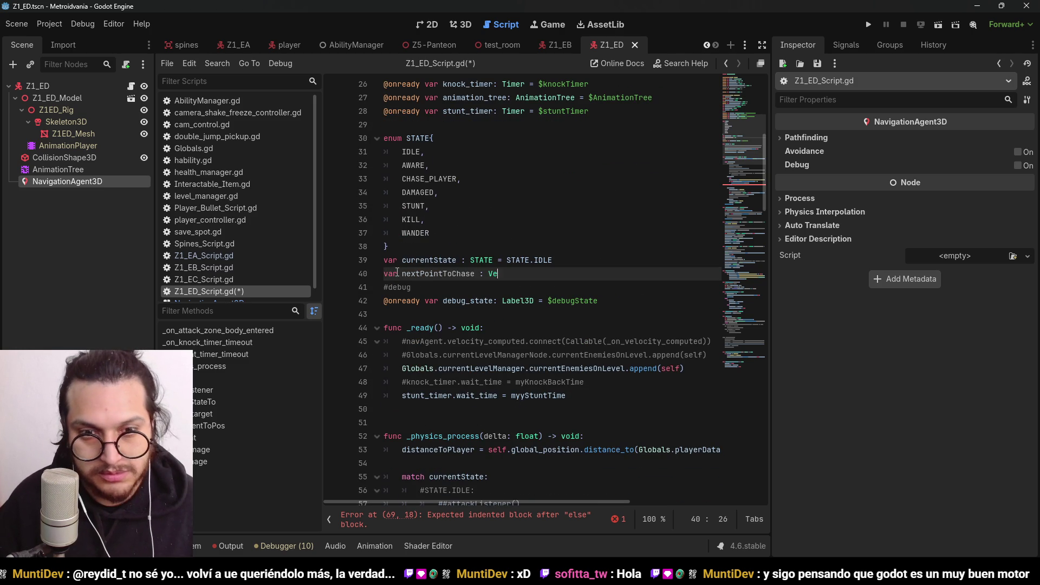
pyautogui.hotkey('ctrl', 's')
pyautogui.click(477, 233)
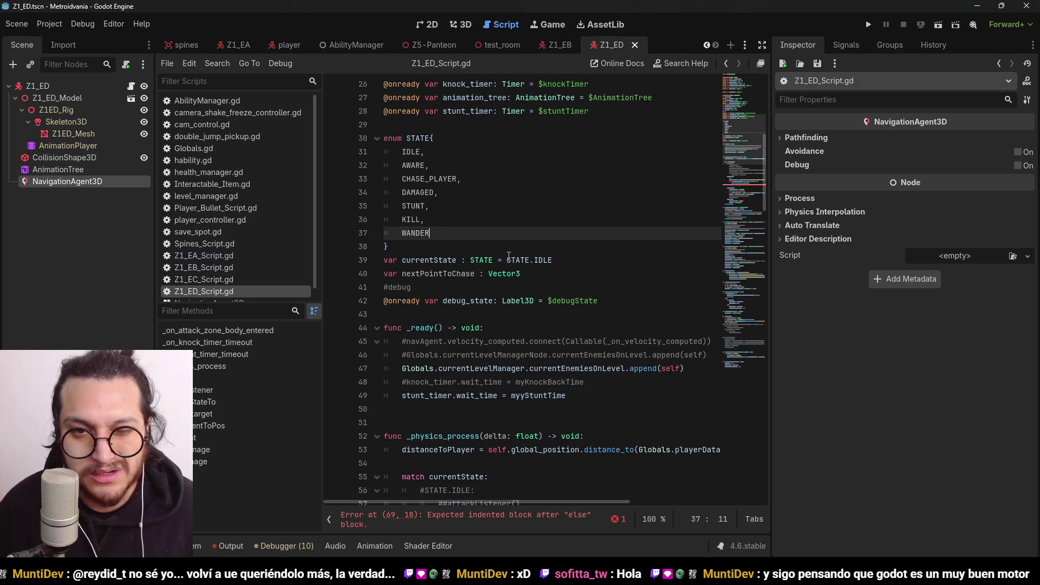
# Replace nextPoint() with nextPointToChase in the line 67 distance check and line 68 move call
pyautogui.doubleClick(460, 274)
pyautogui.hotkey('ctrl', 'c')
pyautogui.moveTo(760, 151)
pyautogui.mouseDown()
pyautogui.moveTo(739, 167)
pyautogui.moveTo(736, 197)
pyautogui.mouseUp()
pyautogui.click(656, 214)
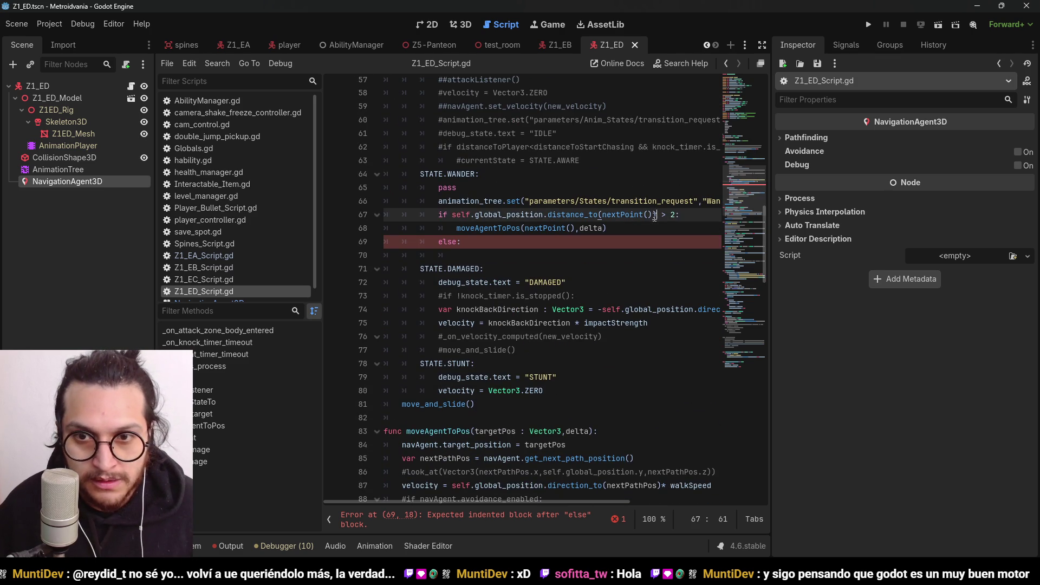
pyautogui.moveTo(609, 212); pyautogui.dragTo(654, 214)
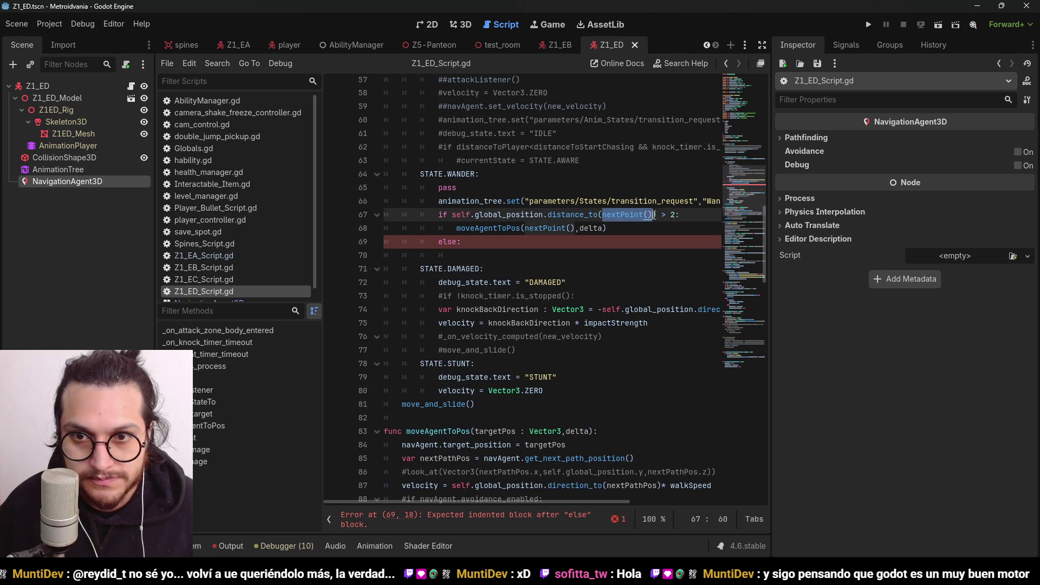
pyautogui.hotkey('ctrl', 'v')
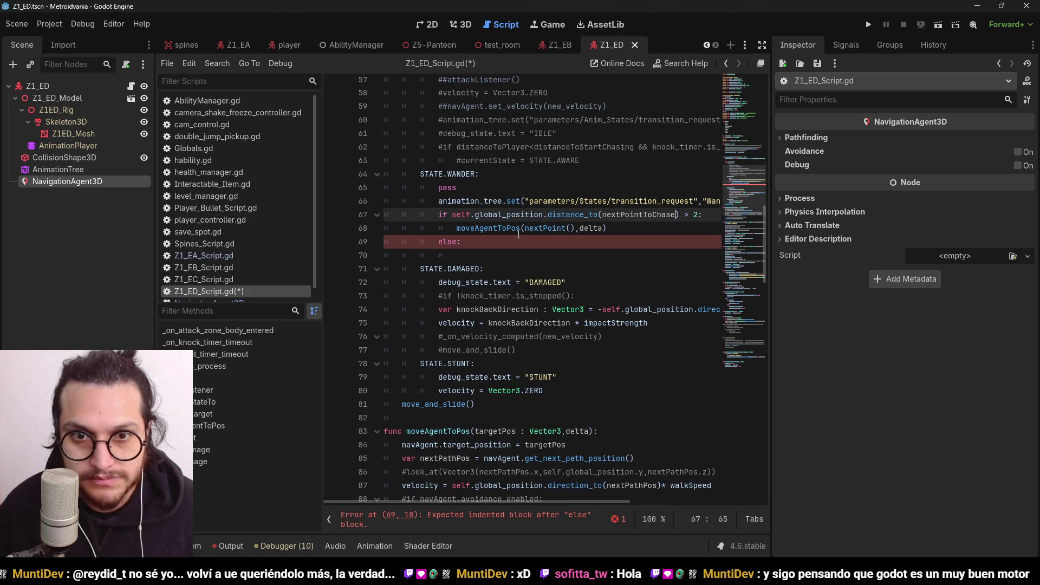
pyautogui.click(567, 228)
pyautogui.press('Left')
pyautogui.press('Left')
pyautogui.press('Left')
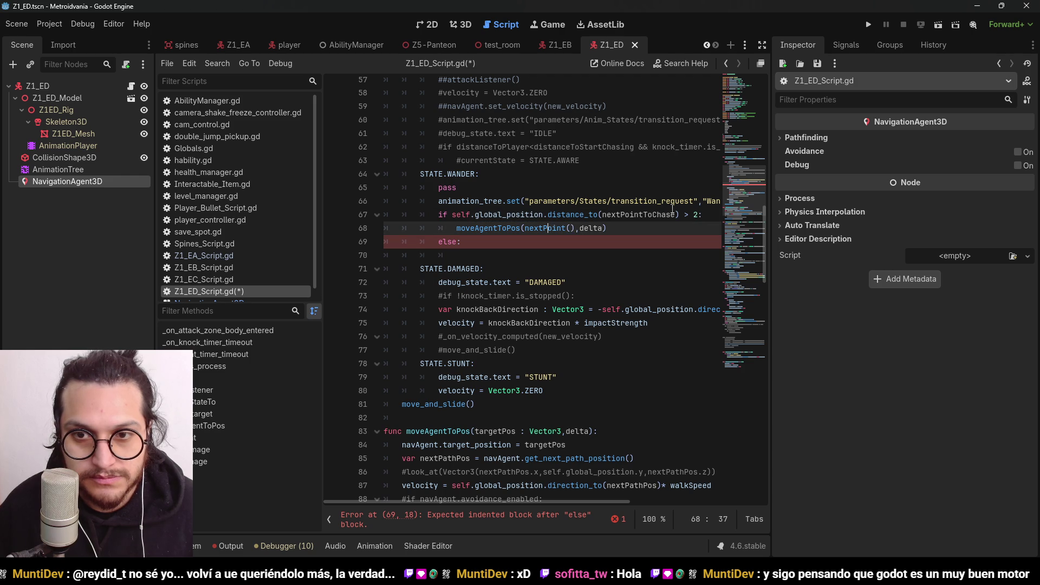
pyautogui.click(705, 215)
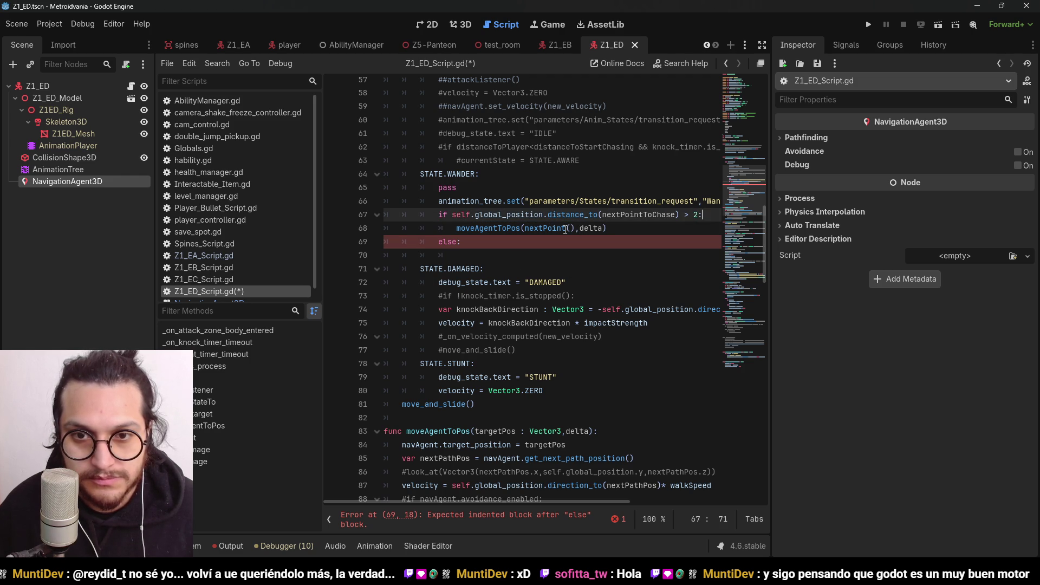
pyautogui.moveTo(576, 228); pyautogui.dragTo(525, 228)
pyautogui.hotkey('ctrl', 'v')
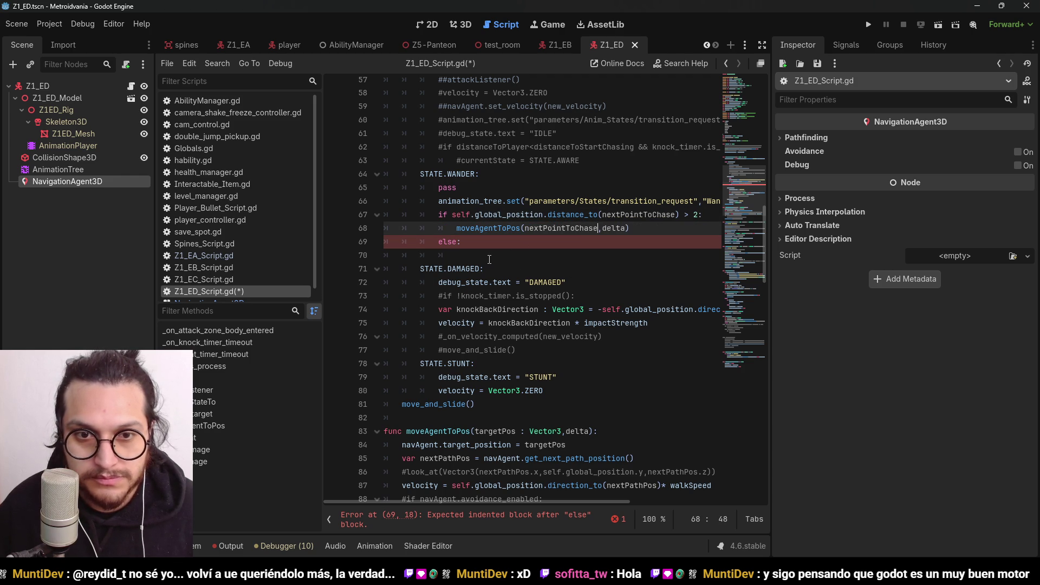
# Delete the dangling else: branch on line 69
pyautogui.click(462, 241)
pyautogui.press('BackSpace')
pyautogui.press('BackSpace')
pyautogui.press('BackSpace')
pyautogui.scroll(-10, 565, 279)
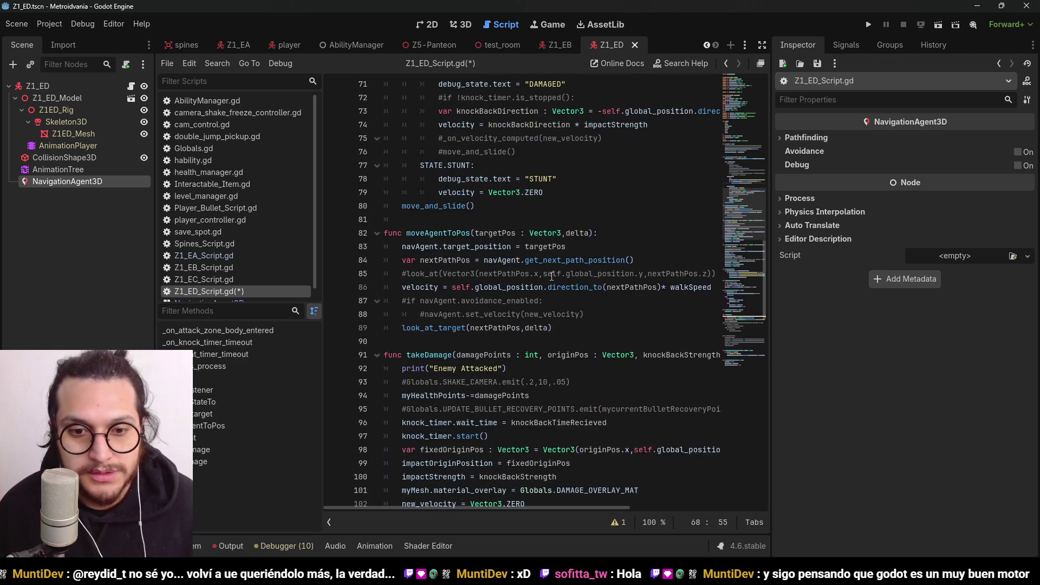
pyautogui.scroll(-15, 565, 278)
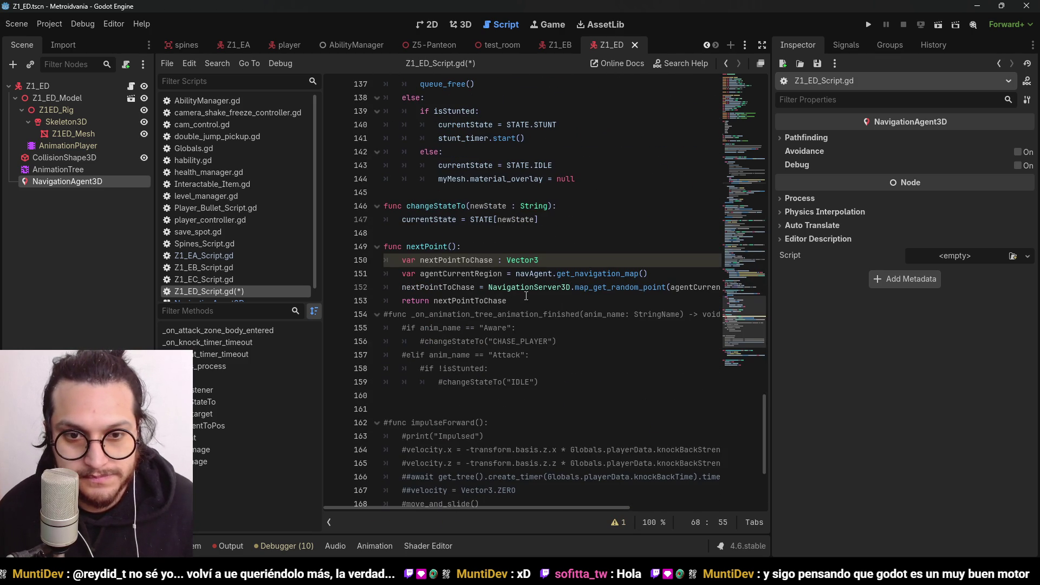
pyautogui.click(421, 241)
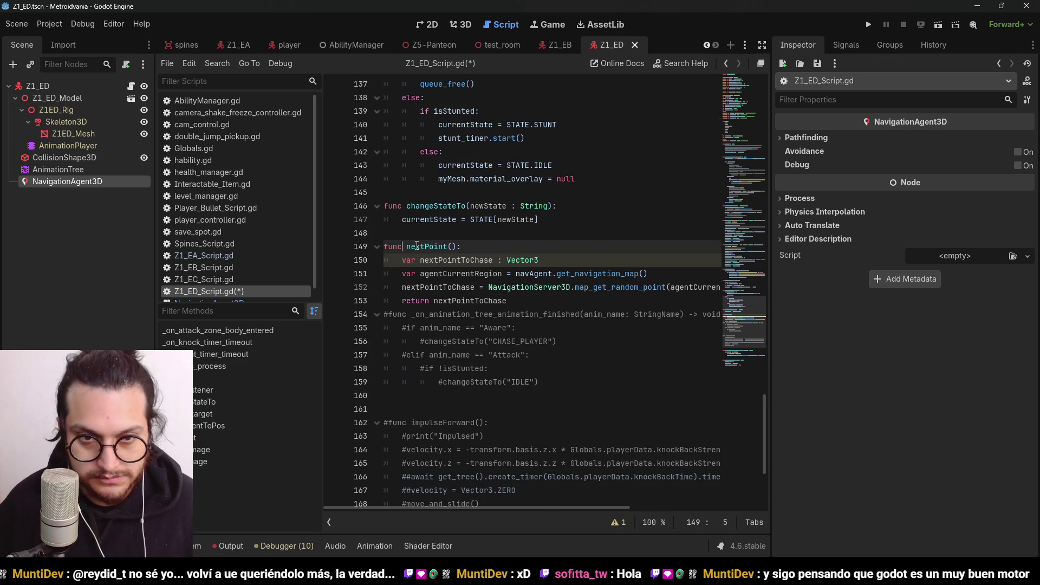
pyautogui.write('get')
pyautogui.press('Delete')
pyautogui.write('N')
pyautogui.click(518, 237)
pyautogui.doubleClick(450, 261)
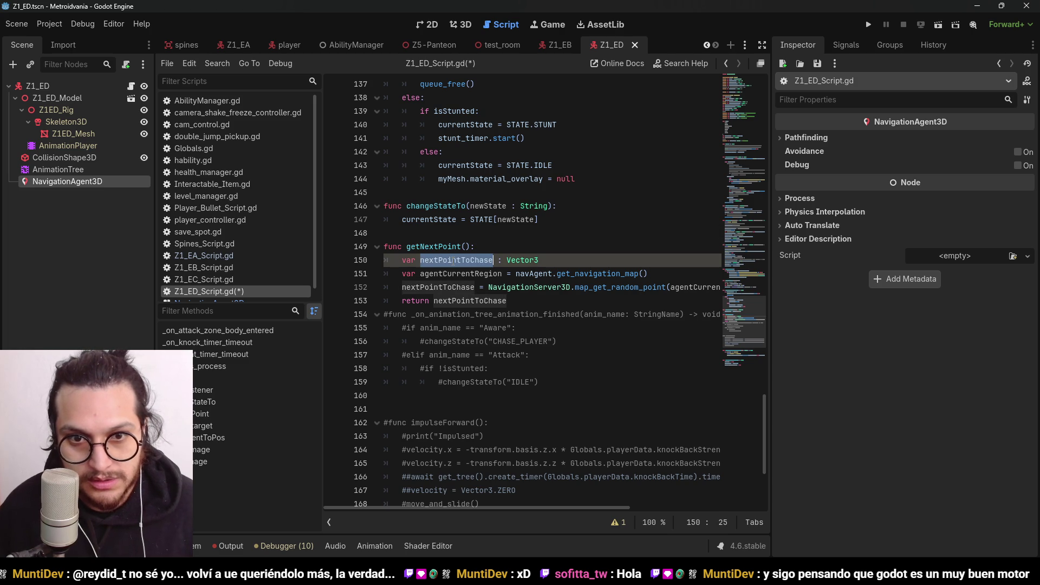
pyautogui.write('nextPoint')
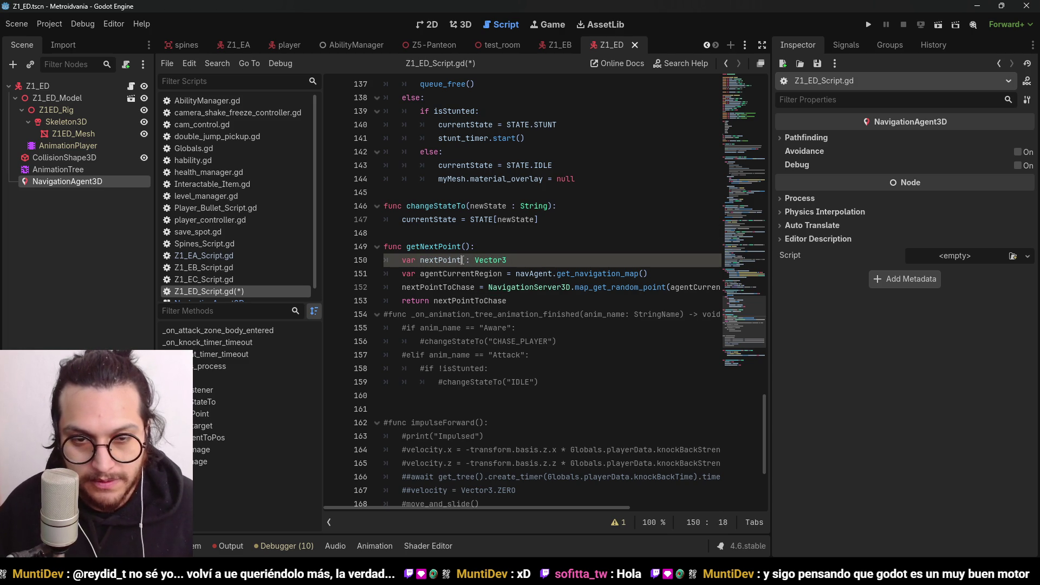
pyautogui.press('BackSpace')
pyautogui.press('BackSpace')
pyautogui.press('BackSpace')
pyautogui.press('BackSpace')
pyautogui.write('oint')
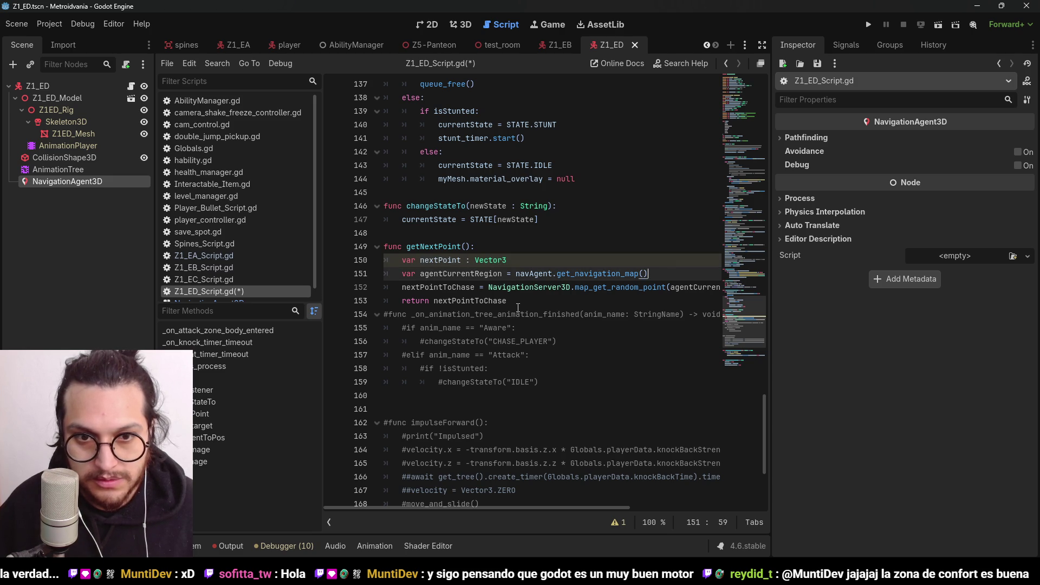
pyautogui.click(518, 300)
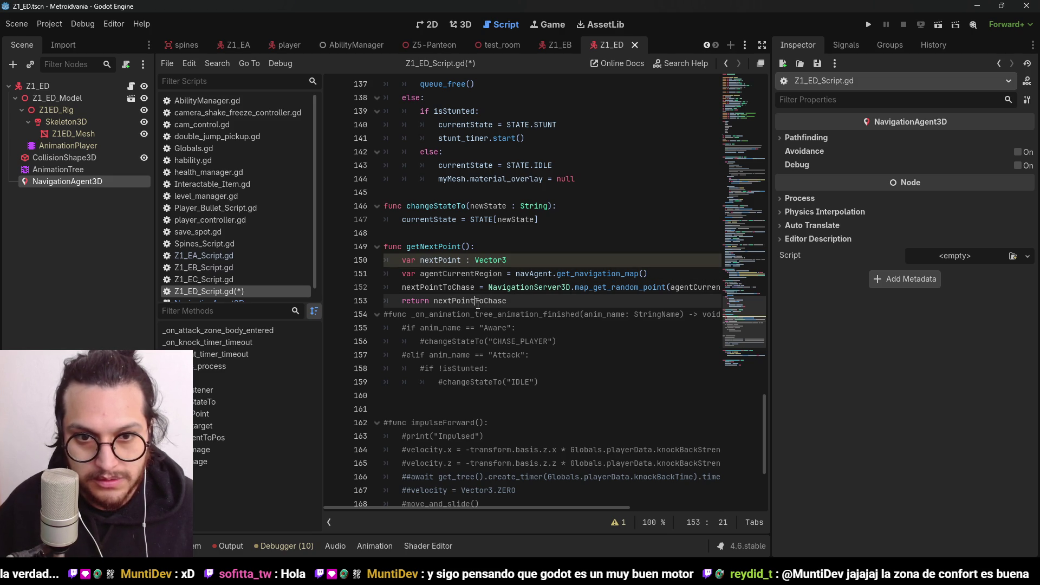
pyautogui.doubleClick(503, 297)
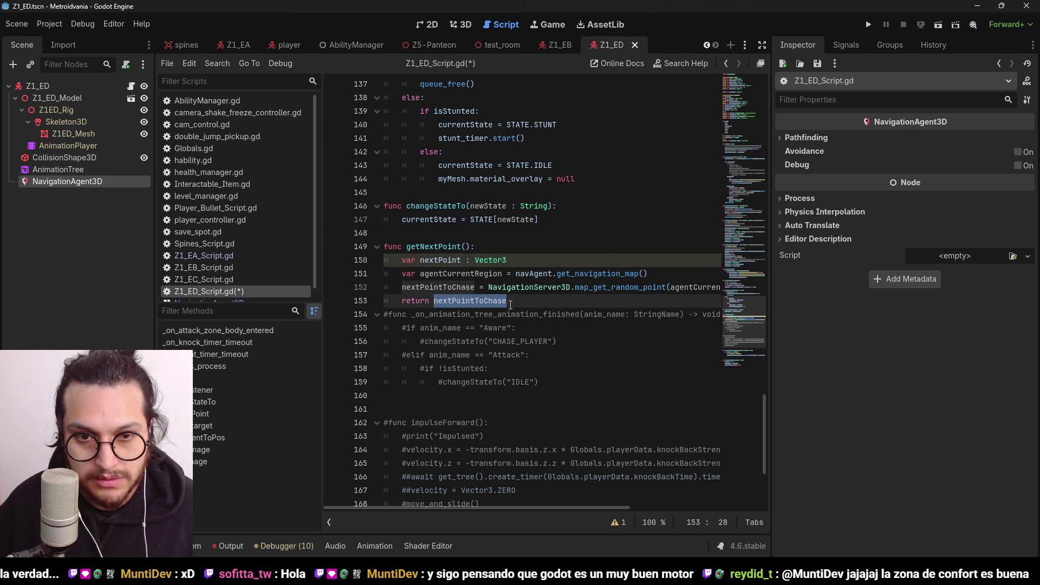
pyautogui.click(510, 305)
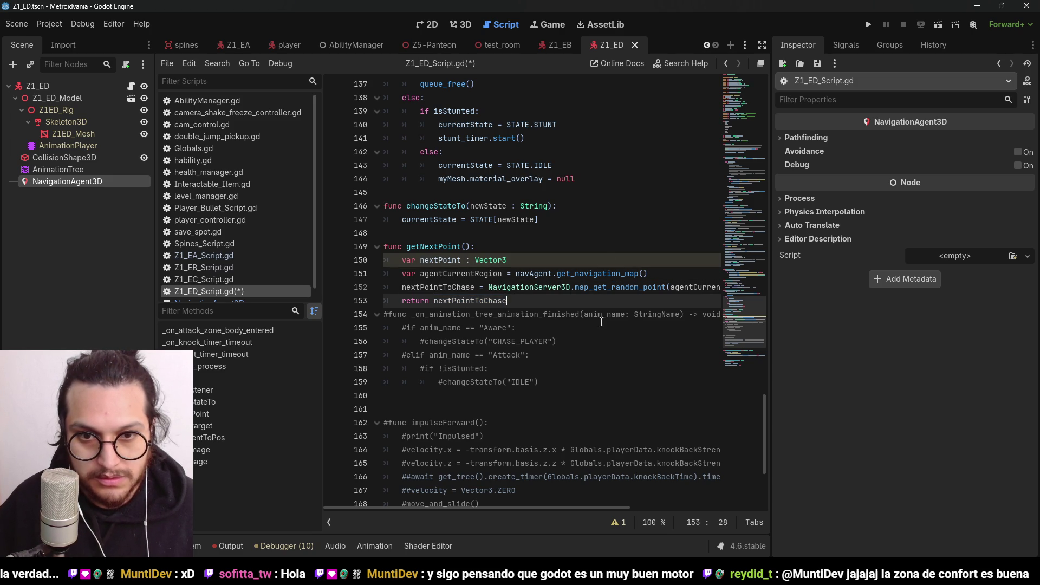
pyautogui.click(434, 301)
pyautogui.press('BackSpace')
pyautogui.press('BackSpace')
pyautogui.press('BackSpace')
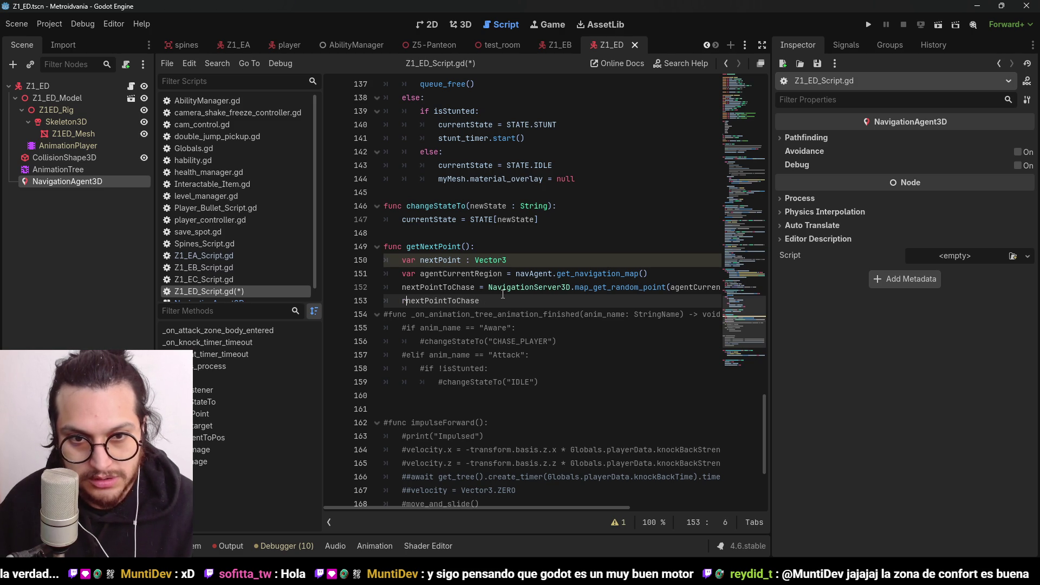
pyautogui.click(495, 302)
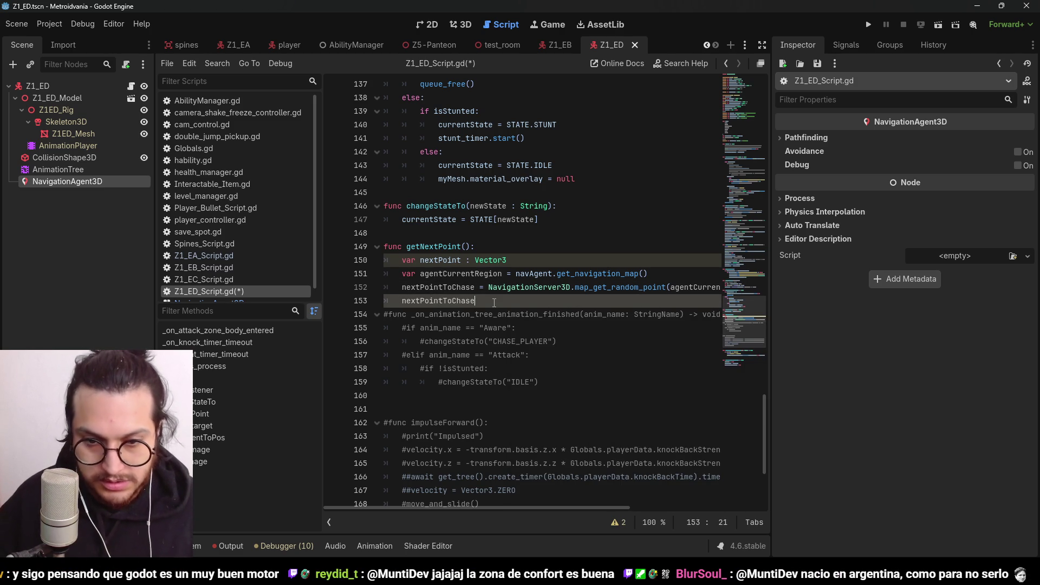
pyautogui.write('=')
pyautogui.press('Escape')
pyautogui.doubleClick(449, 260)
pyautogui.hotkey('ctrl', 'c')
pyautogui.doubleClick(438, 287)
pyautogui.hotkey('ctrl', 'v')
pyautogui.click(542, 300)
pyautogui.hotkey('ctrl', 'v')
pyautogui.hotkey('ctrl', 's')
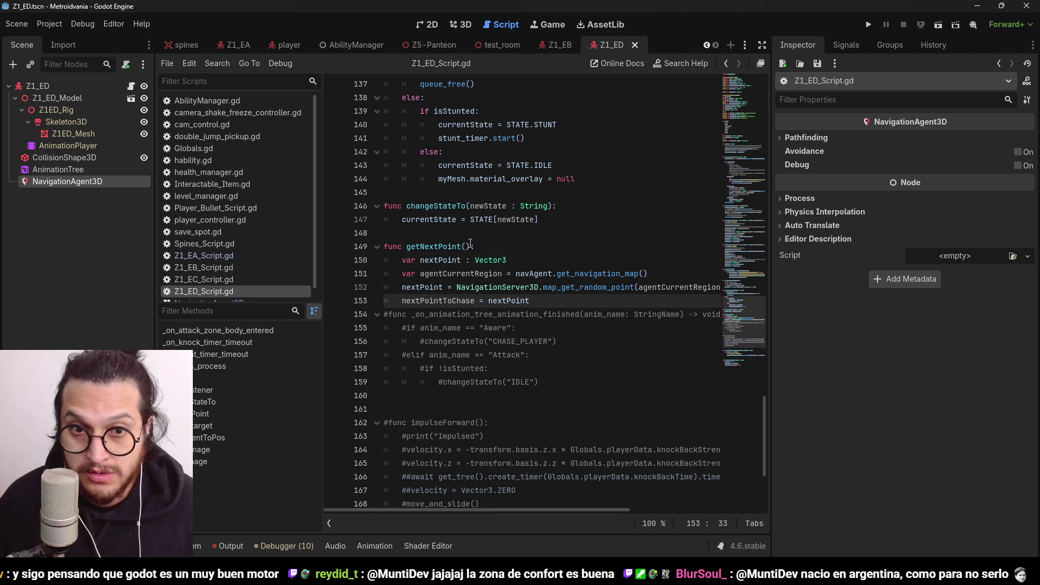
pyautogui.moveTo(472, 247); pyautogui.dragTo(407, 246)
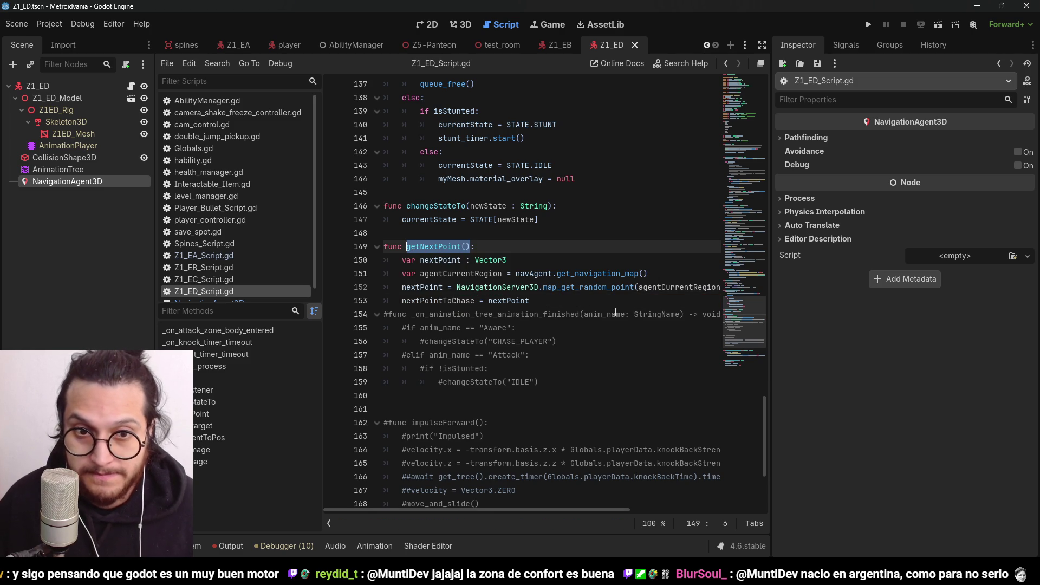
pyautogui.scroll(20, 616, 313)
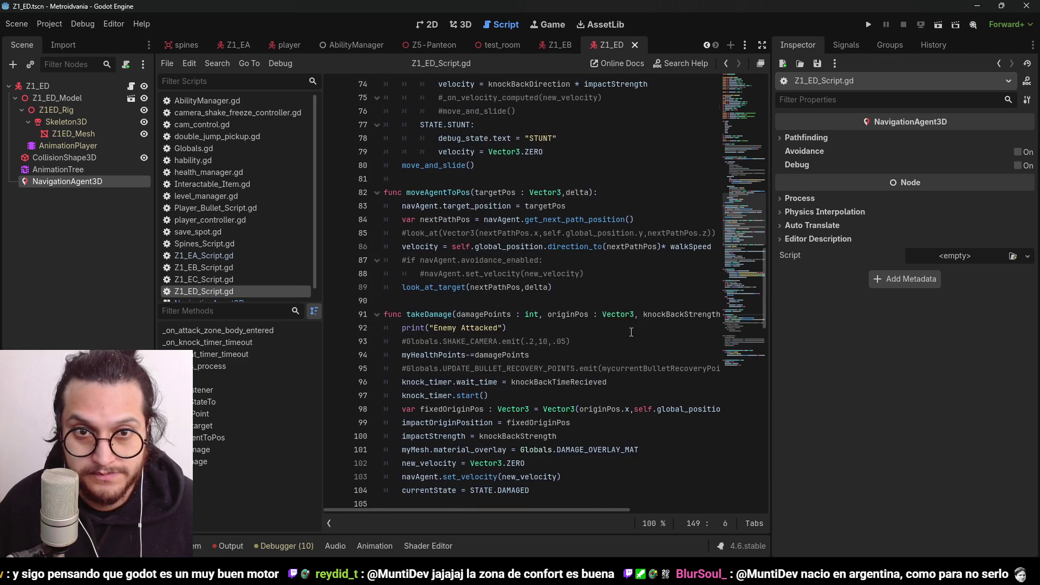
pyautogui.scroll(8, 631, 331)
pyautogui.scroll(-1, 560, 296)
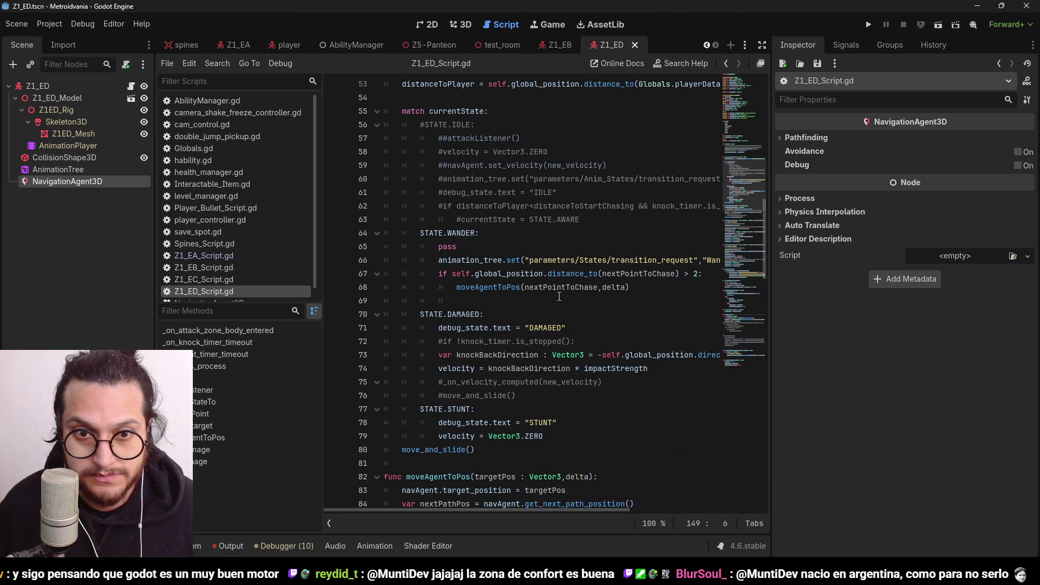
pyautogui.scroll(1, 559, 276)
pyautogui.scroll(1, 601, 259)
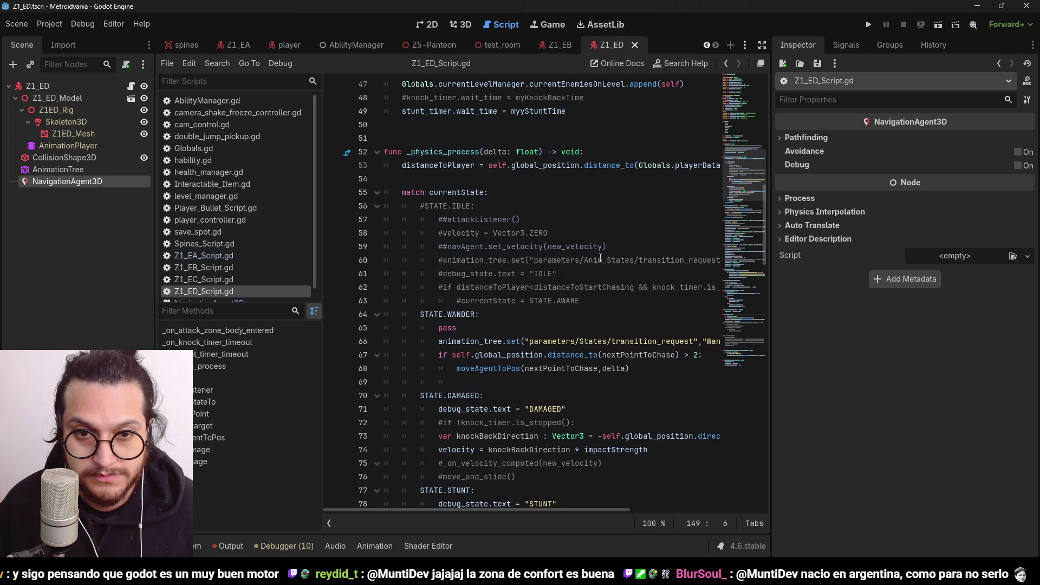
pyautogui.scroll(5, 600, 260)
pyautogui.scroll(-6, 600, 260)
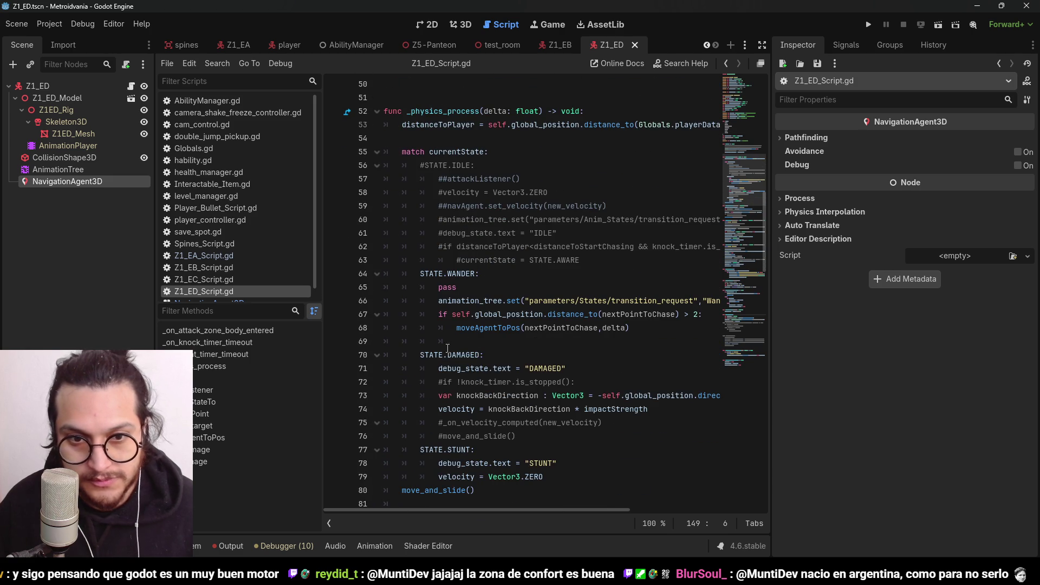
pyautogui.click(456, 342)
pyautogui.press('BackSpace')
pyautogui.write('else:')
pyautogui.press('Return')
pyautogui.write('getNextPoint()')
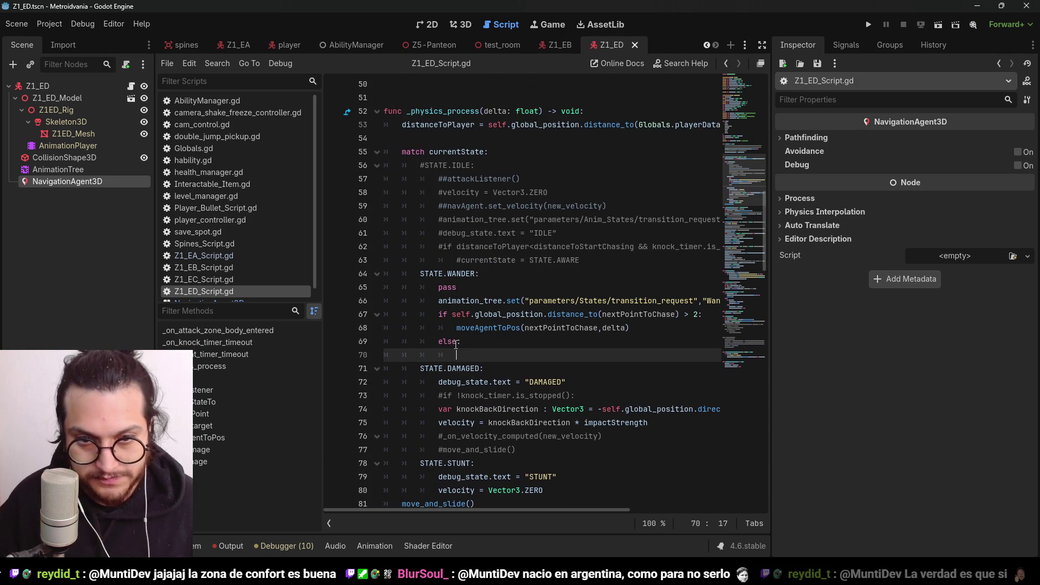
pyautogui.hotkey('ctrl', 's')
pyautogui.click(507, 261)
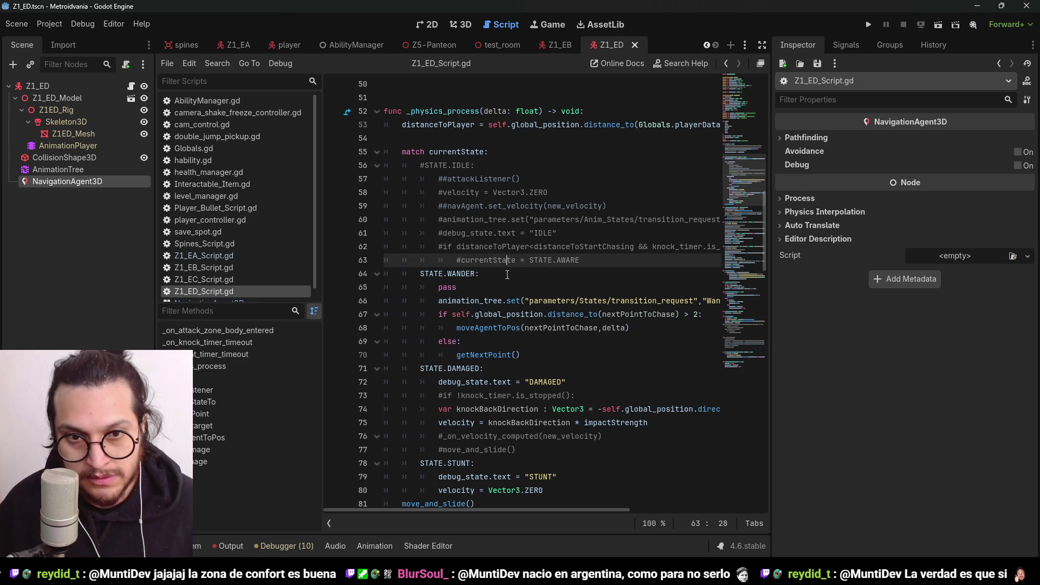
pyautogui.click(445, 301)
pyautogui.click(457, 274)
pyautogui.scroll(3, 499, 217)
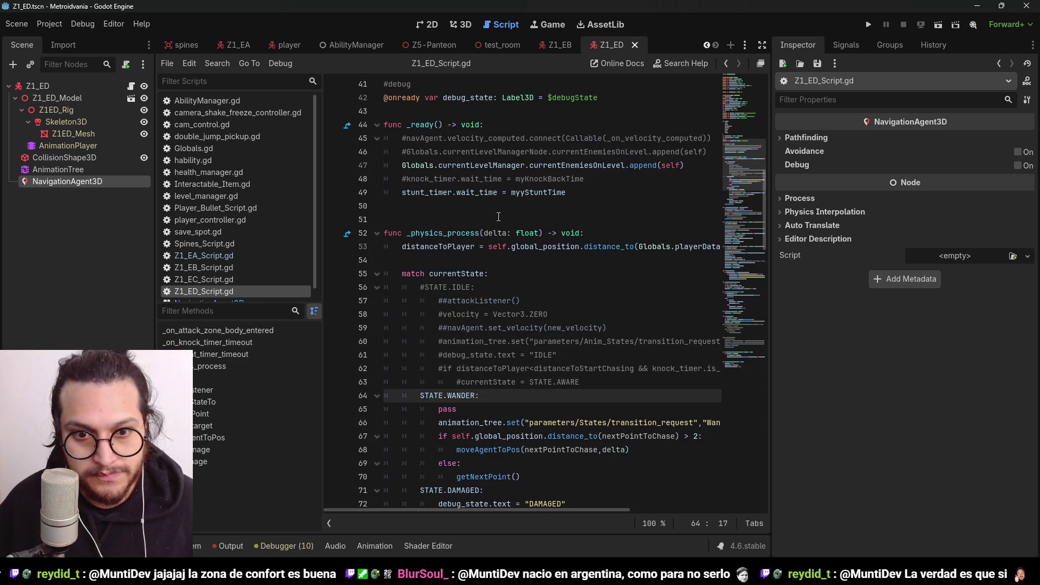
pyautogui.scroll(6, 498, 217)
pyautogui.click(553, 301)
# Default currentState to STATE.WANDER and remove IDLE, AWARE, CHASE_PLAYER and KILL from the enum
pyautogui.doubleClick(543, 301)
pyautogui.write('WA')
pyautogui.press('Return')
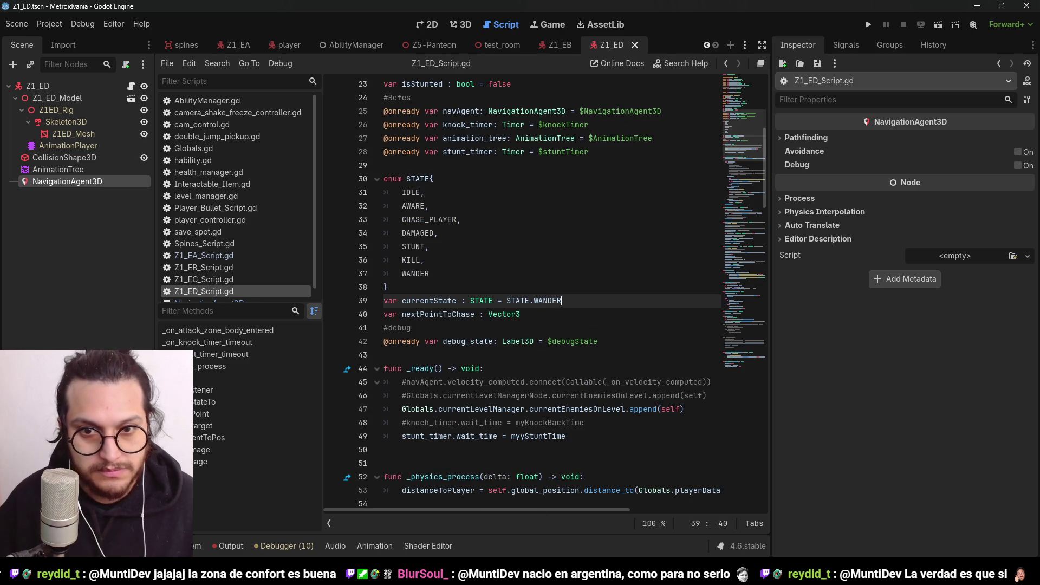
pyautogui.click(479, 248)
pyautogui.hotkey('shift', 'Down')
pyautogui.press('BackSpace')
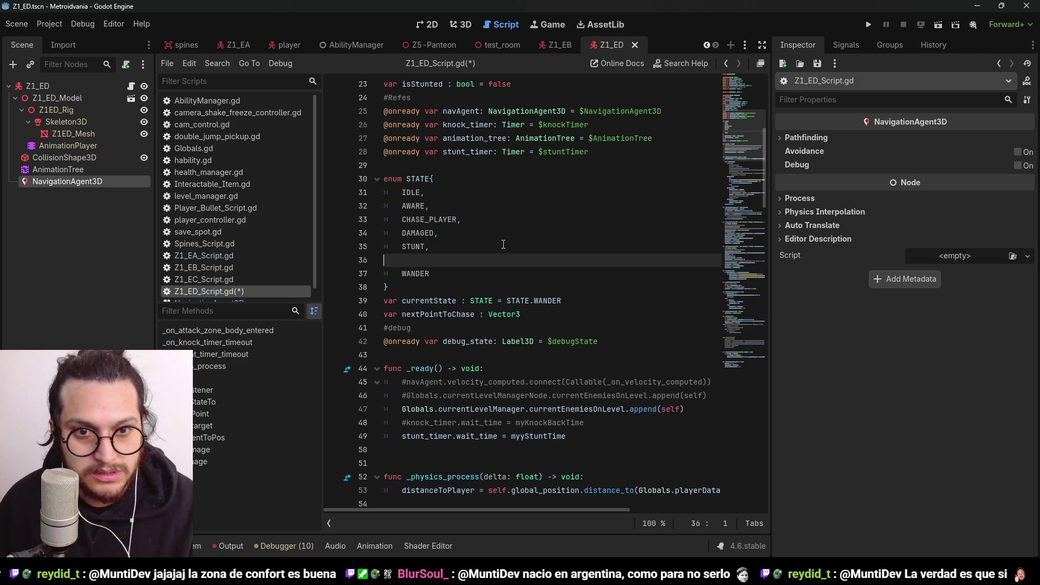
pyautogui.click(478, 216)
pyautogui.hotkey('shift', 'Up')
pyautogui.hotkey('shift', 'Up')
pyautogui.hotkey('shift', 'Up')
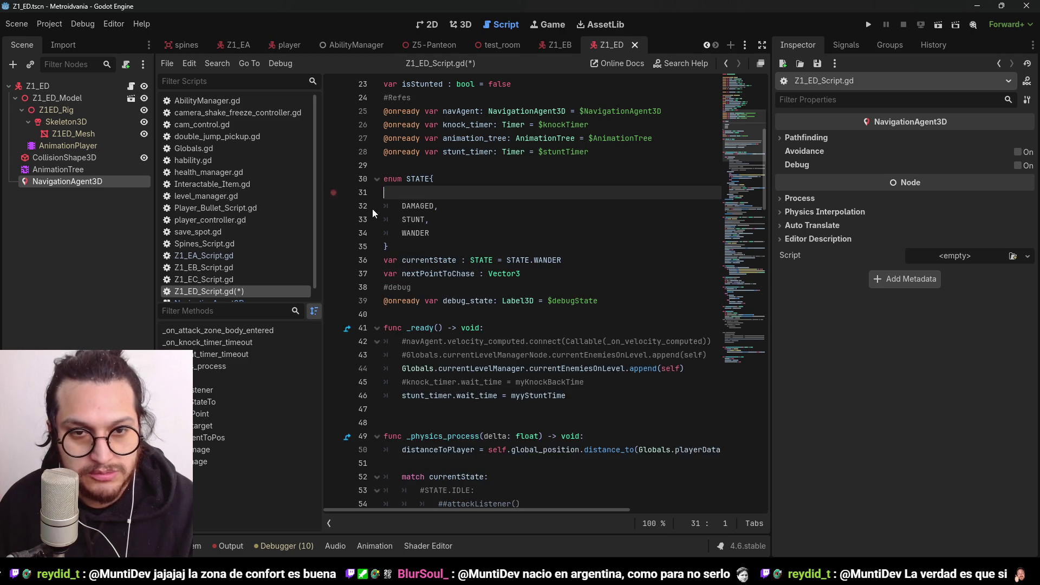
pyautogui.press('BackSpace')
pyautogui.hotkey('ctrl', 's')
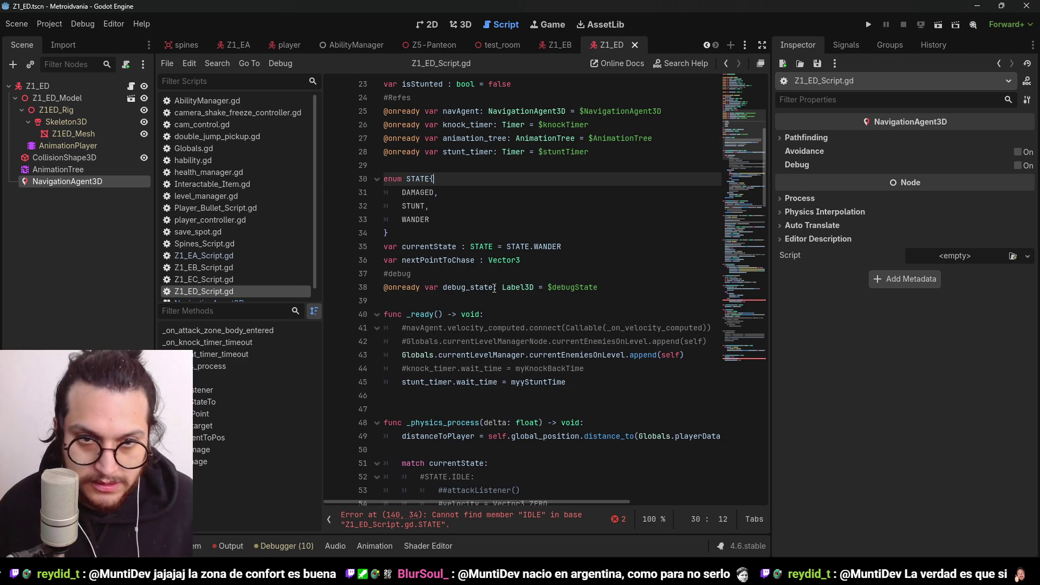
# Replace STATE.IDLE with WANDER on lines 140 and 176 and save
pyautogui.scroll(-1, 494, 331)
pyautogui.click(448, 520)
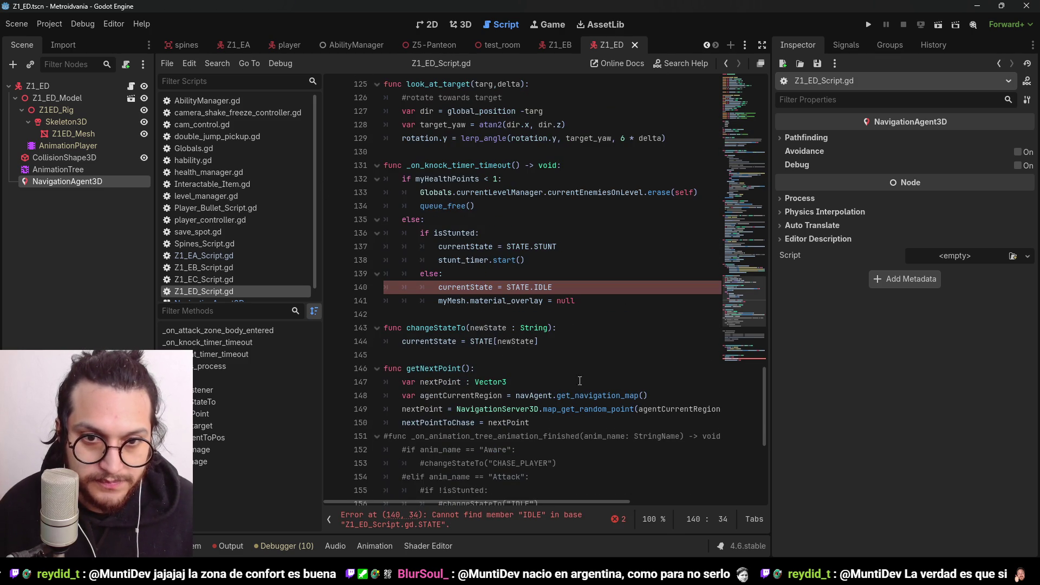
pyautogui.scroll(1, 550, 291)
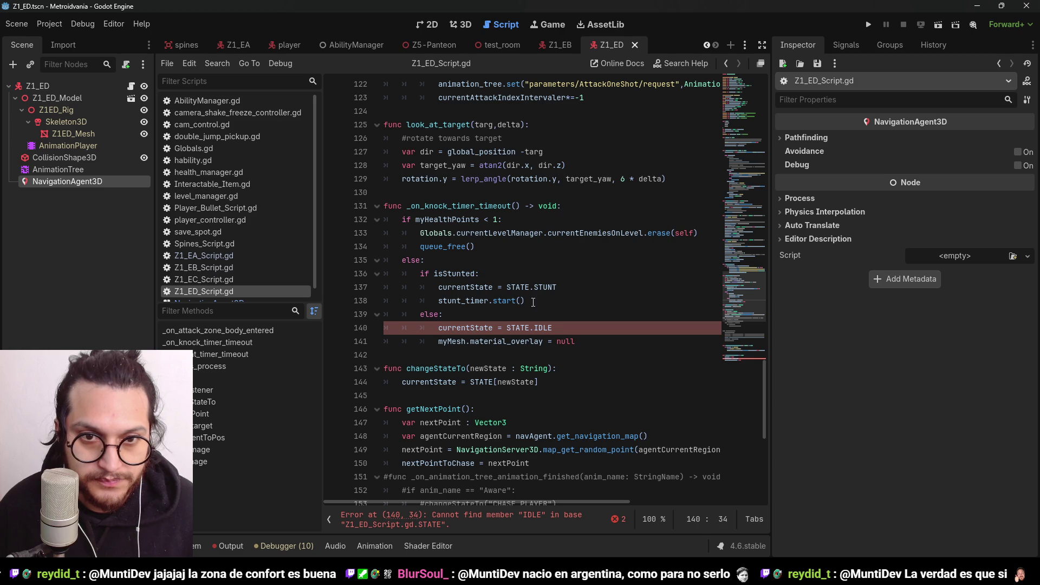
pyautogui.doubleClick(546, 328)
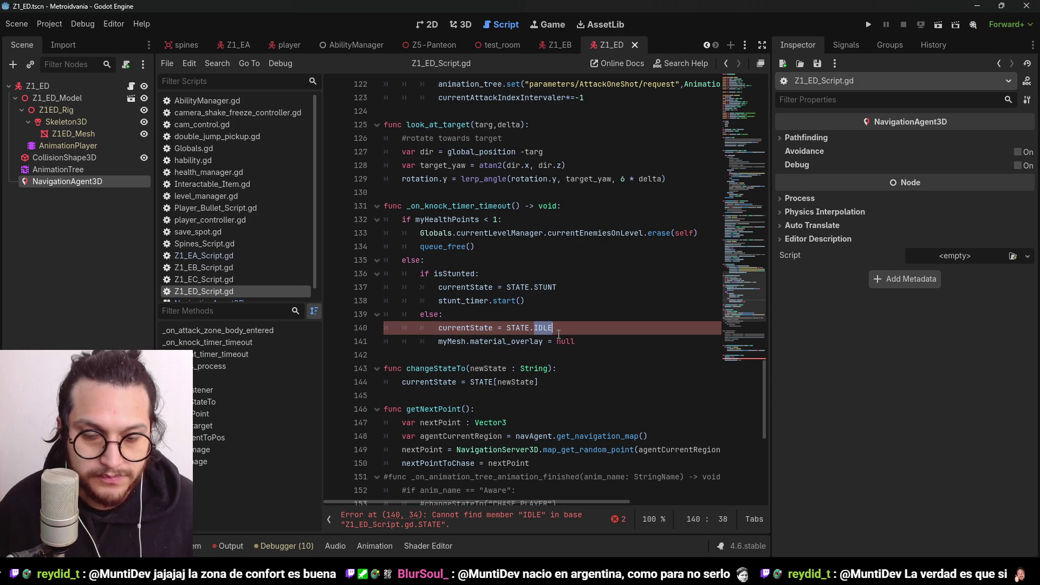
pyautogui.write('WA')
pyautogui.press('Return')
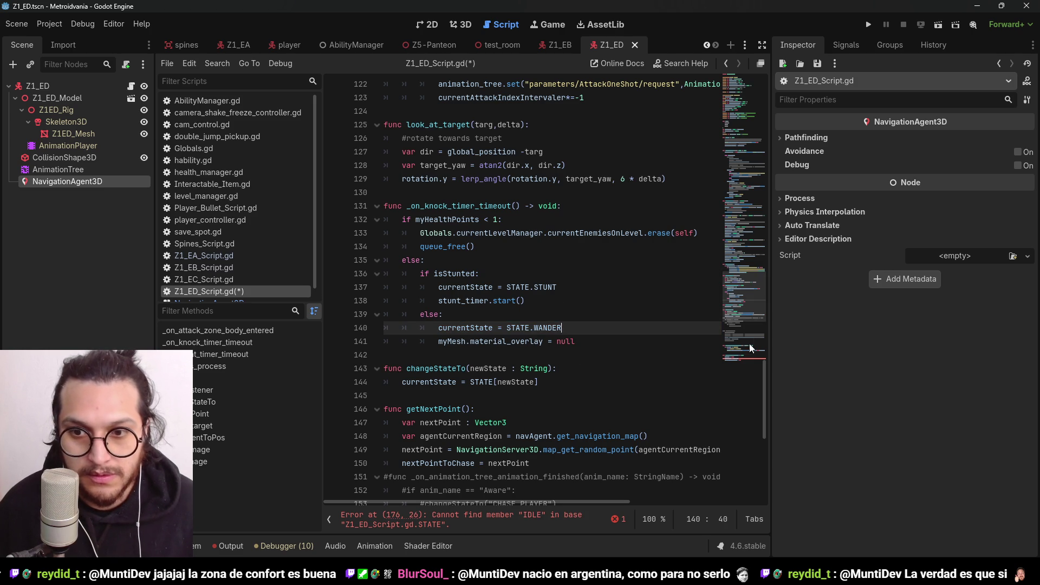
pyautogui.click(750, 340)
pyautogui.doubleClick(506, 464)
pyautogui.write('WANDER')
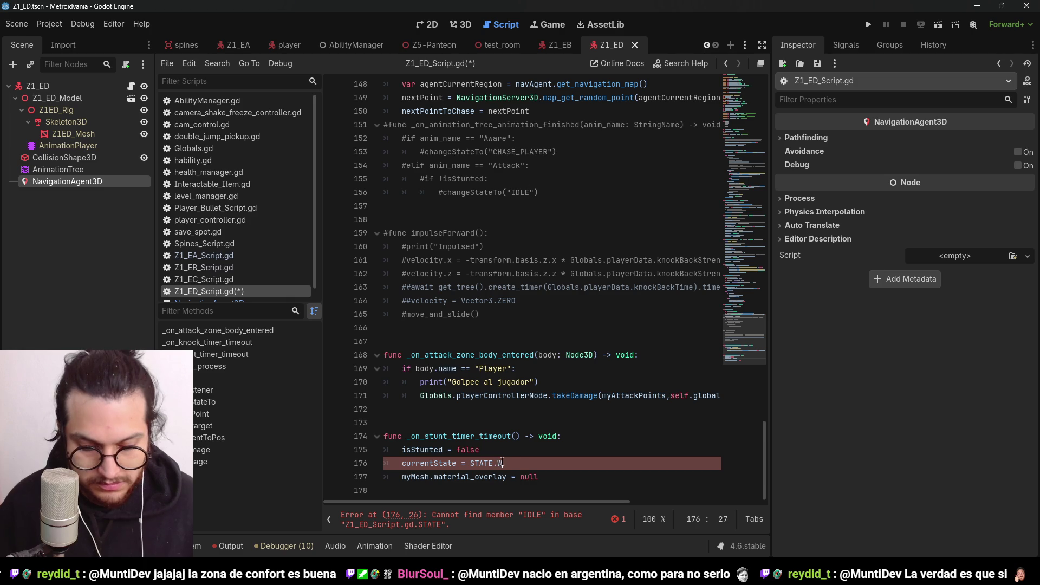
pyautogui.hotkey('ctrl', 's')
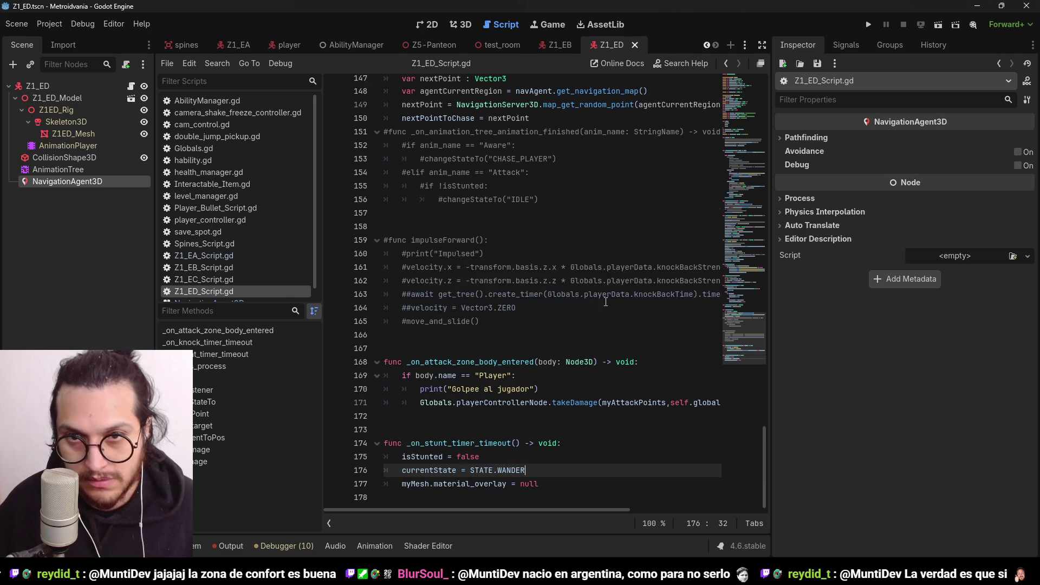
pyautogui.scroll(20, 596, 325)
pyautogui.scroll(10, 612, 313)
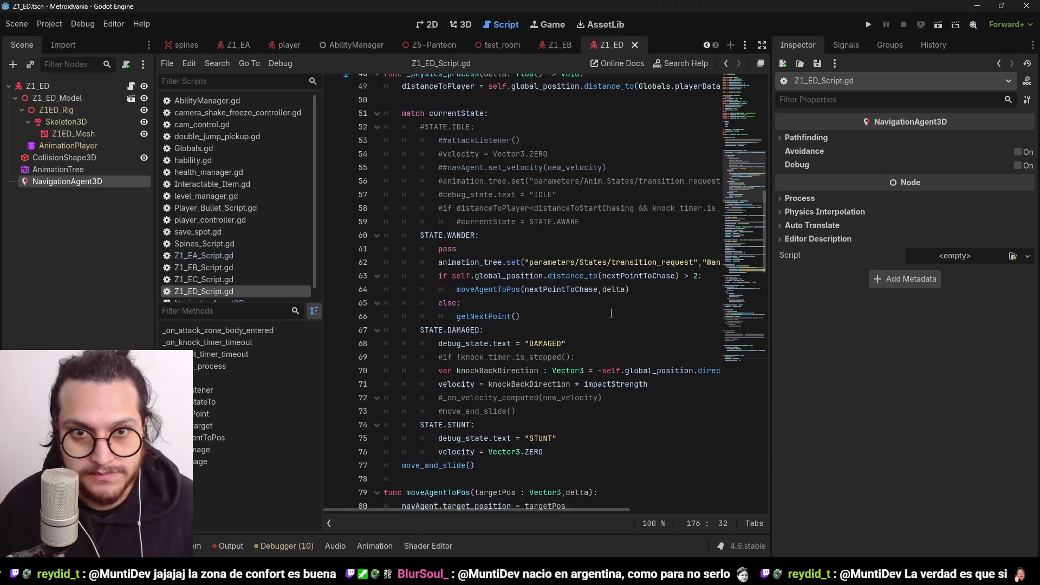
pyautogui.scroll(-6, 611, 313)
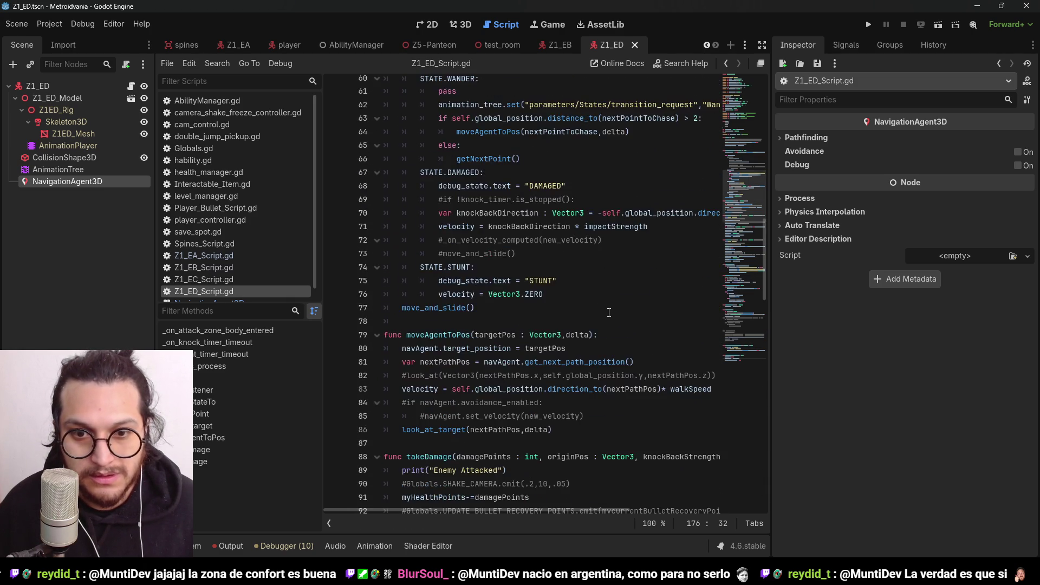
pyautogui.scroll(3, 588, 267)
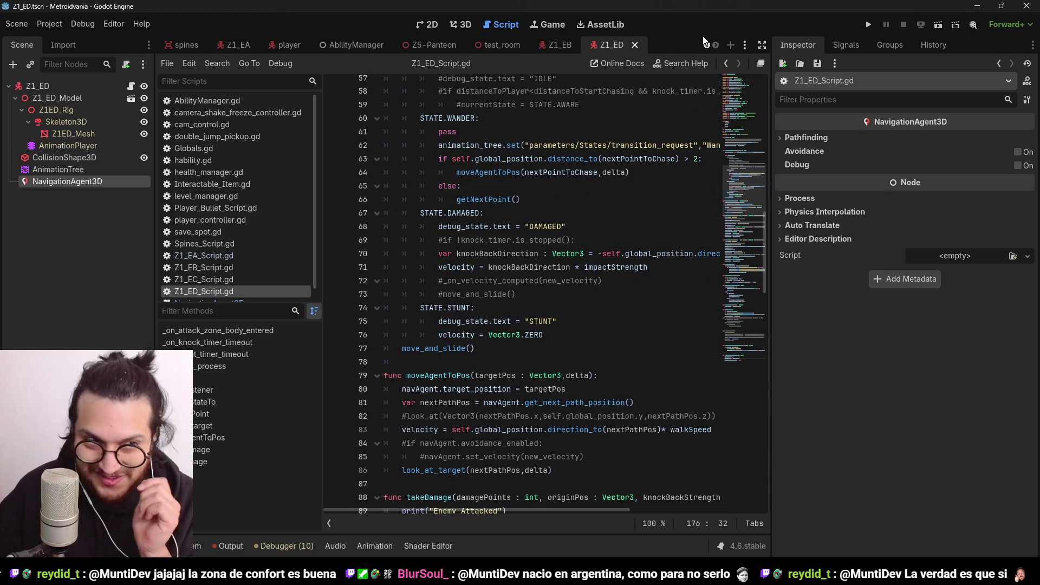
# Move Z1_ED from collision layer 1 to Enemies (4), add Player to its mask, and save
pyautogui.click(15, 222)
pyautogui.click(38, 86)
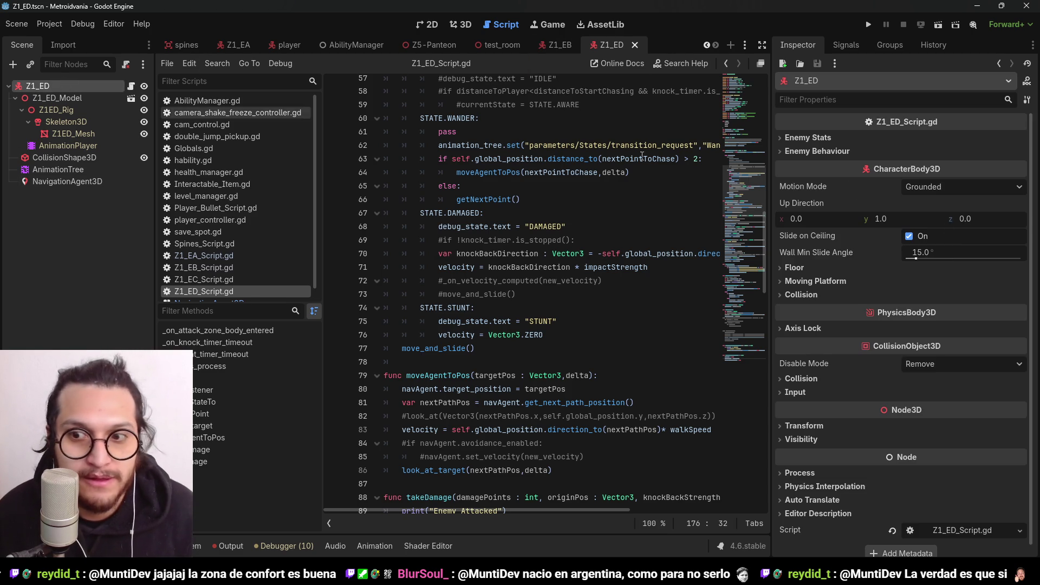
pyautogui.click(801, 378)
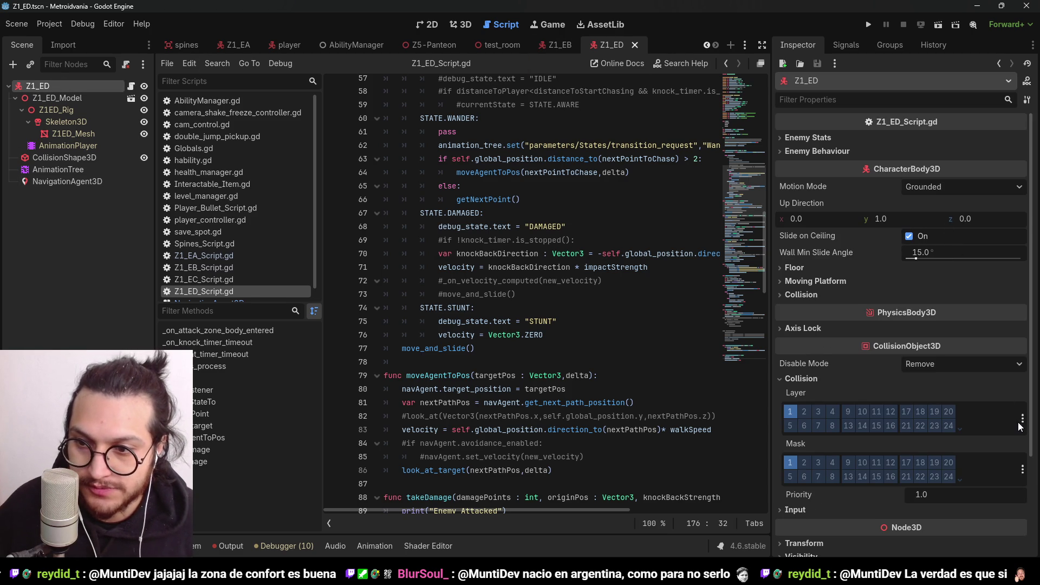
pyautogui.click(1023, 418)
pyautogui.click(1000, 409)
pyautogui.click(960, 453)
pyautogui.click(866, 441)
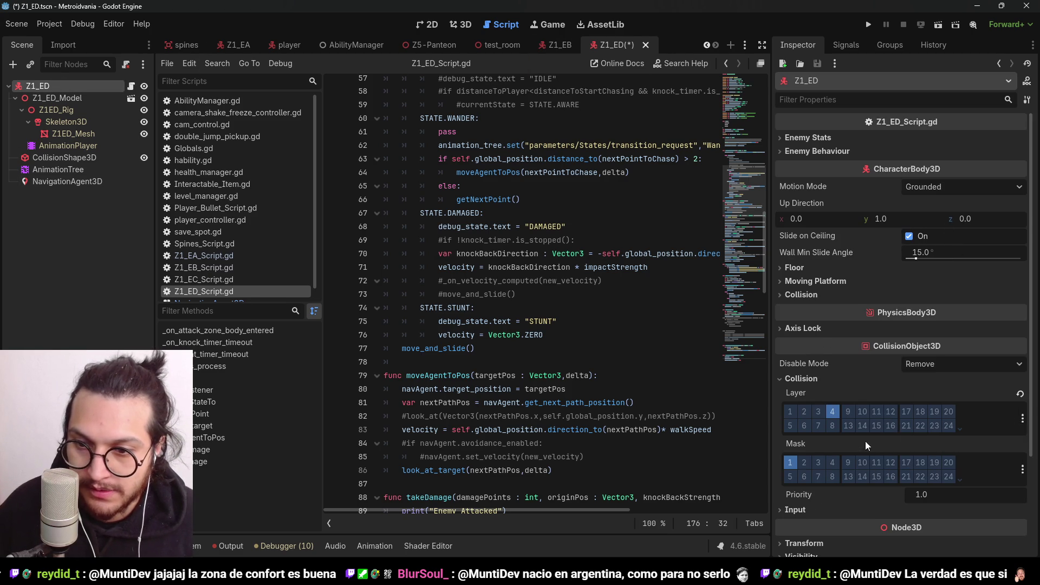
pyautogui.click(1023, 469)
pyautogui.click(933, 444)
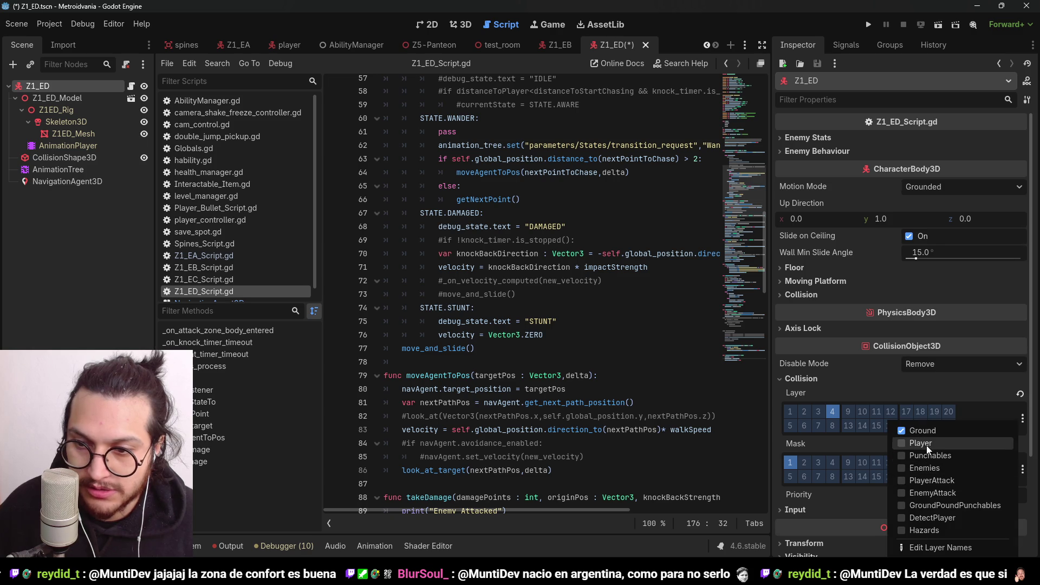
pyautogui.hotkey('ctrl', 's')
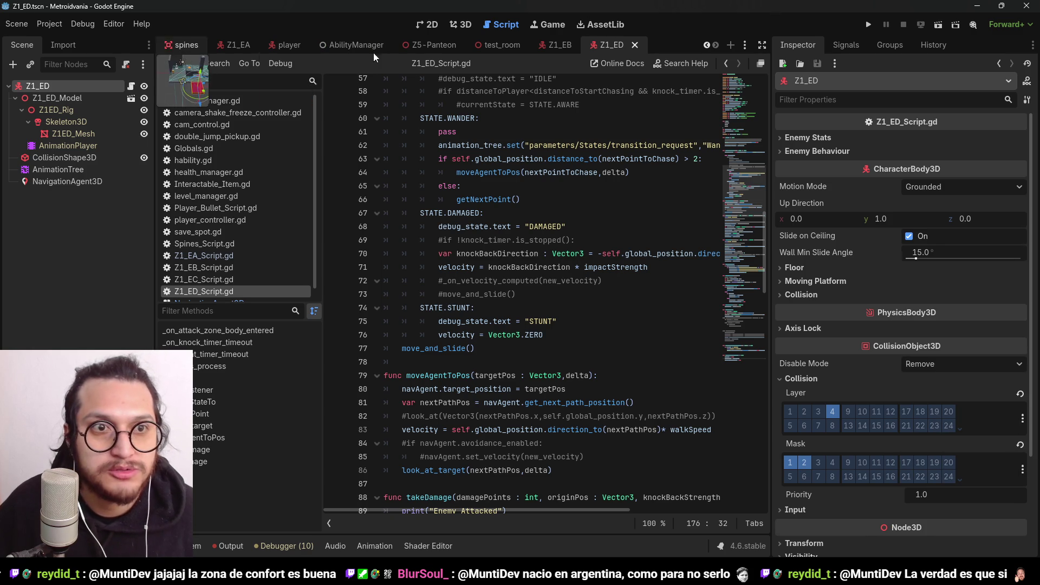
pyautogui.click(504, 46)
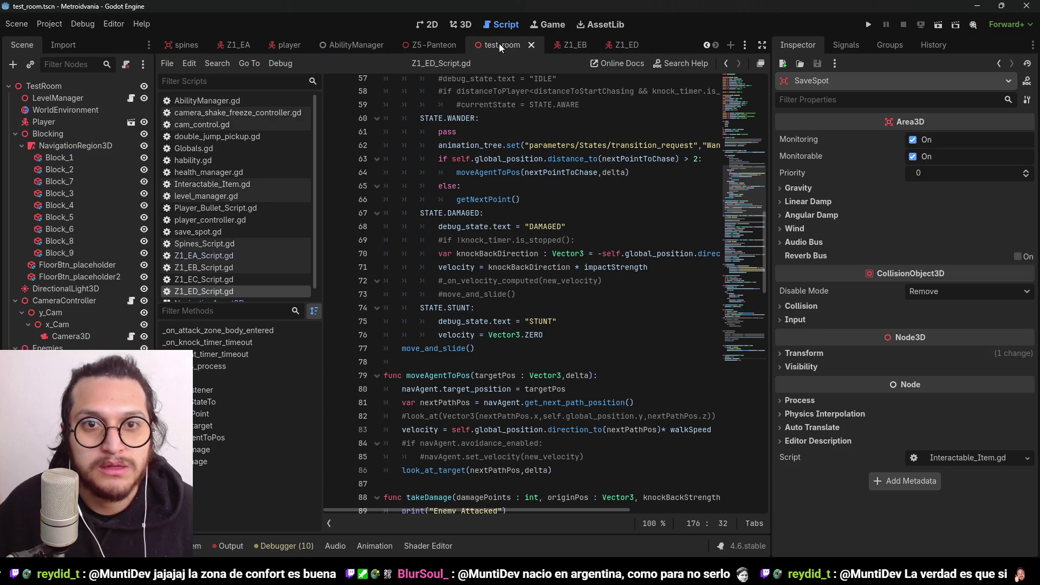
# Drag Z1EA to the left side of test_room and run the game to play-test it
pyautogui.scroll(-5, 498, 321)
pyautogui.scroll(2, 294, 304)
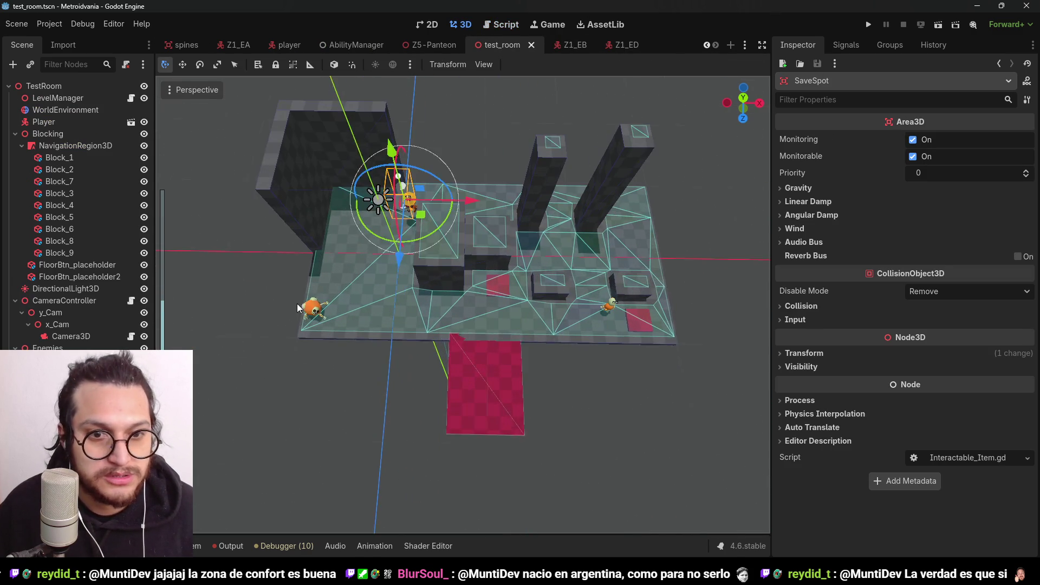
pyautogui.click(626, 308)
pyautogui.click(628, 313)
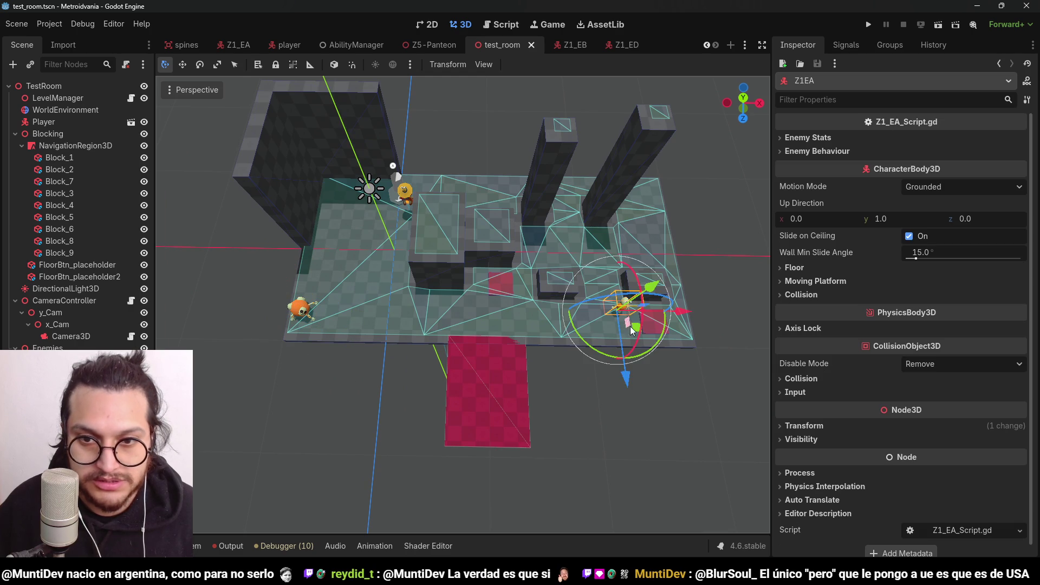
pyautogui.moveTo(688, 331)
pyautogui.mouseDown()
pyautogui.moveTo(418, 327)
pyautogui.moveTo(447, 323)
pyautogui.moveTo(439, 319)
pyautogui.mouseUp()
pyautogui.moveTo(371, 382)
pyautogui.mouseDown()
pyautogui.moveTo(360, 305)
pyautogui.moveTo(364, 331)
pyautogui.mouseUp()
pyautogui.moveTo(433, 290); pyautogui.dragTo(407, 289)
pyautogui.click(871, 24)
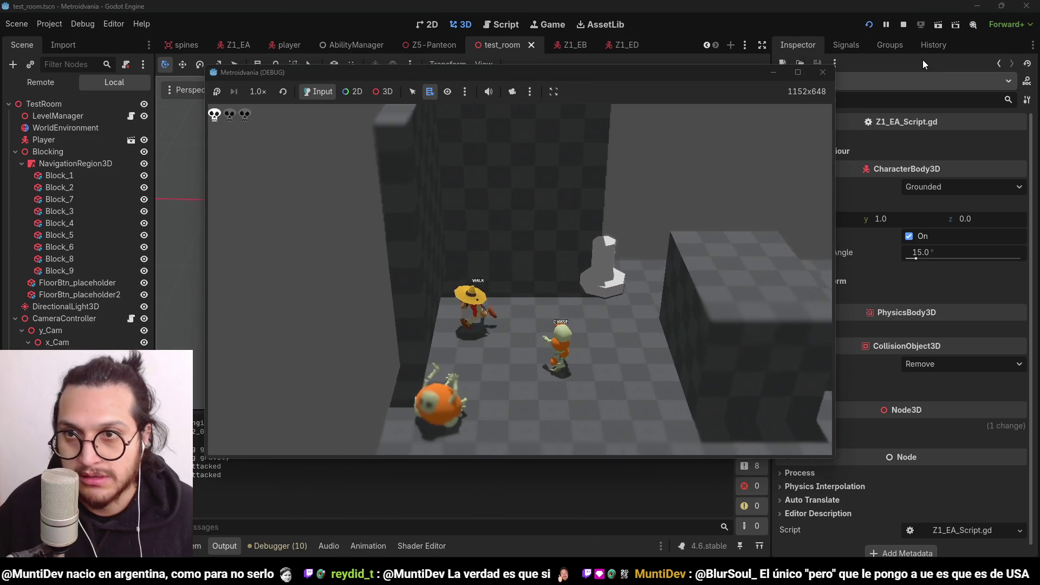
pyautogui.click(909, 17)
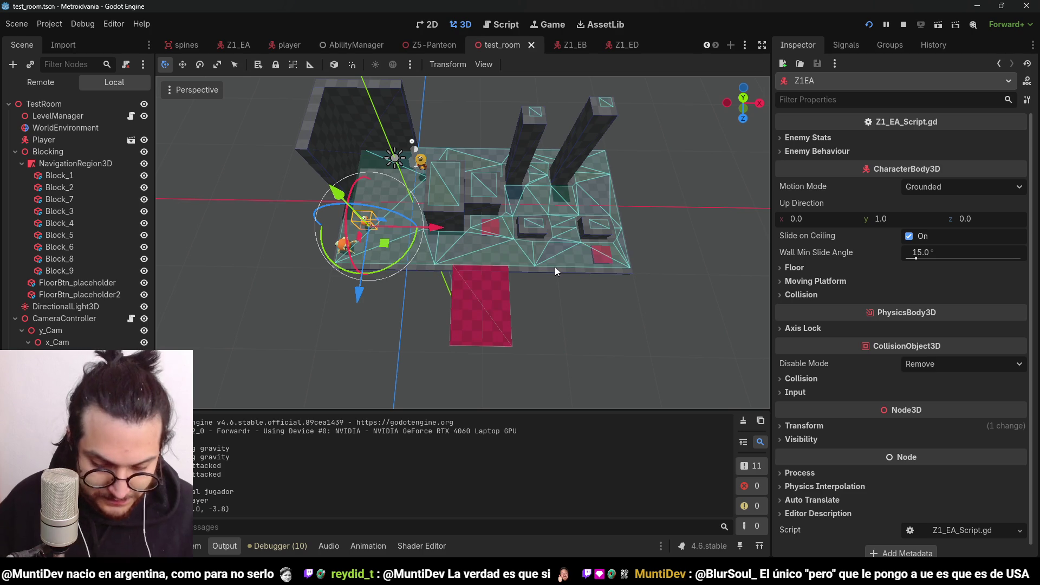
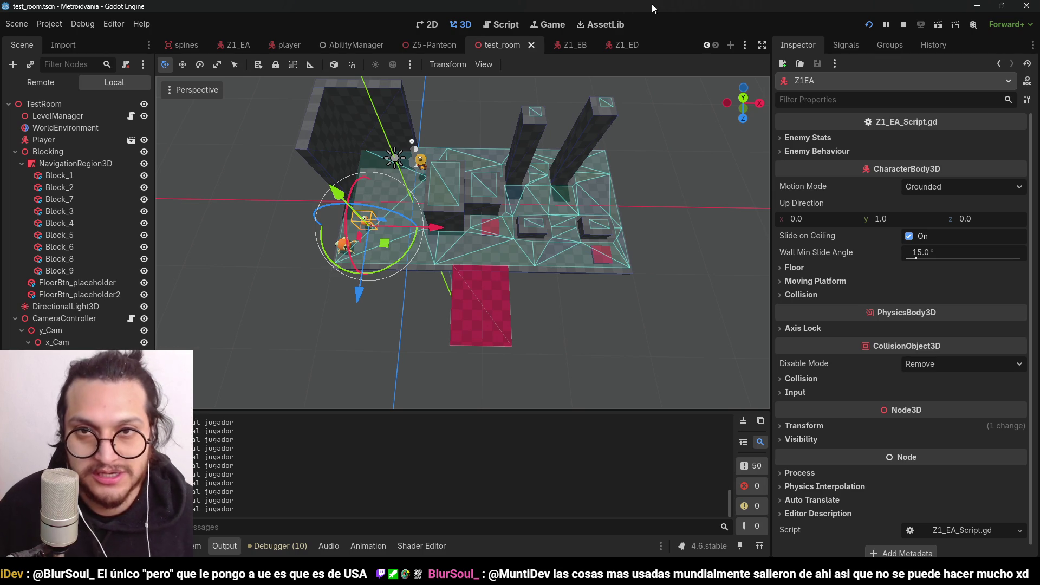
# Delete both selected enemies from the test room and confirm the removal
pyautogui.keyDown('shift'); pyautogui.click(343, 243); pyautogui.keyUp('shift')
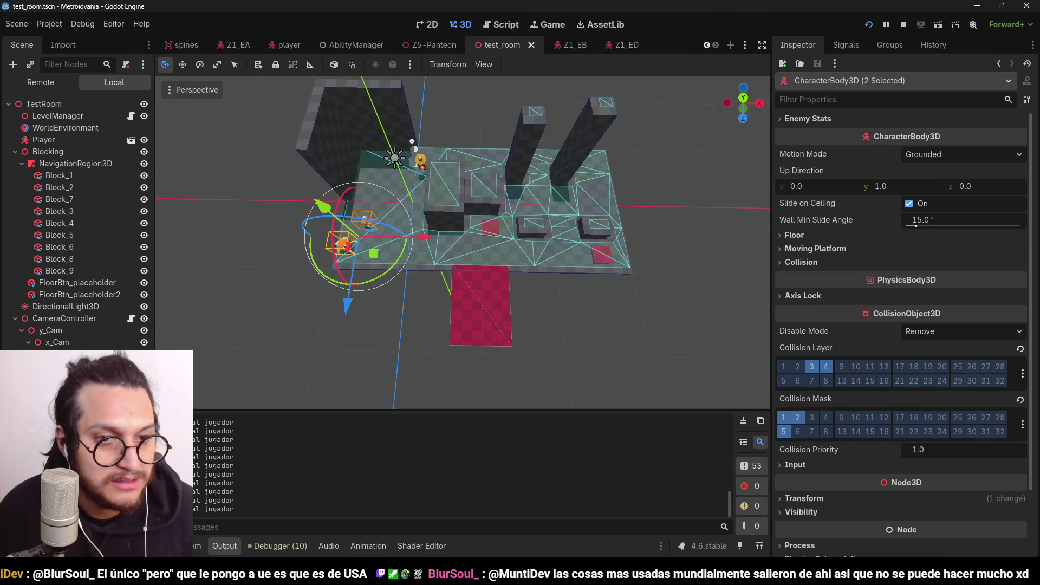
pyautogui.press('Delete')
pyautogui.press('Return')
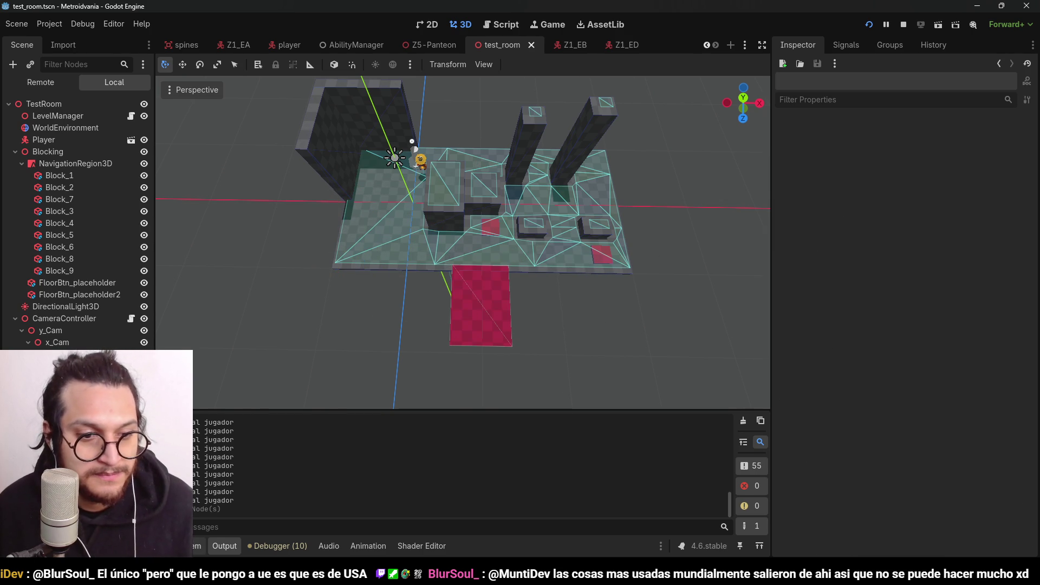
pyautogui.hotkey('alt', 'f')
# Stop the running game and switch to the Z1_EB scene
pyautogui.moveTo(375, 412); pyautogui.dragTo(411, 224)
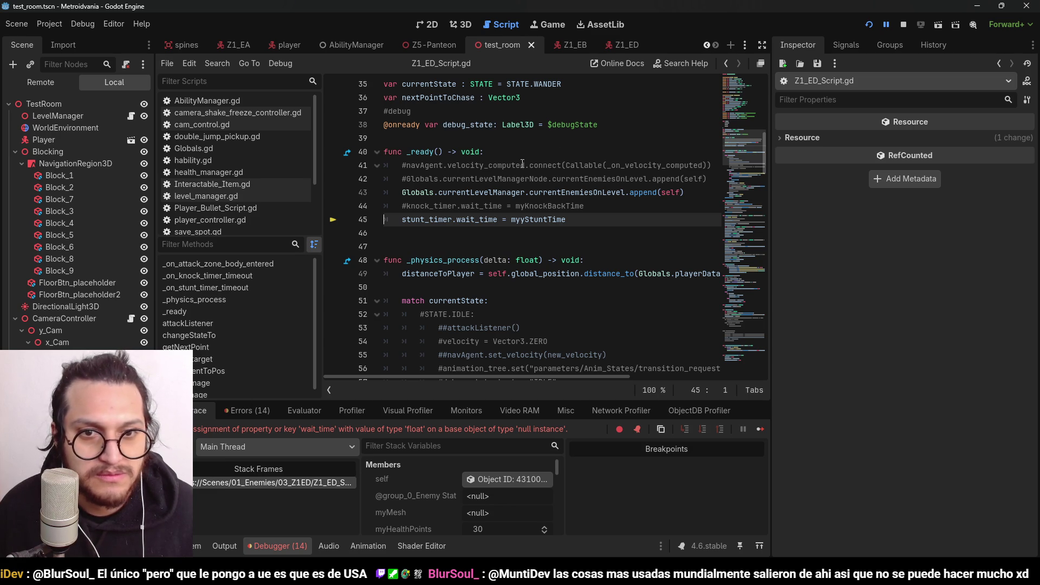
pyautogui.click(501, 247)
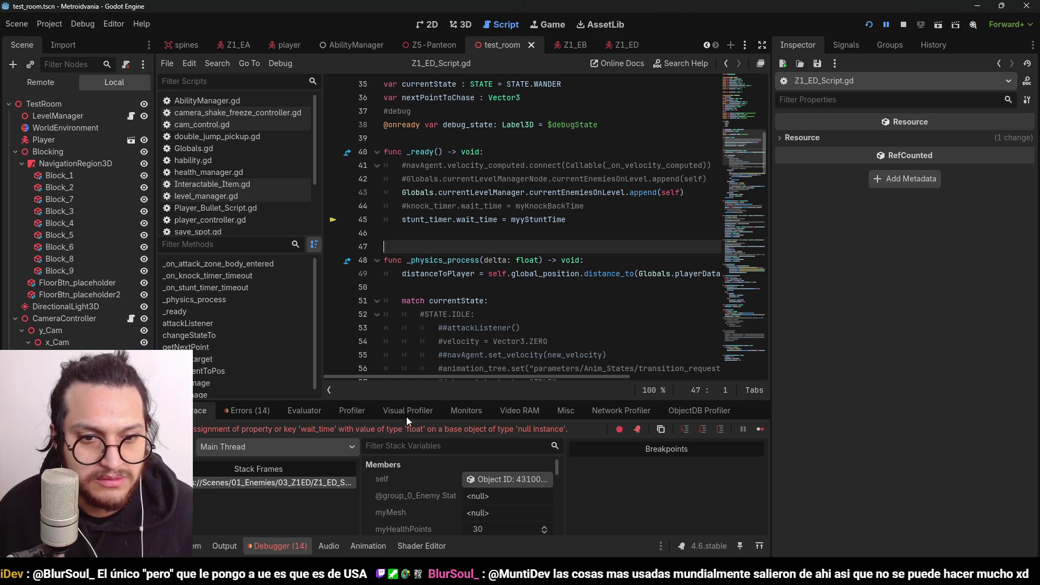
pyautogui.click(904, 24)
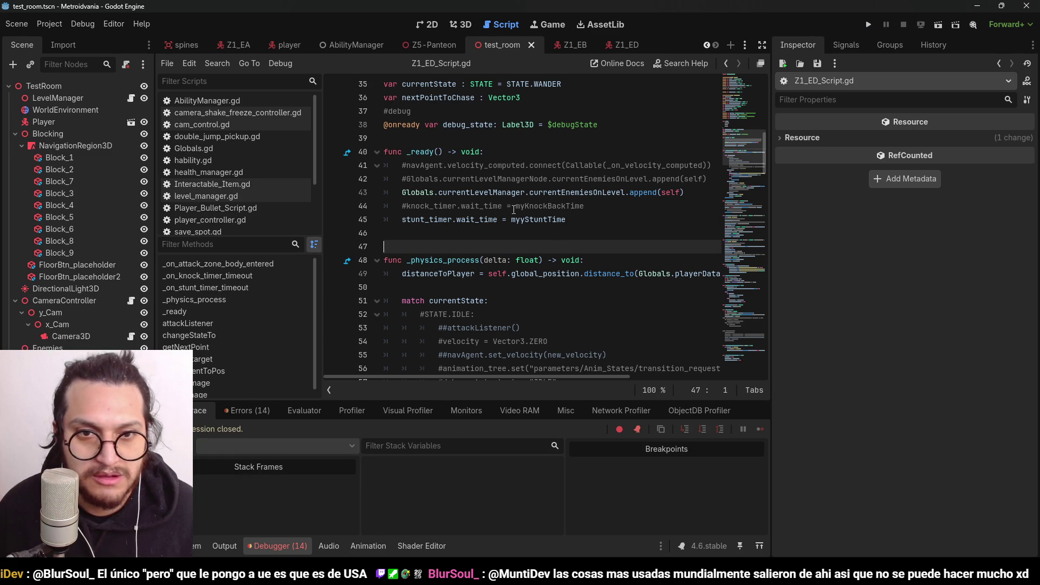
pyautogui.click(514, 210)
pyautogui.click(431, 220)
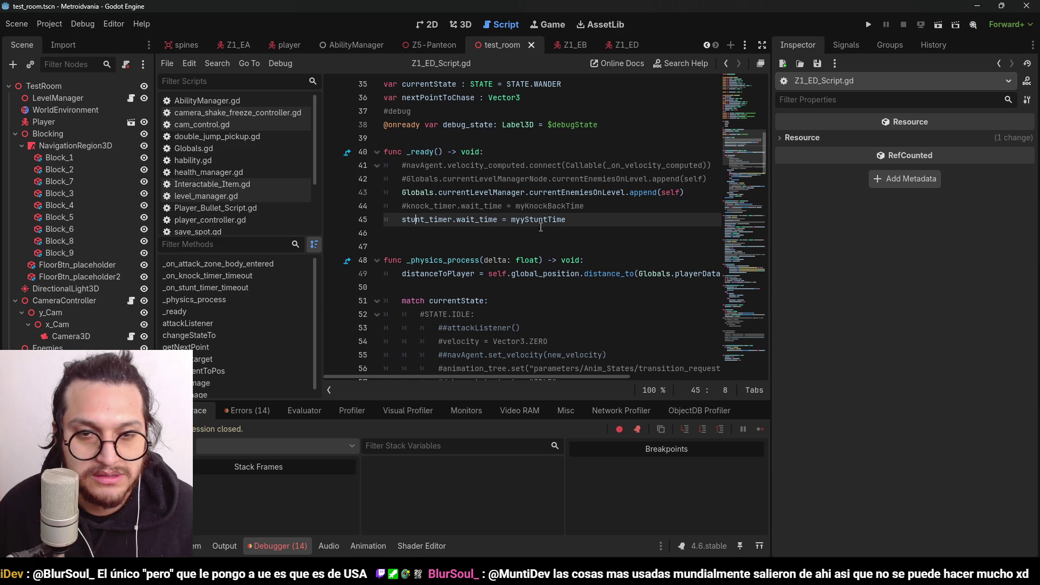
pyautogui.click(540, 226)
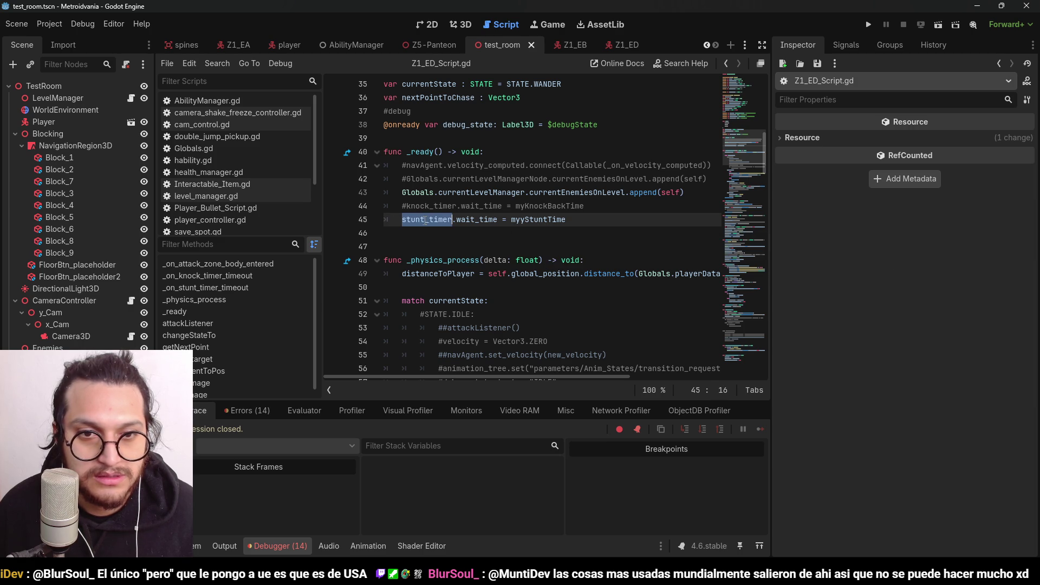
pyautogui.click(569, 46)
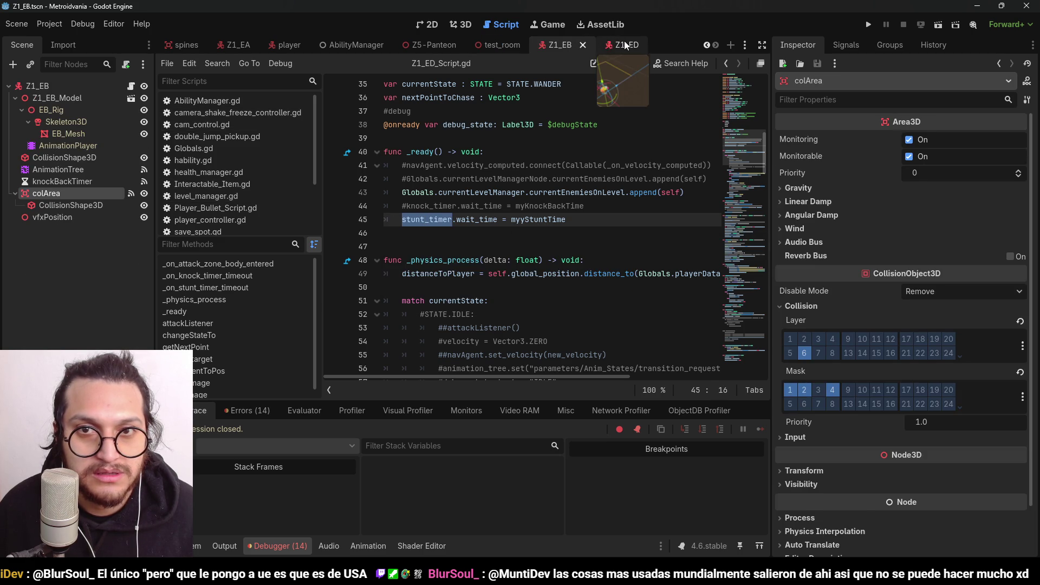
# In Z1_ED, add a Timer child node and rename it knockTimer
pyautogui.click(626, 45)
pyautogui.hotkey('ctrl', 'a')
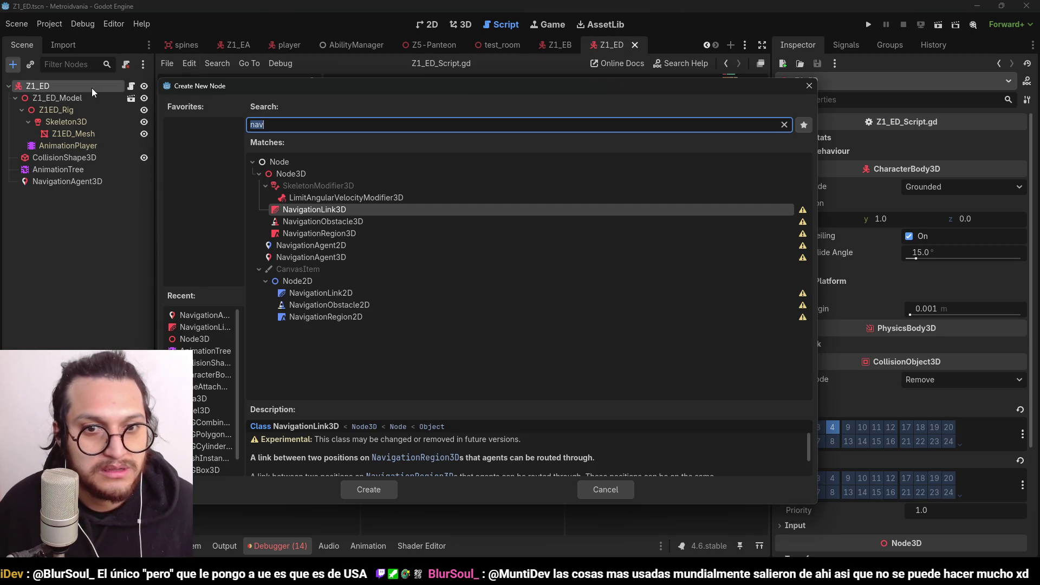
pyautogui.write('timer')
pyautogui.press('Return')
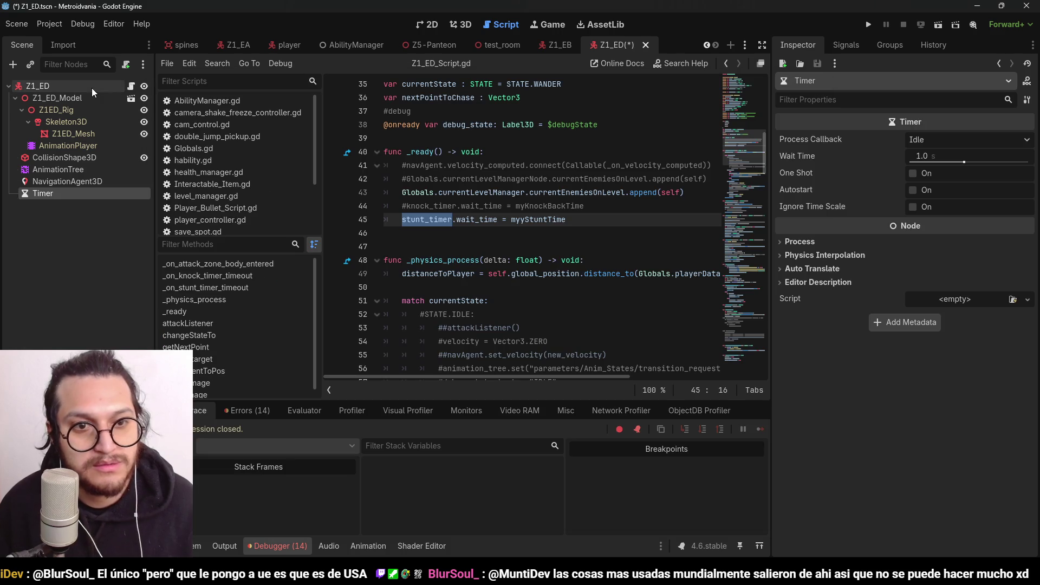
pyautogui.scroll(2, 612, 180)
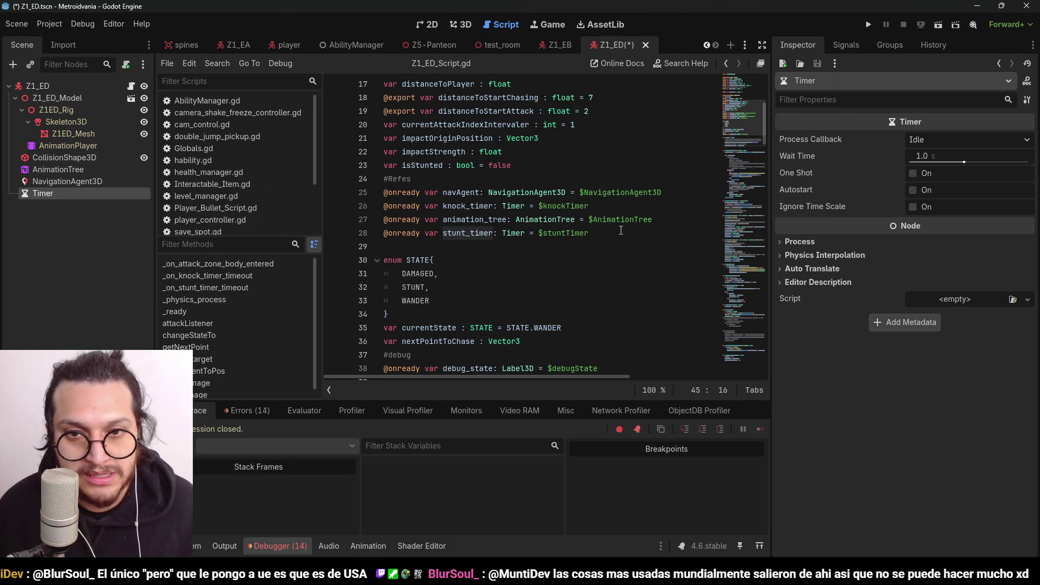
pyautogui.doubleClick(77, 194)
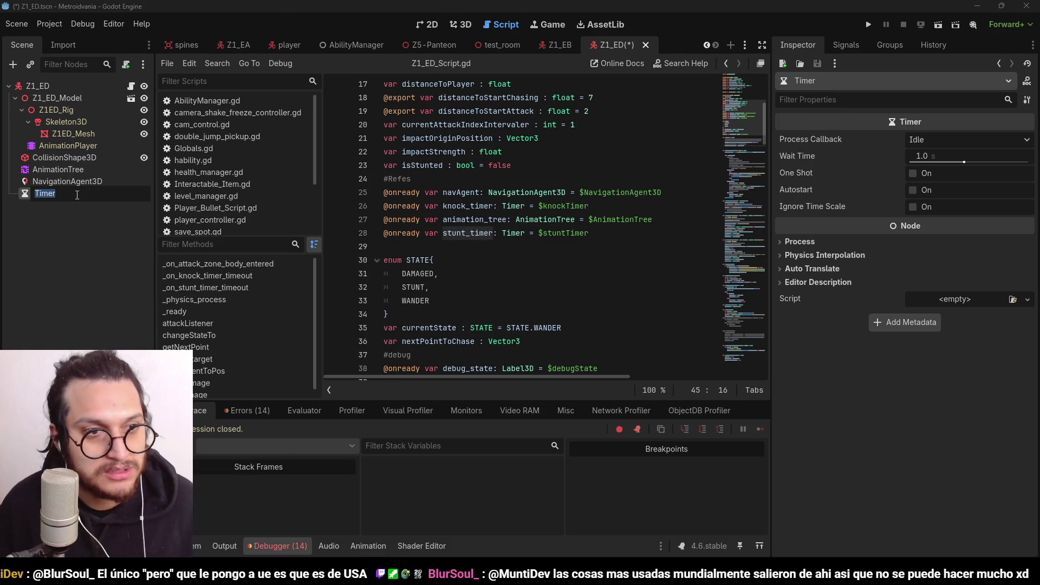
pyautogui.click(562, 206)
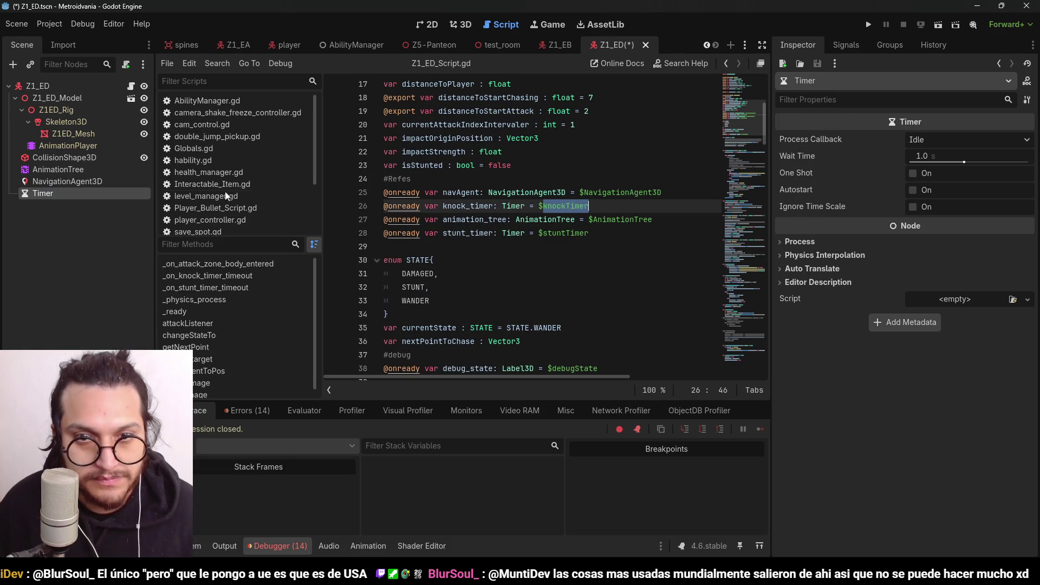
pyautogui.doubleClick(48, 194)
pyautogui.write('knockTimer')
pyautogui.press('Return')
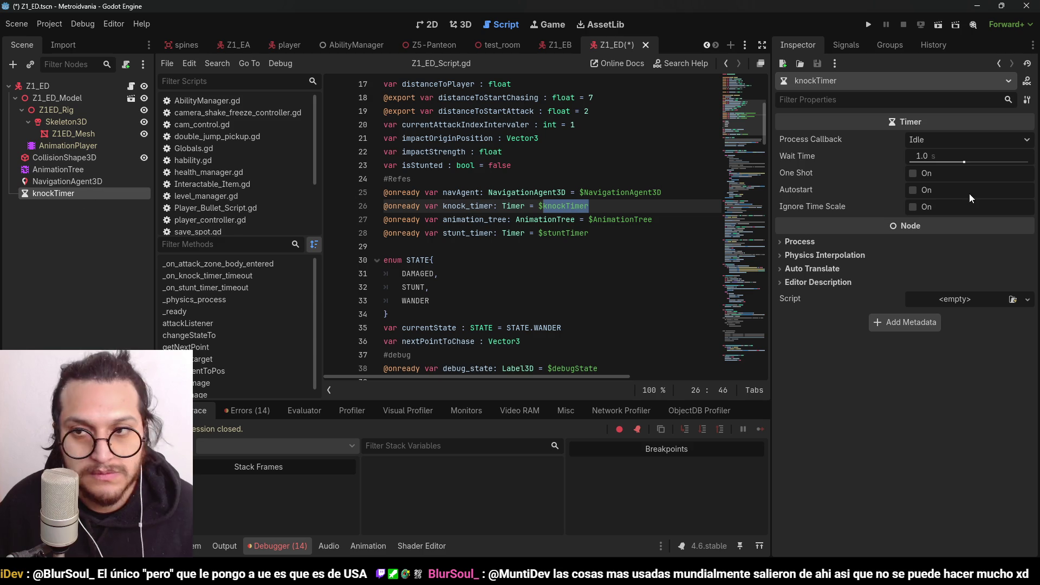
# Add a second Timer named stuntTimer with One Shot enabled, and save the scene
pyautogui.click(51, 90)
pyautogui.hotkey('ctrl', 'a')
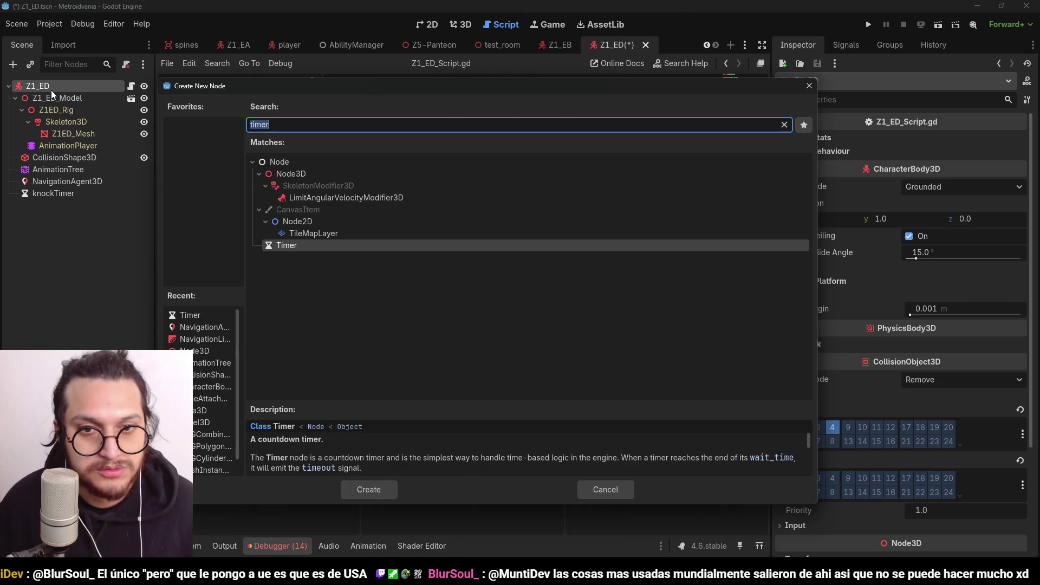
pyautogui.press('Return')
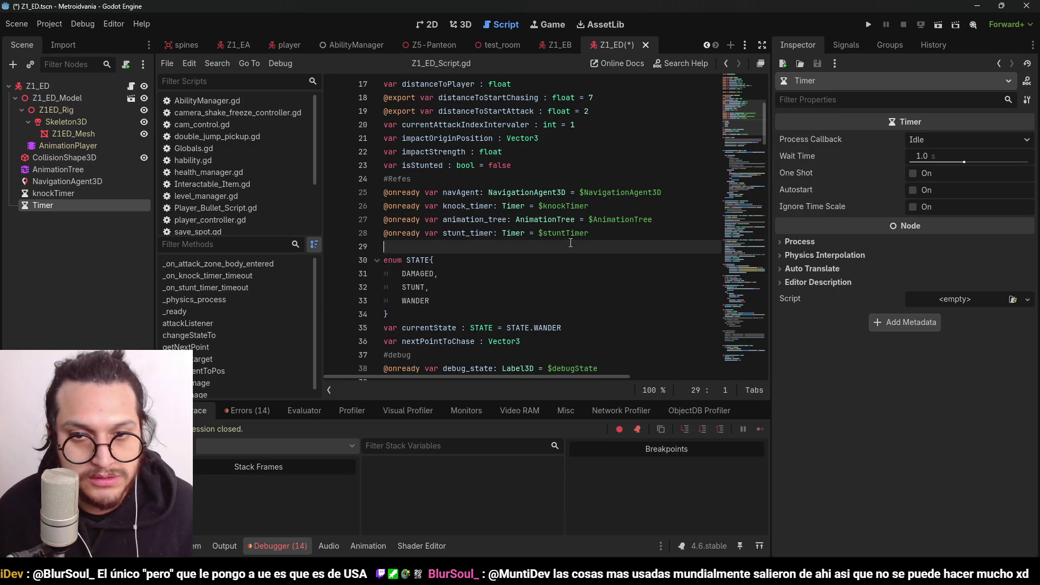
pyautogui.doubleClick(564, 234)
pyautogui.hotkey('ctrl', 'c')
pyautogui.doubleClick(58, 210)
pyautogui.hotkey('ctrl', 'v')
pyautogui.press('Return')
pyautogui.click(913, 174)
pyautogui.hotkey('ctrl', 's')
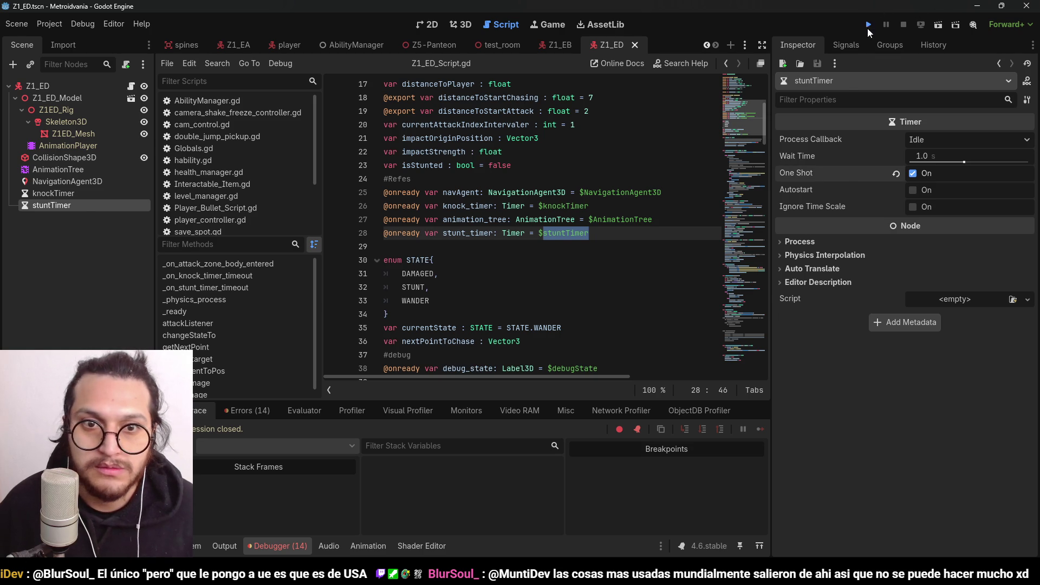
# Run the game, walk the player left and right to watch the enemy wander, then stop
pyautogui.click(867, 28)
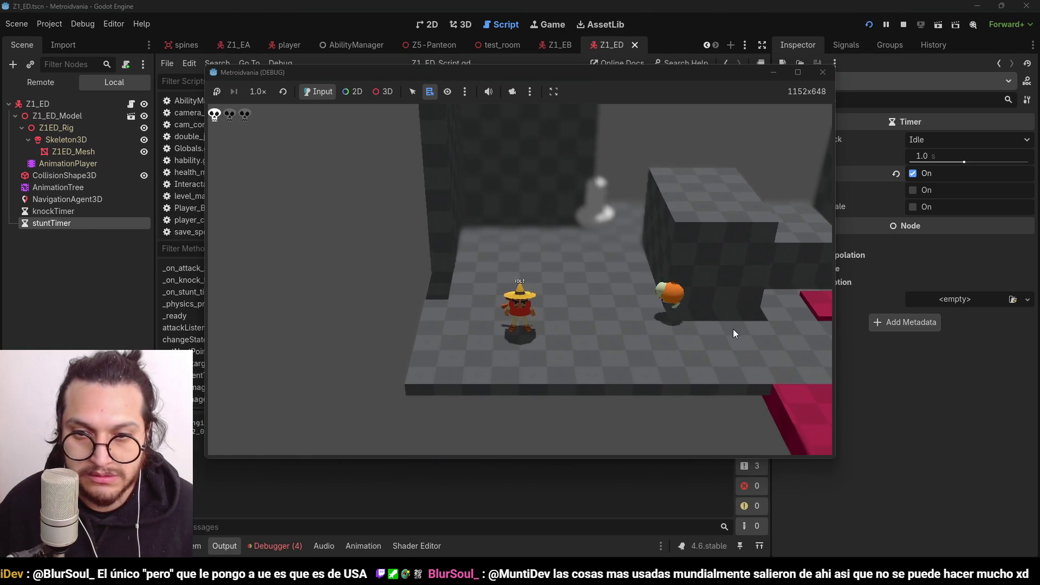
pyautogui.press('d')
pyautogui.press('d')
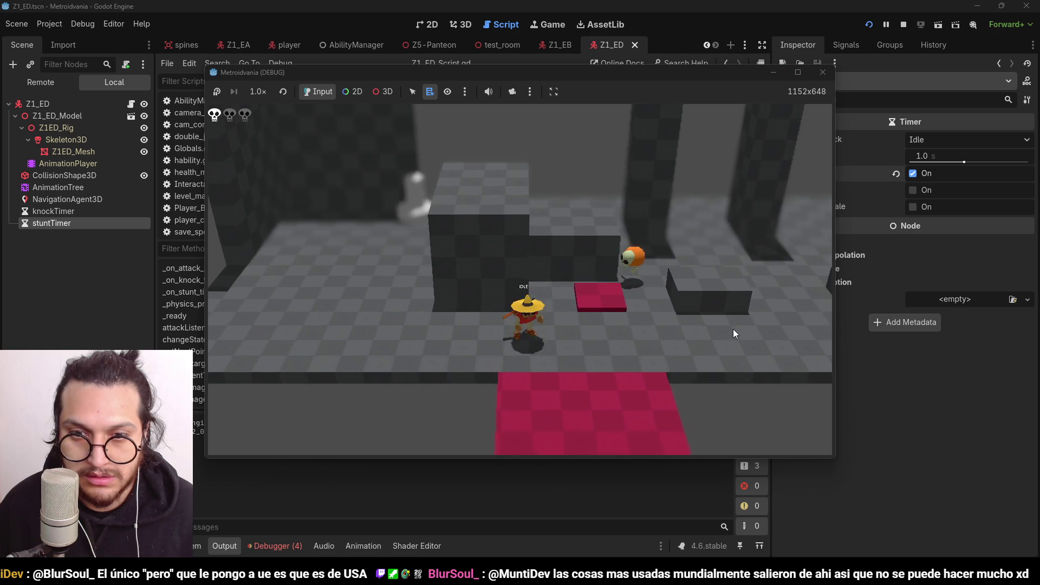
pyautogui.press('a')
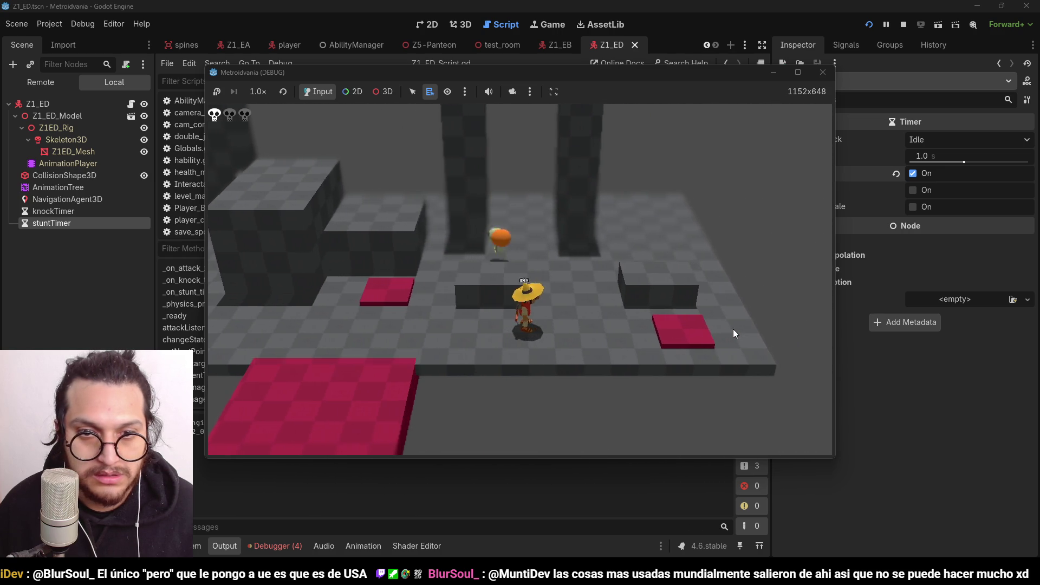
pyautogui.press('d')
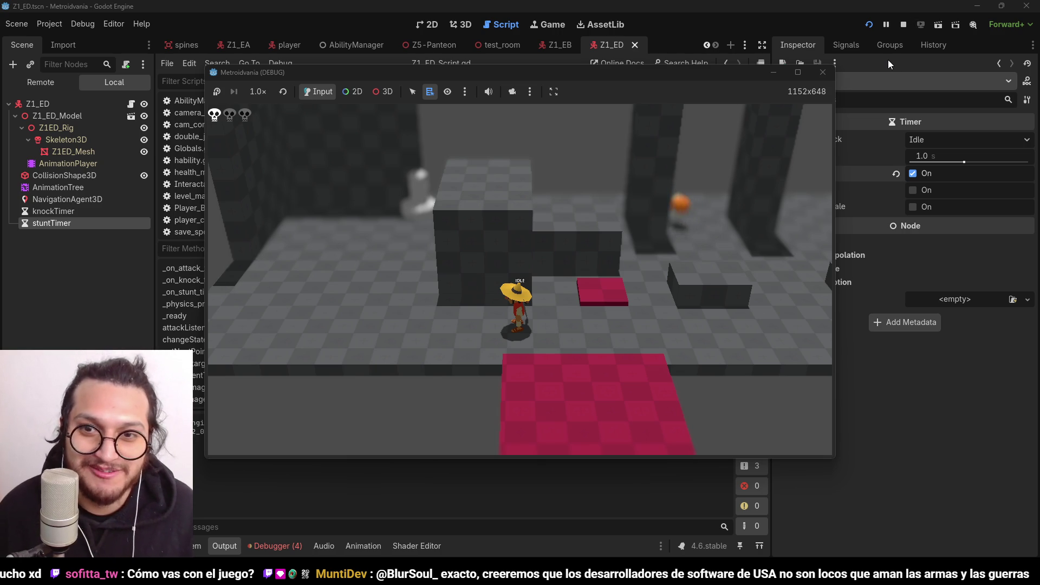
pyautogui.click(903, 24)
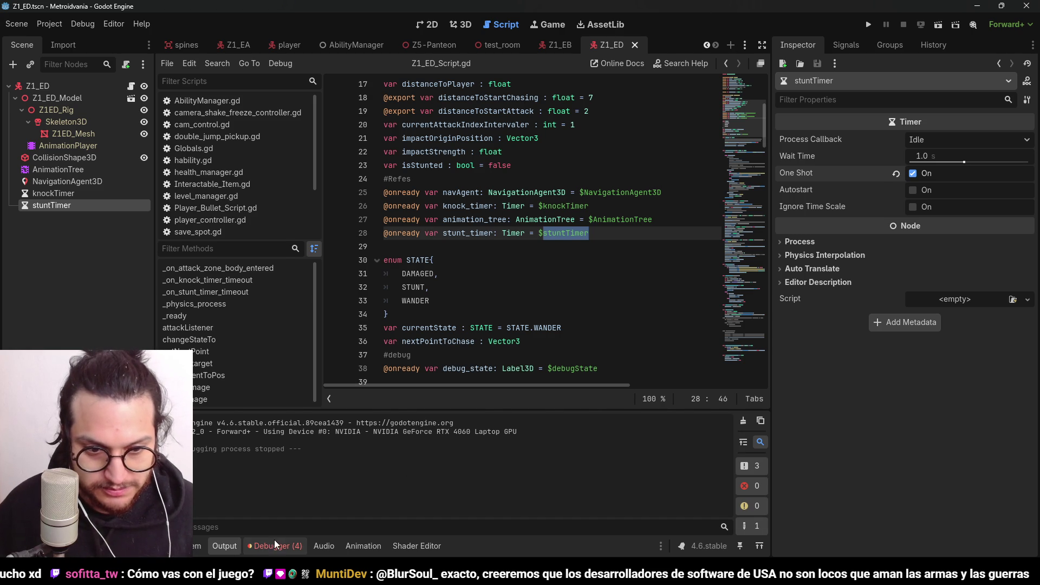
# Check the four errors in the Debugger panel, then hide it to return to the script
pyautogui.click(249, 546)
pyautogui.click(259, 415)
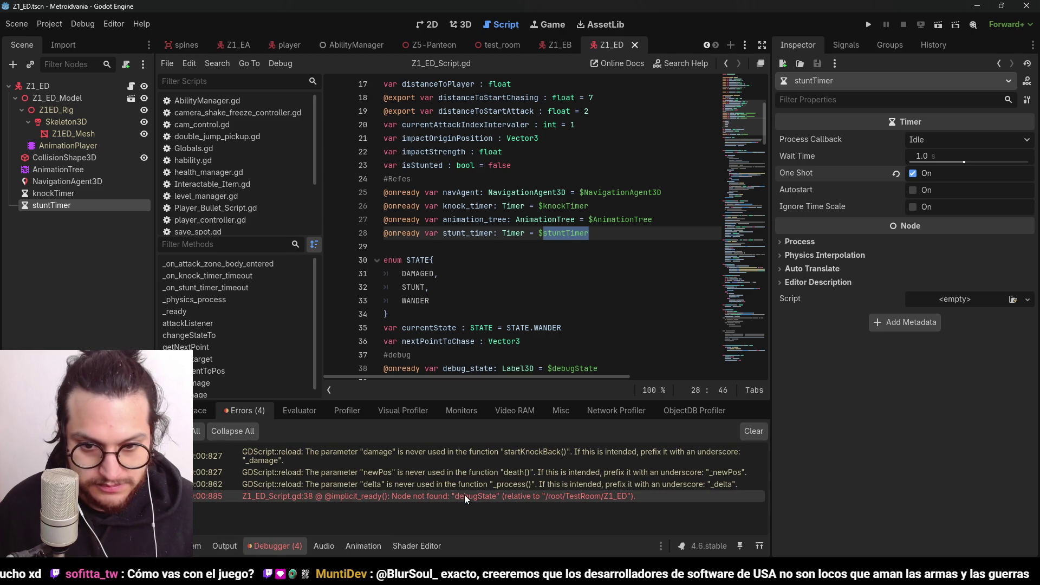
pyautogui.click(289, 546)
pyautogui.click(544, 192)
pyautogui.scroll(8, 599, 391)
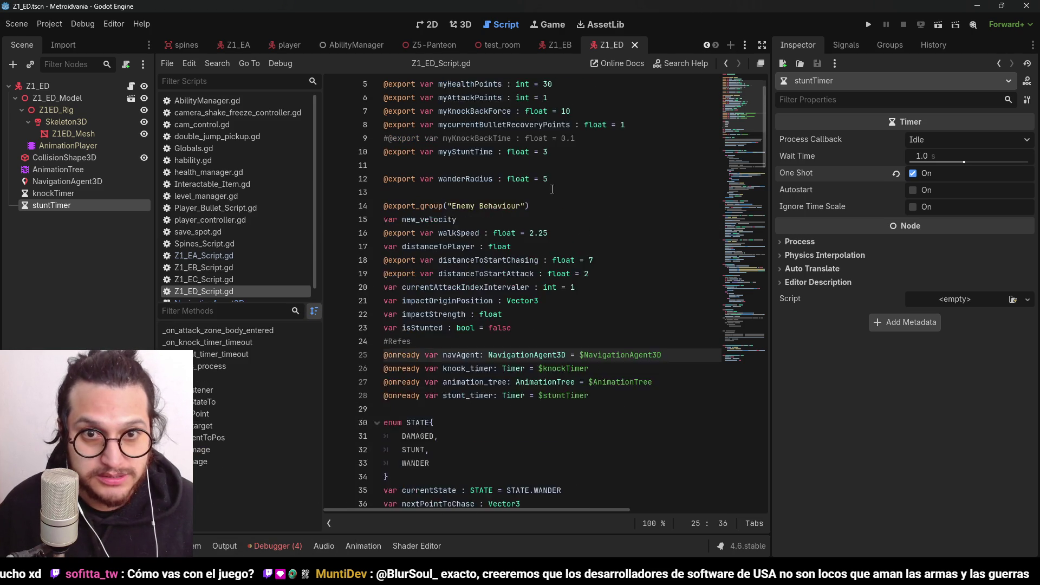
pyautogui.scroll(-6, 600, 391)
pyautogui.scroll(-3, 541, 303)
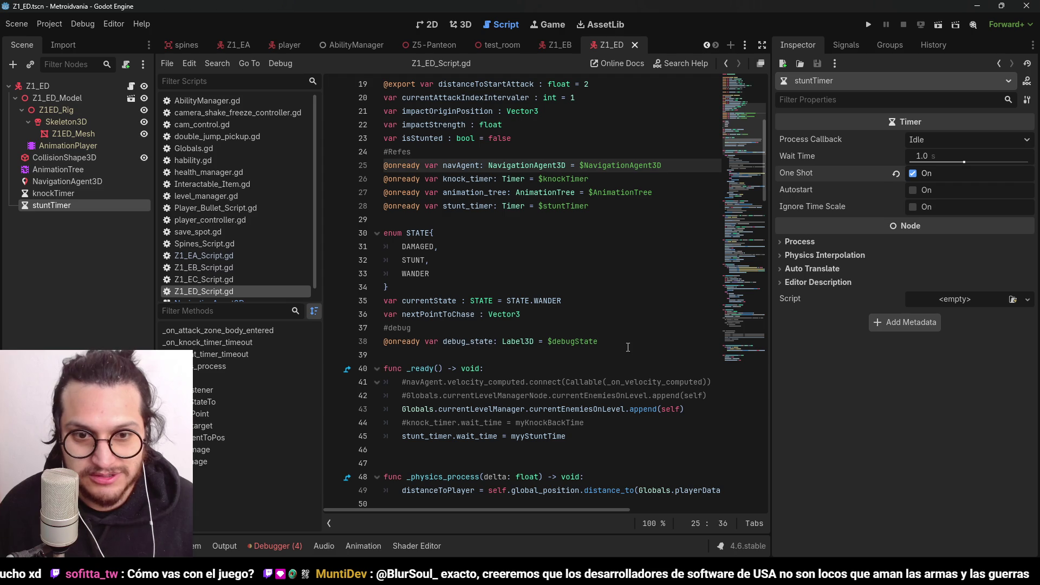
# Delete the debug_state declaration and its STUNT and DAMAGED text lines, then save the script
pyautogui.tripleClick(628, 347)
pyautogui.press('BackSpace')
pyautogui.press('BackSpace')
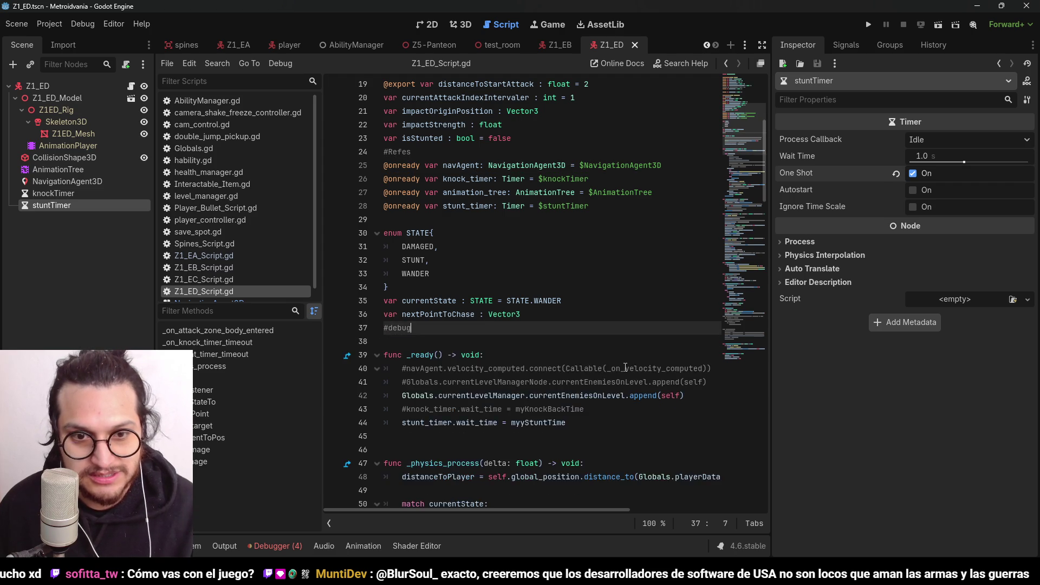
pyautogui.scroll(-14, 626, 368)
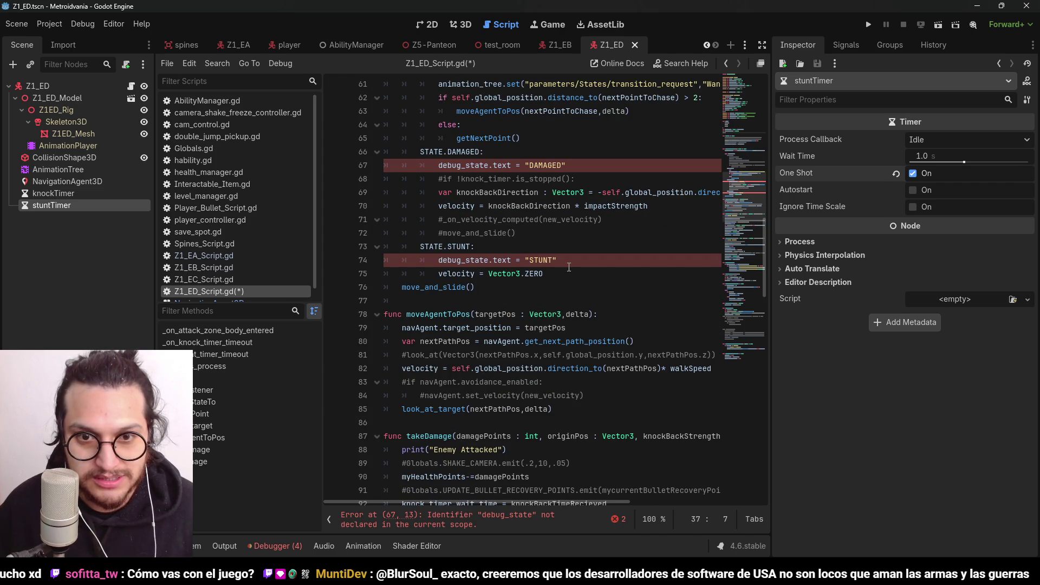
pyautogui.moveTo(564, 260); pyautogui.dragTo(382, 260)
pyautogui.press('BackSpace')
pyautogui.press('BackSpace')
pyautogui.moveTo(566, 165); pyautogui.dragTo(353, 162)
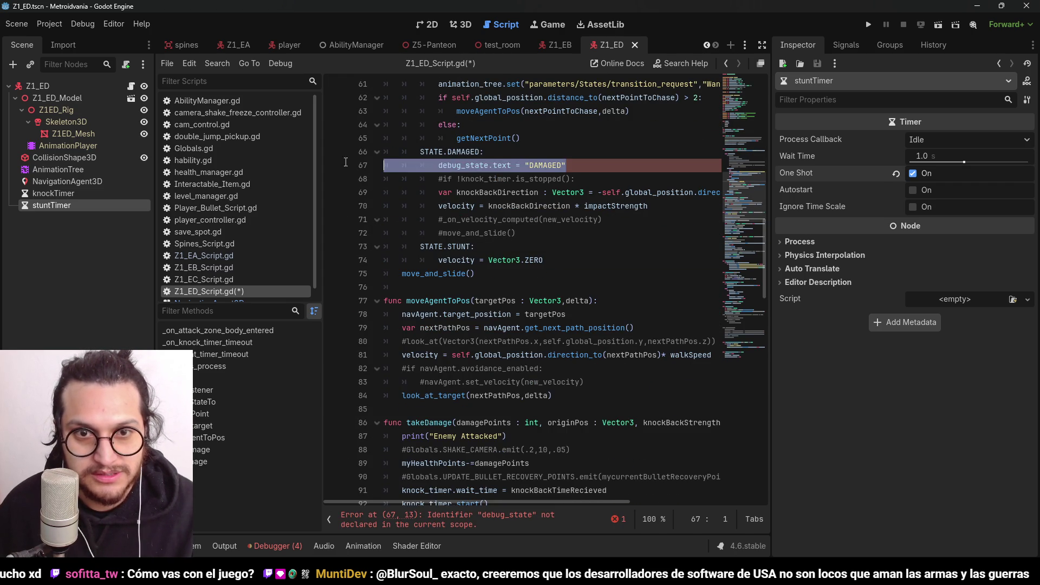
pyautogui.press('BackSpace')
pyautogui.press('BackSpace')
pyautogui.scroll(5, 557, 223)
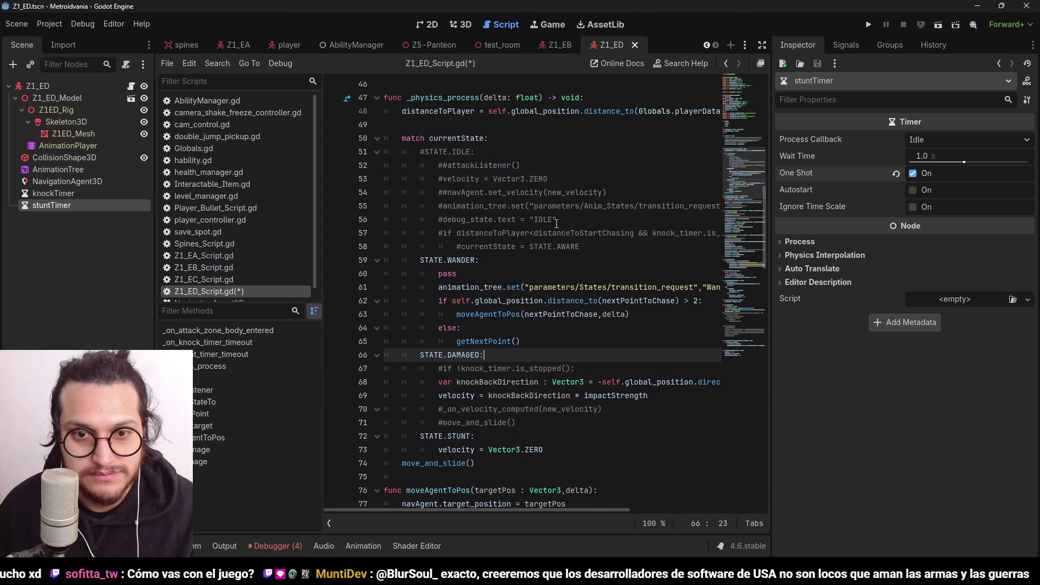
pyautogui.scroll(-8, 553, 278)
pyautogui.hotkey('ctrl', 's')
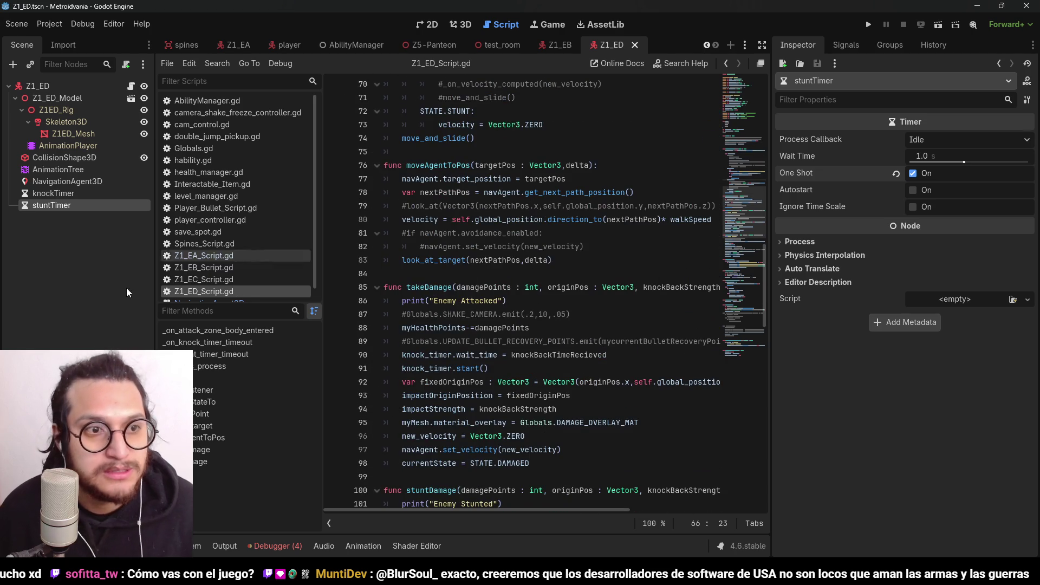
pyautogui.click(460, 25)
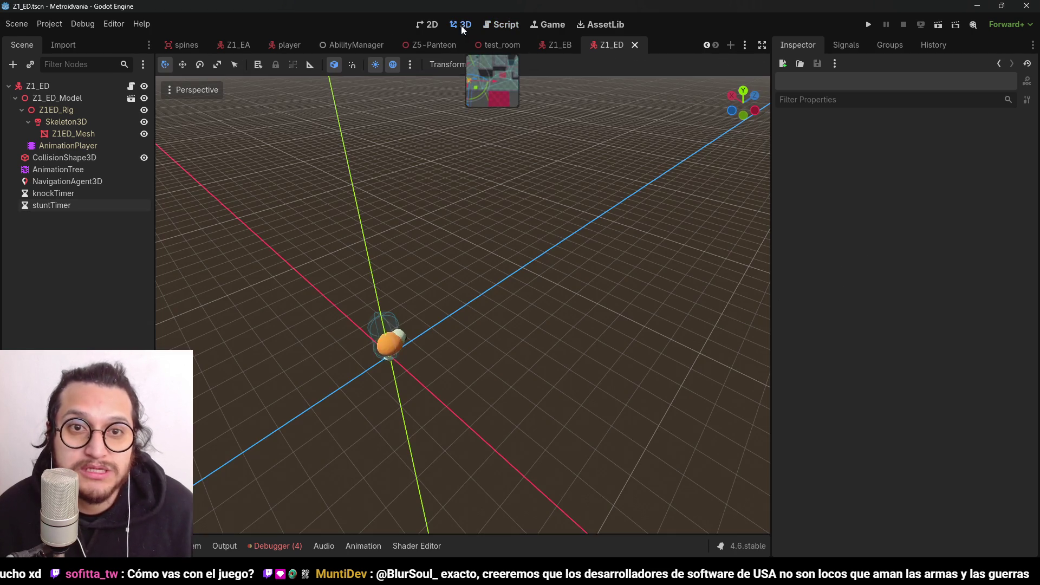
# Rotate the Z1_ED_Model 180° on Y so it faces the other way
pyautogui.click(57, 98)
pyautogui.press('f')
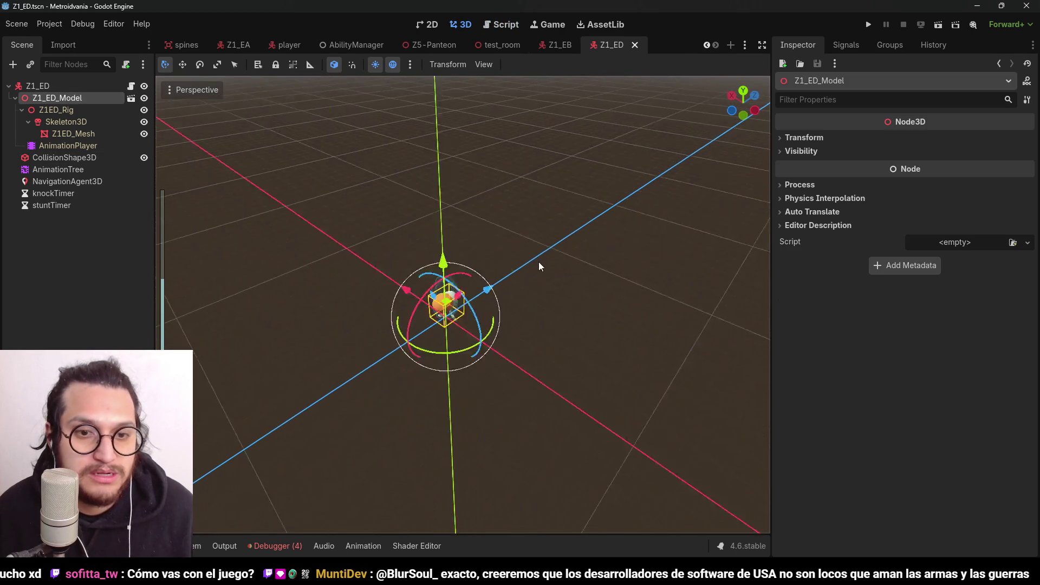
pyautogui.moveTo(484, 320)
pyautogui.mouseDown()
pyautogui.moveTo(592, 242)
pyautogui.moveTo(544, 205)
pyautogui.mouseUp()
pyautogui.click(85, 279)
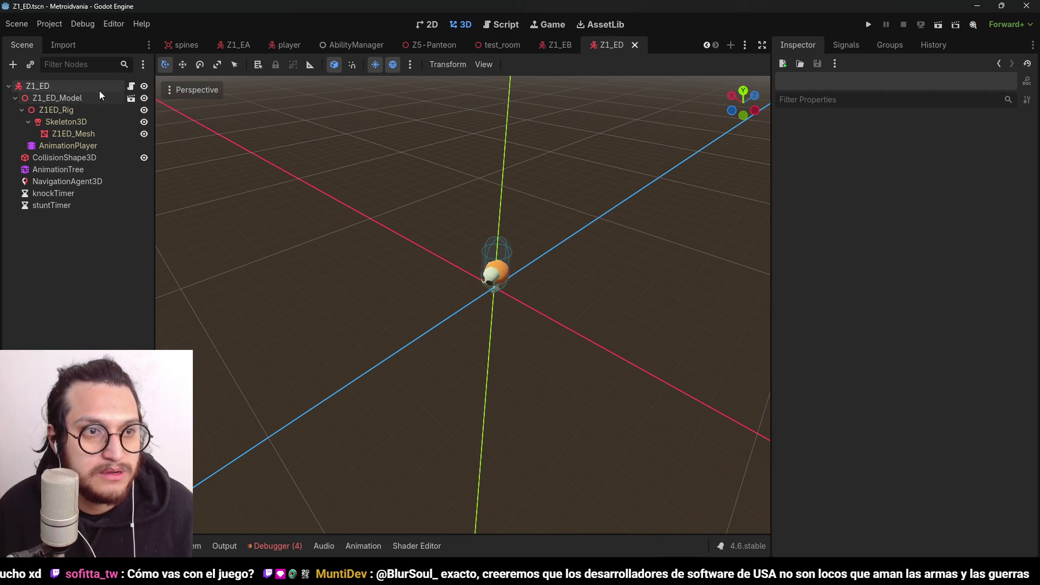
# Set the NavigationAgent3D Pathfinding Path Height Offset to 0.5
pyautogui.click(65, 181)
pyautogui.click(841, 140)
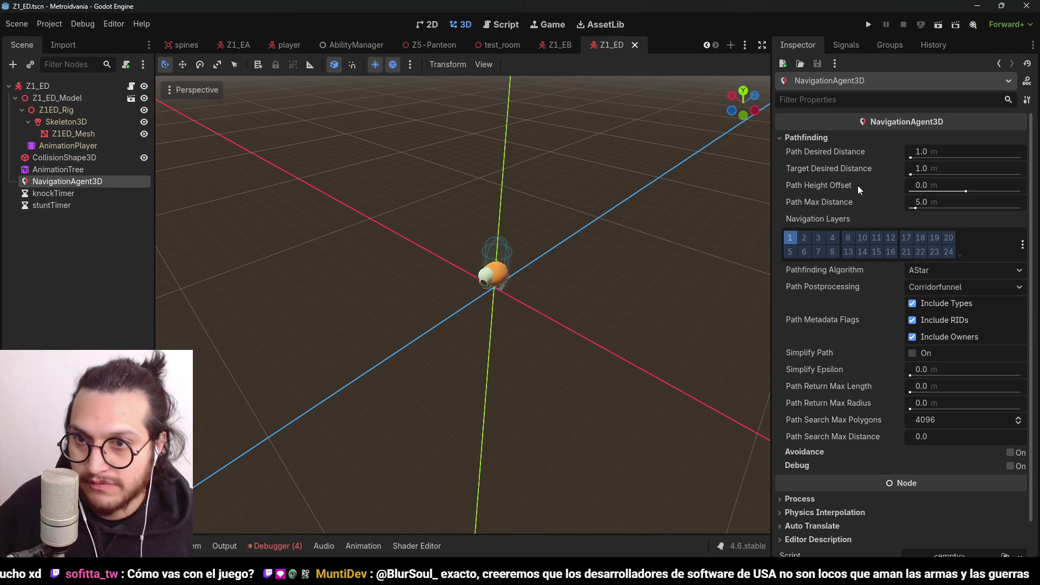
pyautogui.click(981, 187)
pyautogui.write('0.5')
pyautogui.press('Return')
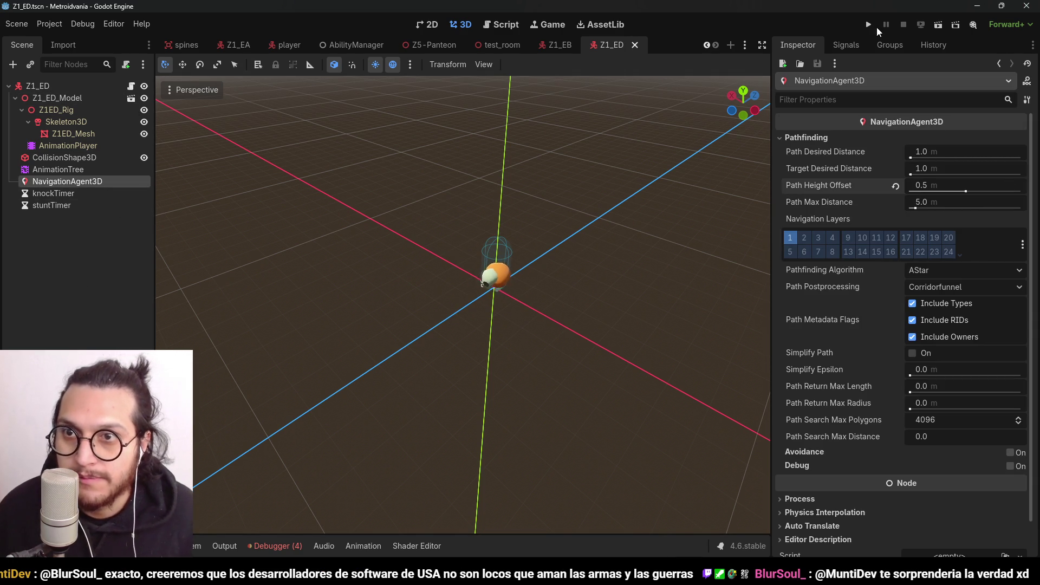
pyautogui.click(873, 26)
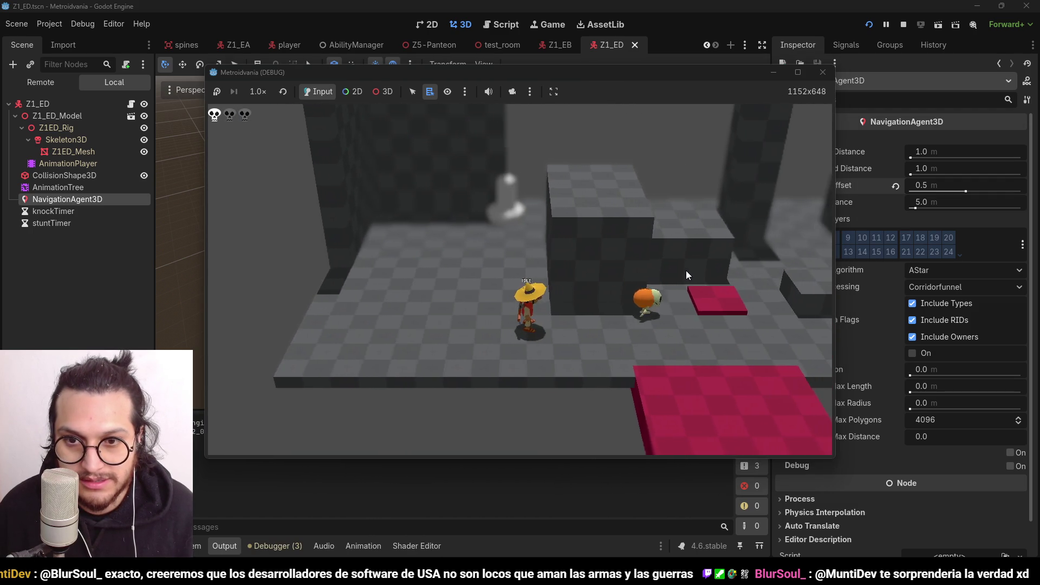
pyautogui.press('d')
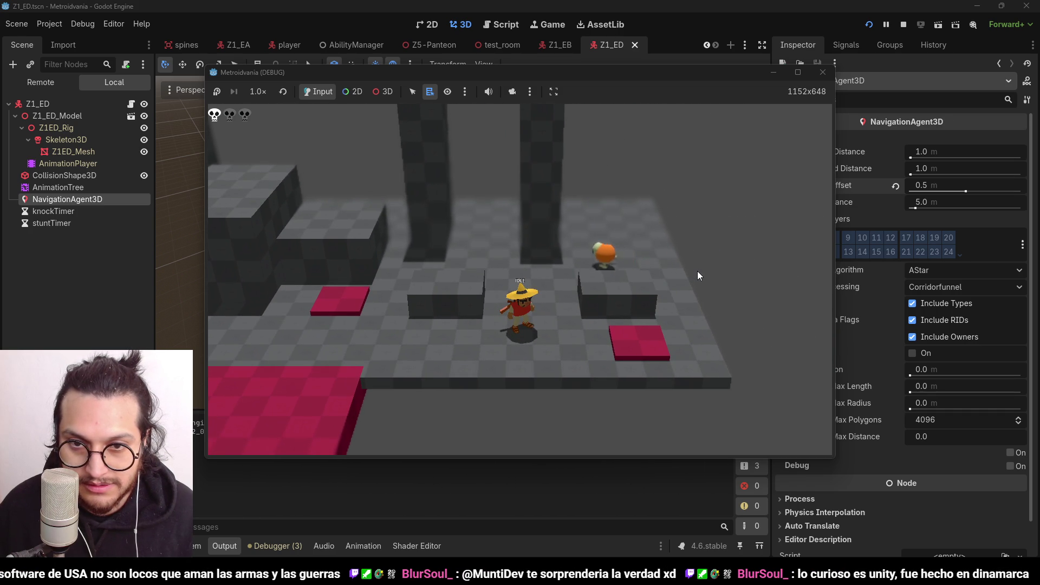
pyautogui.press('Left')
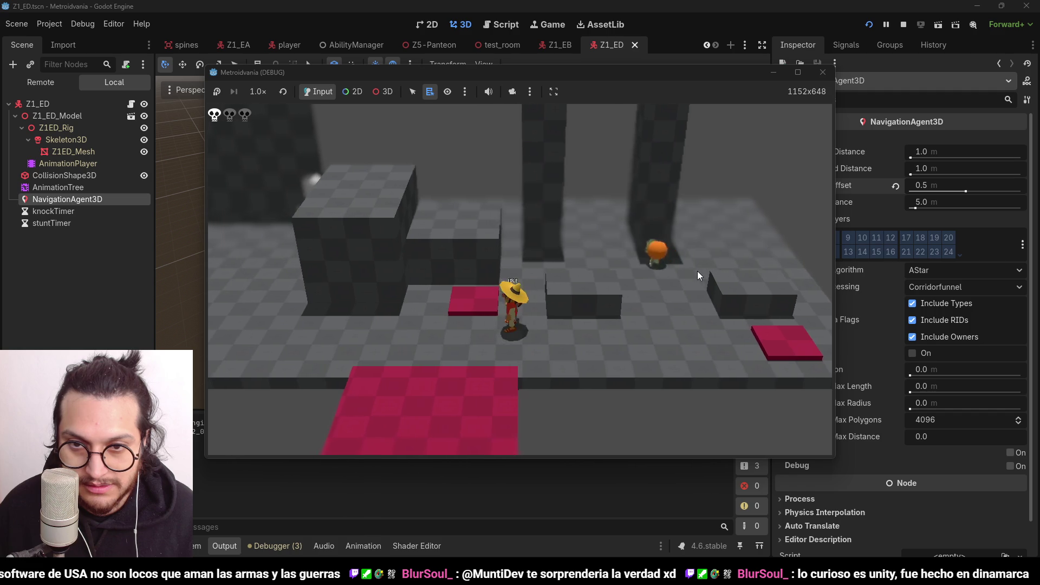
pyautogui.press('Up')
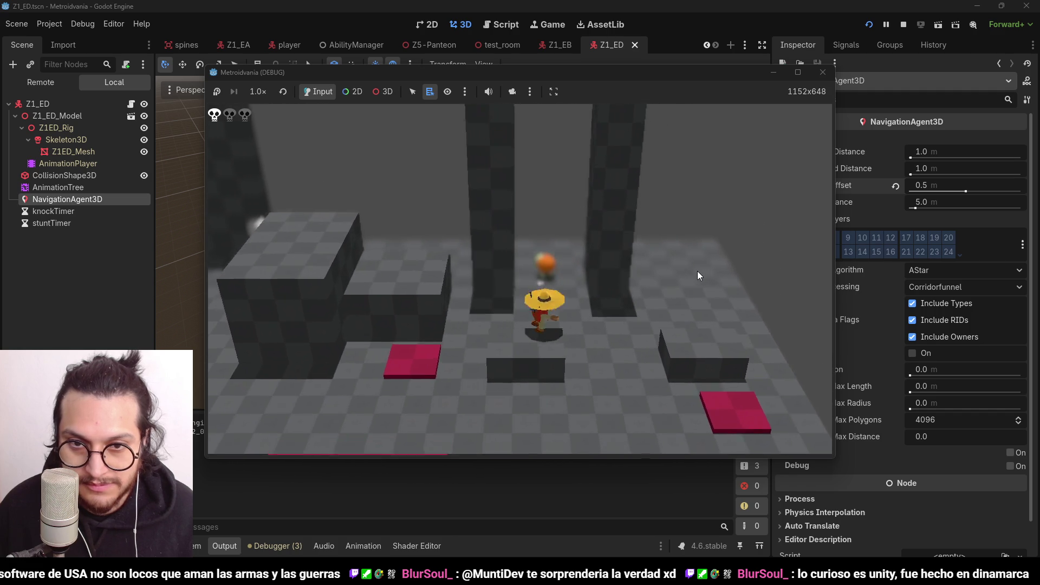
pyautogui.press('Left')
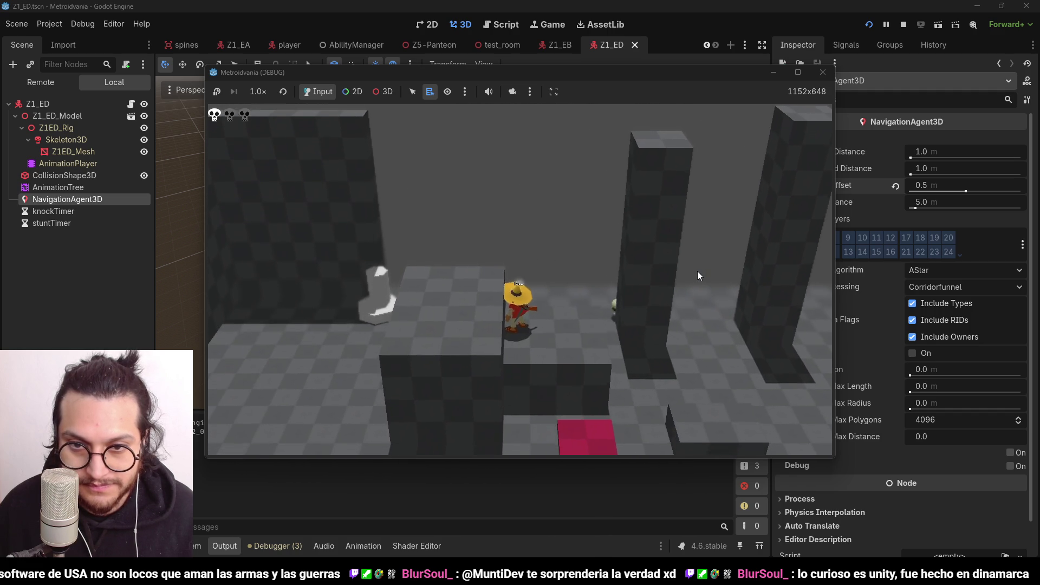
pyautogui.press('Right')
pyautogui.press('Up')
pyautogui.press('space')
pyautogui.press('Down')
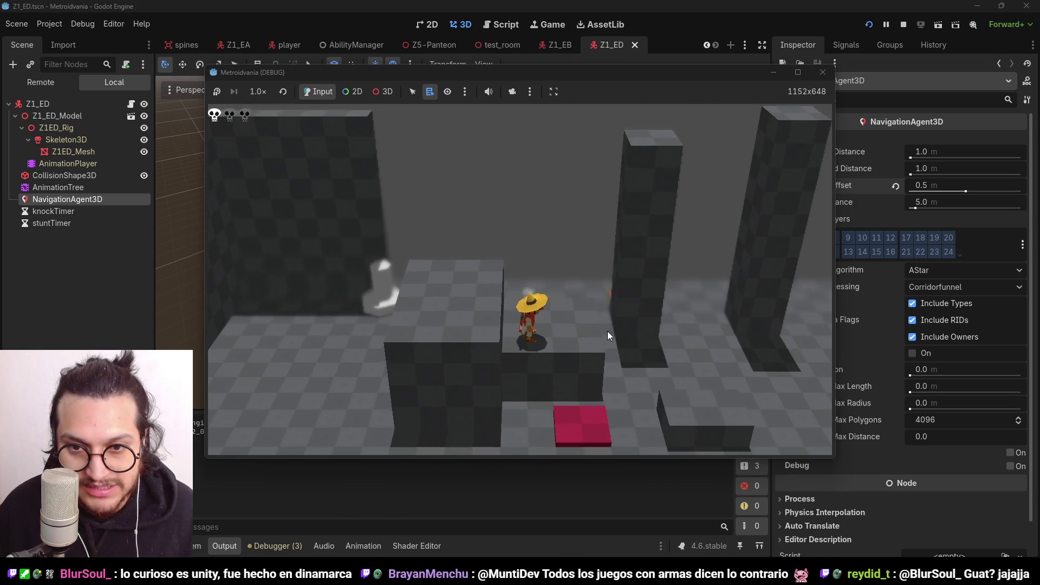
pyautogui.click(903, 24)
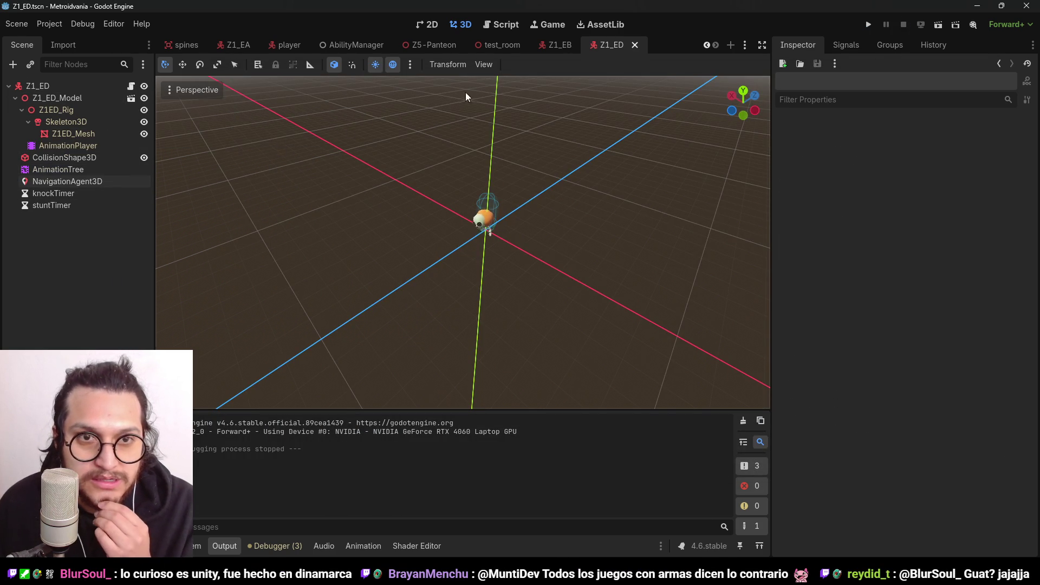
# Change walkSpeed in Z1_ED_Script.gd from 2.25 to 1.5, save, and run the game again
pyautogui.click(131, 86)
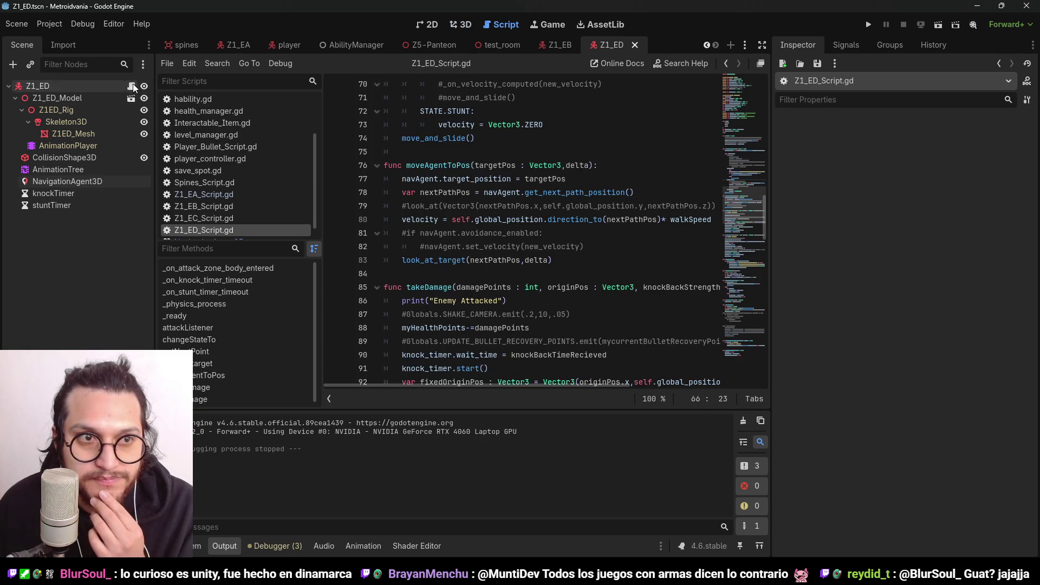
pyautogui.scroll(20, 525, 181)
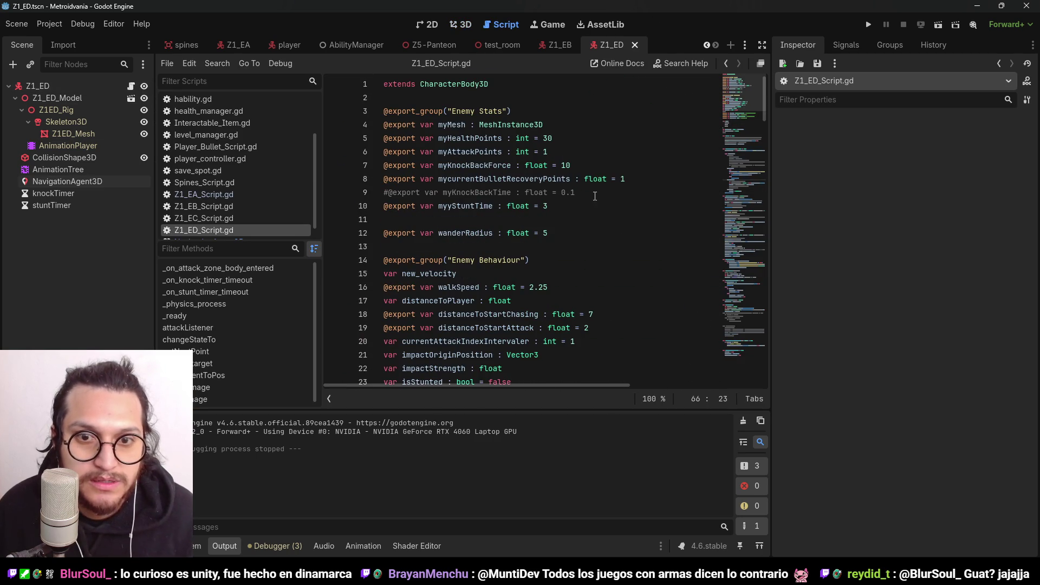
pyautogui.click(561, 219)
pyautogui.click(576, 98)
pyautogui.click(580, 138)
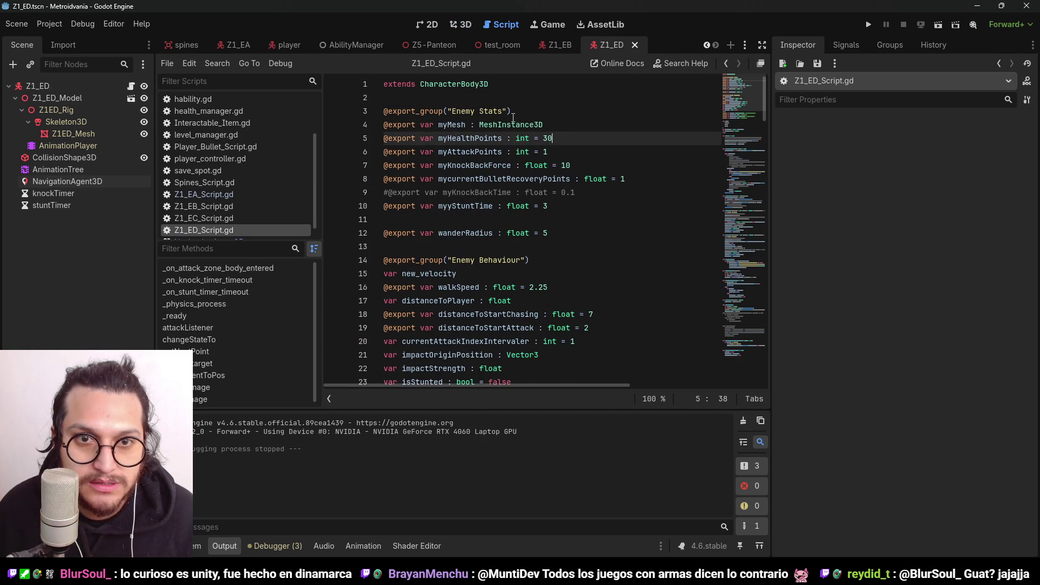
pyautogui.click(575, 111)
pyautogui.scroll(-1, 622, 211)
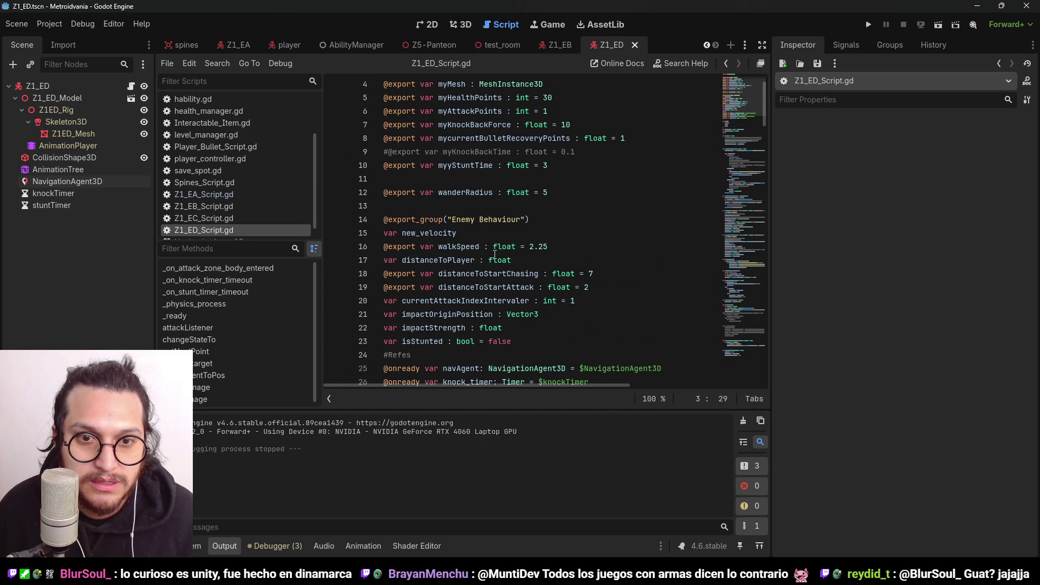
pyautogui.moveTo(553, 246); pyautogui.dragTo(531, 247)
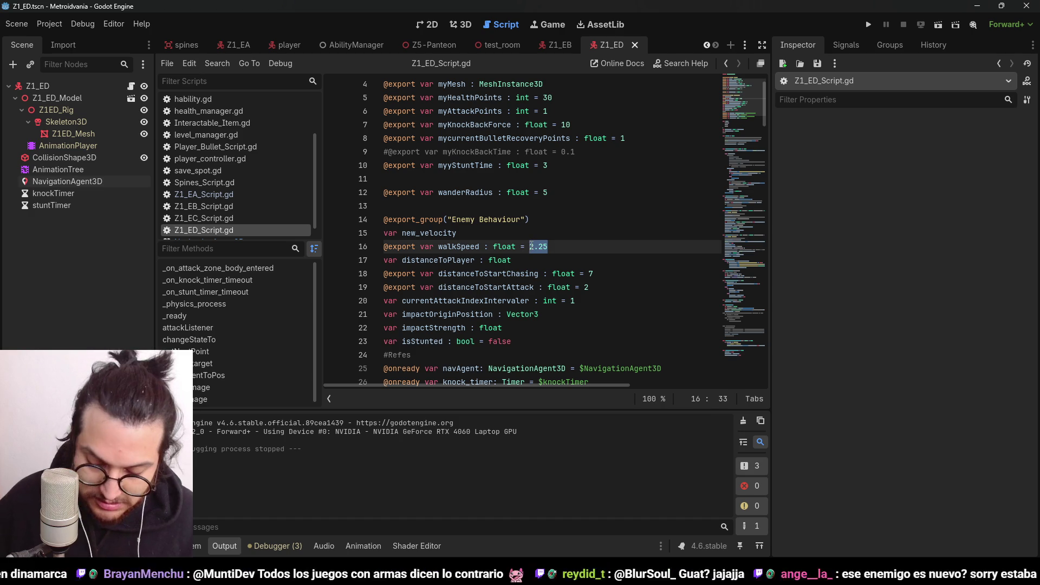
pyautogui.write('1.5')
pyautogui.hotkey('ctrl', 's')
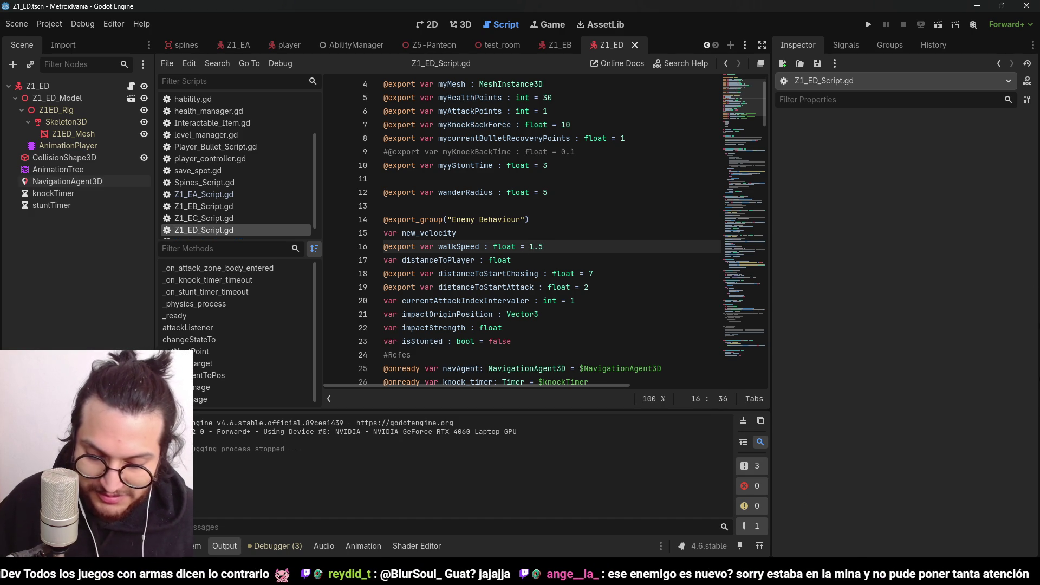
pyautogui.click(873, 23)
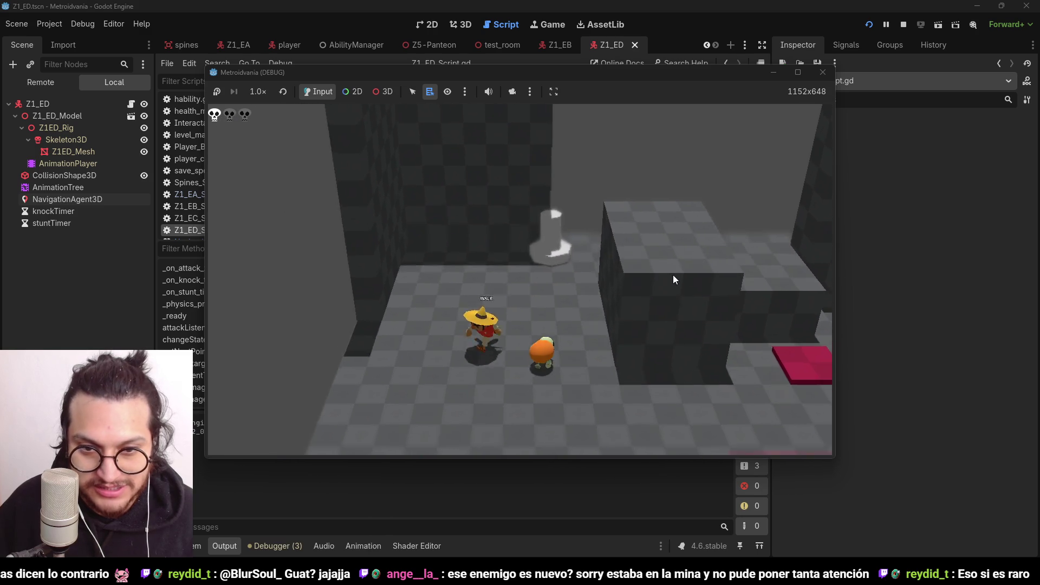
# Walk the player around the level with WASD to watch the slowed enemy wander among the pillars
pyautogui.press('s')
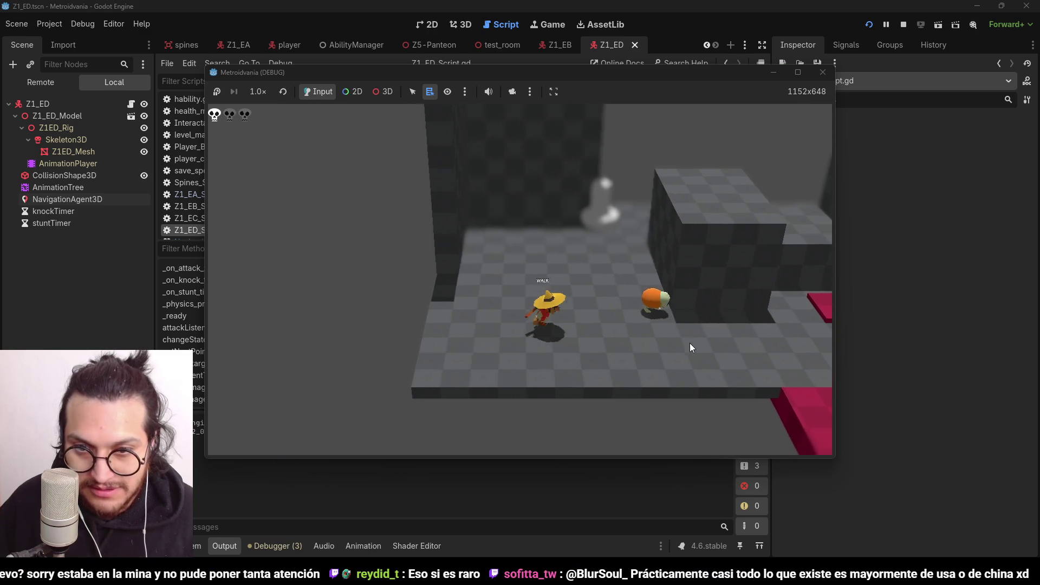
pyautogui.press('a')
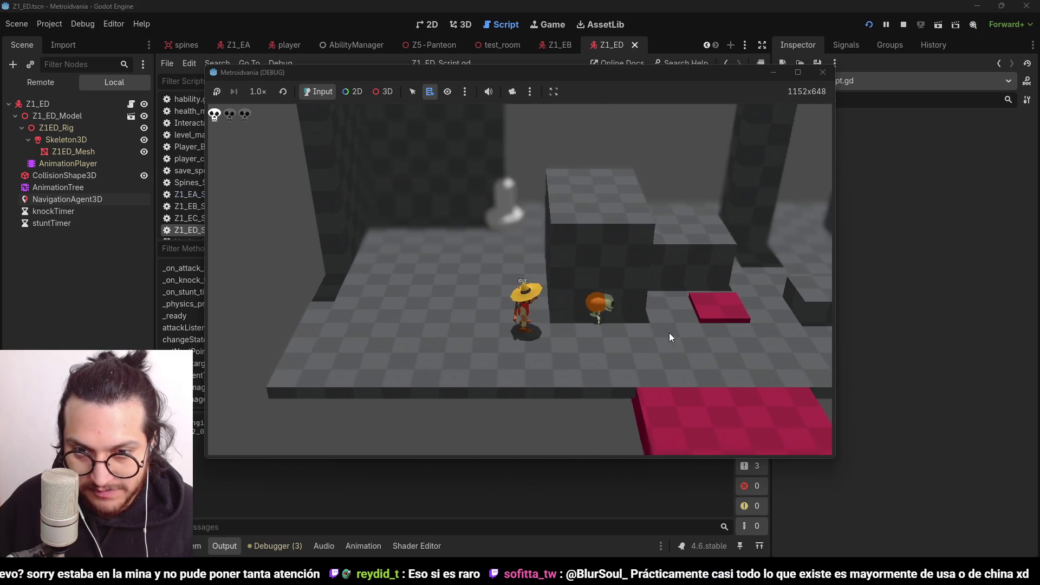
pyautogui.press('d')
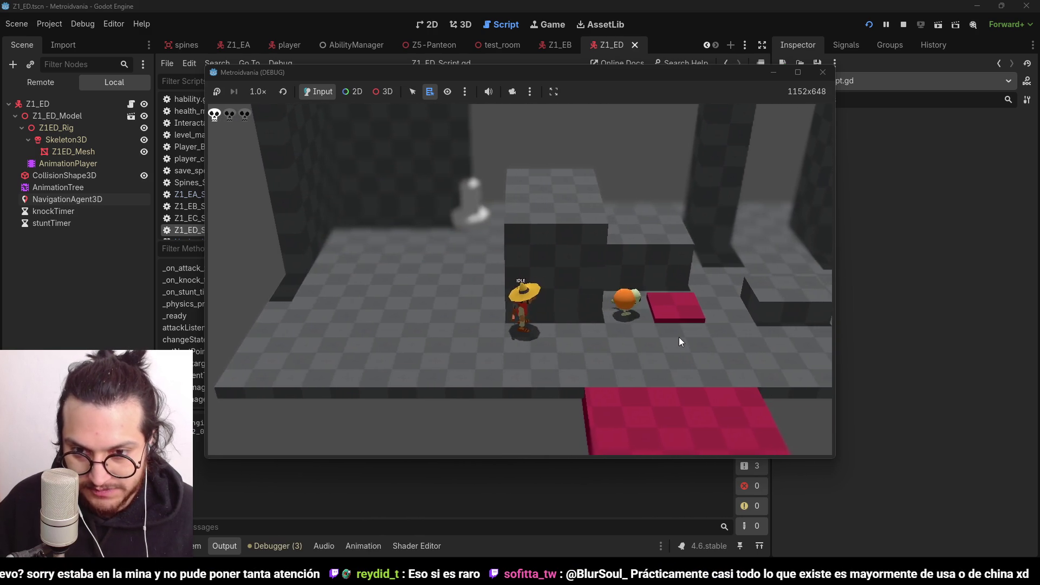
pyautogui.press('d')
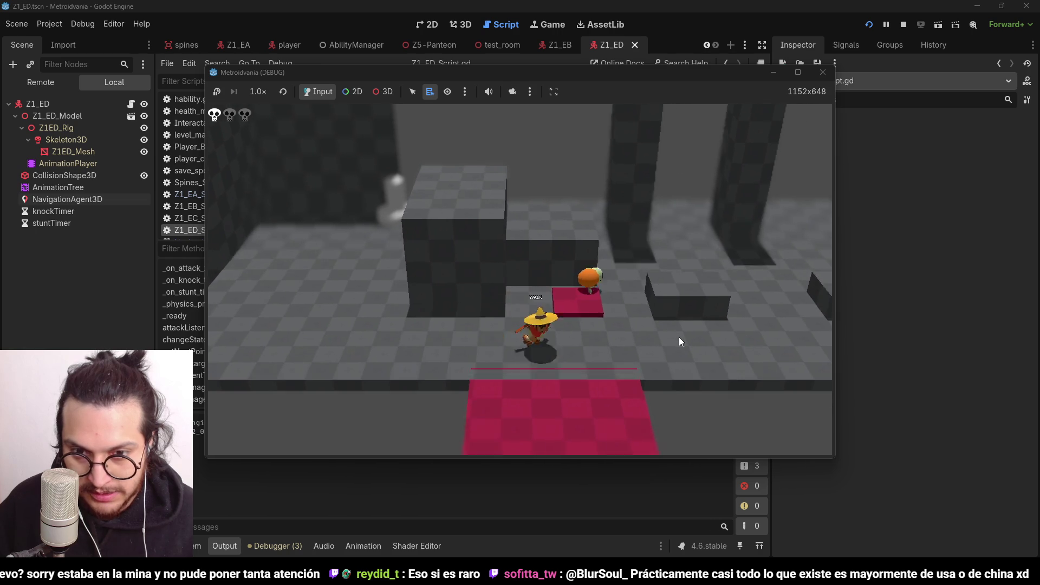
pyautogui.press('w')
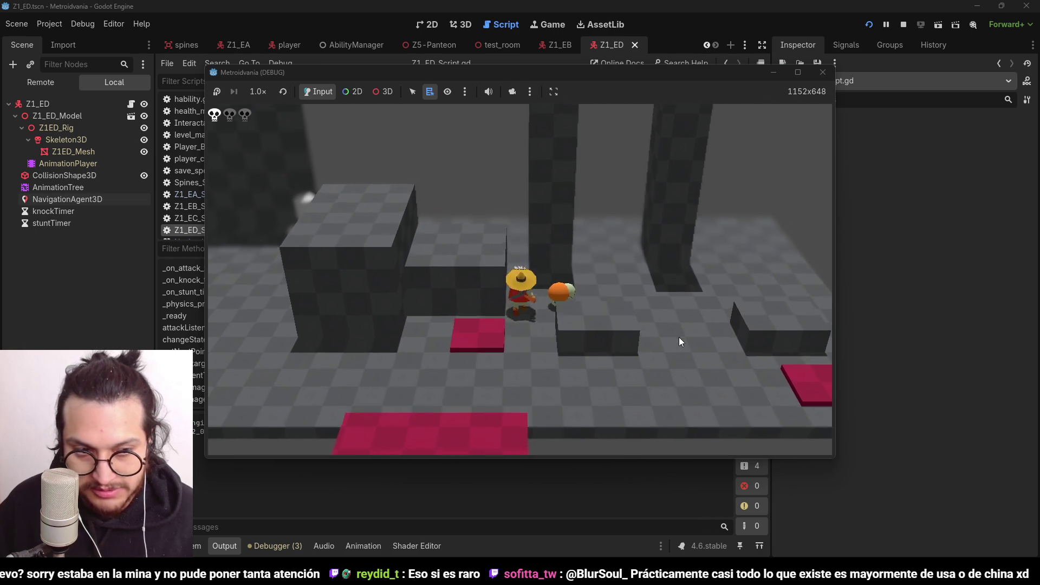
pyautogui.press('w')
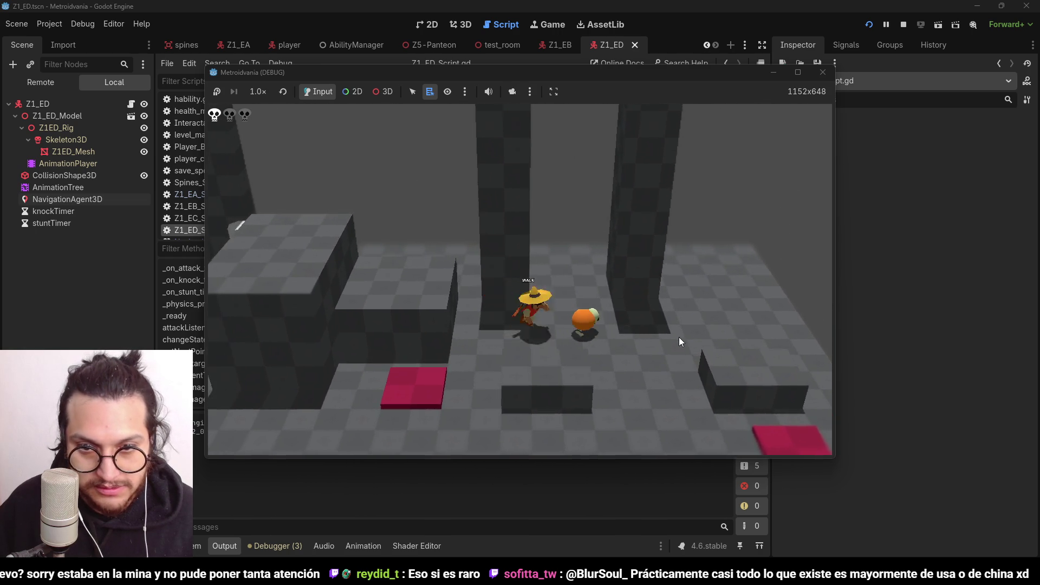
pyautogui.press('w')
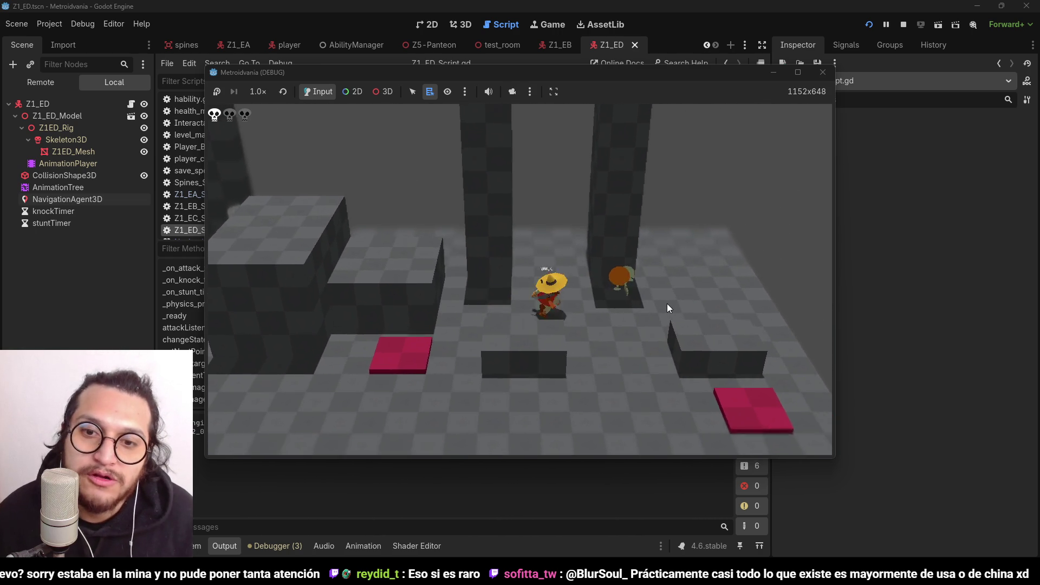
pyautogui.press('w')
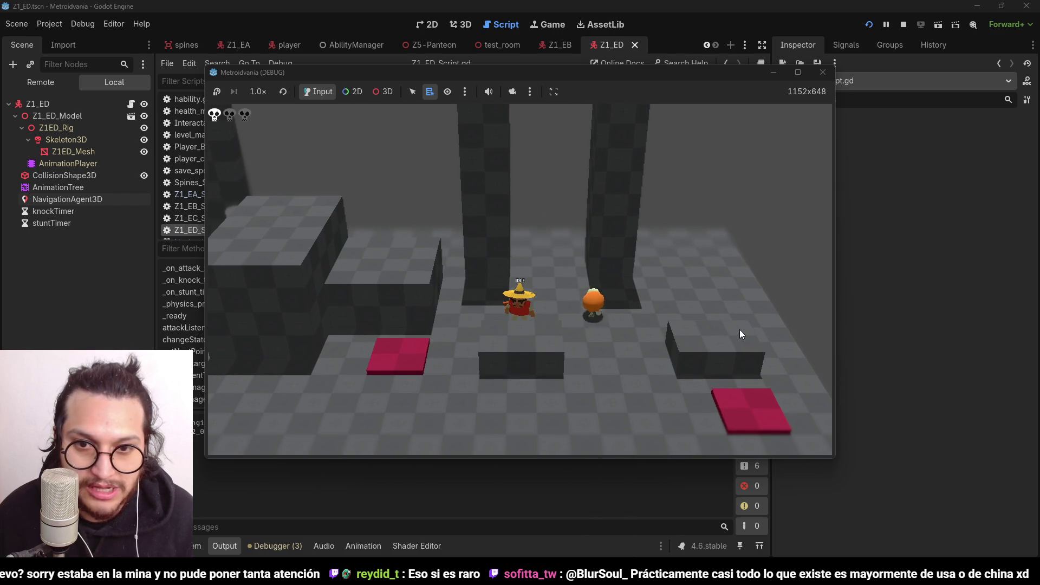
pyautogui.press('a')
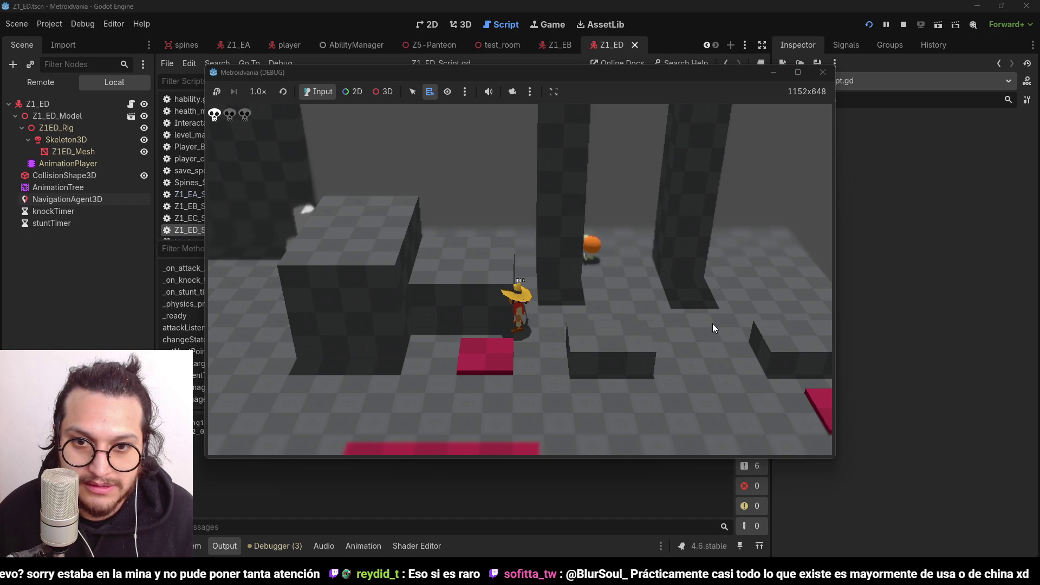
pyautogui.press('d')
pyautogui.press('w')
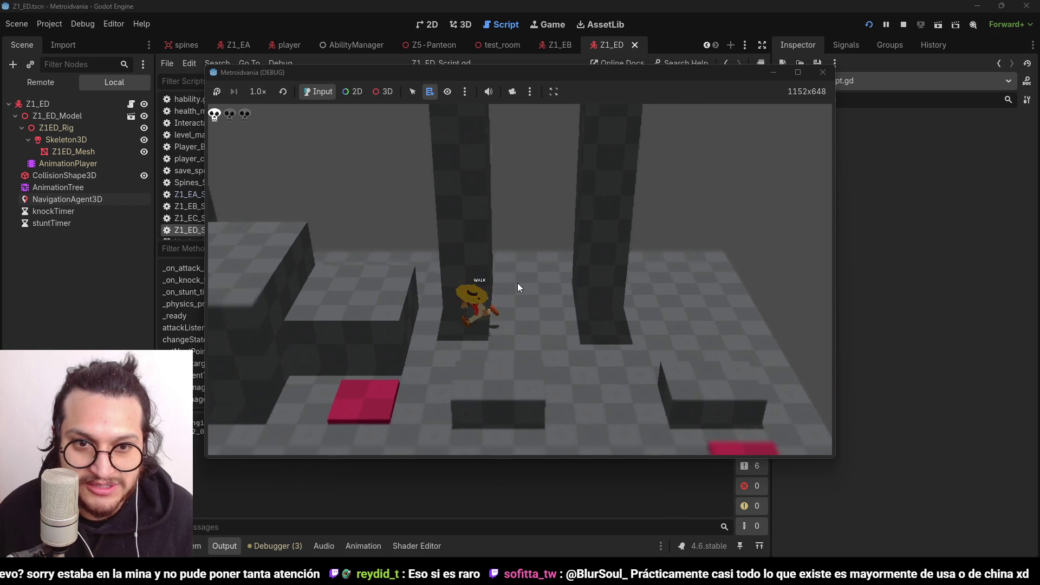
pyautogui.press('w')
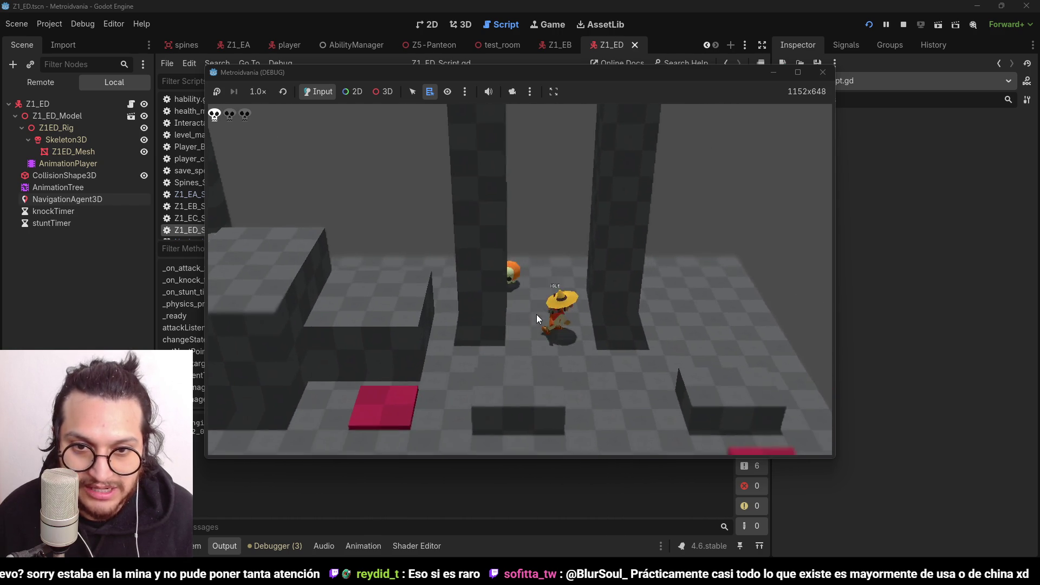
pyautogui.press('w')
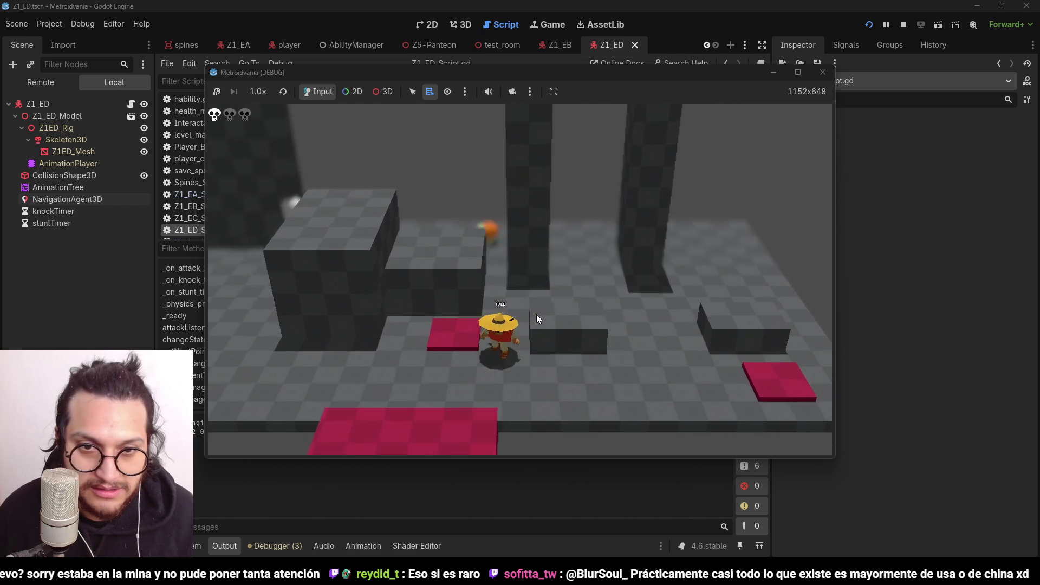
pyautogui.press('w')
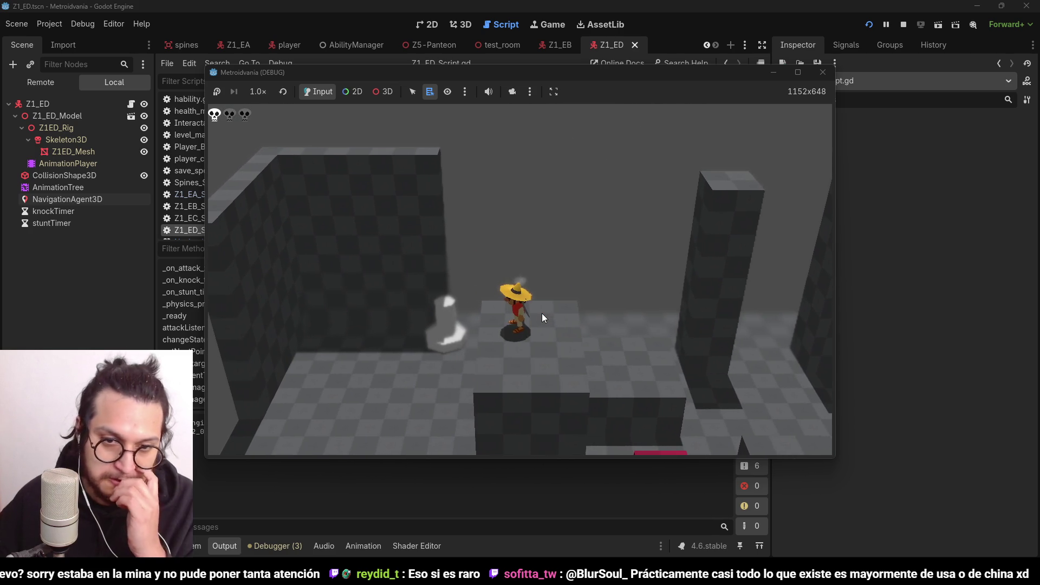
pyautogui.press('w')
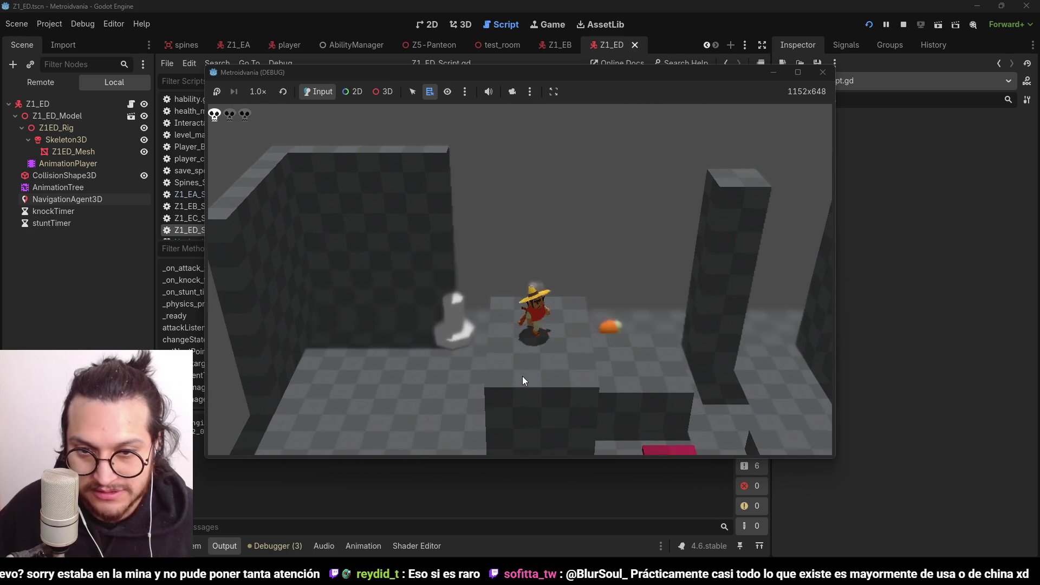
pyautogui.press('w')
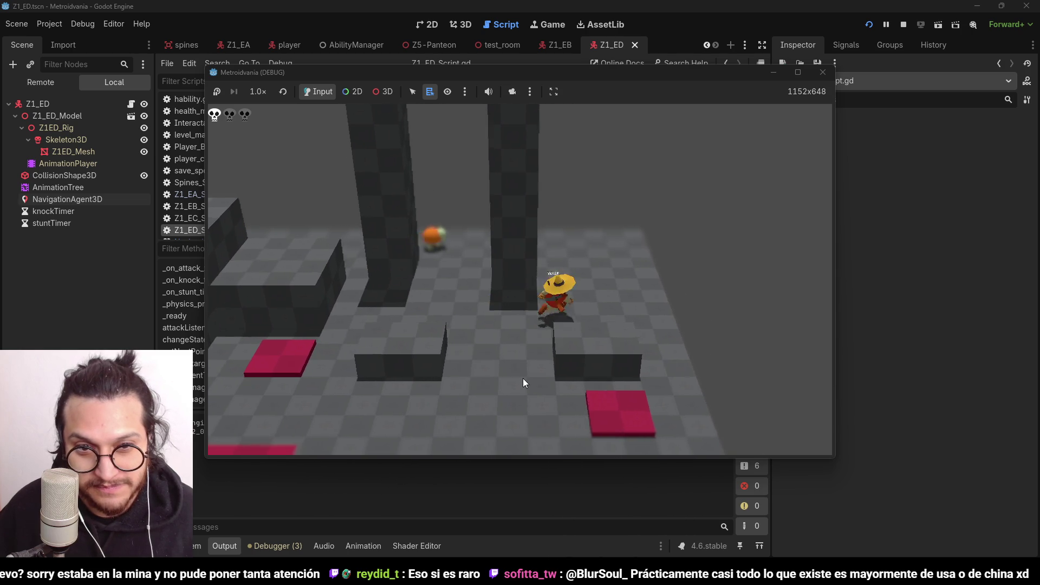
pyautogui.press('w')
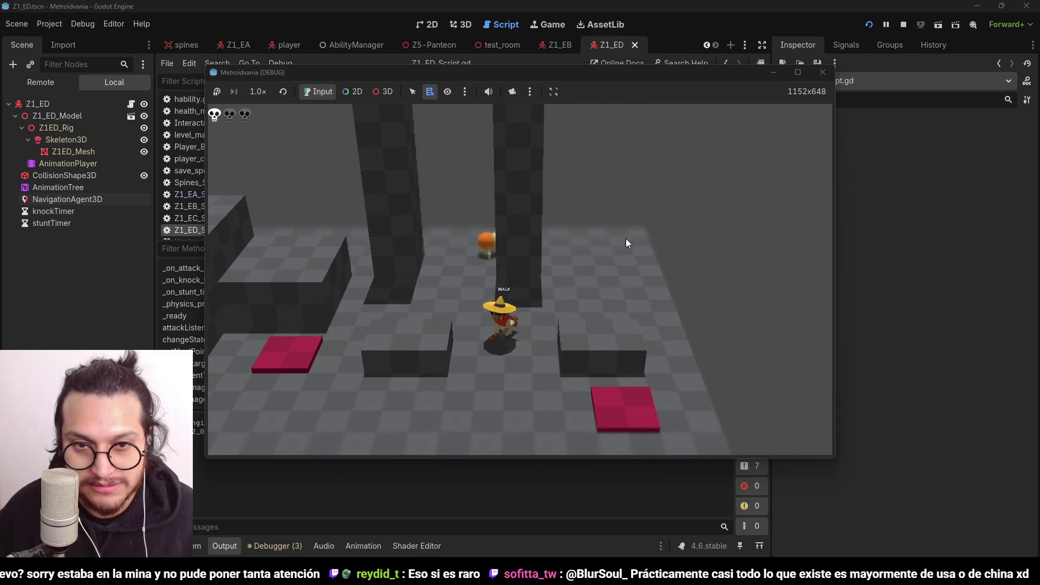
# Stop the game, copy the whole getNextPoint function, and switch to the Godot Snippets Notion page
pyautogui.click(903, 24)
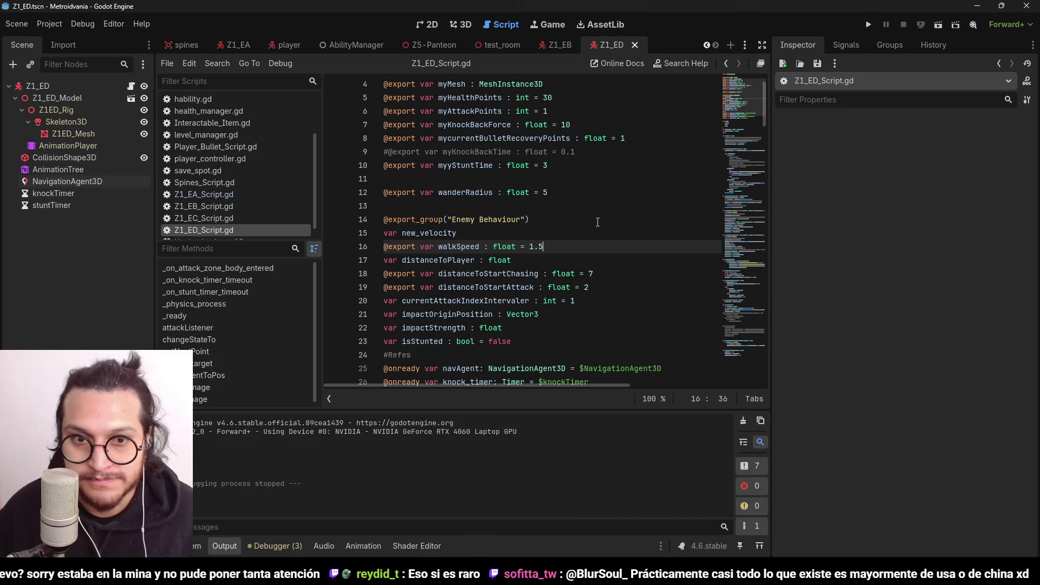
pyautogui.scroll(-20, 600, 217)
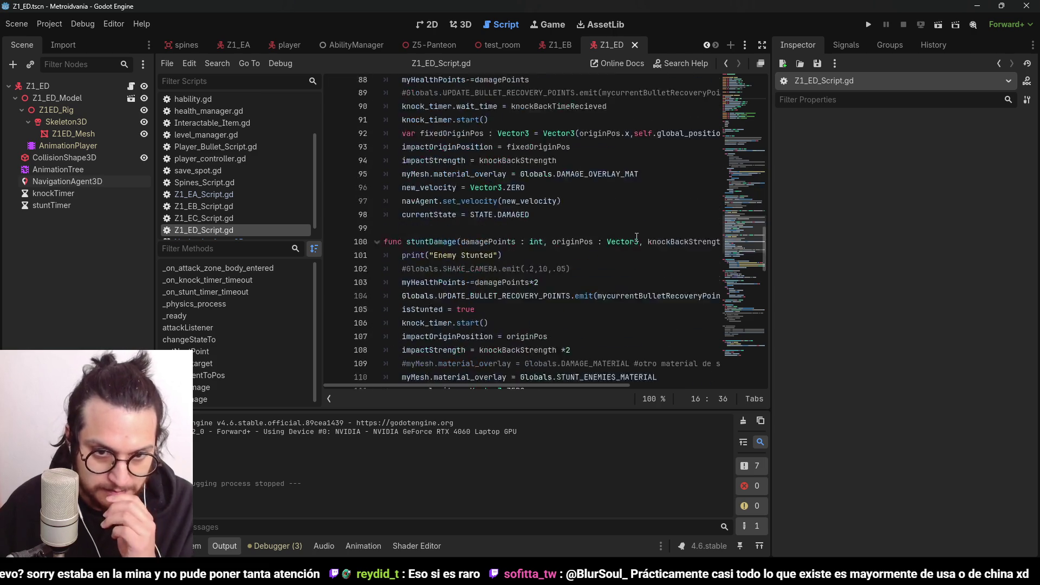
pyautogui.scroll(-9, 637, 238)
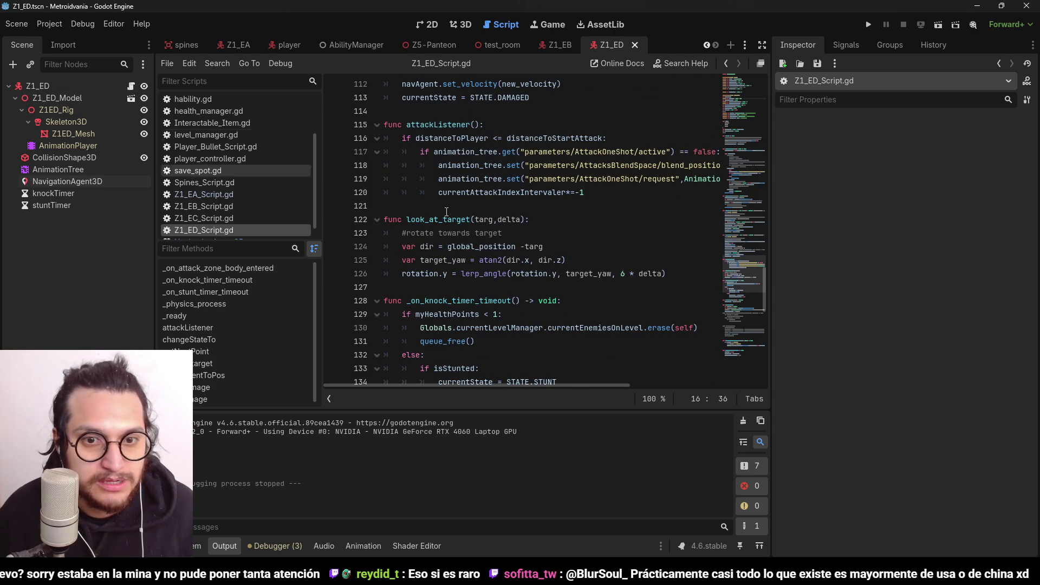
pyautogui.scroll(-6, 523, 251)
pyautogui.moveTo(566, 313)
pyautogui.mouseDown()
pyautogui.moveTo(386, 272)
pyautogui.moveTo(384, 260)
pyautogui.mouseUp()
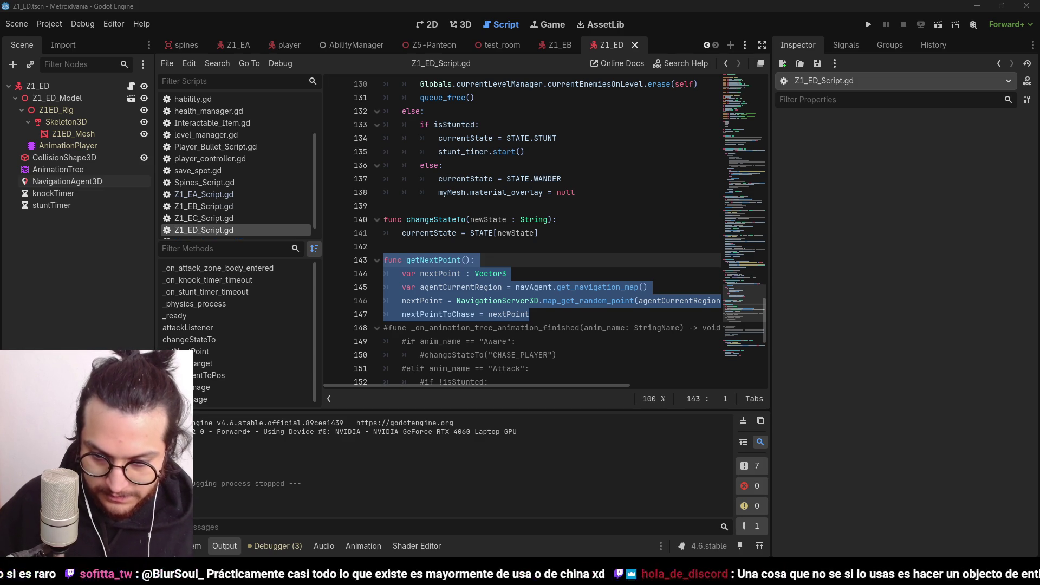
pyautogui.hotkey('alt', 'Tab')
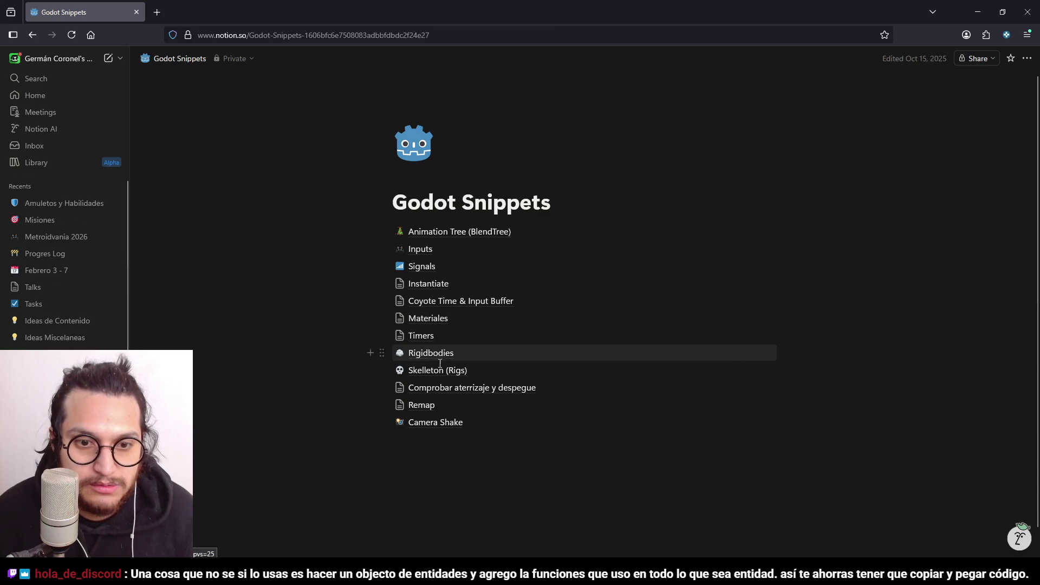
# Create a new page titled 'Nav Agent' below Camera Shake
pyautogui.click(432, 447)
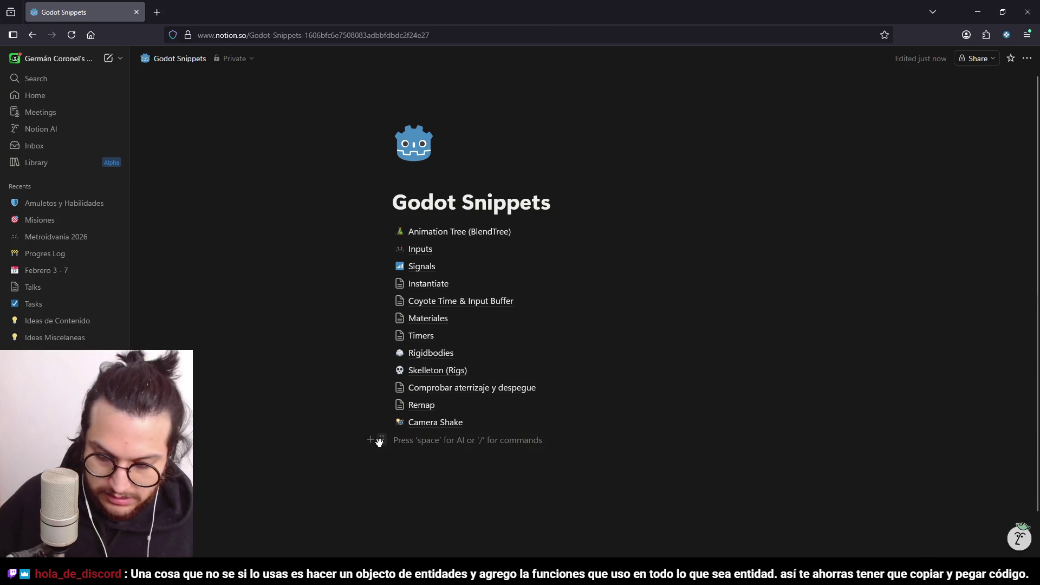
pyautogui.write('/page')
pyautogui.press('Return')
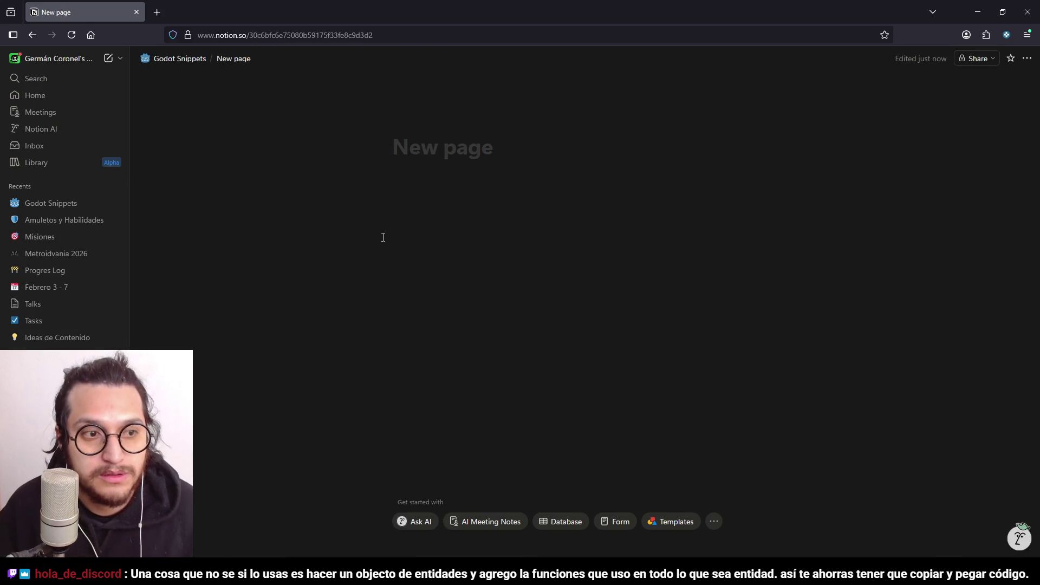
pyautogui.write('Navigaiton Regio')
pyautogui.hotkey('ctrl', 'a')
pyautogui.write('Nav Agent')
pyautogui.press('Return')
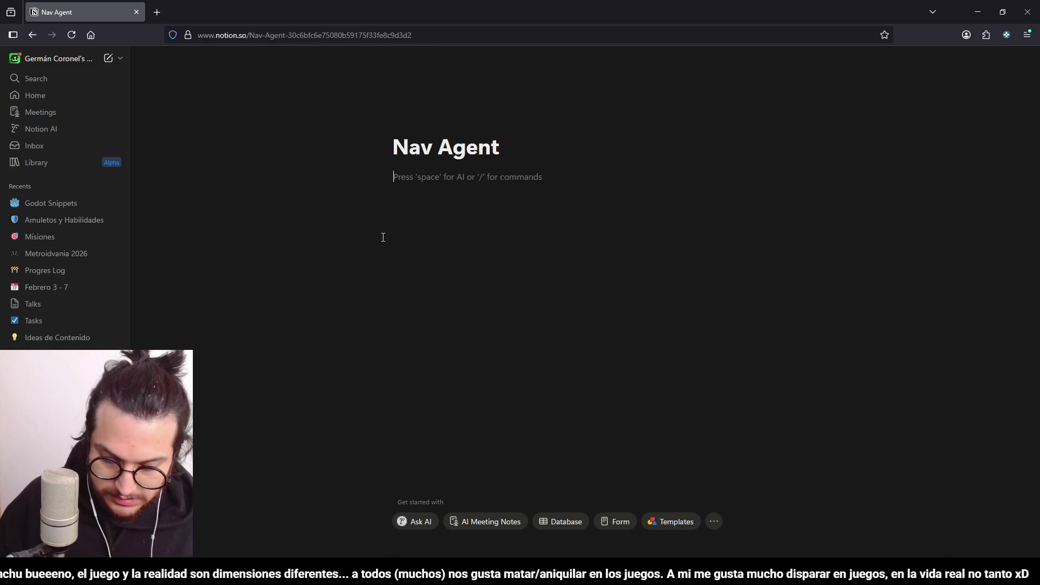
# Add a subpage 'Obtener punto random en un nav region' with a code block holding the copied function
pyautogui.write('/page')
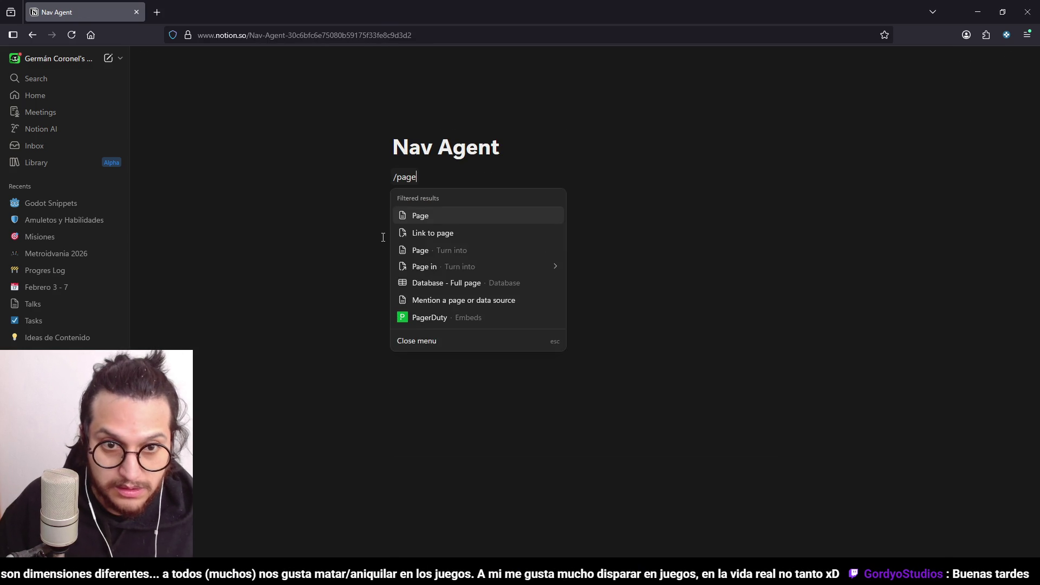
pyautogui.press('Return')
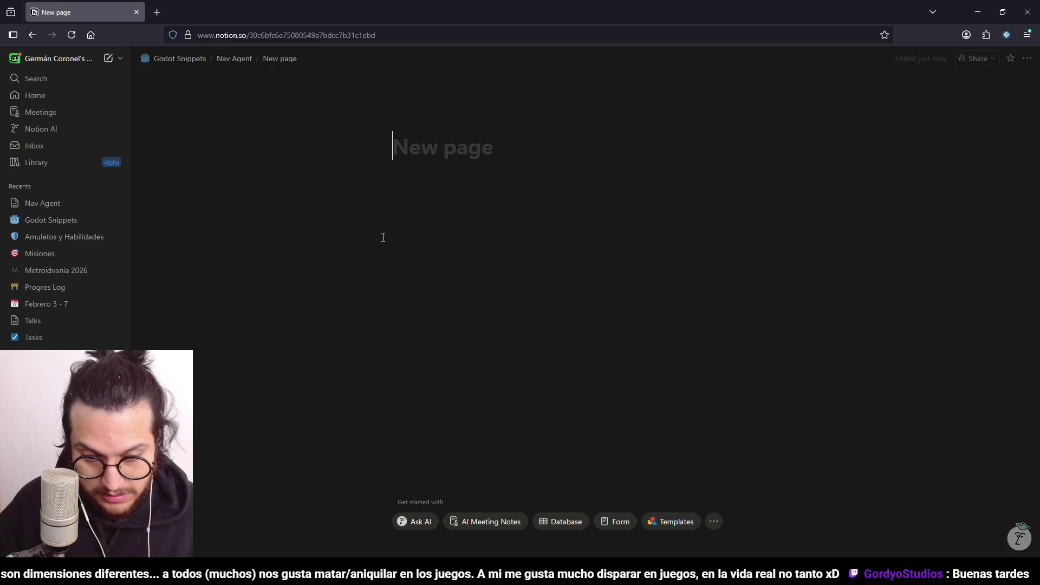
pyautogui.write('Obtener punto random e')
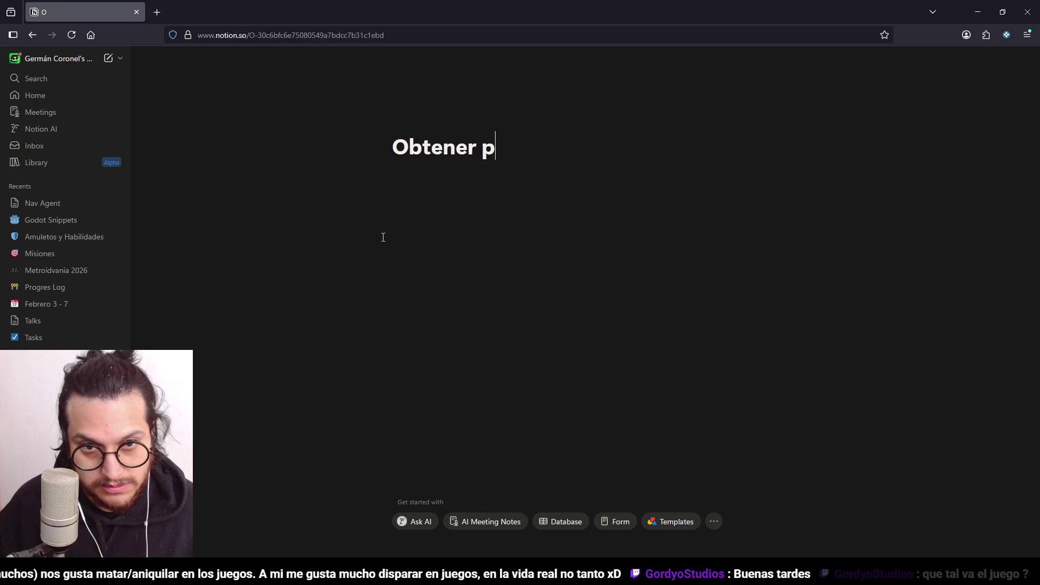
pyautogui.write('n un nav region')
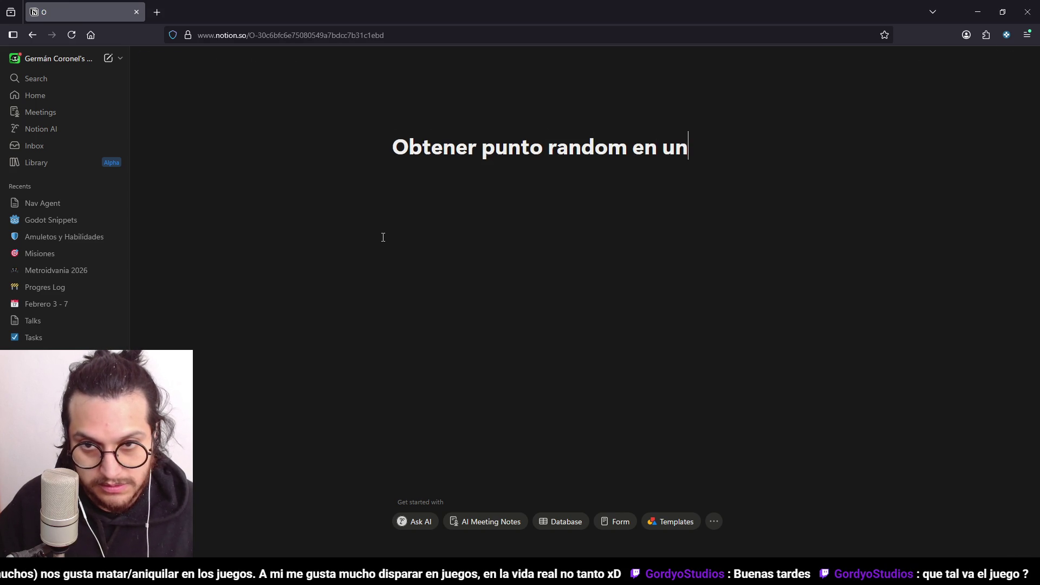
pyautogui.press('Return')
pyautogui.press('Return')
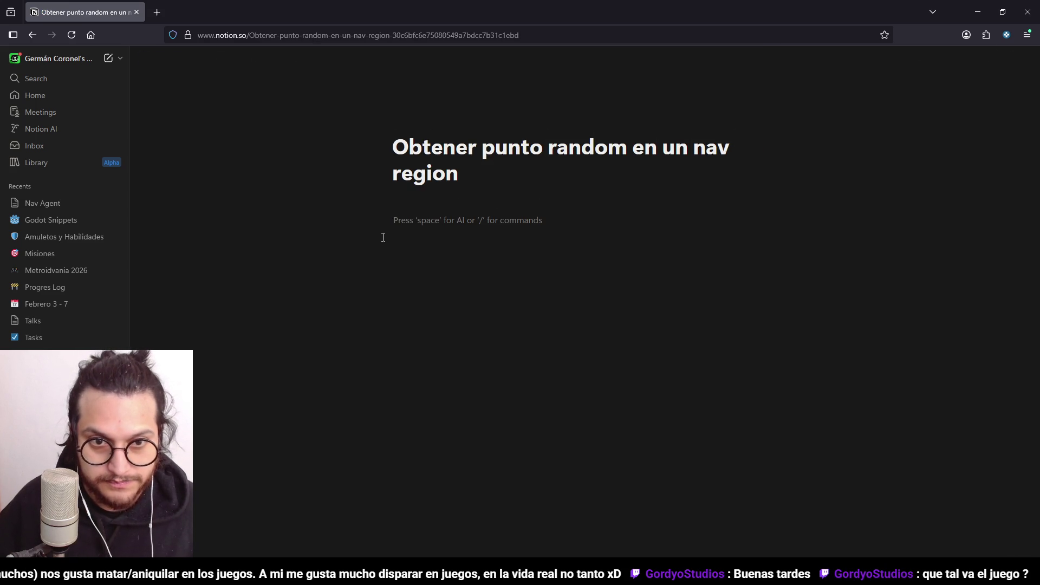
pyautogui.write('/code')
pyautogui.press('Return')
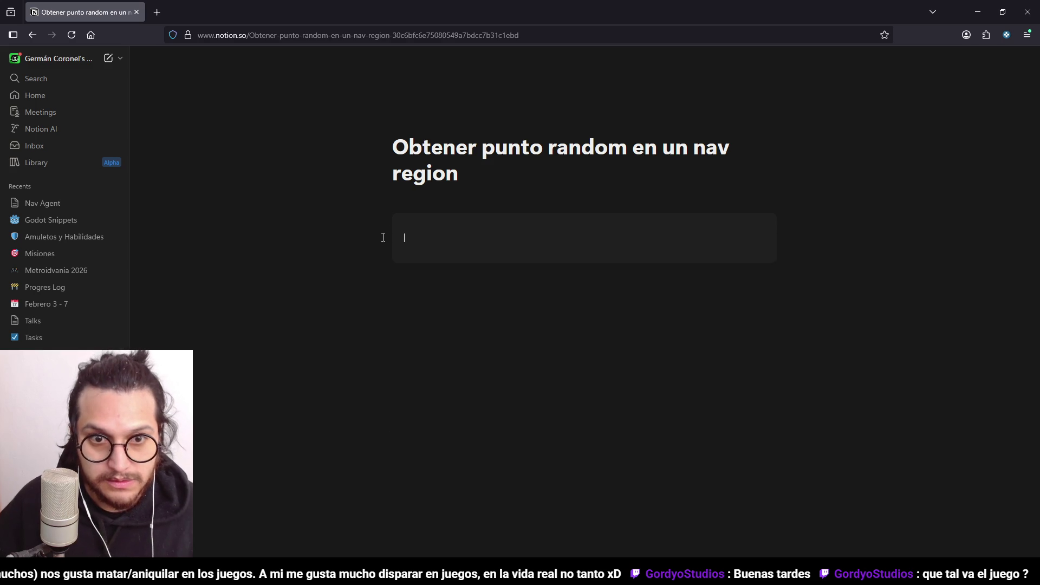
pyautogui.write('func getNextPoint(): \tvar nextPoint : Vector3 \tvar agentCurrentRegion = navAgent.get_navigation_map() \tnextPoint = NavigationServer3D.map_get_random_point(agentCurrentRegion,1,false) \tnextPointToChase = nextPoint')
# Review the pasted getNextPoint code, highlighting navAgent, agentCurrentRegion and the 1 argument
pyautogui.click(609, 342)
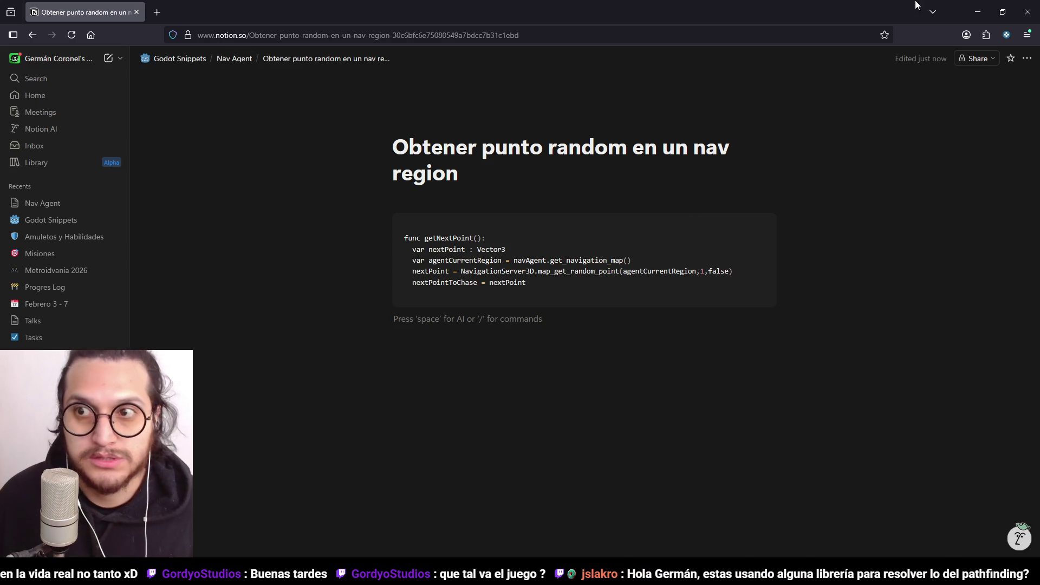
pyautogui.click(609, 260)
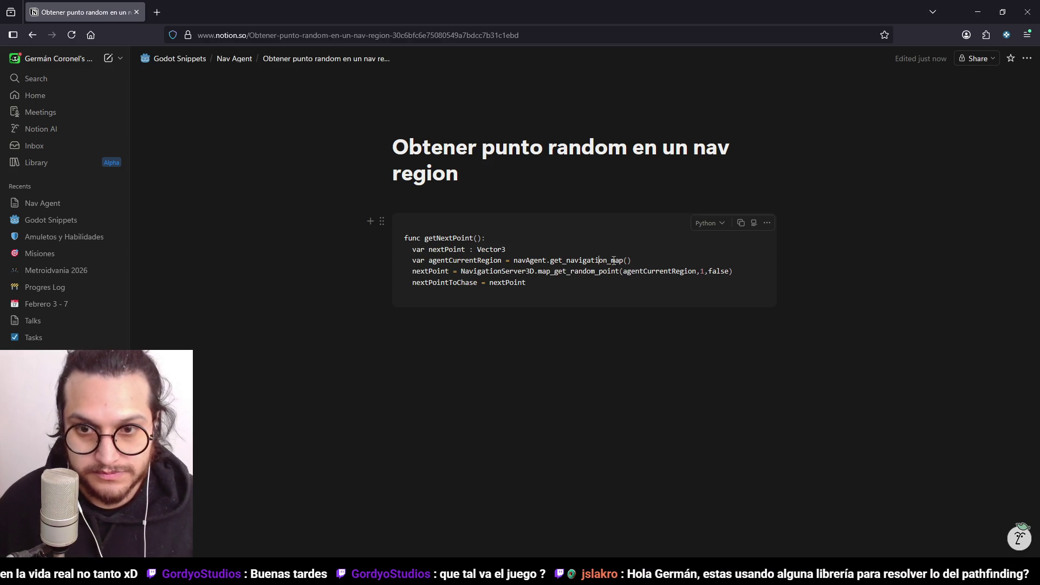
pyautogui.moveTo(647, 281); pyautogui.dragTo(634, 272)
pyautogui.click(582, 260)
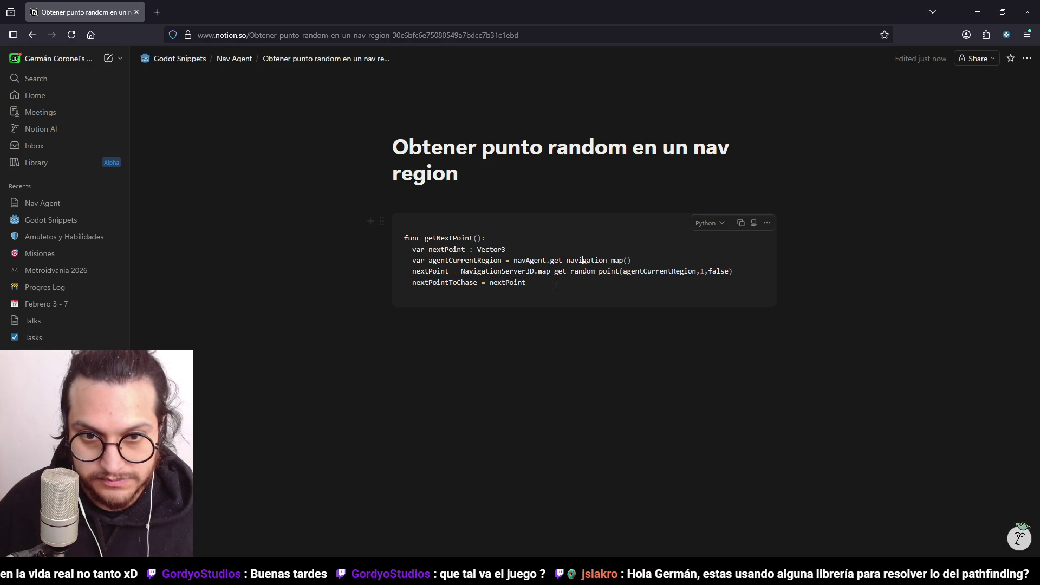
pyautogui.doubleClick(522, 261)
pyautogui.click(589, 270)
pyautogui.doubleClick(687, 272)
pyautogui.press('Right')
pyautogui.press('Right')
pyautogui.press('Right')
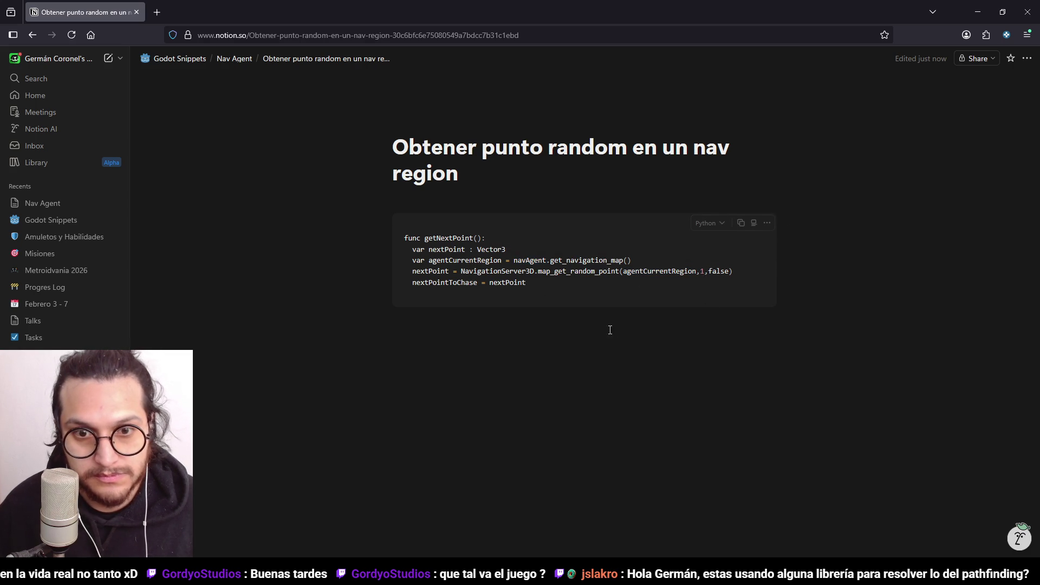
# Add a note below the code that the 1 argument is the NavRegion layer, then return to Godot
pyautogui.click(518, 356)
pyautogui.press('Return')
pyautogui.write('1 = Layer del NavRegion a c')
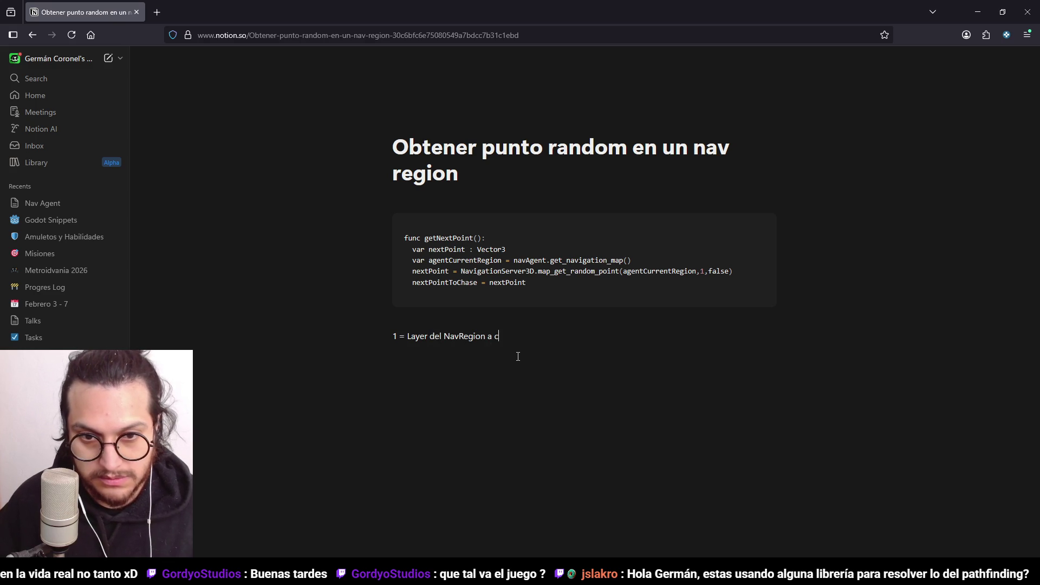
pyautogui.press('Return')
pyautogui.click(978, 12)
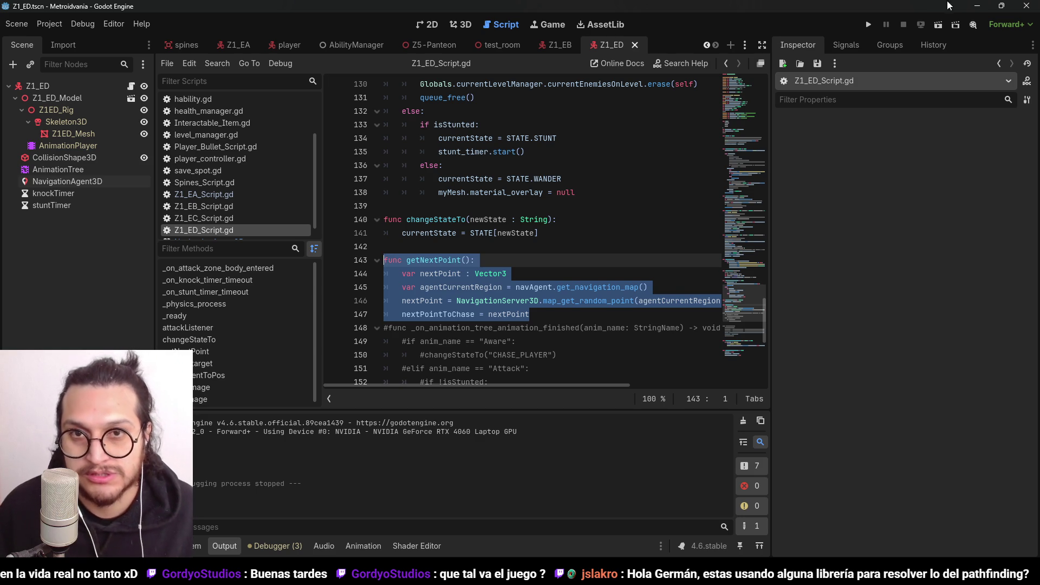
# Deselect the script text and run the project to test the Z1_ED enemy's wandering
pyautogui.click(623, 192)
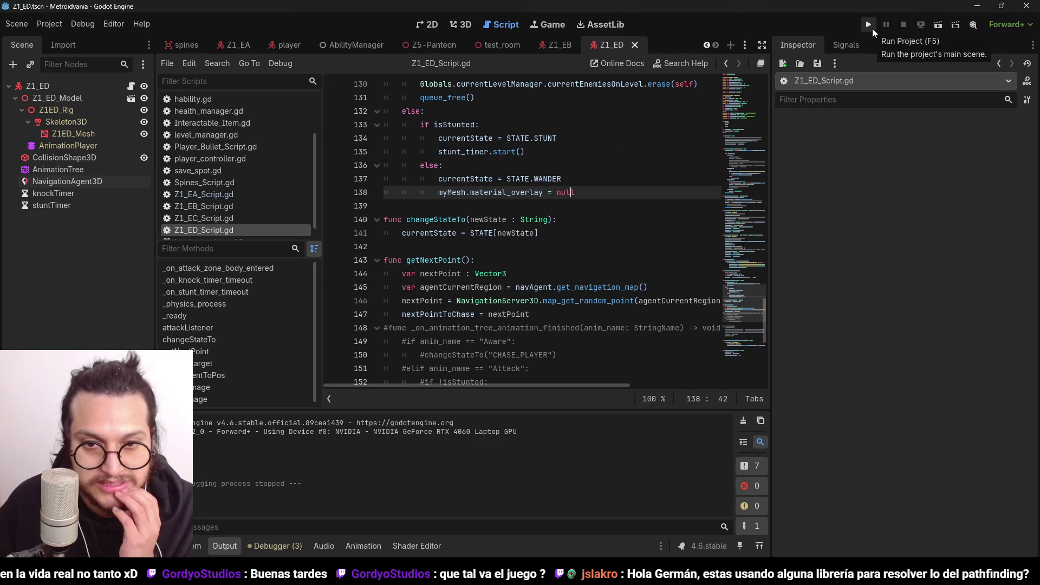
pyautogui.click(871, 26)
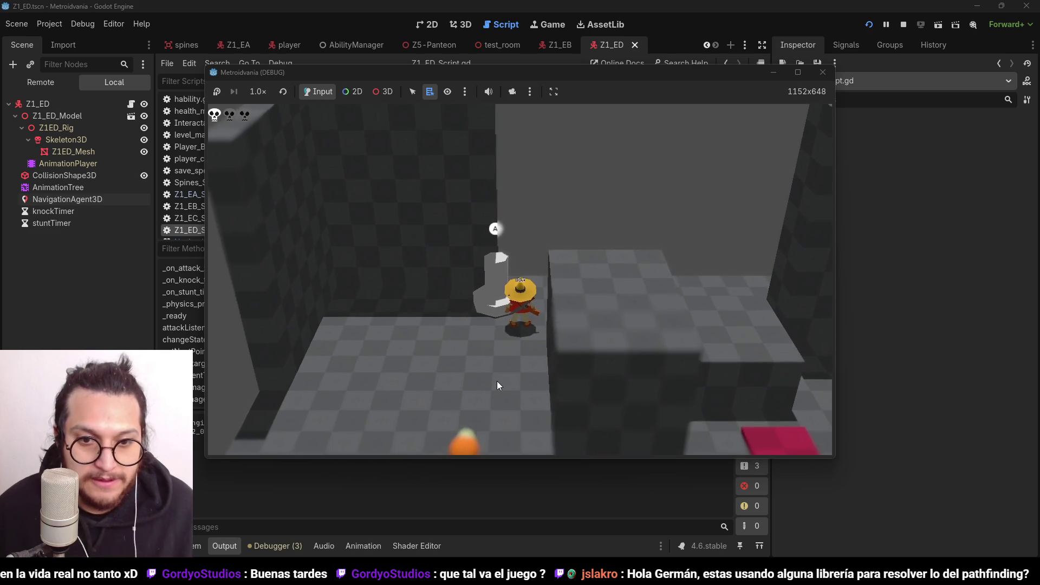
# Walk the player up and right across the room past the pink pads while watching the enemy
pyautogui.press('w')
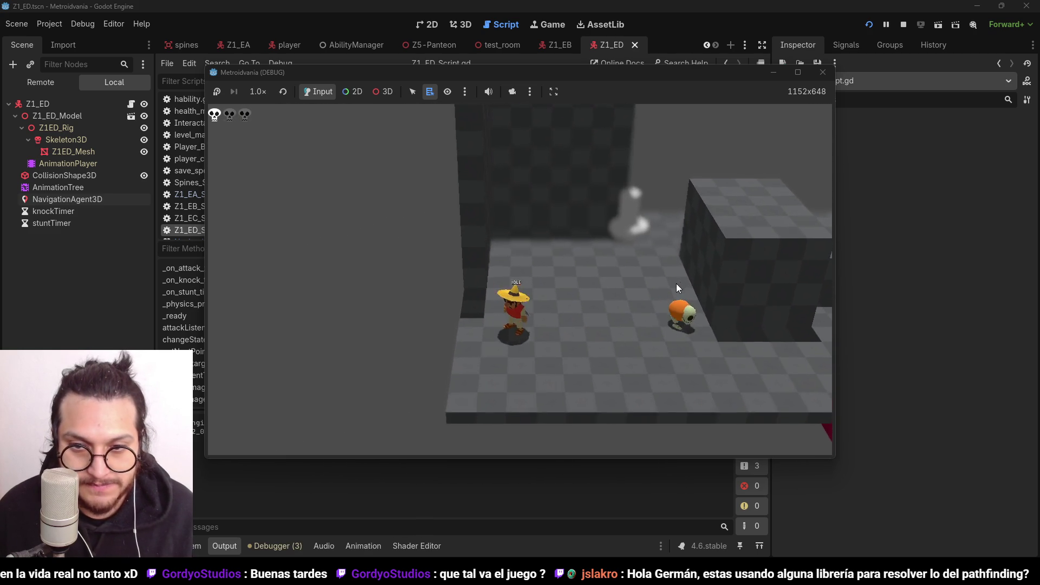
pyautogui.press('d')
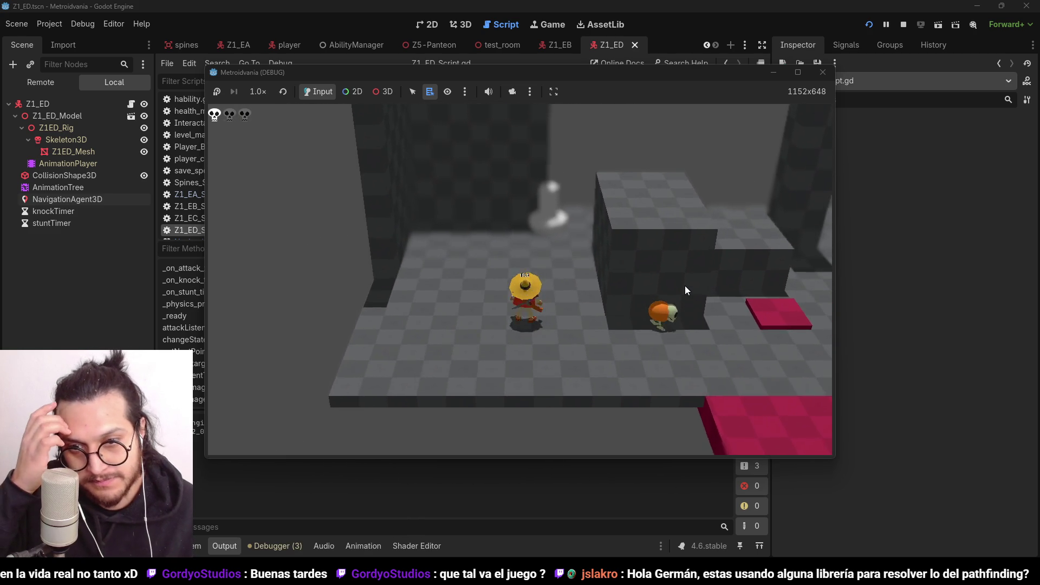
pyautogui.press('d')
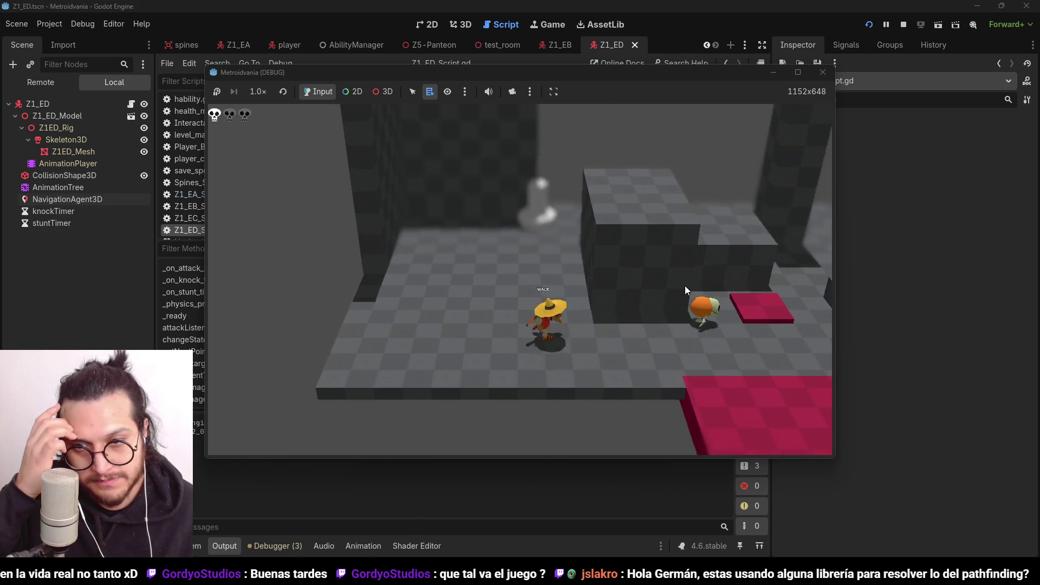
pyautogui.press('d')
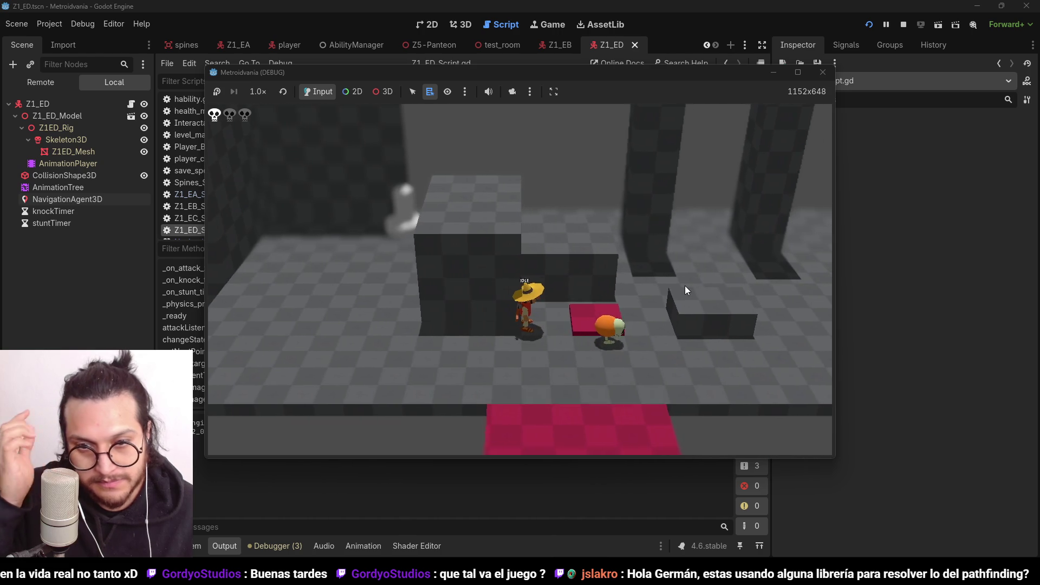
pyautogui.press('d')
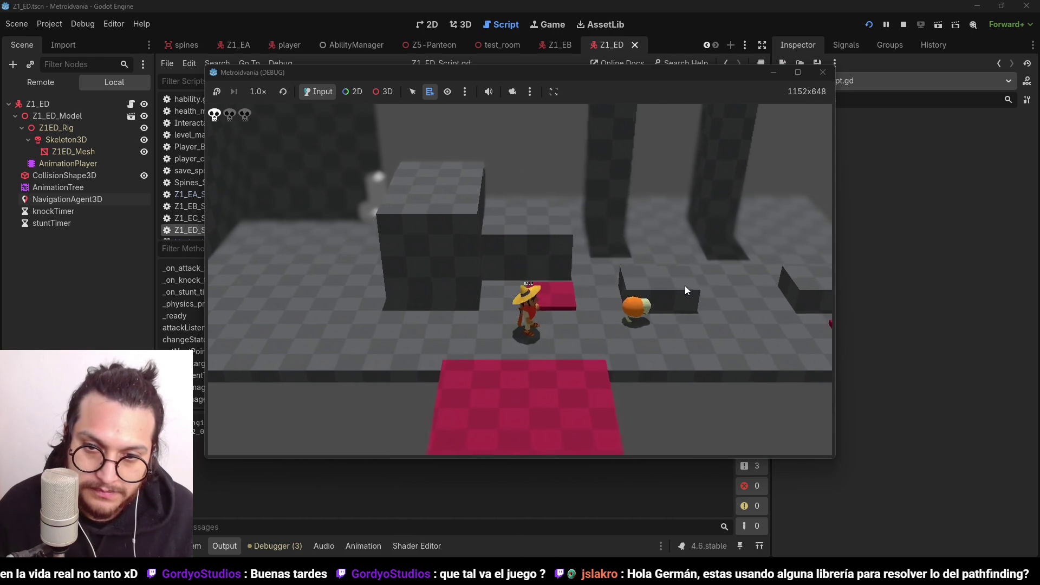
pyautogui.press('d')
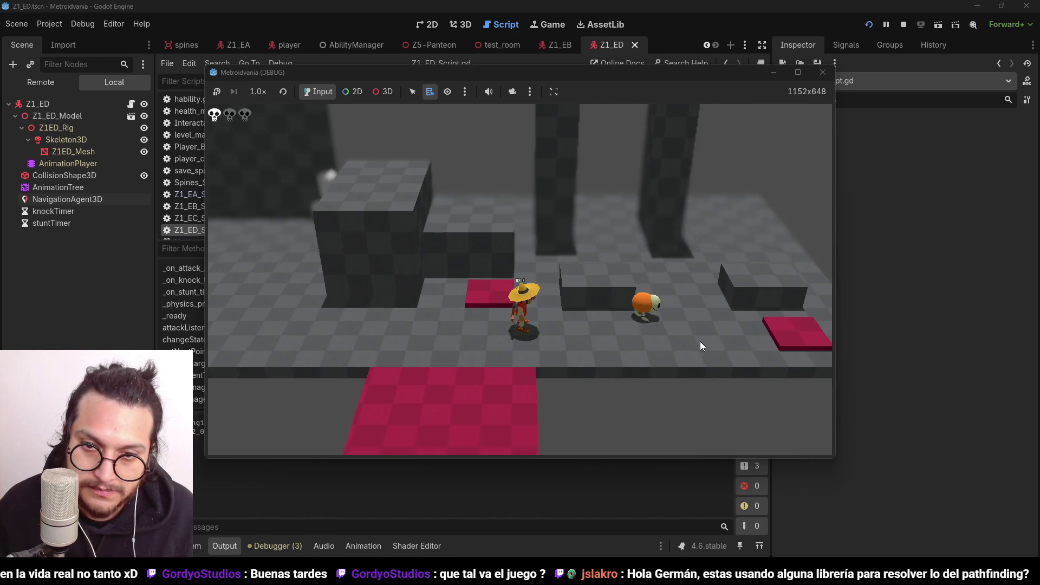
pyautogui.press('d')
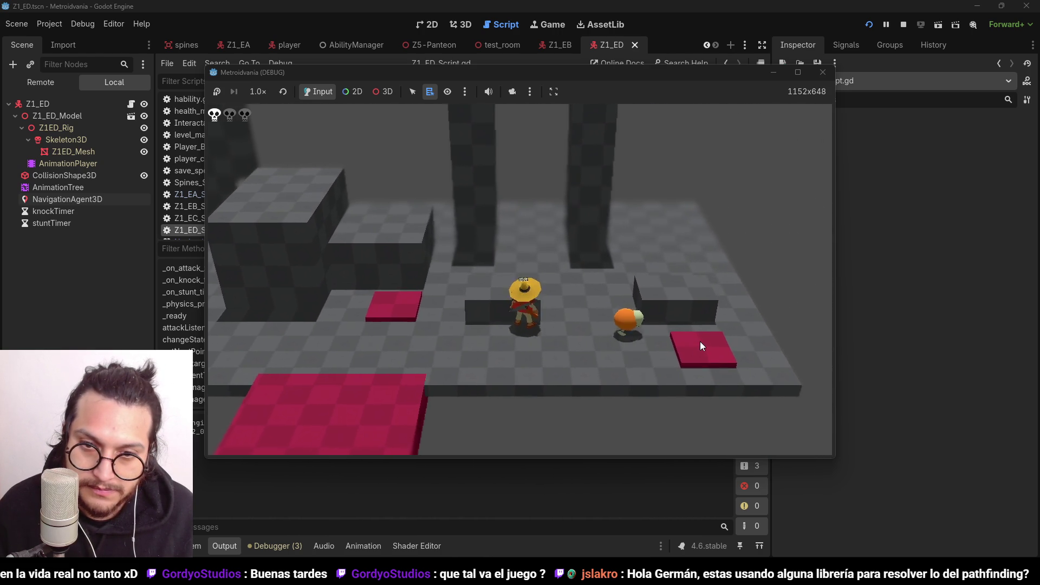
pyautogui.press('d')
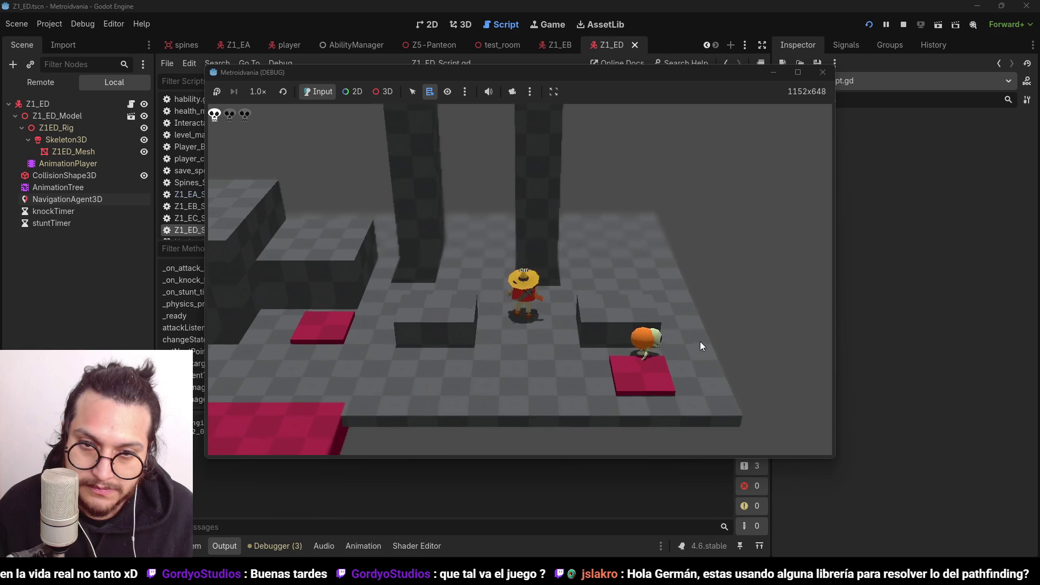
# Walk the player back left beside the enemy, then stop the game and save the scene
pyautogui.press('a')
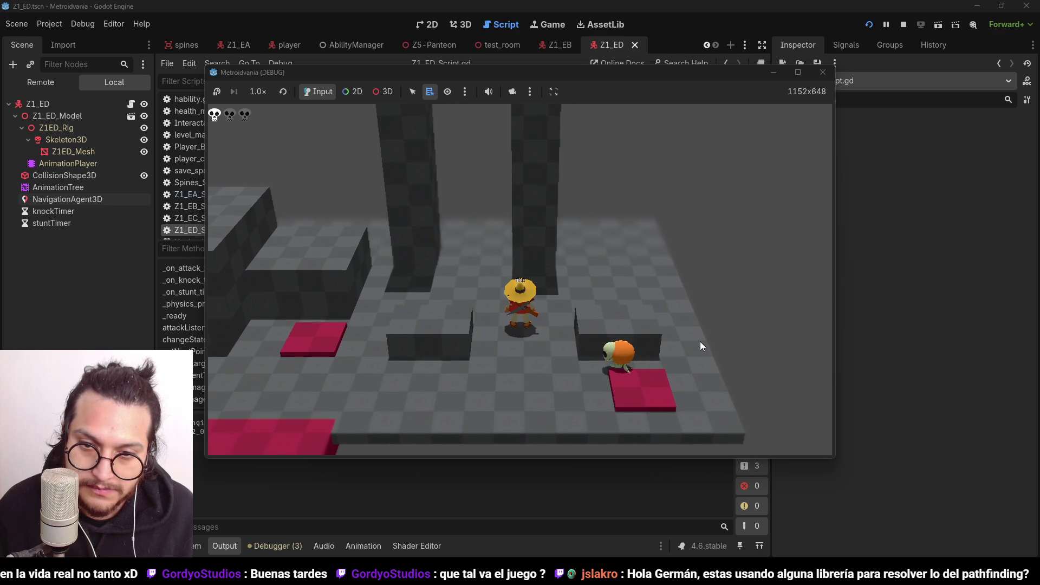
pyautogui.press('a')
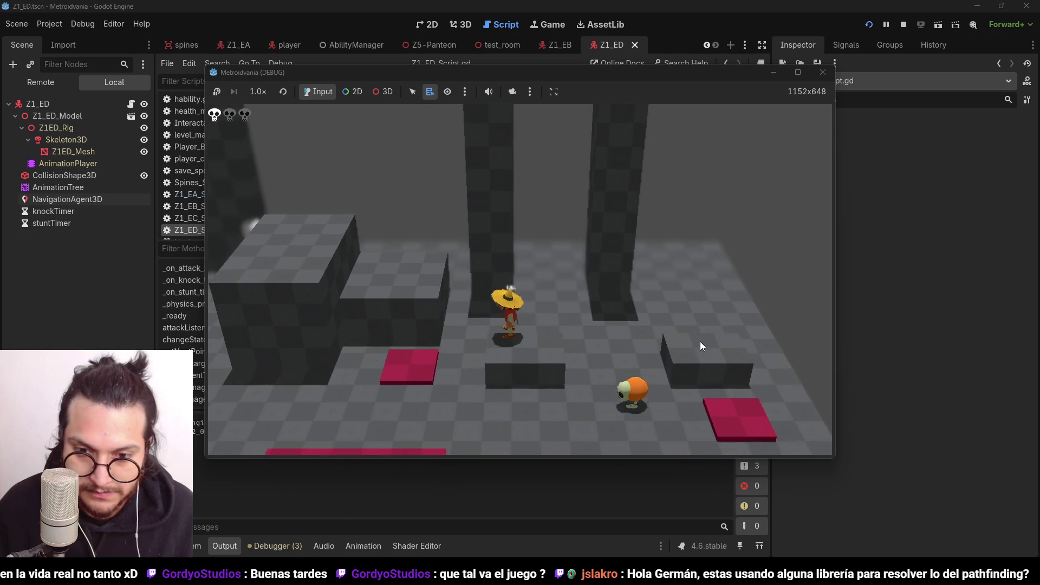
pyautogui.press('a')
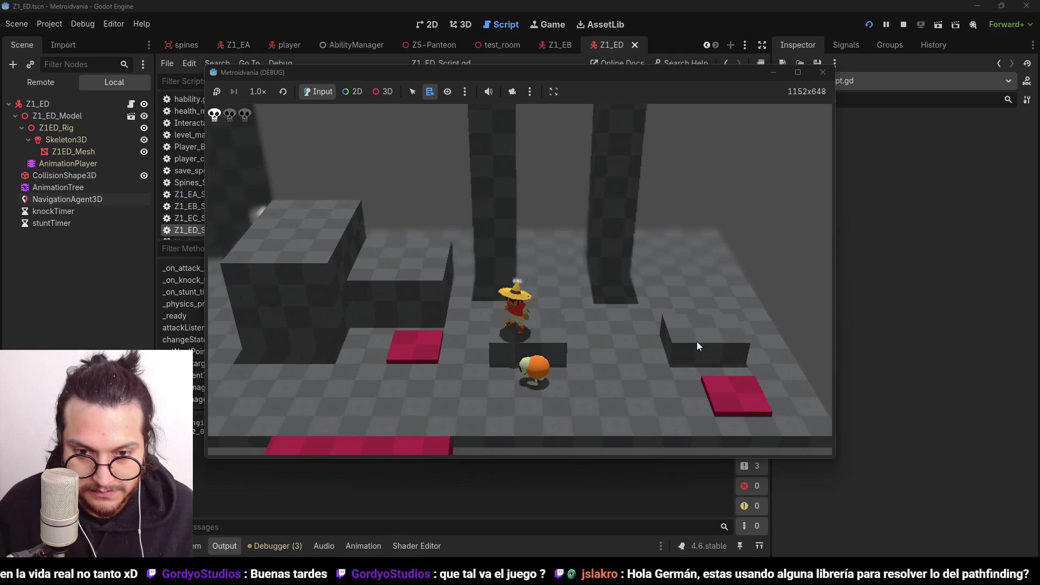
pyautogui.press('a')
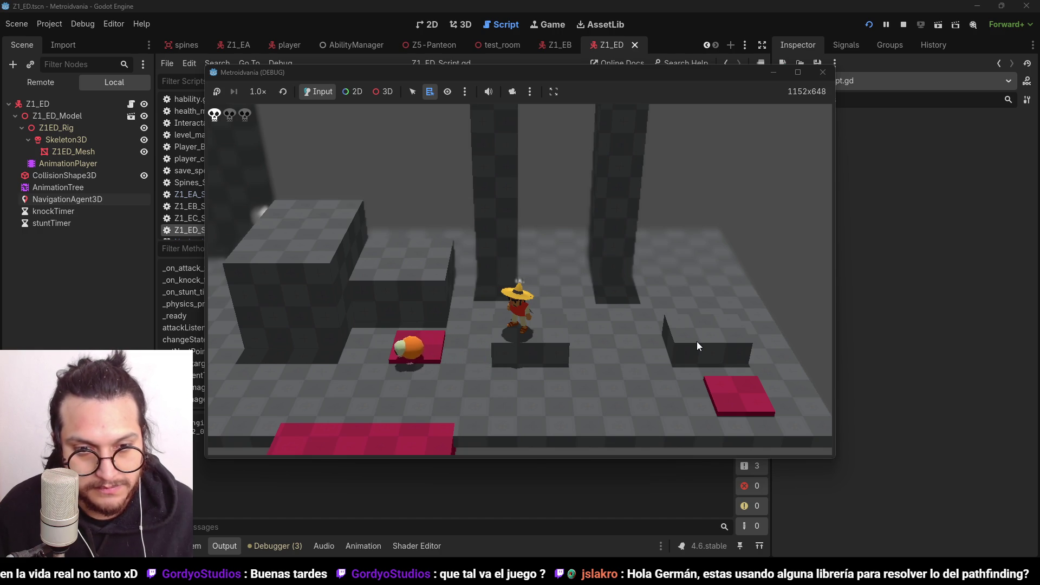
pyautogui.press('a')
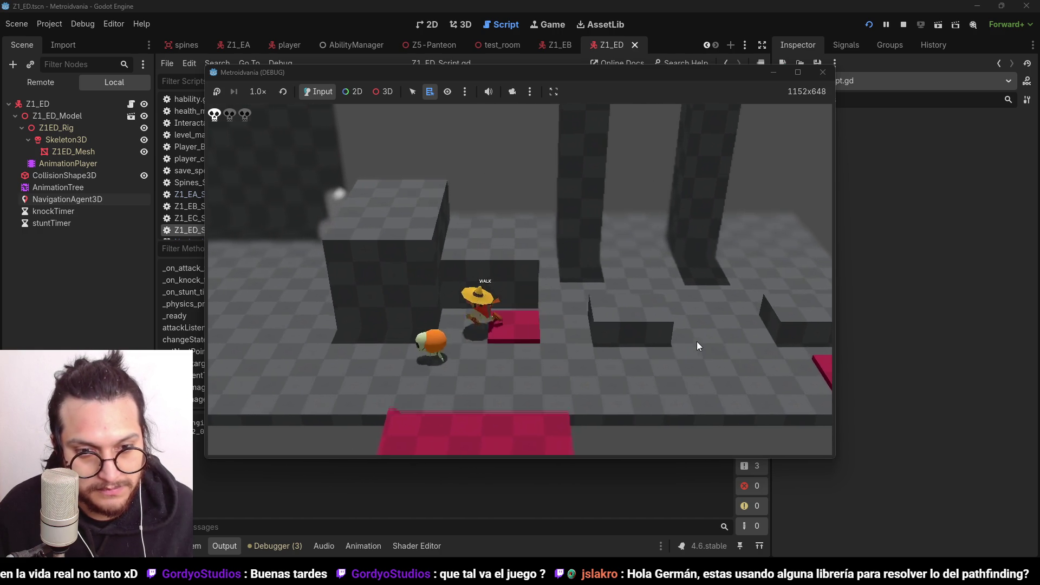
pyautogui.press('d')
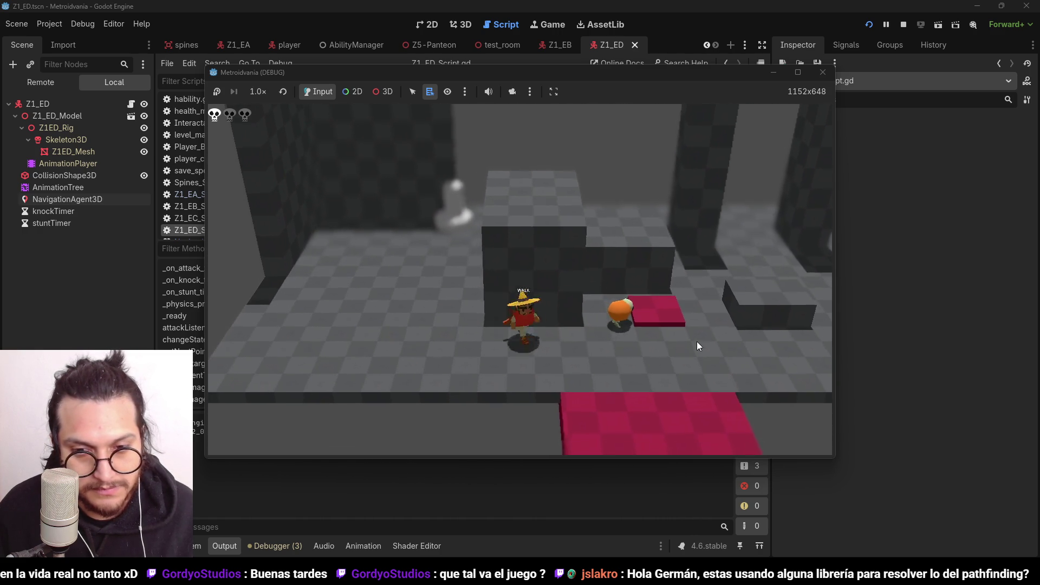
pyautogui.press('d')
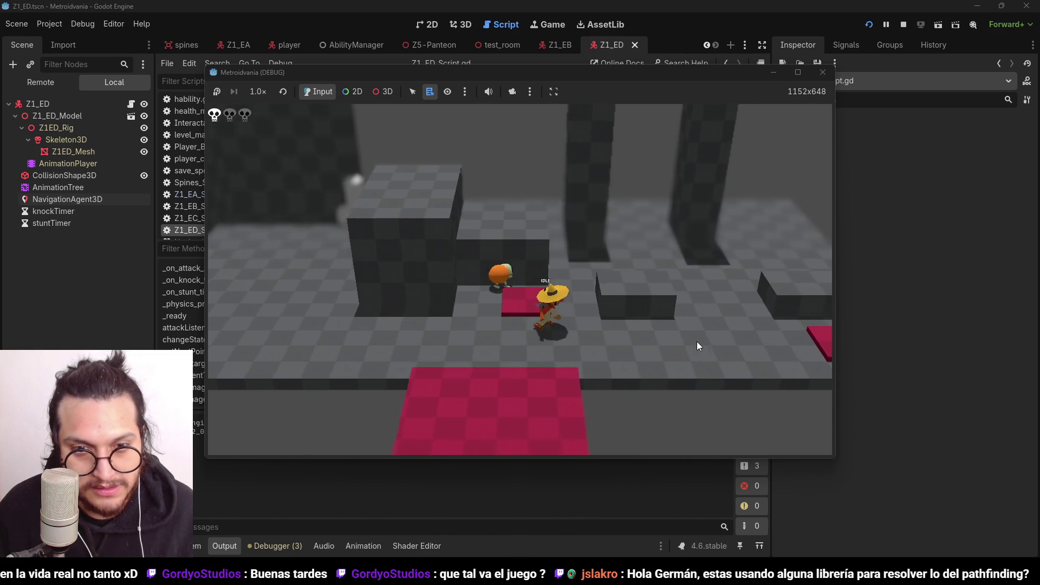
pyautogui.press('a')
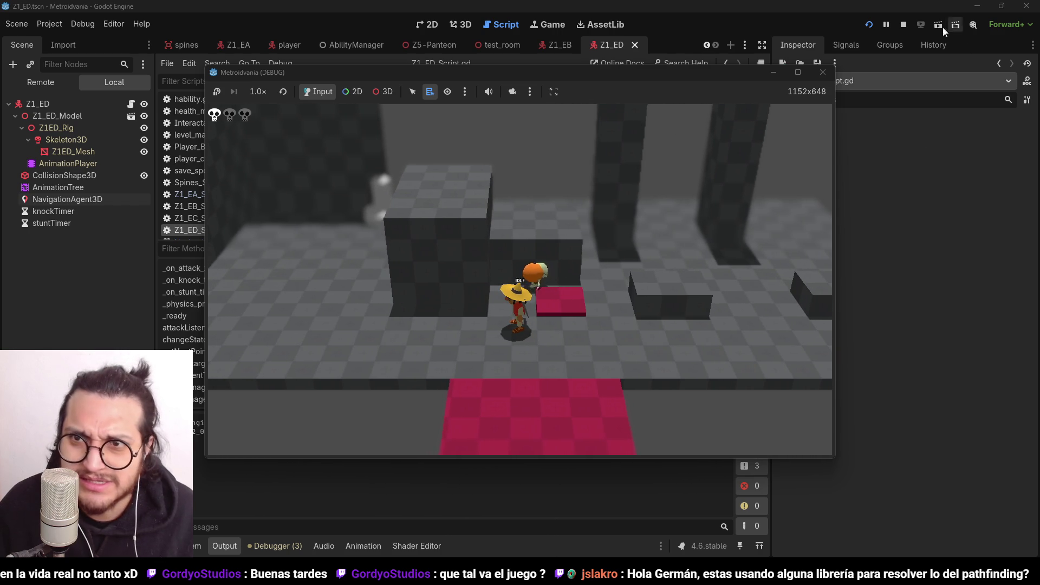
pyautogui.click(903, 24)
pyautogui.hotkey('ctrl', 's')
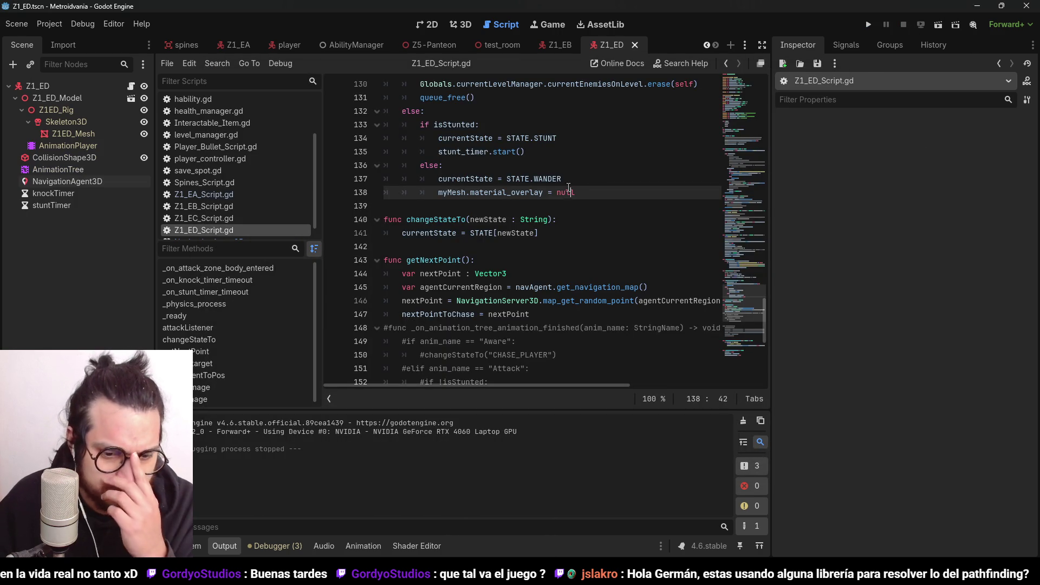
pyautogui.scroll(5, 573, 218)
pyautogui.scroll(-10, 512, 207)
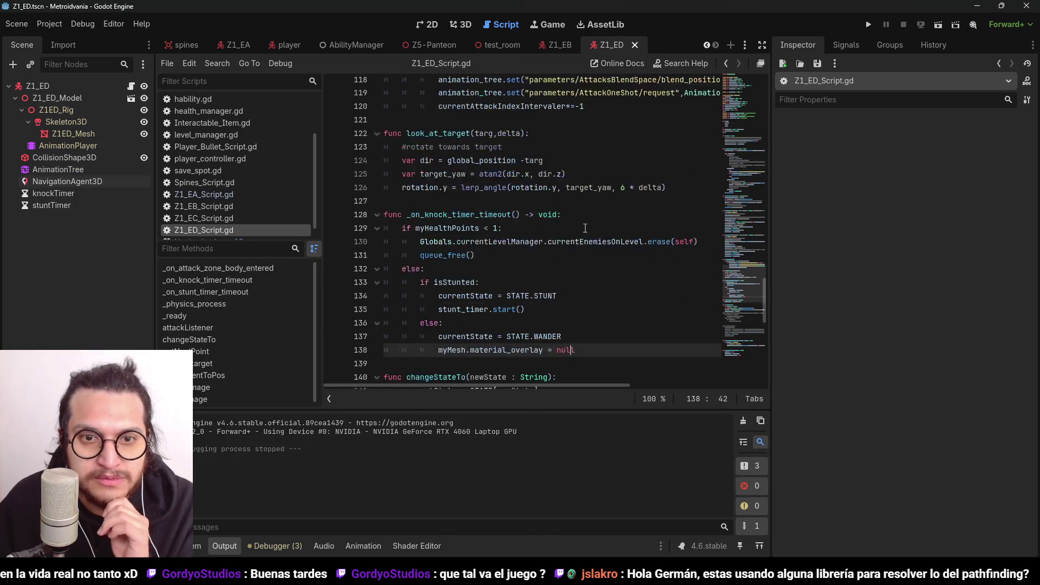
pyautogui.click(749, 107)
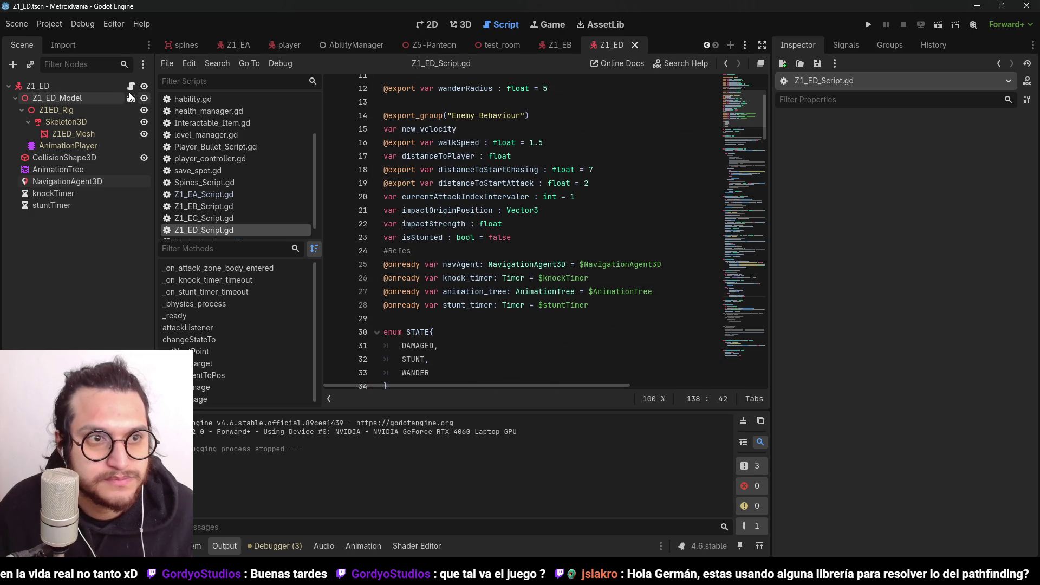
pyautogui.scroll(1, 520, 182)
pyautogui.scroll(3, 520, 182)
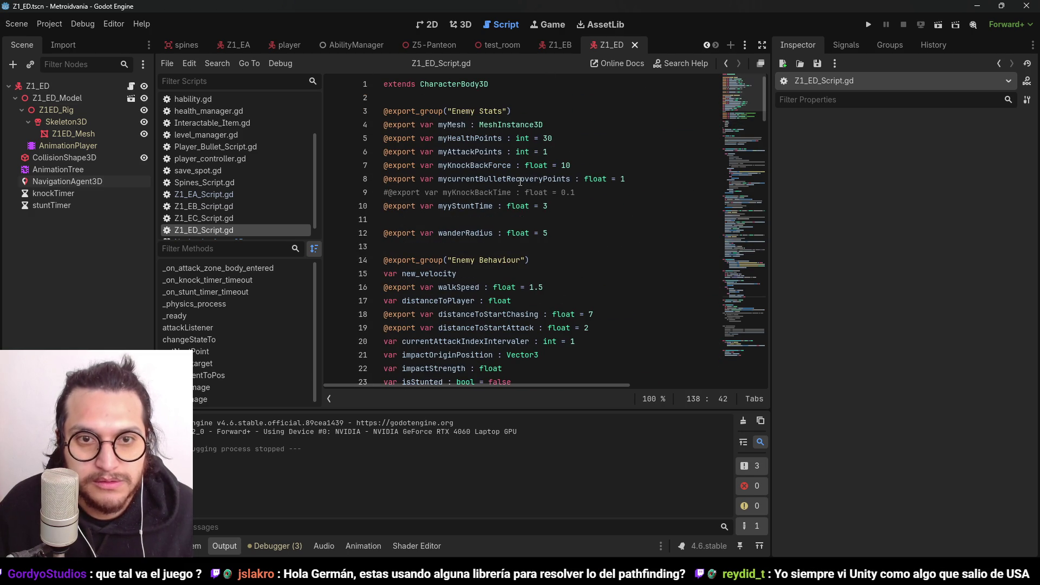
pyautogui.click(568, 236)
pyautogui.press('Return')
pyautogui.write('@export var distanceToChange :')
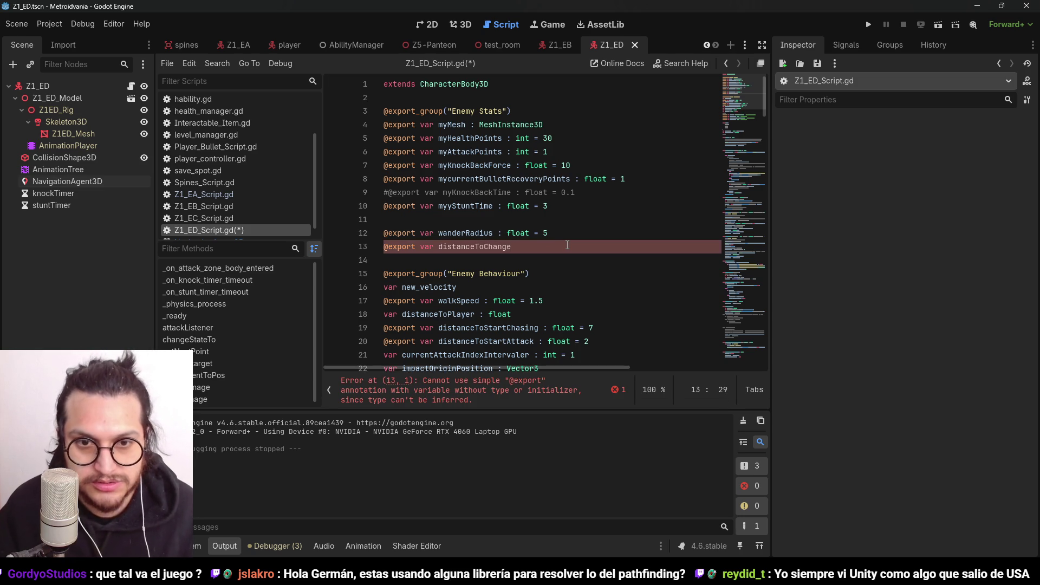
pyautogui.write(' floa')
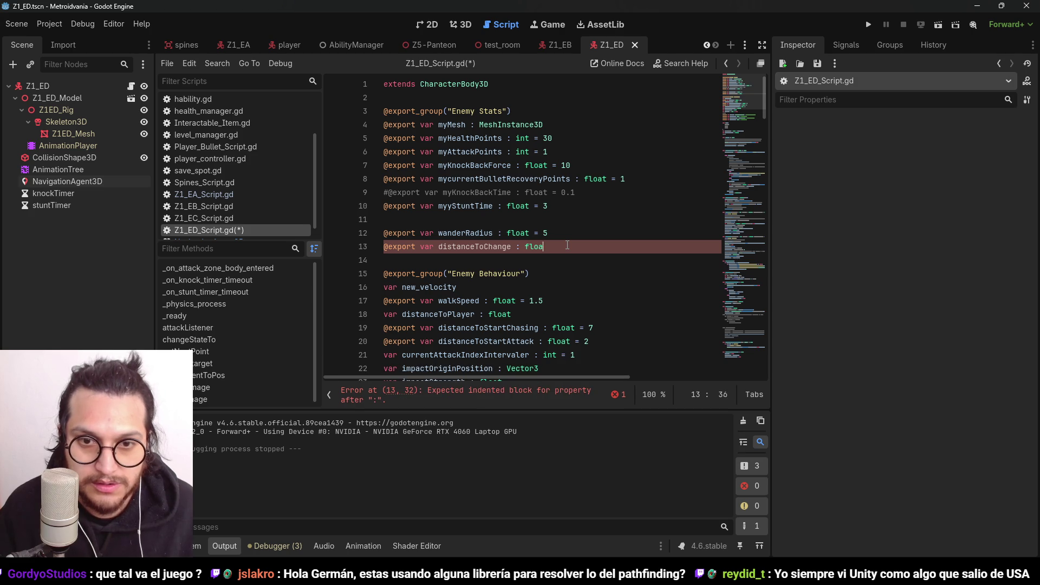
pyautogui.write('t = 1')
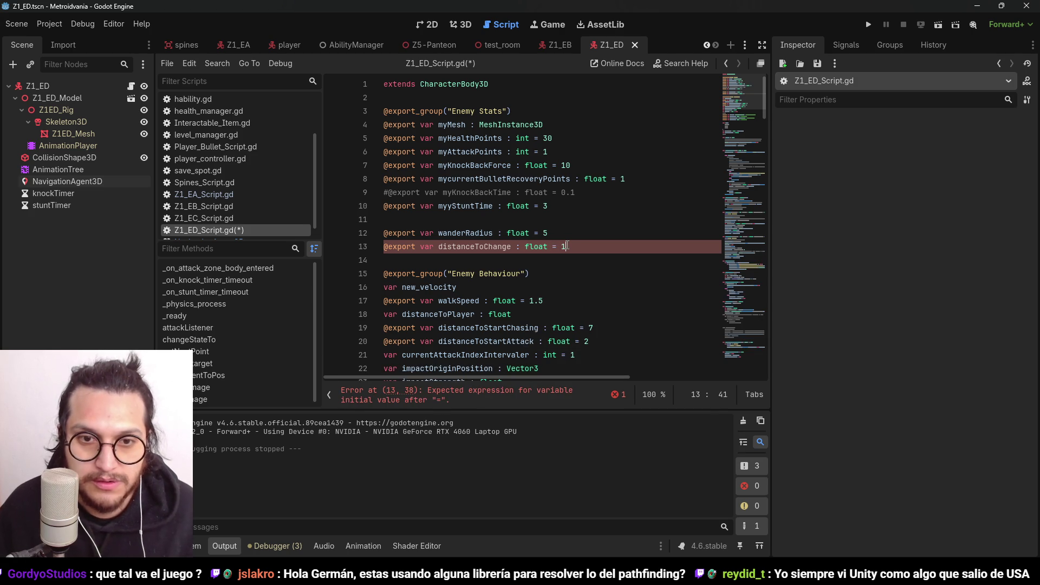
pyautogui.hotkey('ctrl', 's')
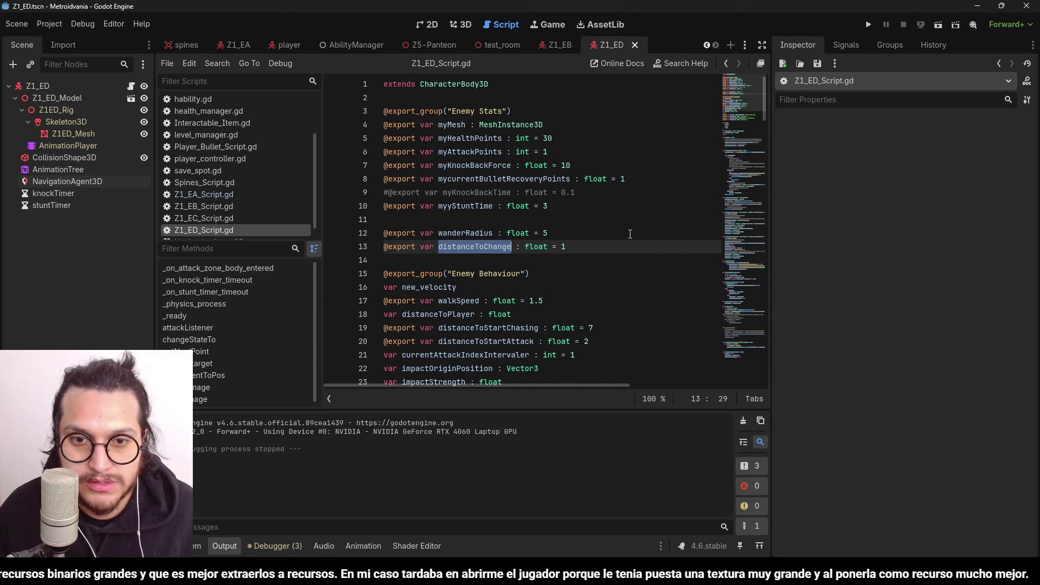
# Replace the fixed 2 in the STATE.WANDER distance check on line 63 with distanceToChange
pyautogui.scroll(-10, 596, 254)
pyautogui.scroll(-20, 575, 282)
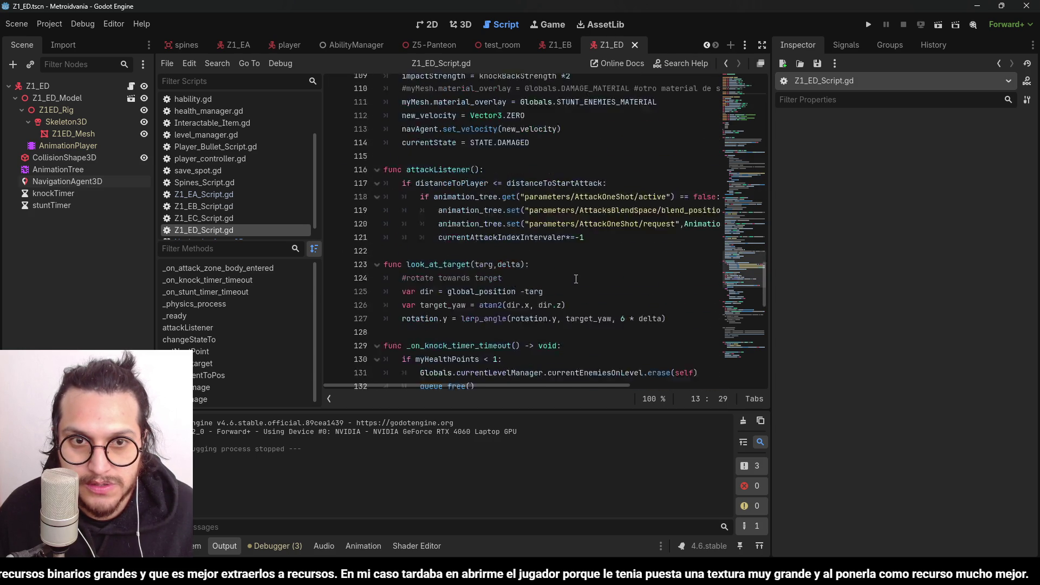
pyautogui.scroll(10, 576, 279)
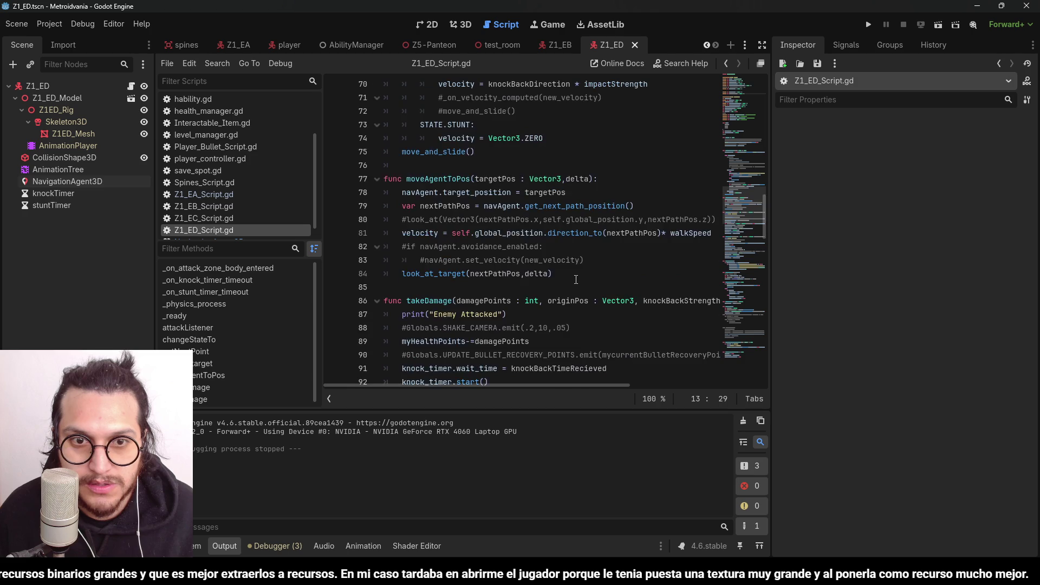
pyautogui.scroll(7, 576, 279)
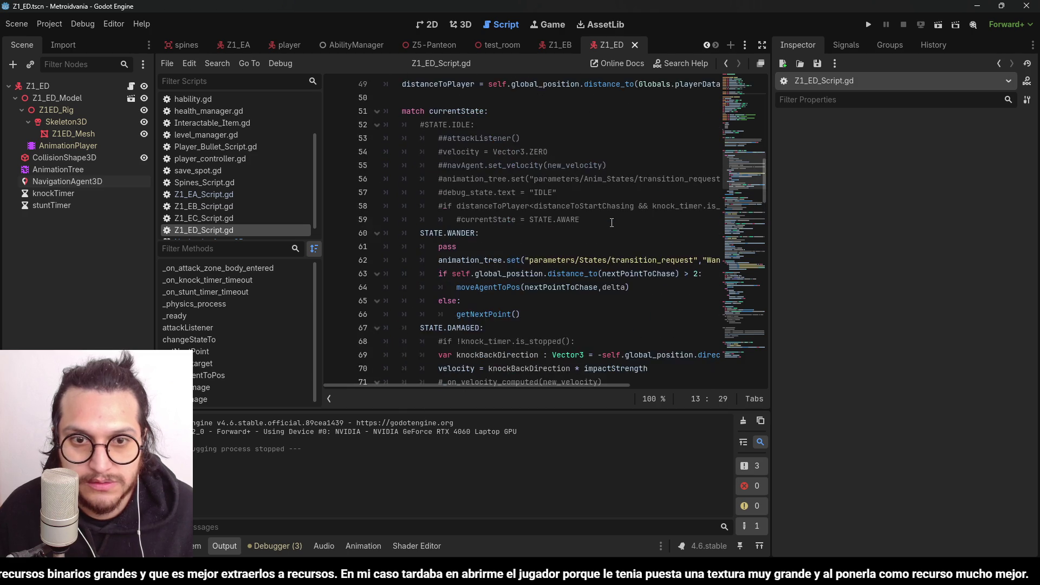
pyautogui.scroll(5, 612, 223)
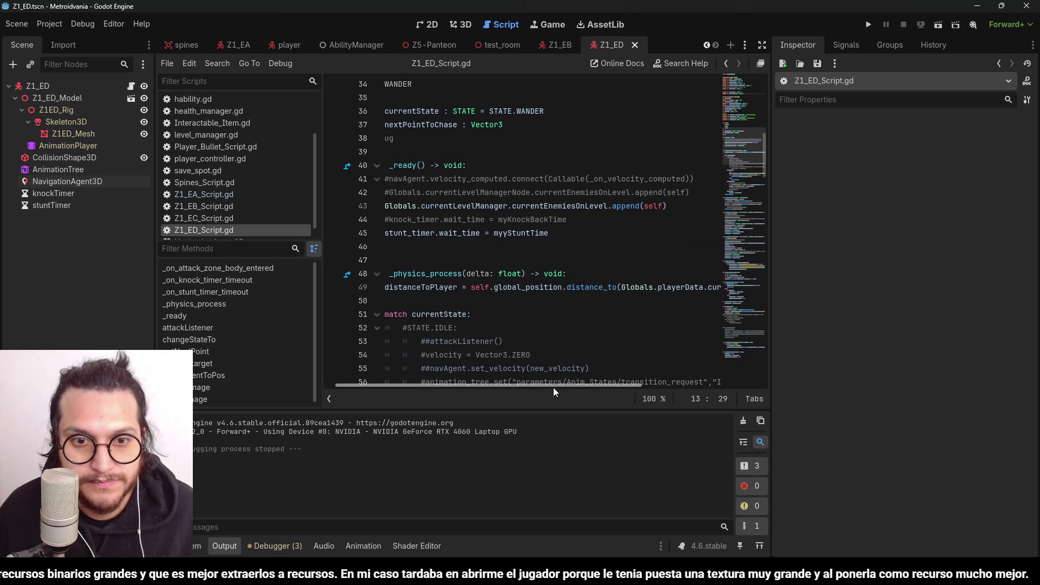
pyautogui.scroll(-6, 556, 325)
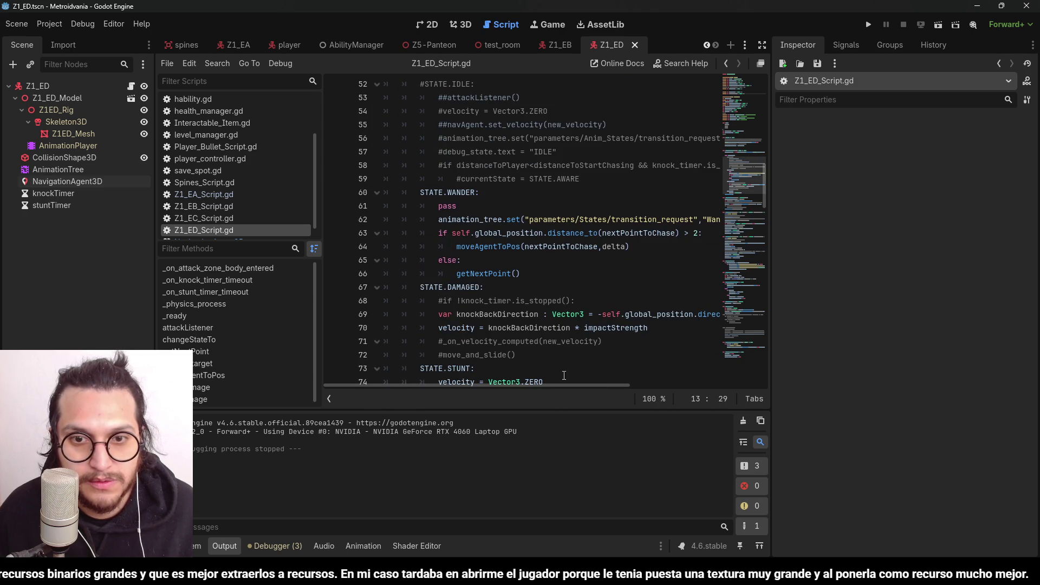
pyautogui.write('distanceToChange')
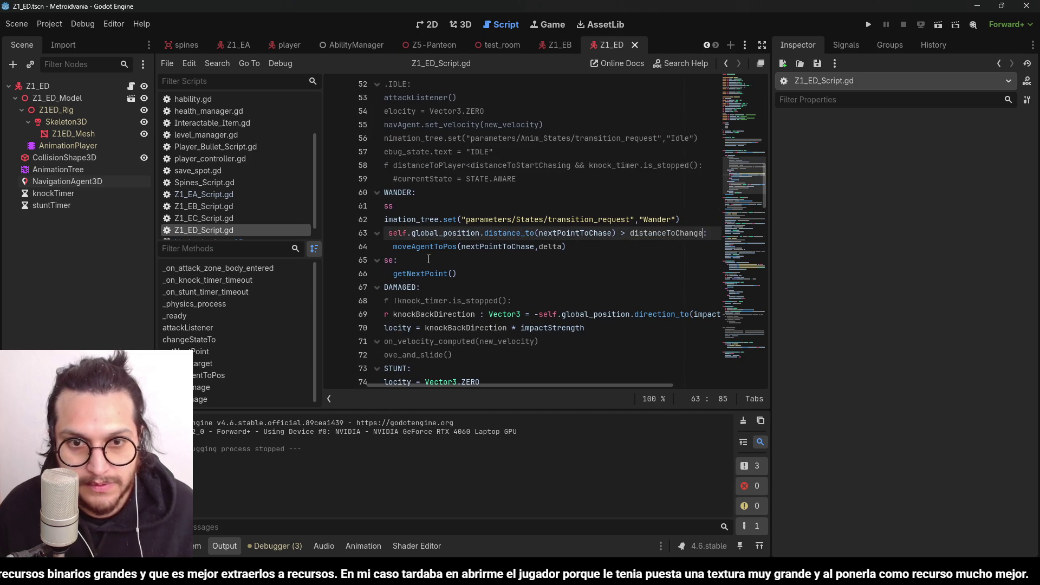
pyautogui.moveTo(557, 383)
pyautogui.mouseDown()
pyautogui.moveTo(522, 386)
pyautogui.moveTo(554, 387)
pyautogui.mouseUp()
# Run the game and walk the player up and right onto the red platform
pyautogui.click(868, 25)
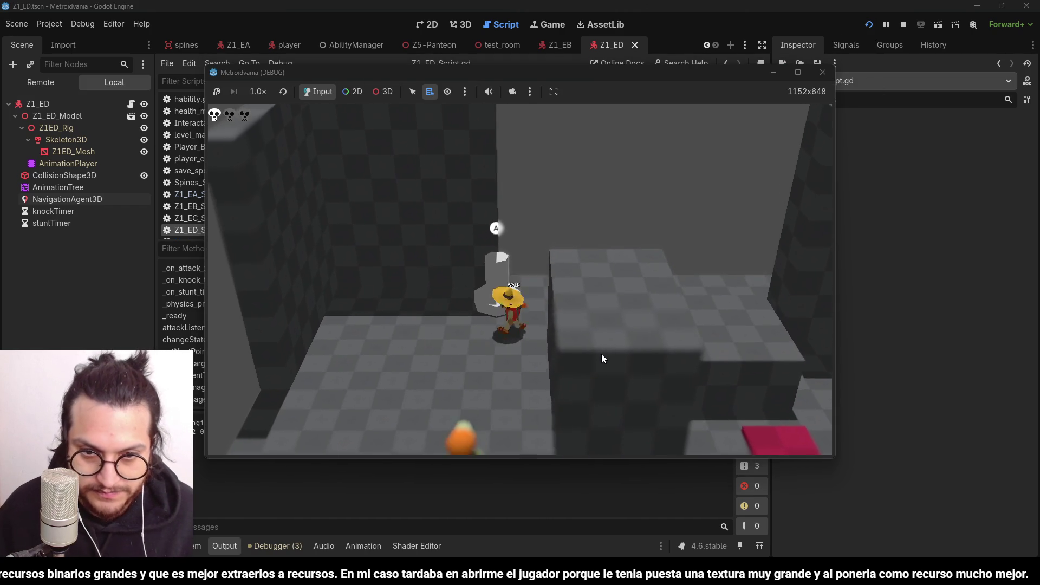
pyautogui.press('w')
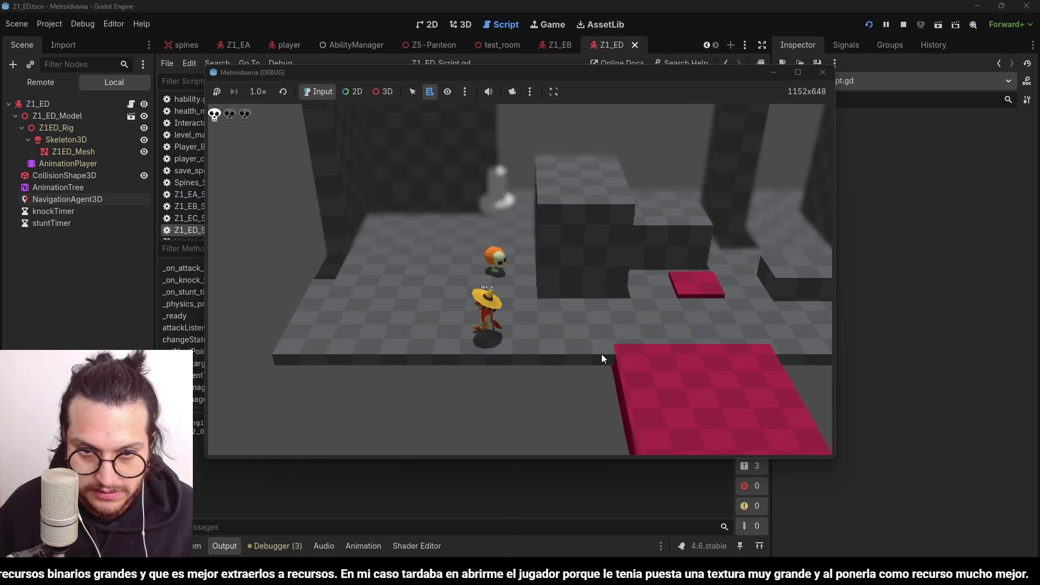
pyautogui.press('d')
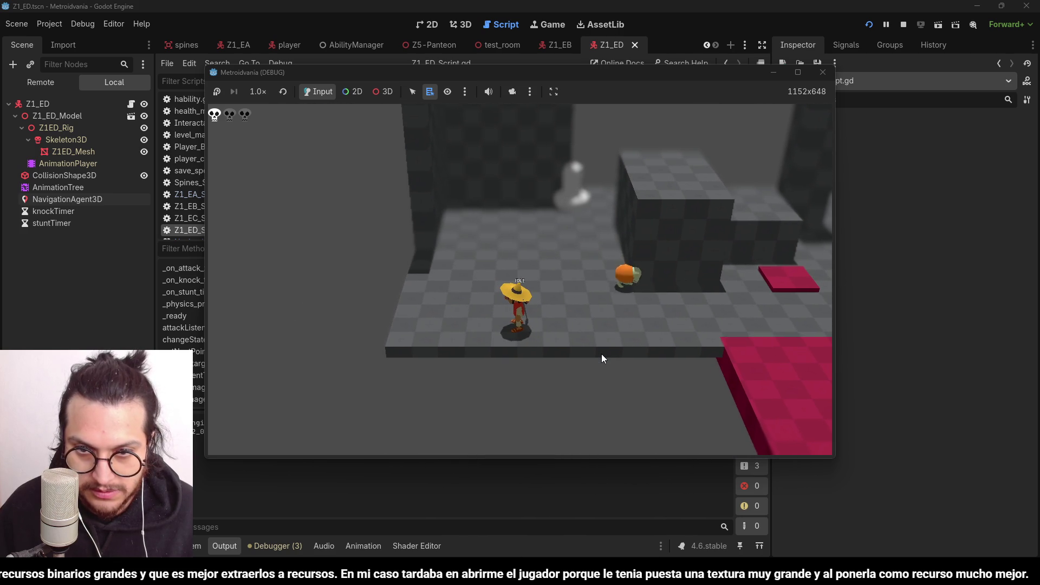
pyautogui.press('d')
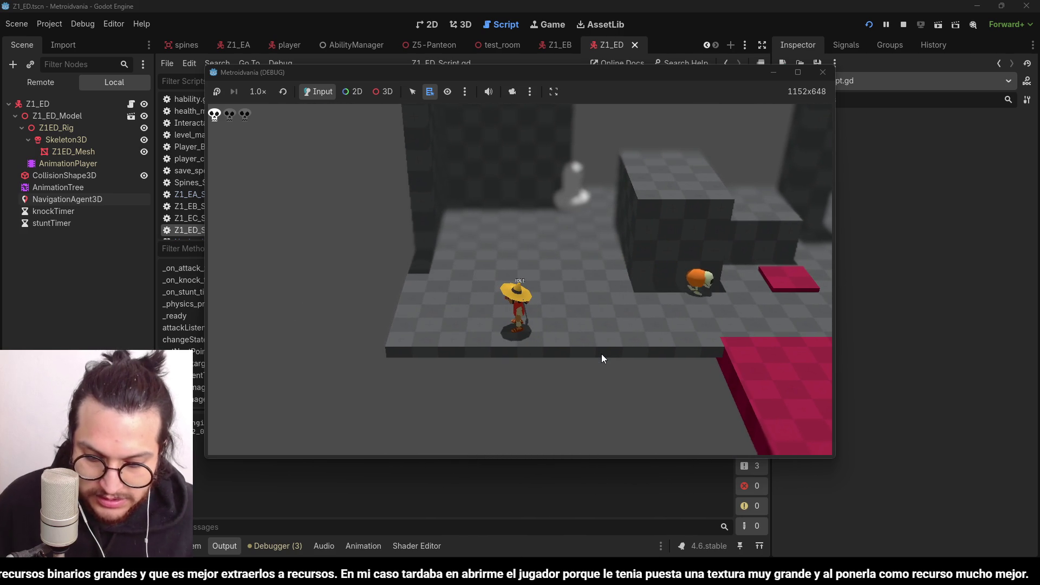
pyautogui.press('d')
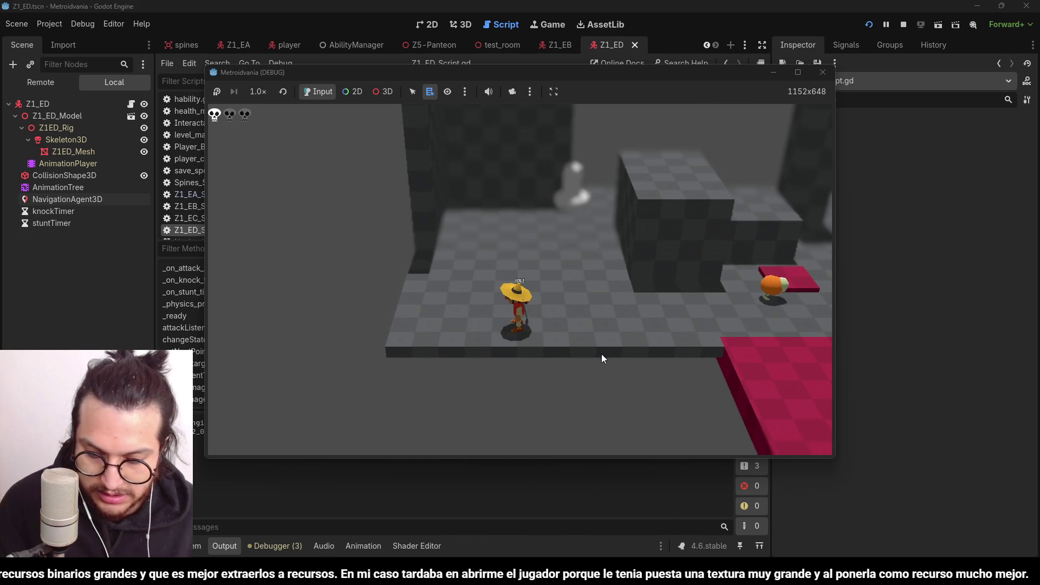
pyautogui.press('d')
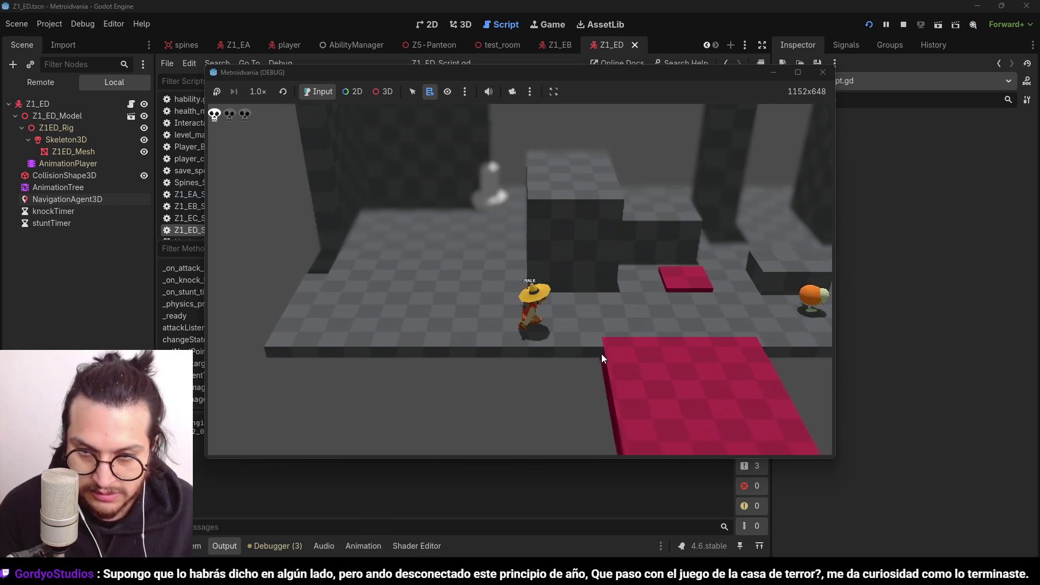
pyautogui.press('d')
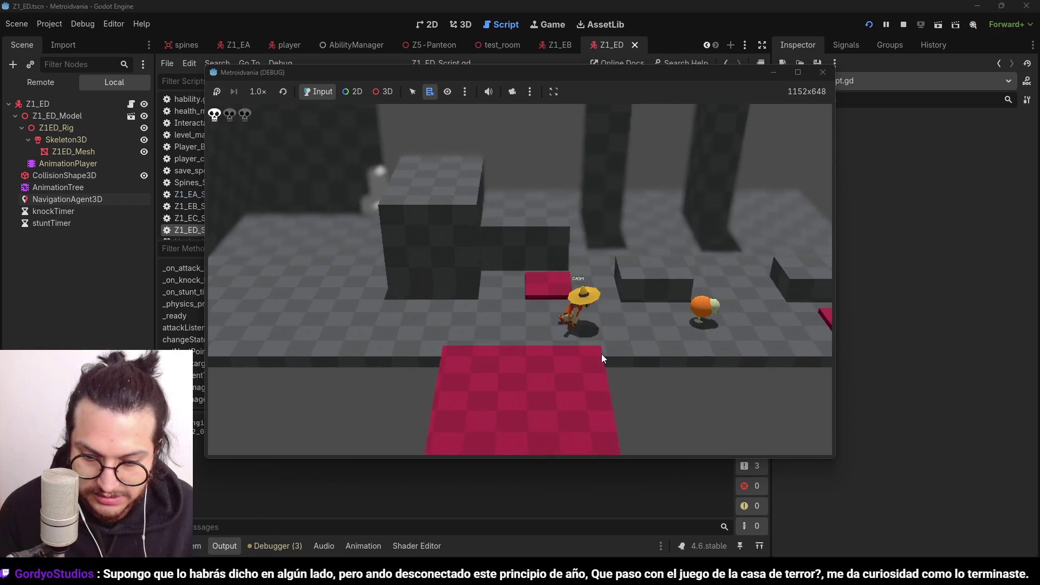
pyautogui.press('d')
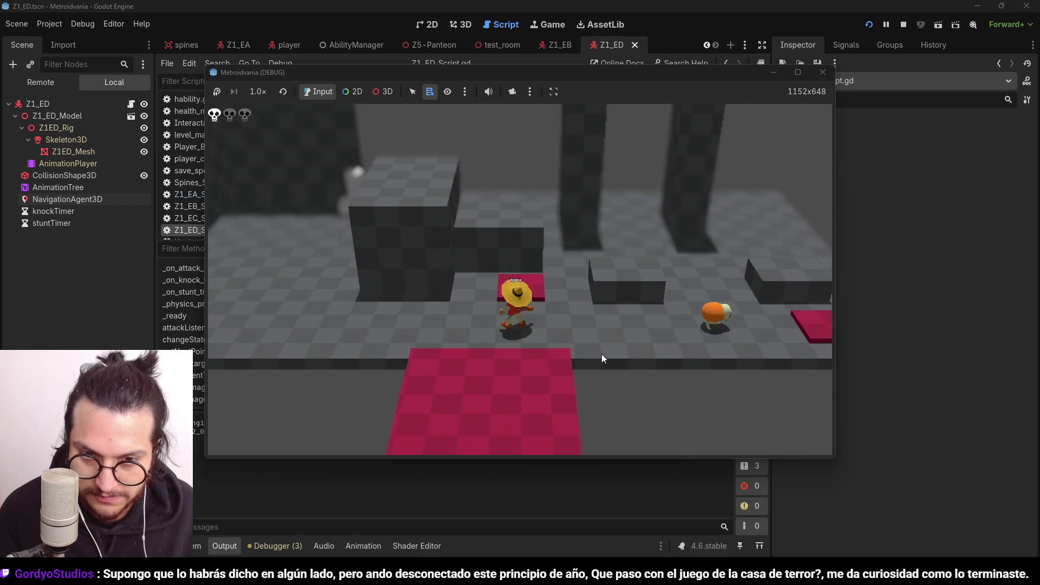
# Walk the player left past the wandering enemy and then away from it
pyautogui.press('a')
pyautogui.press('a')
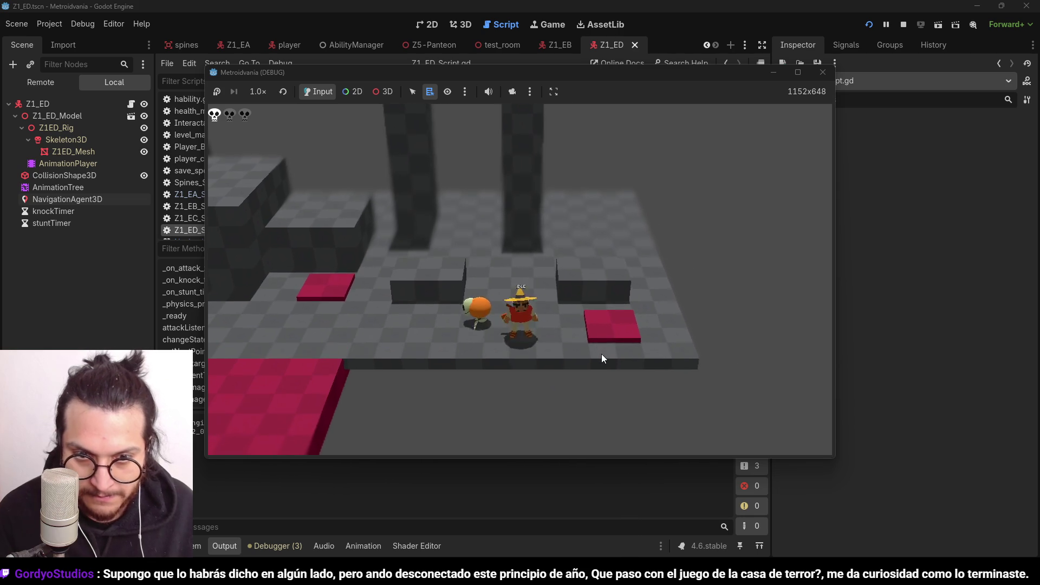
pyautogui.press('a')
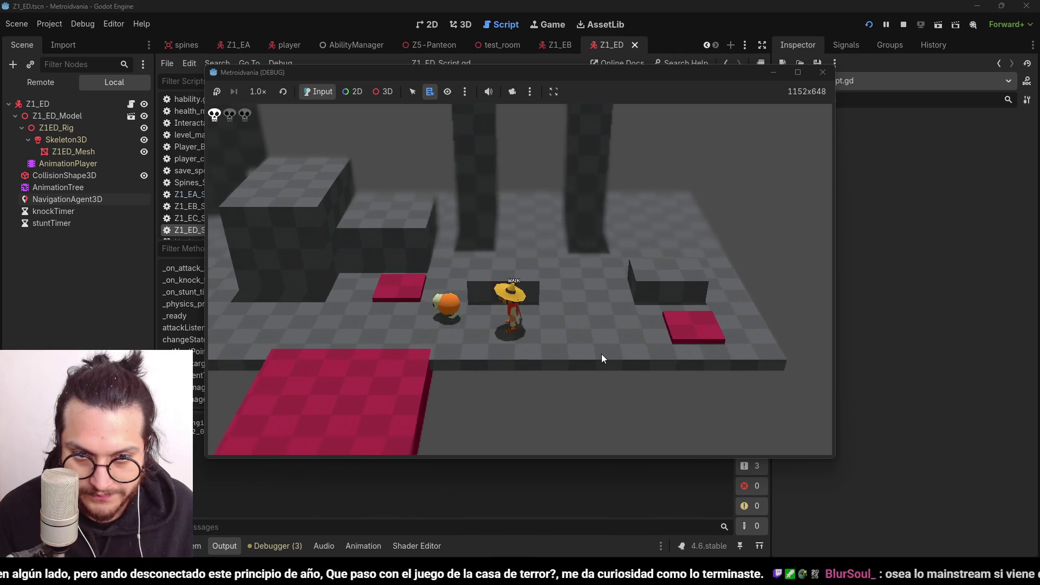
pyautogui.press('a')
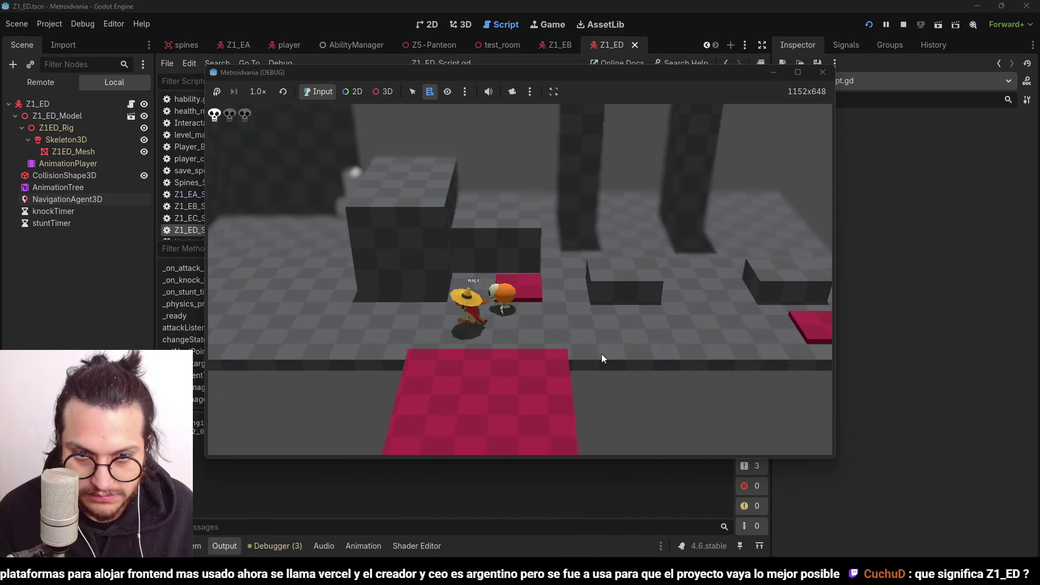
pyautogui.press('a')
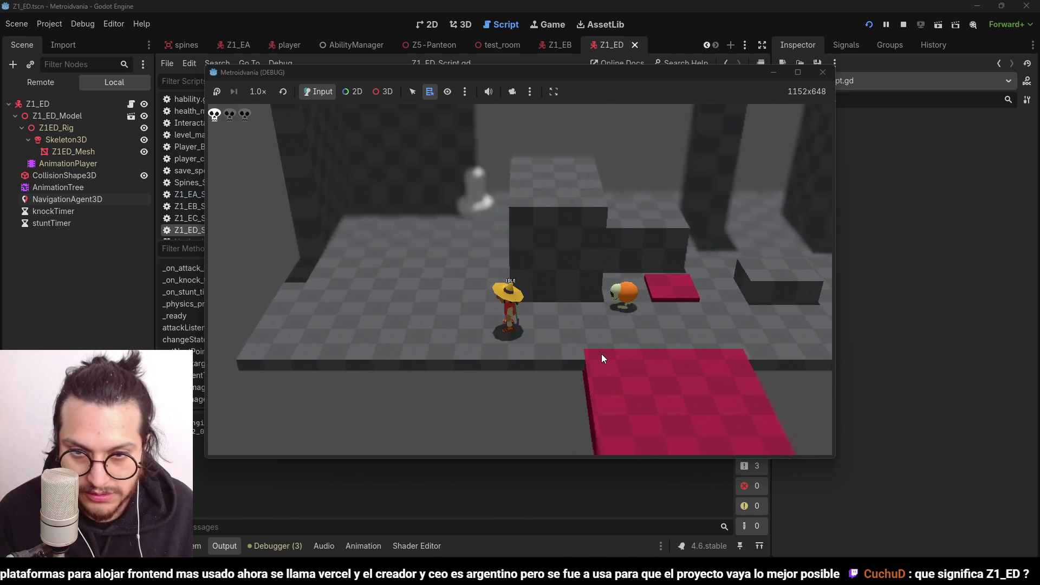
pyautogui.press('a')
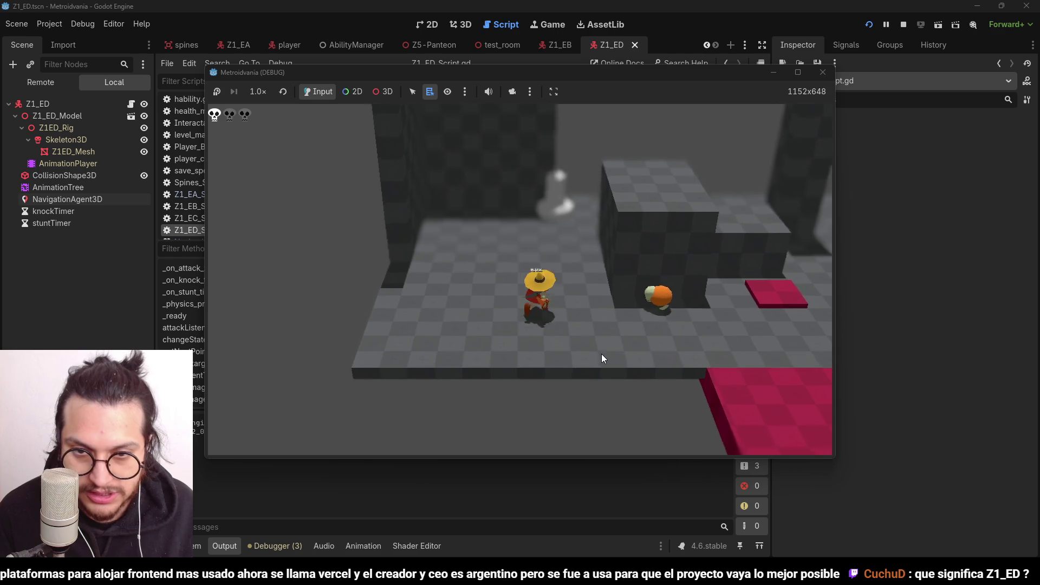
pyautogui.press('a')
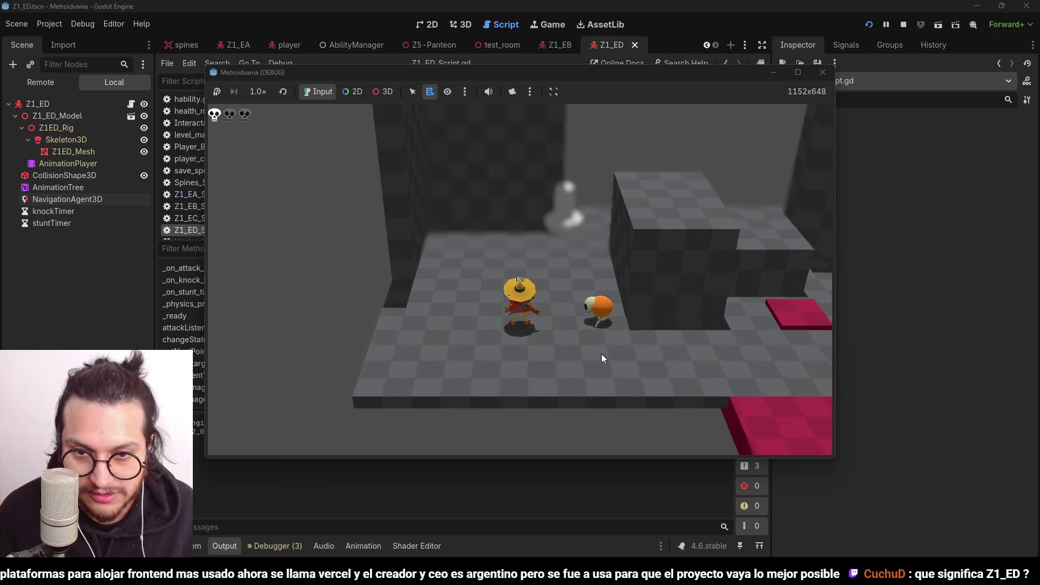
pyautogui.press('a')
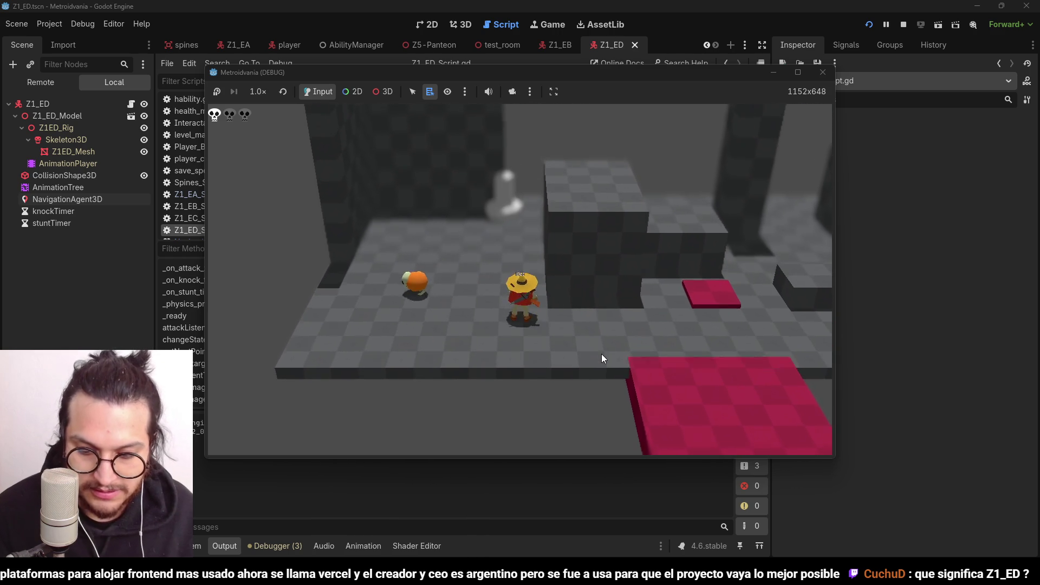
pyautogui.press('a')
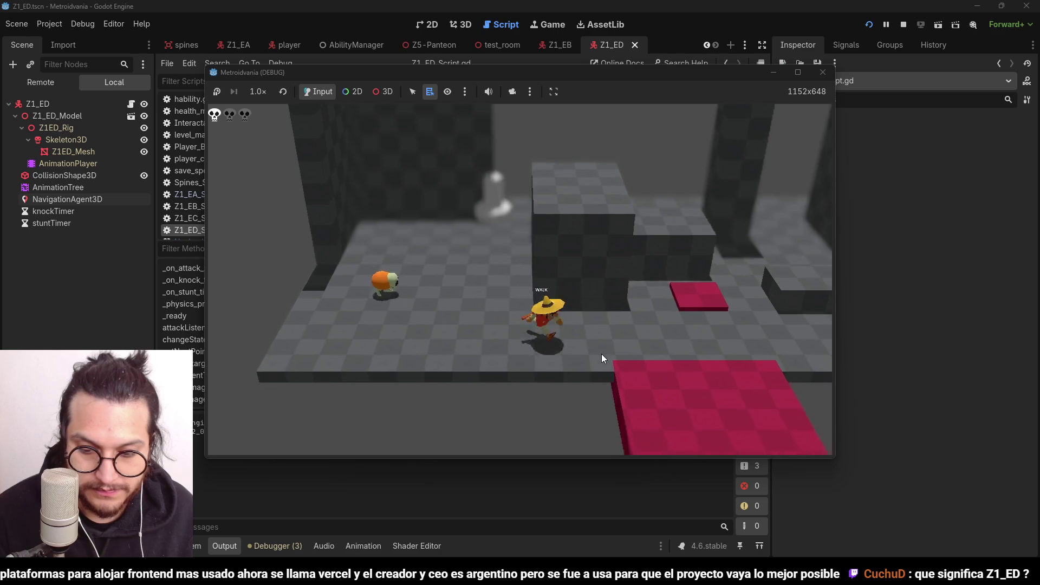
# Lead the player back right past the red pad so the enemy follows, then stop the game
pyautogui.press('d')
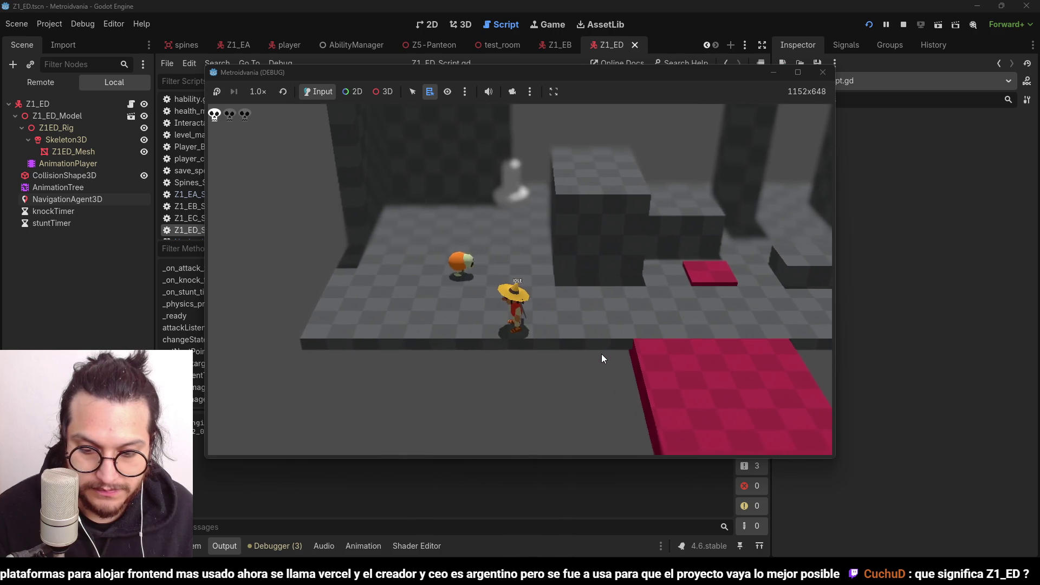
pyautogui.press('d')
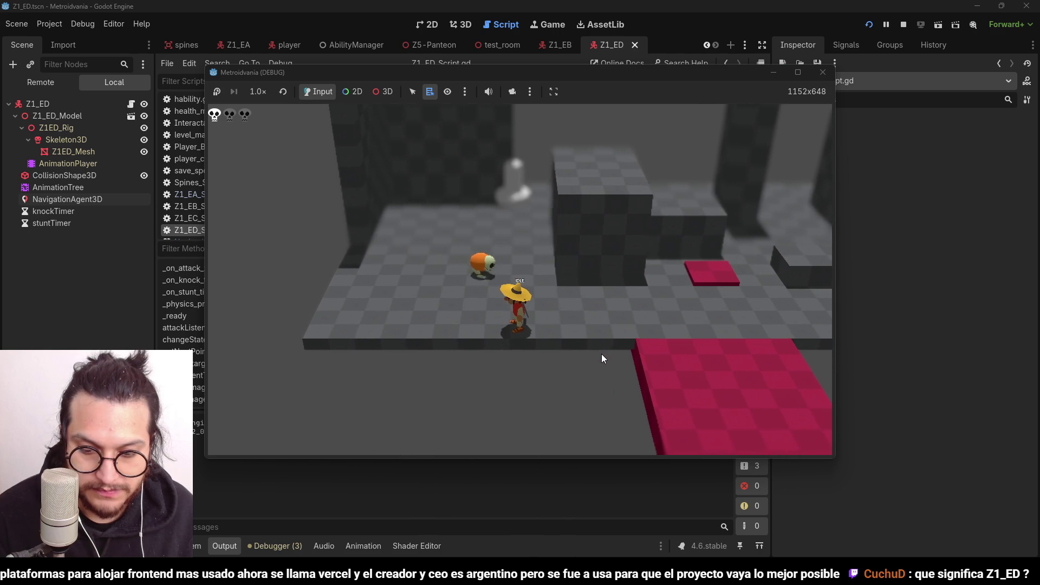
pyautogui.press('s')
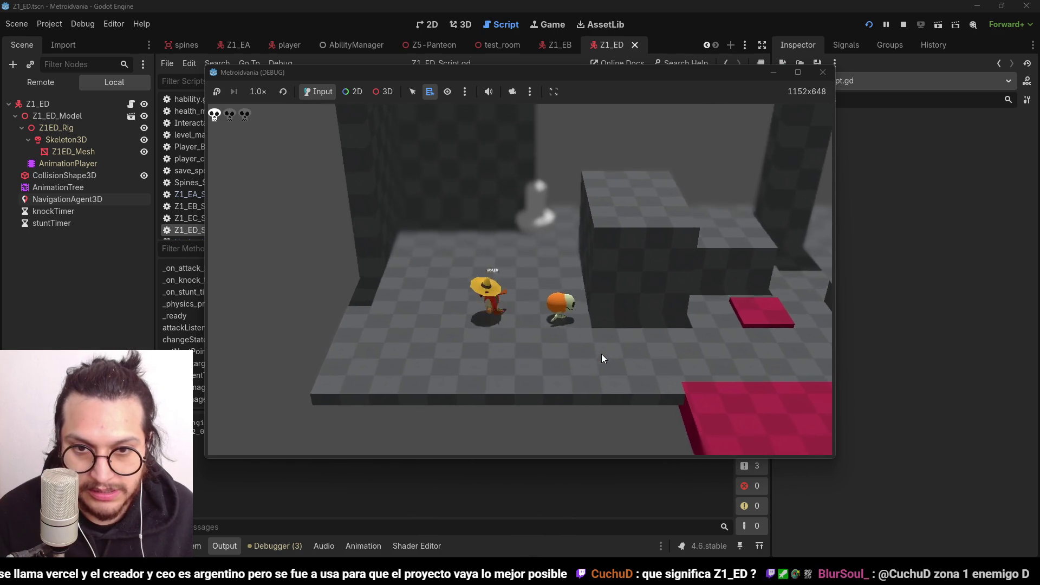
pyautogui.press('d')
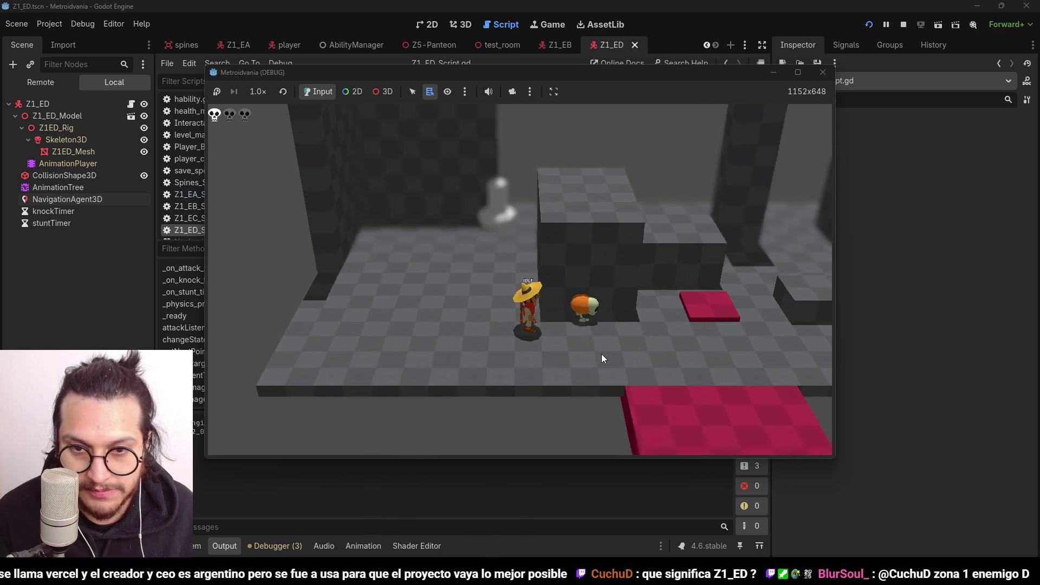
pyautogui.press('d')
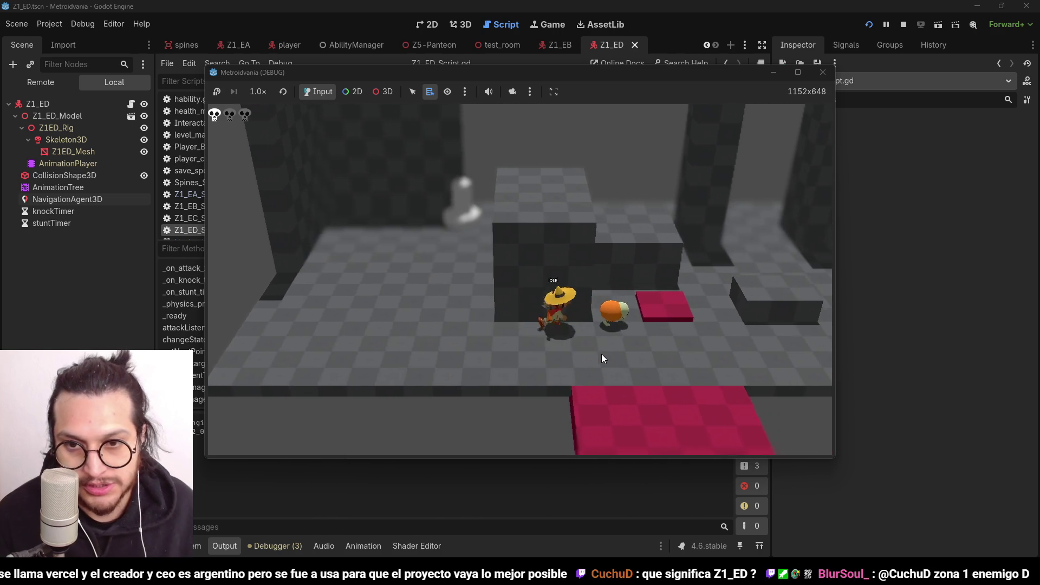
pyautogui.press('d')
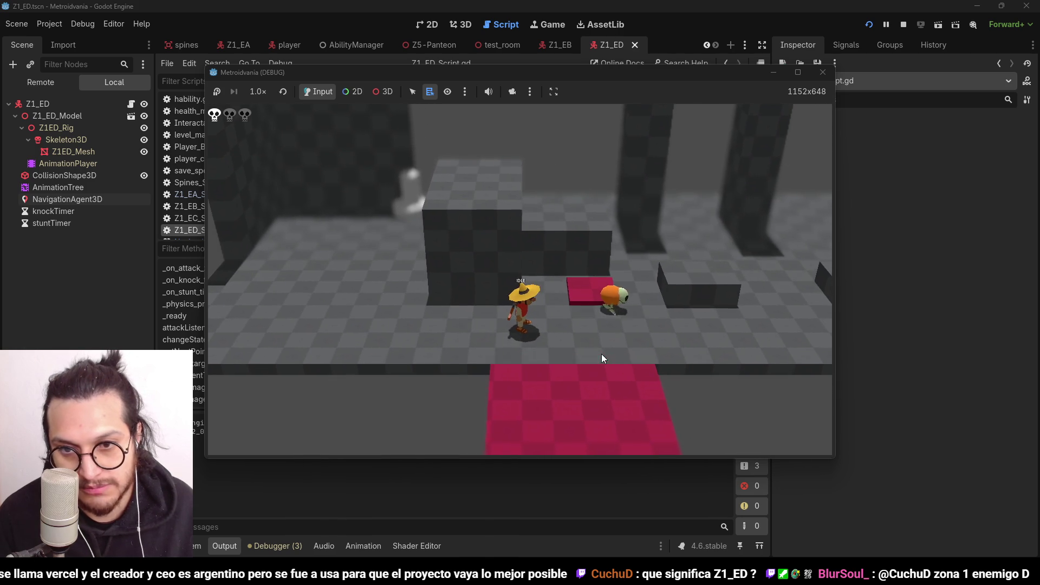
pyautogui.press('d')
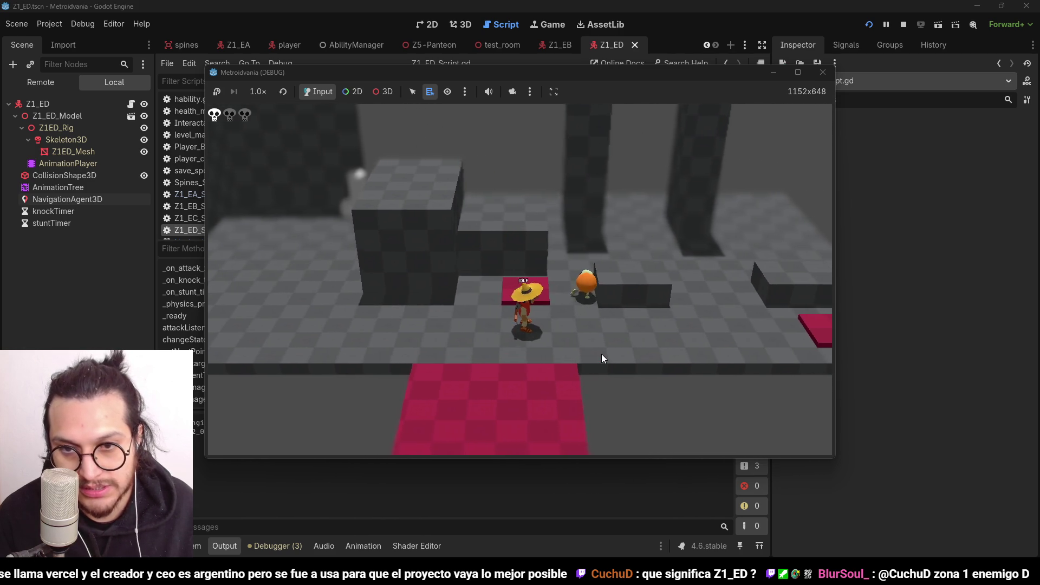
pyautogui.press('d')
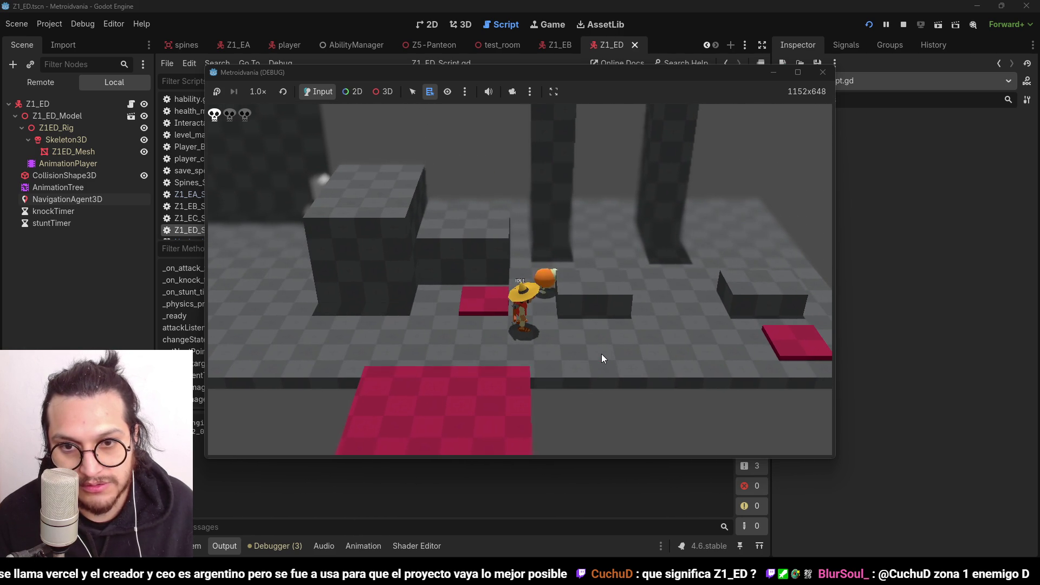
pyautogui.press('s')
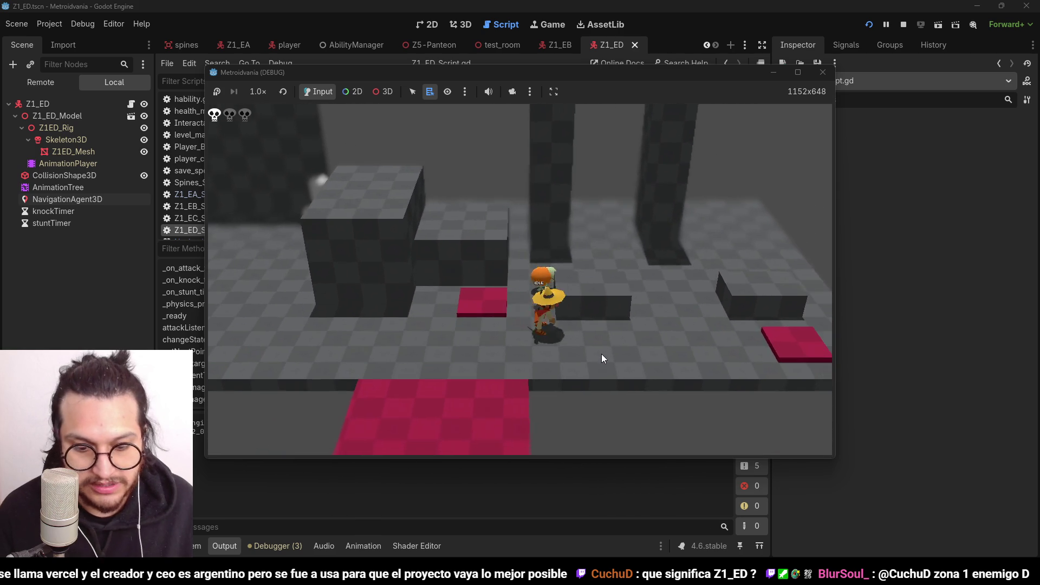
pyautogui.click(823, 72)
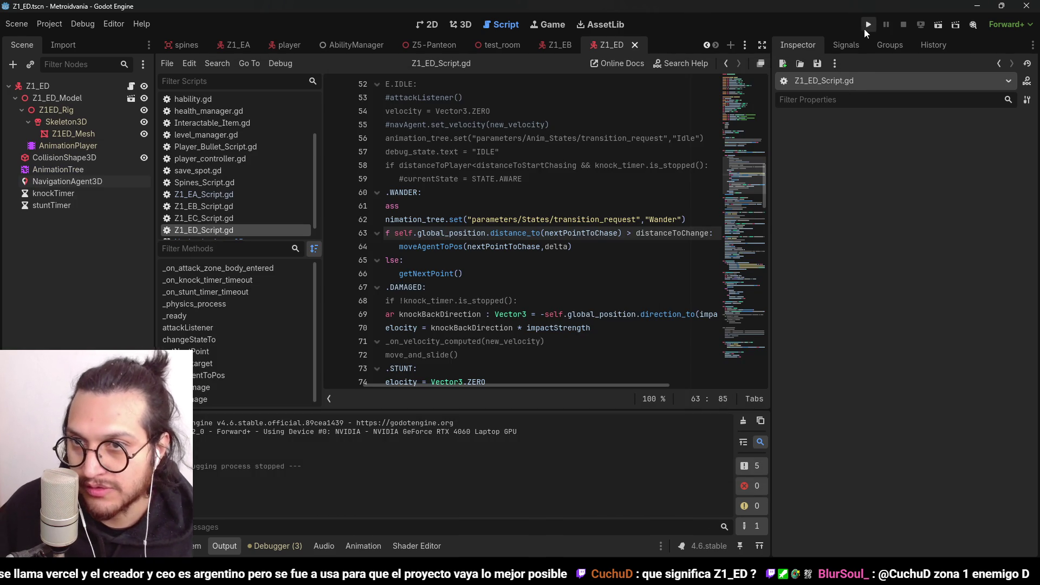
# Run the project again to start a fresh test of the Z1_ED enemy
pyautogui.click(868, 26)
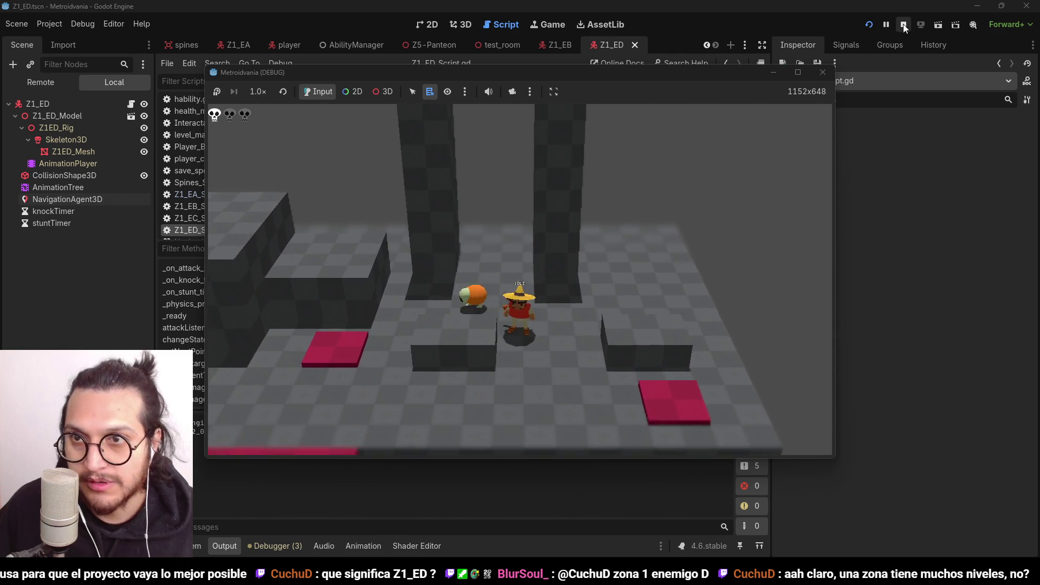
# Stop the game, save the enemy scene, and start a new test run
pyautogui.click(903, 25)
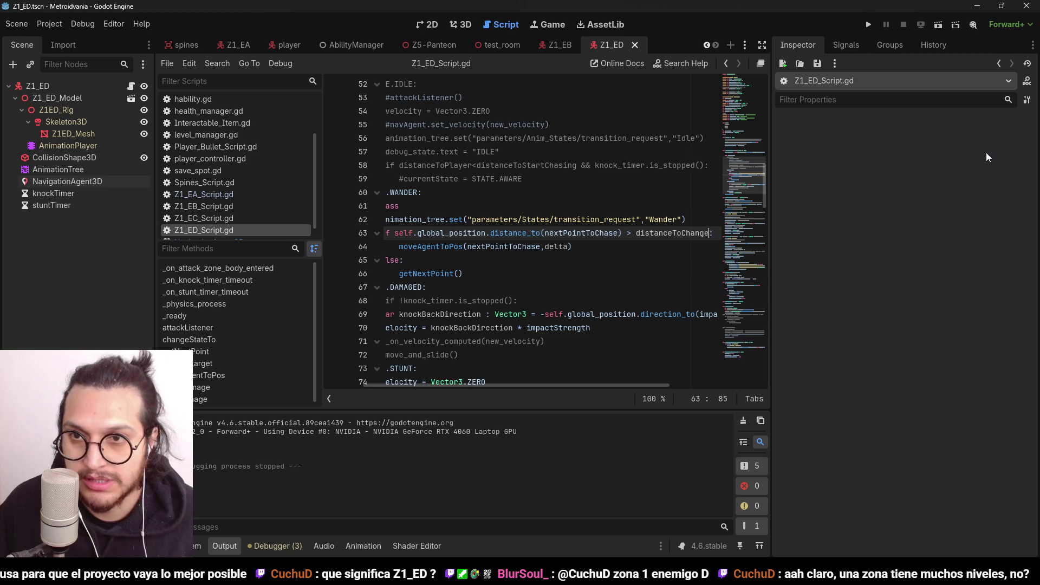
pyautogui.click(235, 543)
pyautogui.click(868, 25)
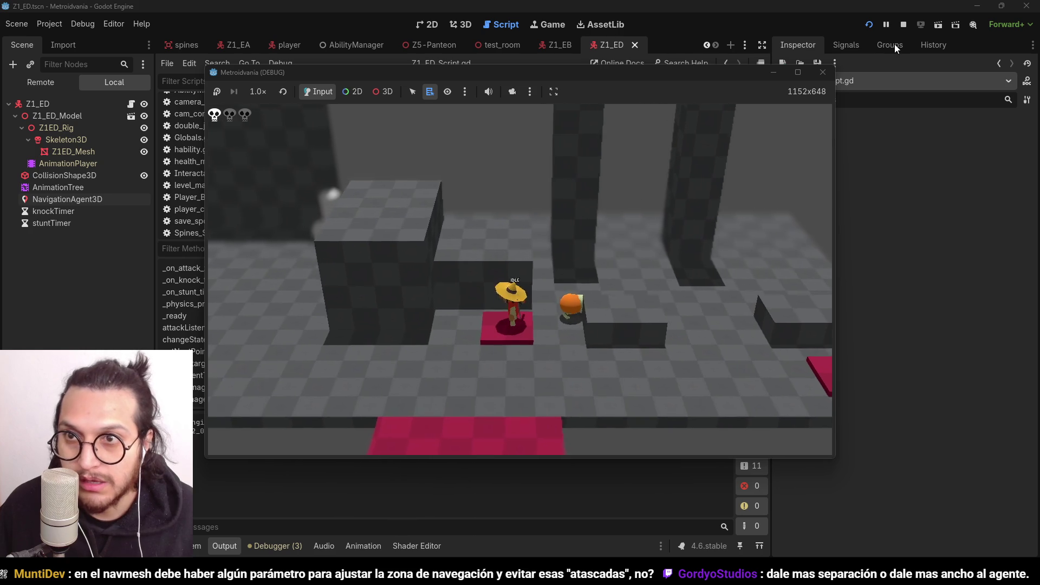
# Stop the test, select Z1_ED in the 3D view, and cancel an 'area' child-node search
pyautogui.click(903, 25)
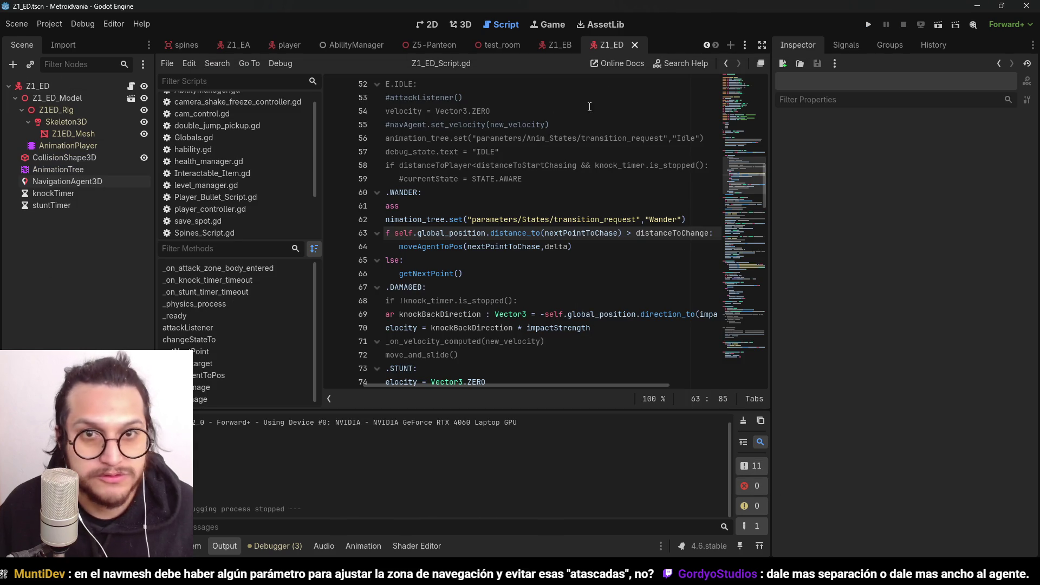
pyautogui.click(463, 25)
pyautogui.click(485, 219)
pyautogui.hotkey('ctrl', 'a')
pyautogui.write('area')
pyautogui.press('Escape')
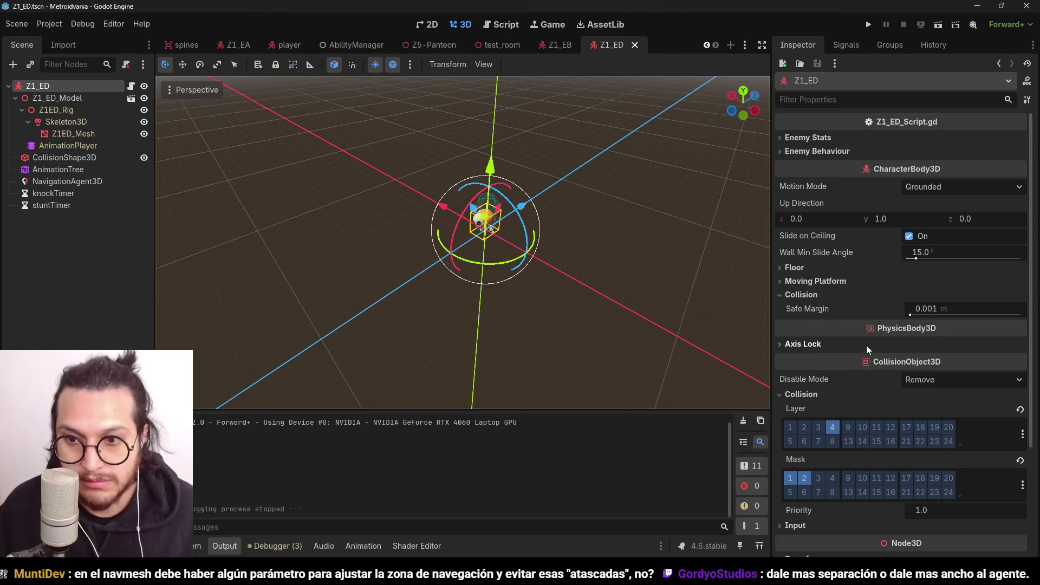
# Enable the PlayerAttack layer in Z1_ED's collision mask
pyautogui.click(1017, 490)
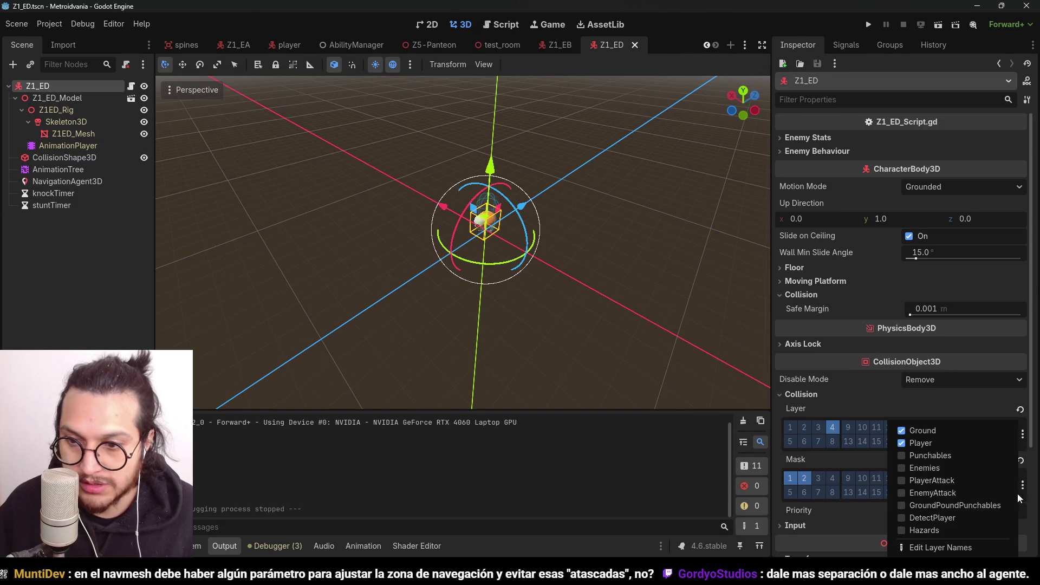
pyautogui.click(965, 482)
pyautogui.click(196, 152)
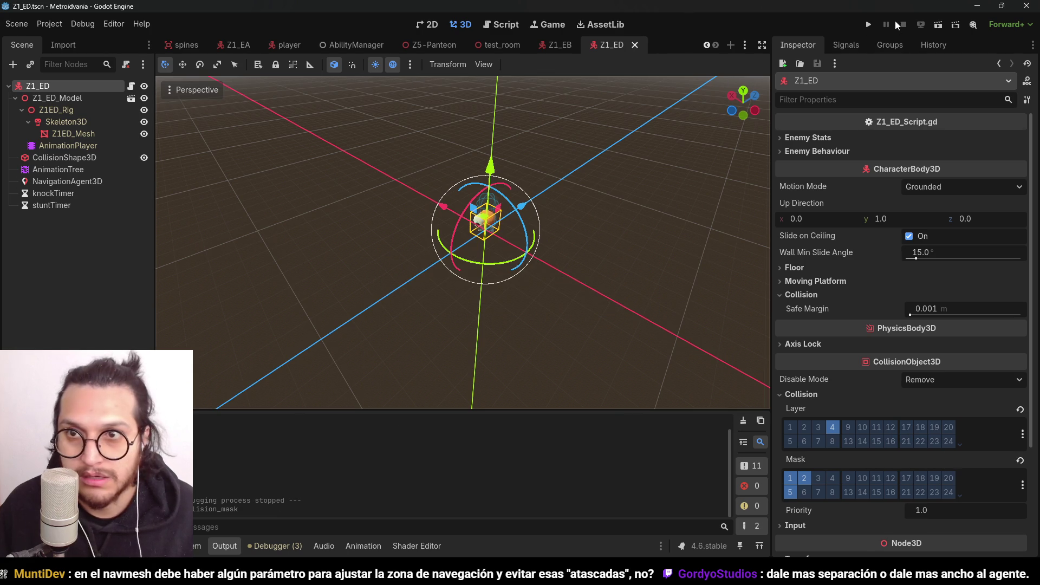
# Test the game, stop it, review Z1_ED's collision layers, and rerun with F5
pyautogui.click(871, 26)
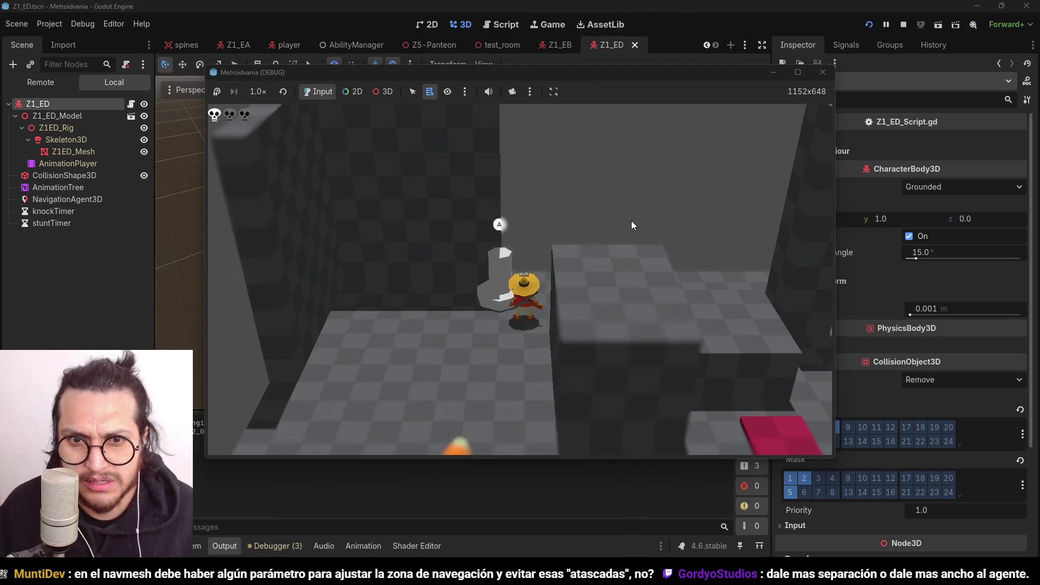
pyautogui.press('w')
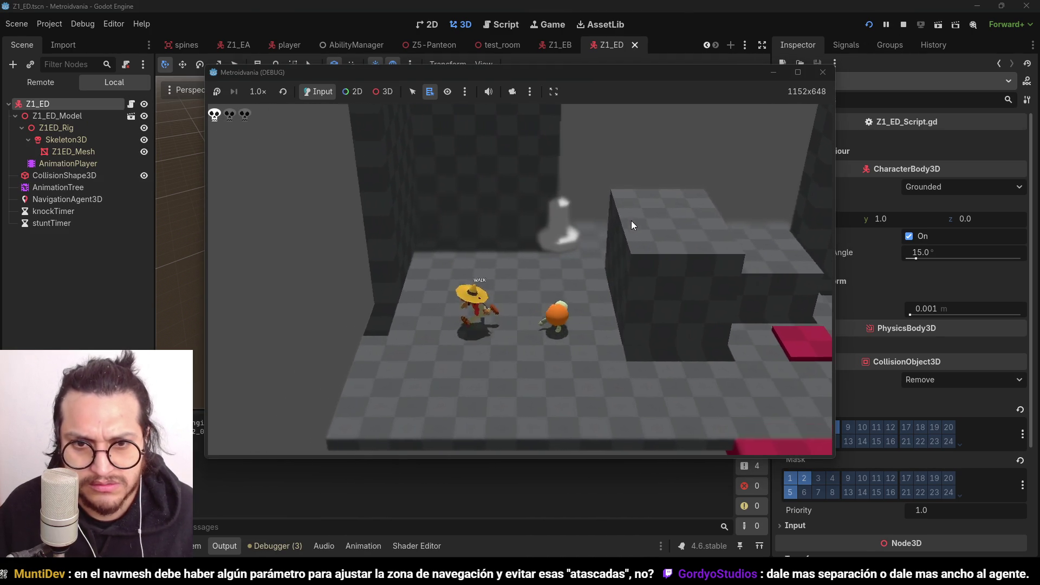
pyautogui.click(903, 24)
pyautogui.click(70, 213)
pyautogui.click(48, 82)
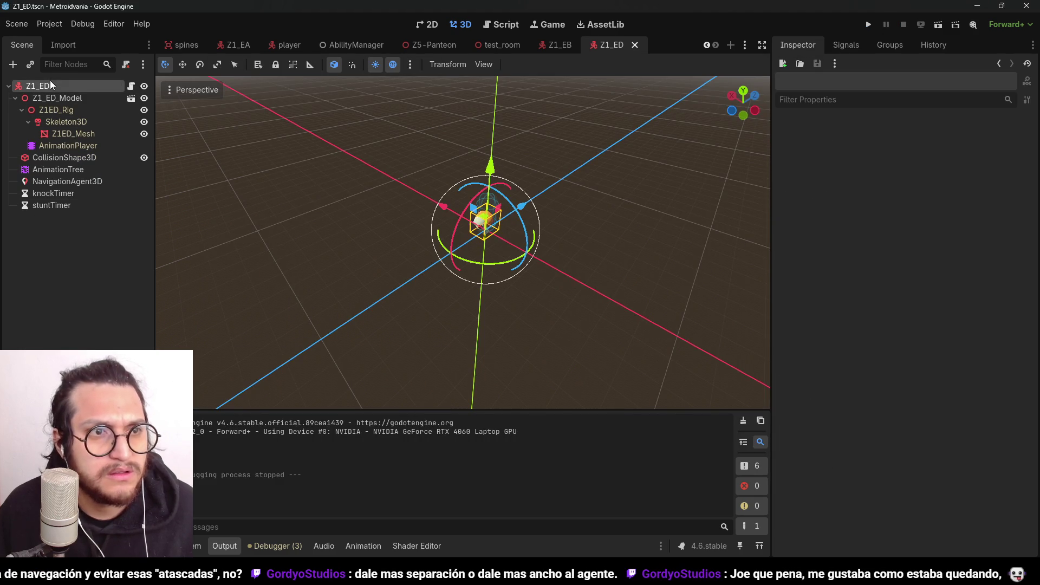
pyautogui.click(1023, 433)
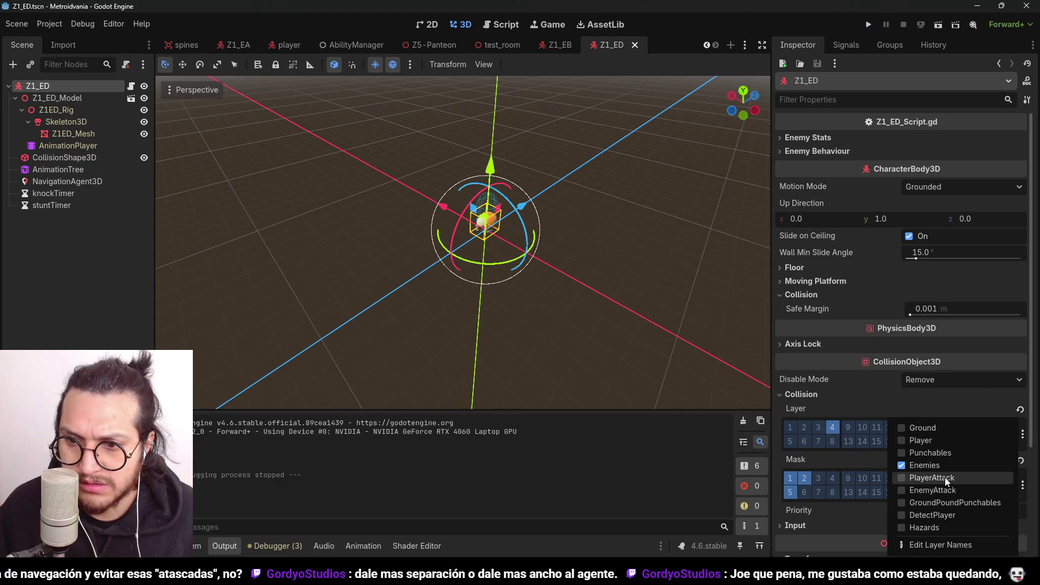
pyautogui.press('Escape')
pyautogui.press('F5')
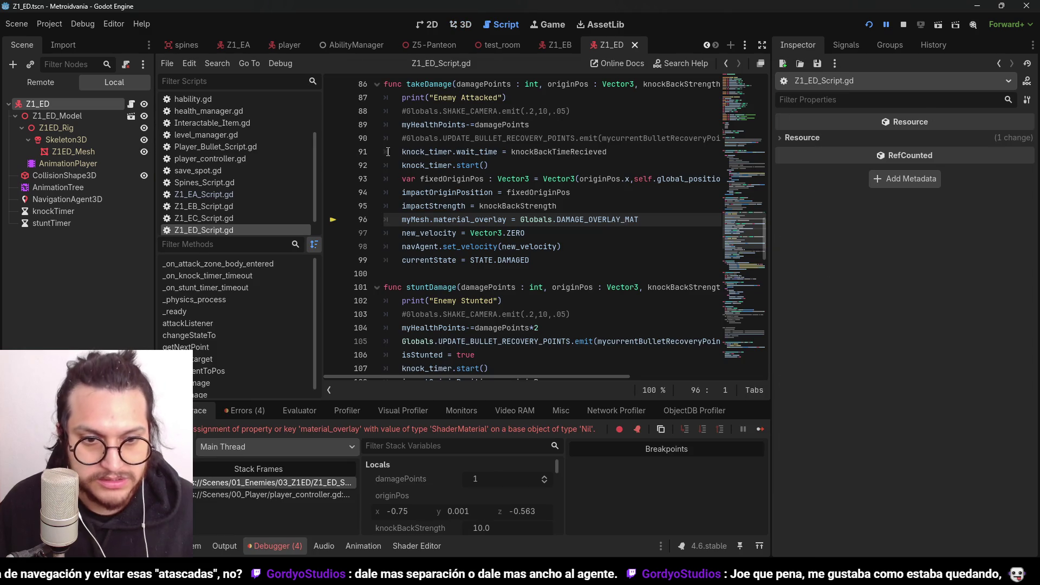
# Stop debugging and assign Z1ED_Mesh to My Mesh under Z1_ED's Enemy Stats
pyautogui.click(903, 24)
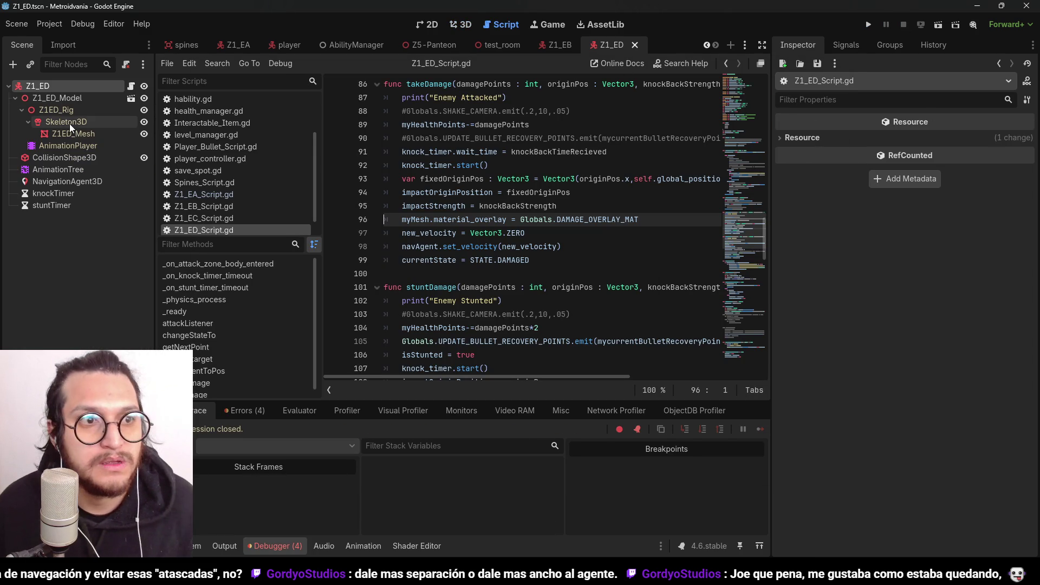
pyautogui.click(70, 86)
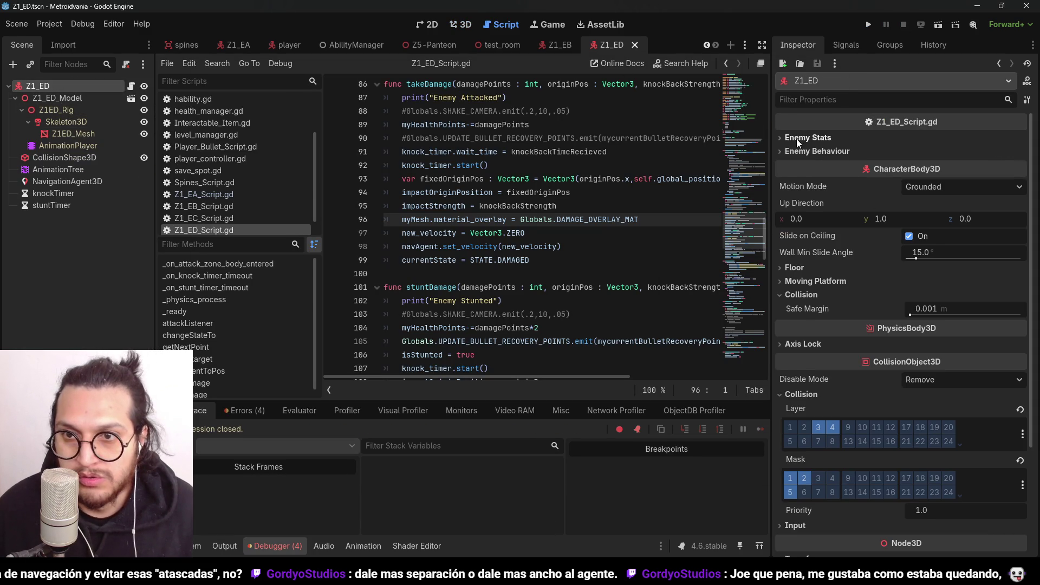
pyautogui.click(790, 139)
pyautogui.click(967, 154)
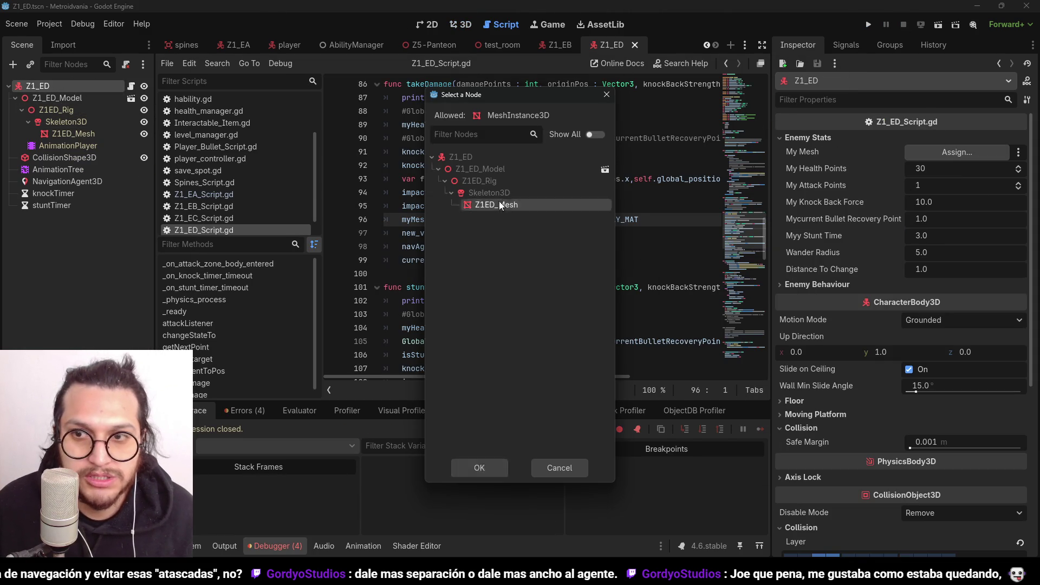
pyautogui.doubleClick(499, 202)
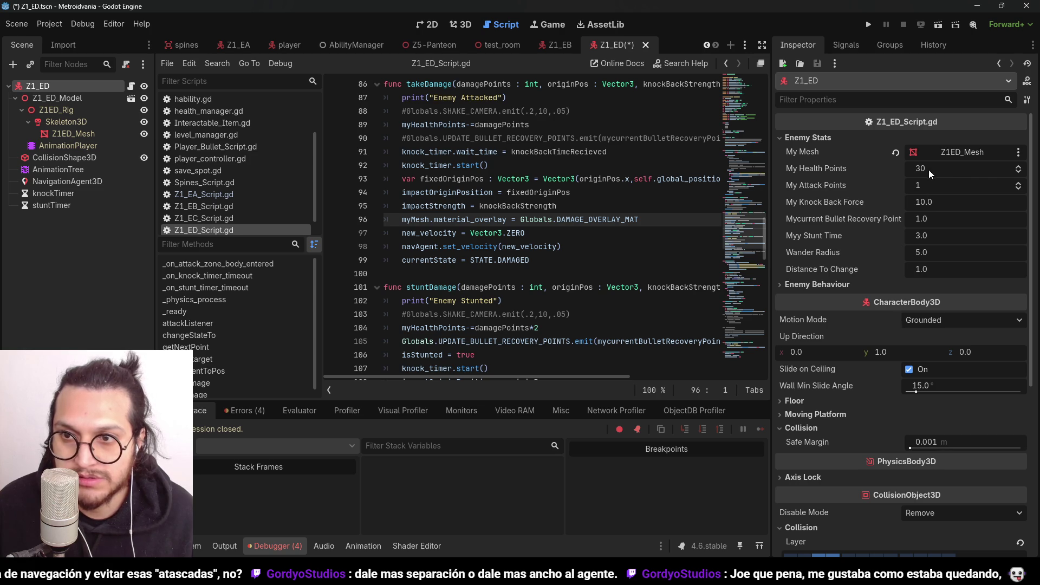
# Go to the myHealthPoints declaration under the Enemy Stats group at the top of the script
pyautogui.click(548, 175)
pyautogui.scroll(20, 548, 173)
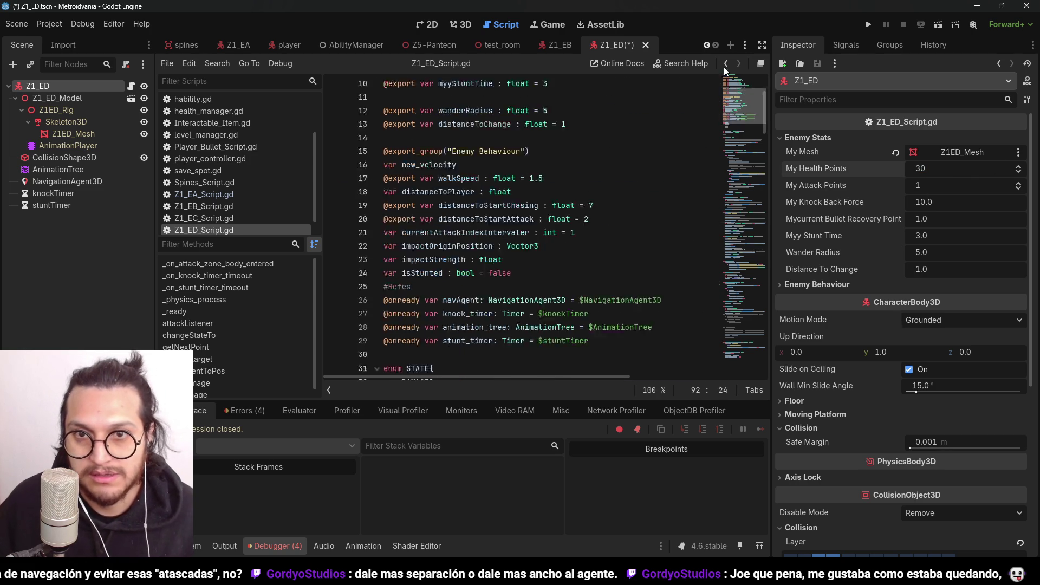
pyautogui.click(556, 153)
pyautogui.click(561, 140)
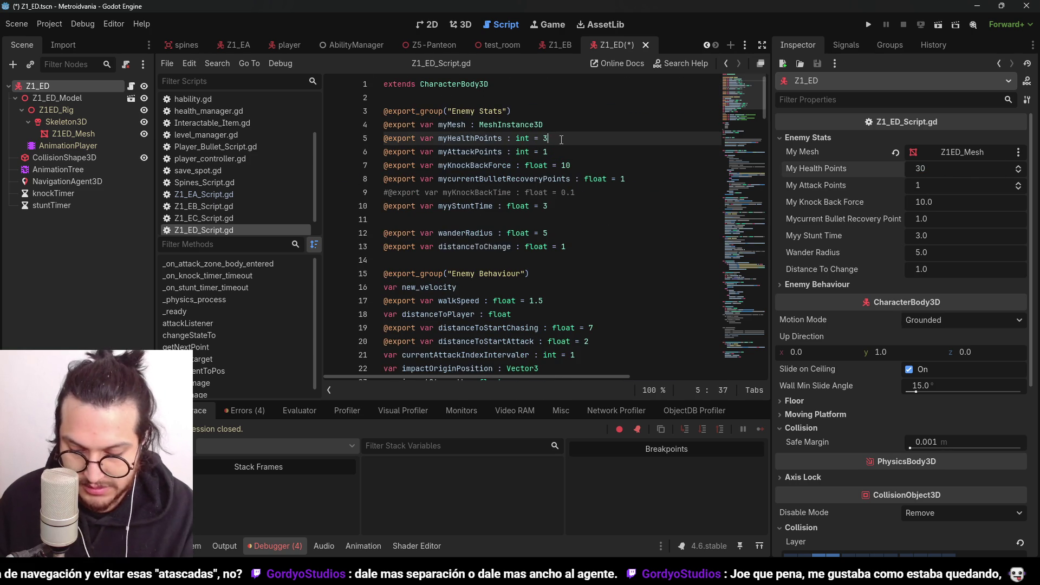
pyautogui.press('Up')
pyautogui.press('Up')
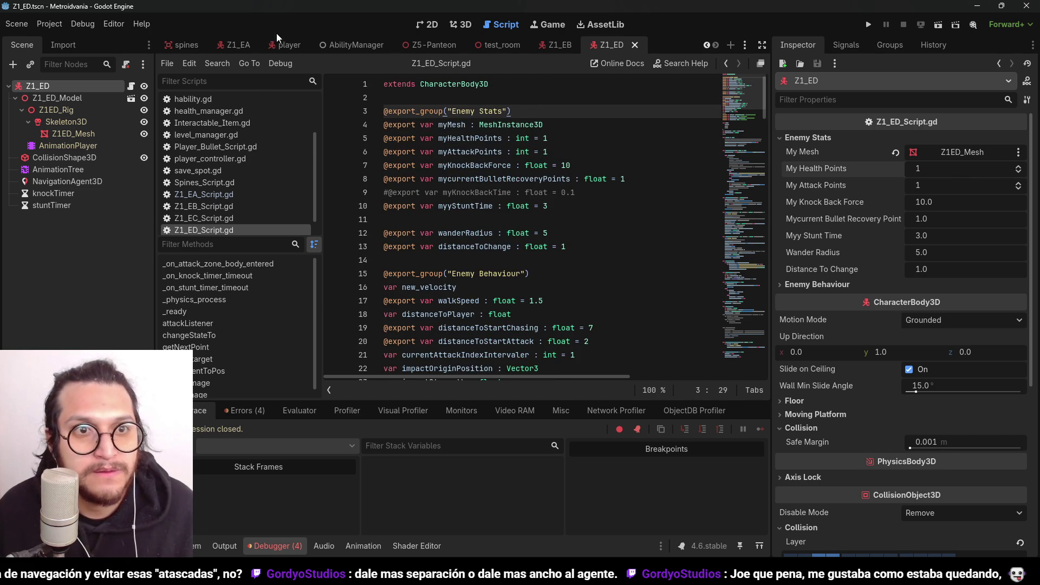
# In the Z1_EA script, change the health points value to 3 and save the scene
pyautogui.click(239, 45)
pyautogui.click(132, 85)
pyautogui.scroll(15, 590, 140)
pyautogui.click(590, 140)
pyautogui.press('BackSpace')
pyautogui.hotkey('ctrl', 's')
# Back in Z1_ED, review the Enemy Behaviour export group and its declaration
pyautogui.click(615, 43)
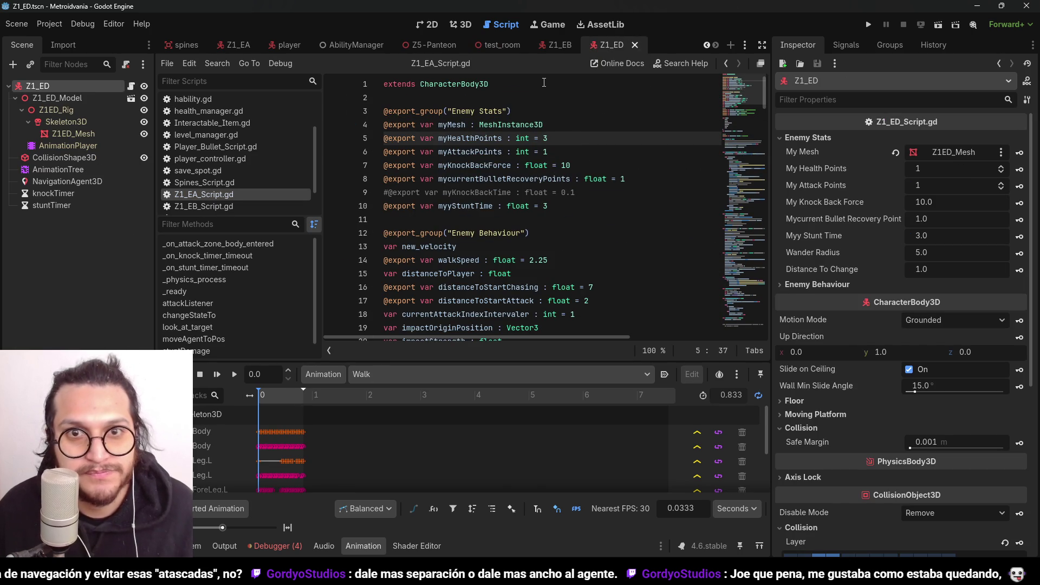
pyautogui.click(599, 178)
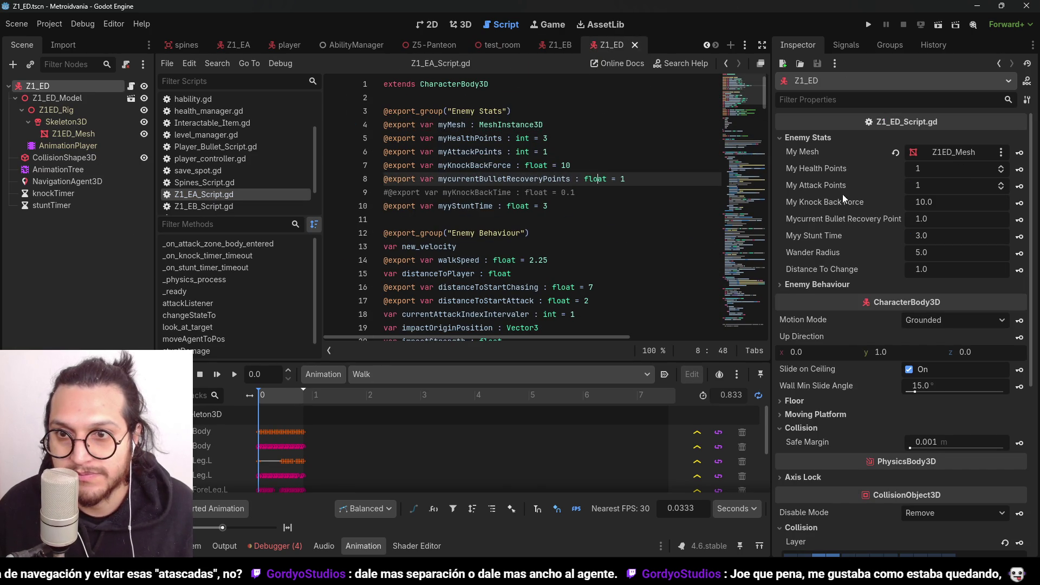
pyautogui.click(826, 284)
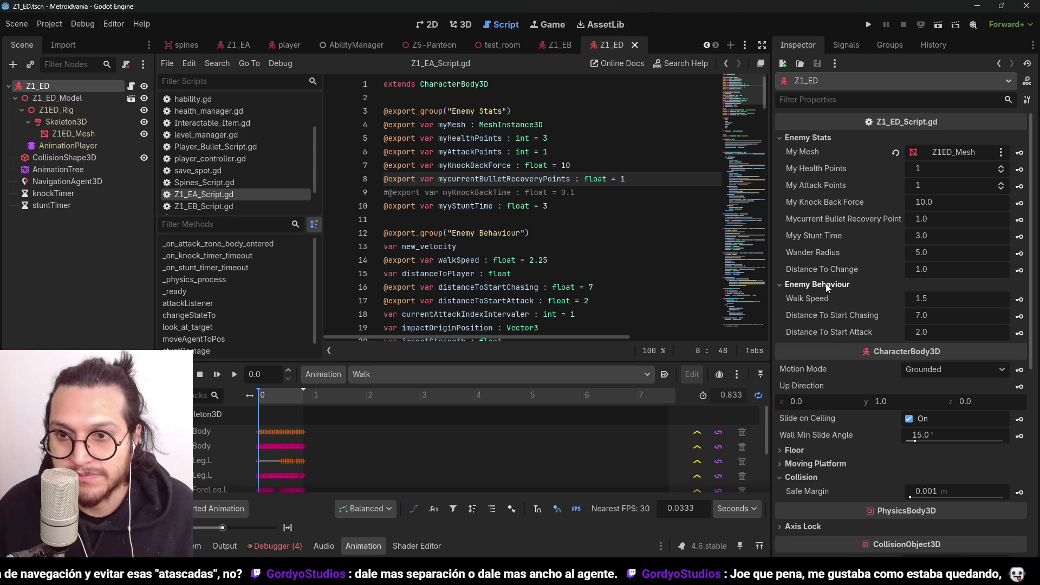
pyautogui.click(504, 233)
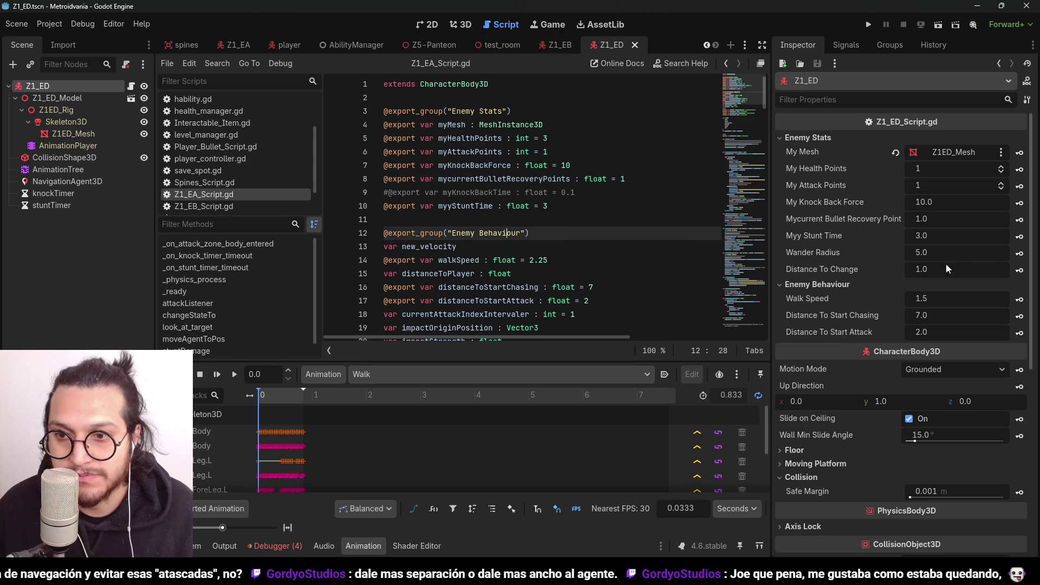
pyautogui.scroll(-4, 562, 208)
pyautogui.scroll(3, 562, 208)
pyautogui.scroll(-6, 562, 208)
pyautogui.scroll(6, 526, 178)
pyautogui.scroll(-12, 555, 245)
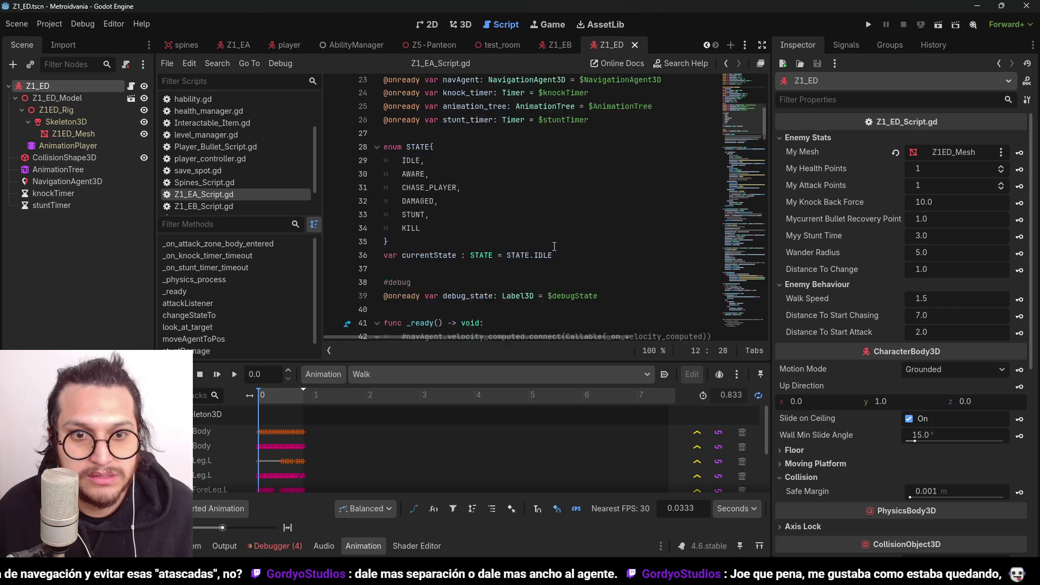
pyautogui.scroll(13, 555, 246)
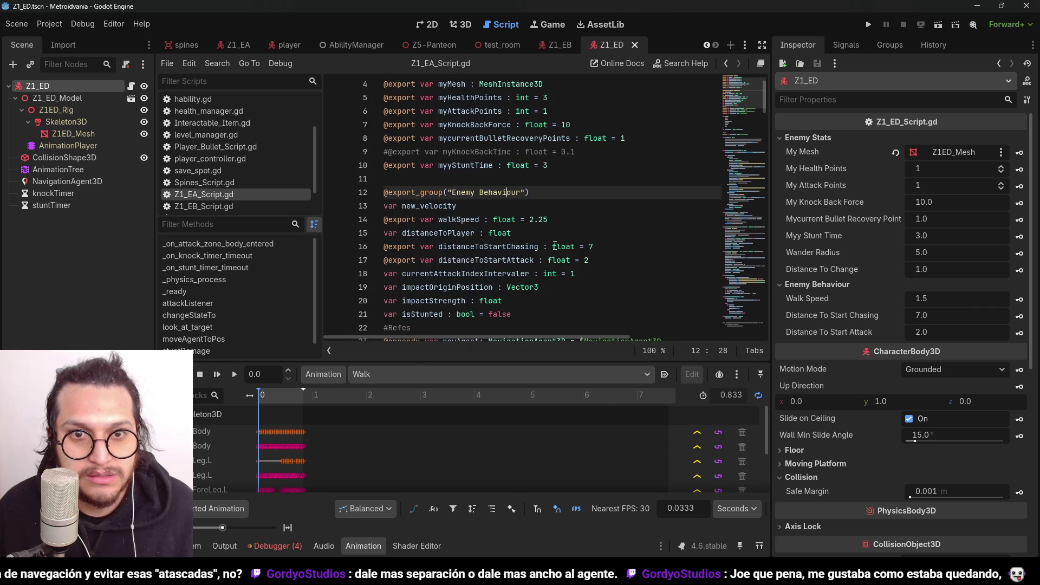
pyautogui.scroll(-1, 549, 240)
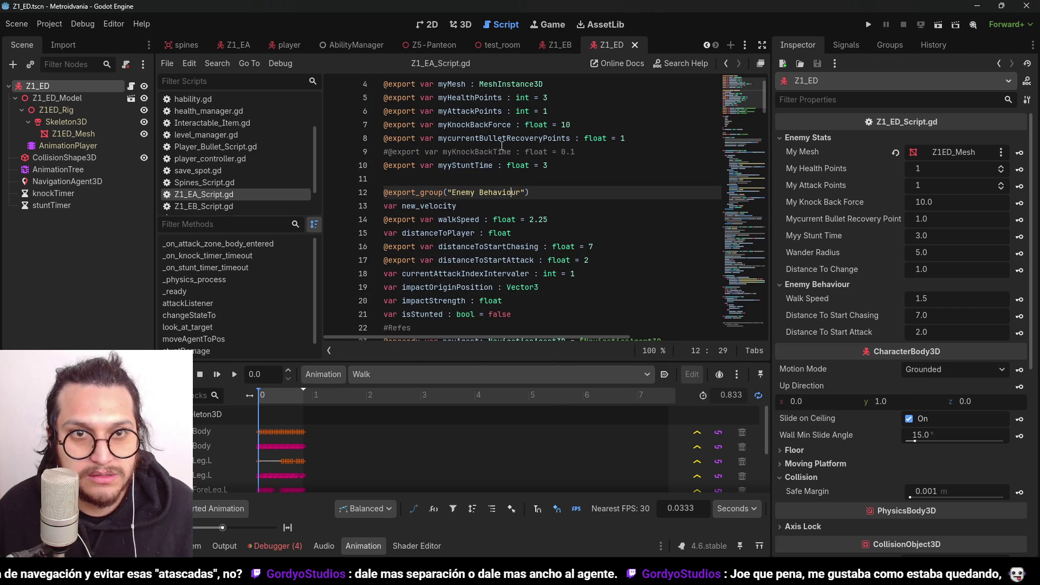
# Open Z1_ED_Script.gd and put the cursor at the end of the myyStuntTime line
pyautogui.click(131, 85)
pyautogui.click(499, 149)
pyautogui.scroll(-3, 515, 174)
pyautogui.scroll(3, 534, 203)
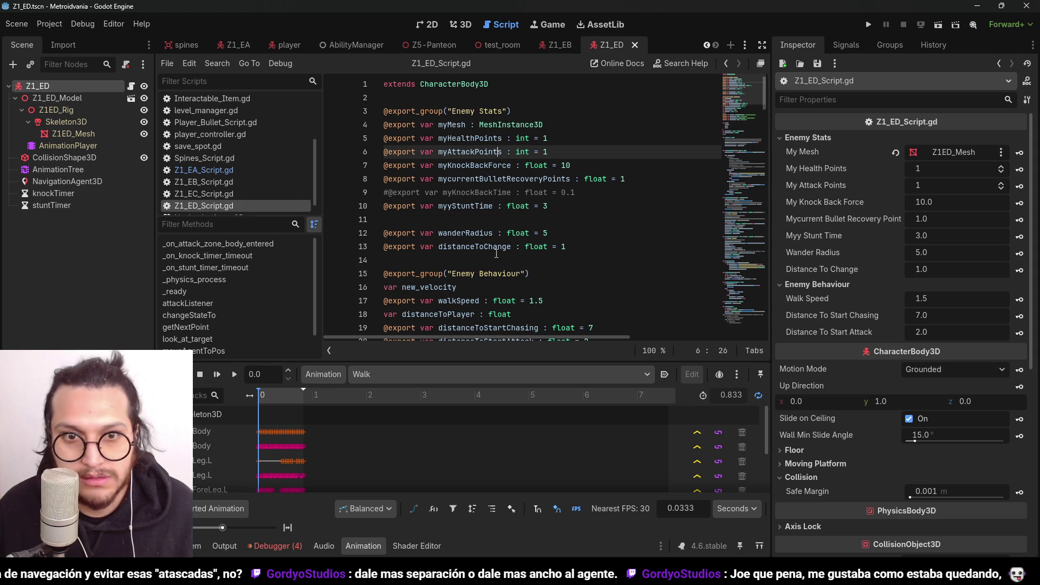
pyautogui.click(451, 251)
pyautogui.click(572, 211)
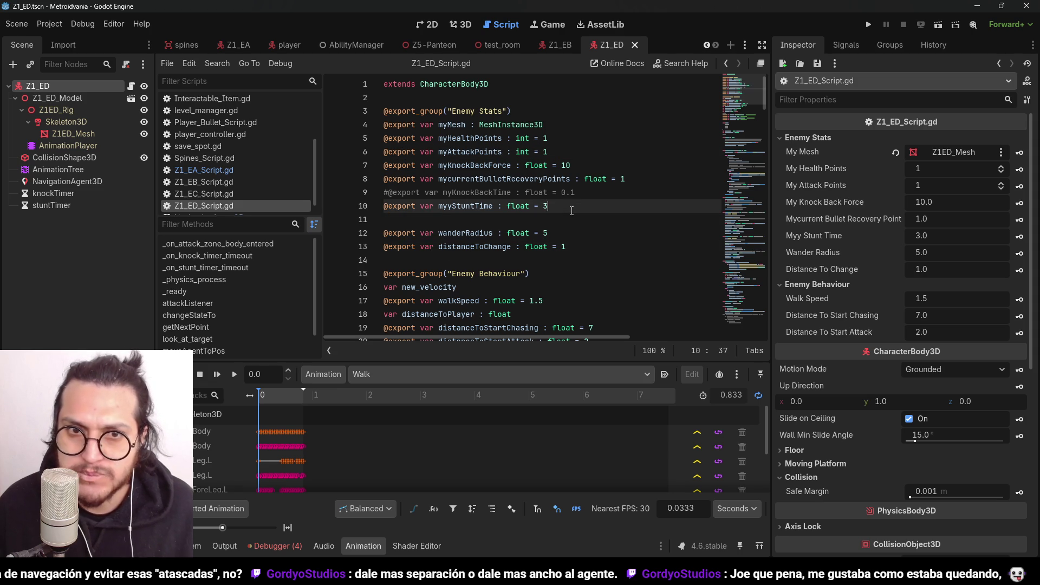
# Move the wanderRadius and distanceToChange exports under Enemy Behaviour and delete the chase and attack distance exports
pyautogui.scroll(-1, 545, 238)
pyautogui.moveTo(569, 207); pyautogui.dragTo(346, 184)
pyautogui.hotkey('ctrl', 'c')
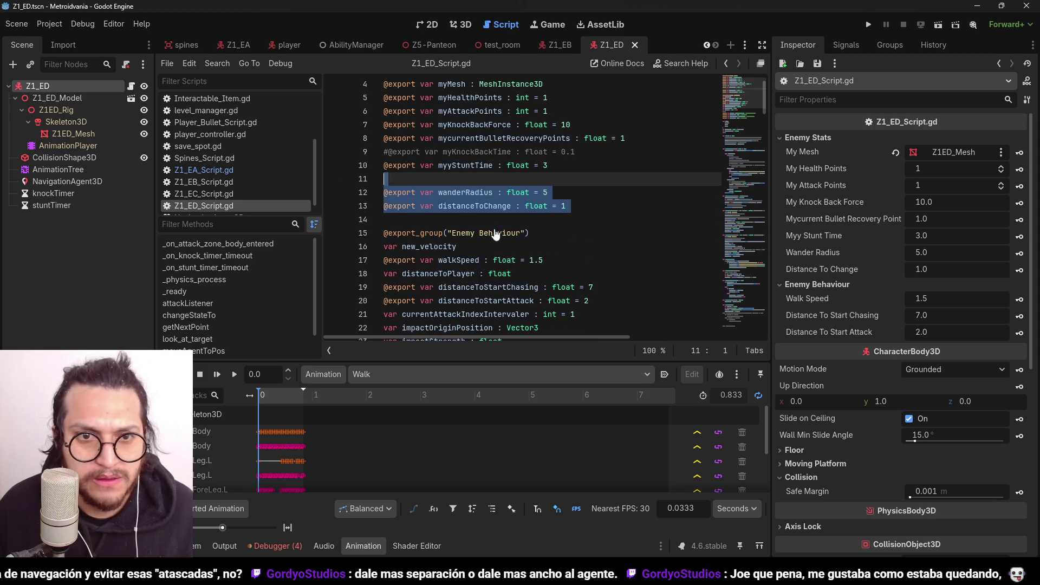
pyautogui.press('BackSpace')
pyautogui.press('BackSpace')
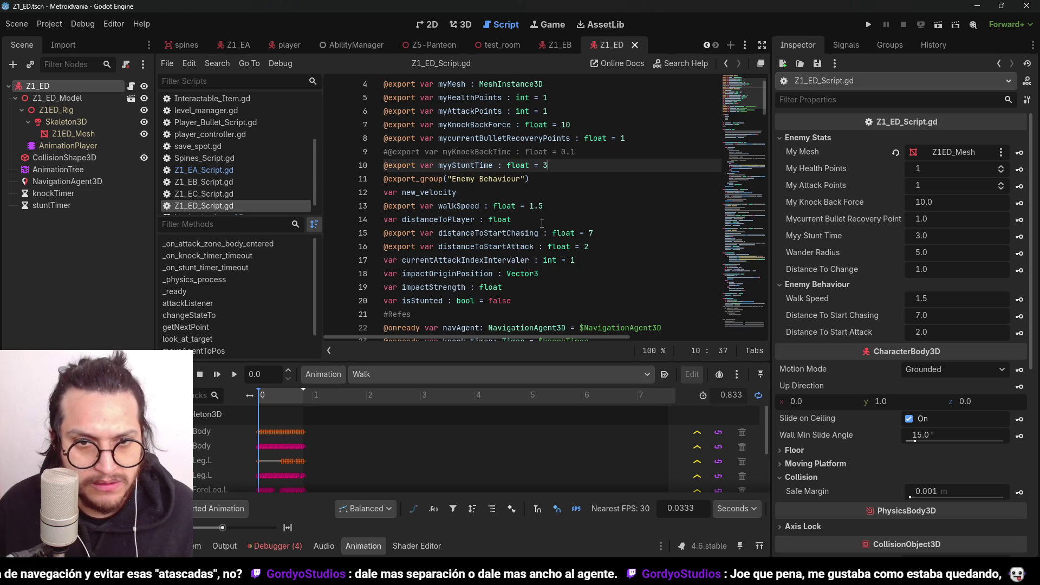
pyautogui.click(607, 248)
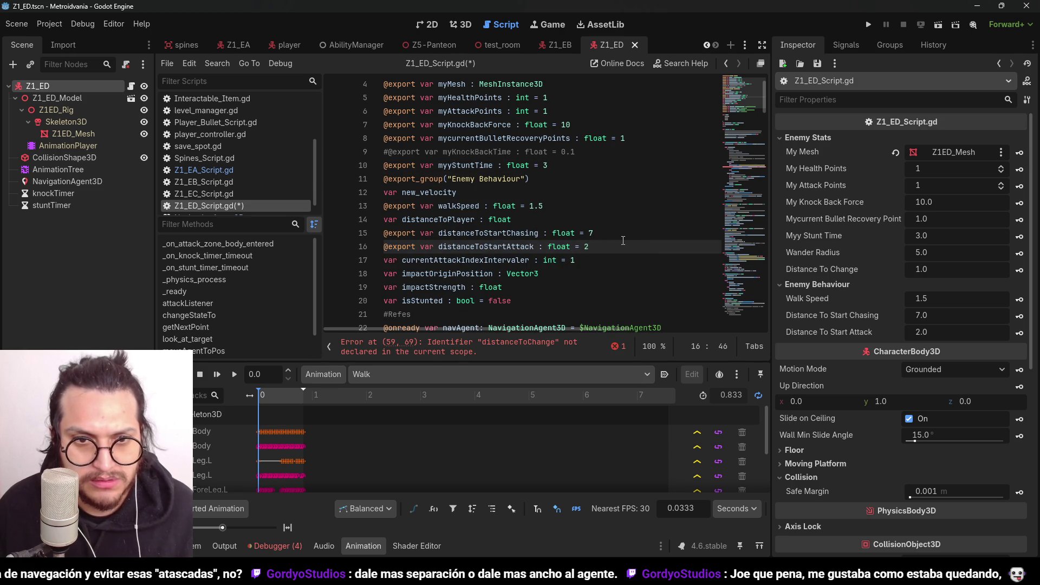
pyautogui.hotkey('ctrl', 'v')
pyautogui.moveTo(607, 249); pyautogui.dragTo(293, 238)
pyautogui.press('Delete')
# Delete the walkSpeed export line and comment out the attackListener function
pyautogui.moveTo(566, 203); pyautogui.dragTo(356, 207)
pyautogui.press('BackSpace')
pyautogui.press('BackSpace')
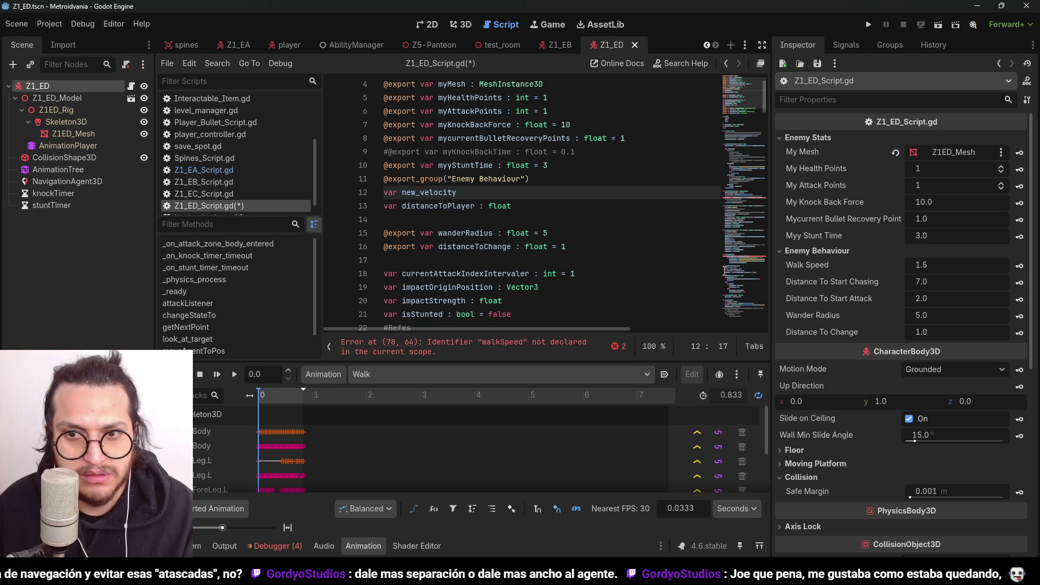
pyautogui.click(751, 246)
pyautogui.scroll(-1, 543, 292)
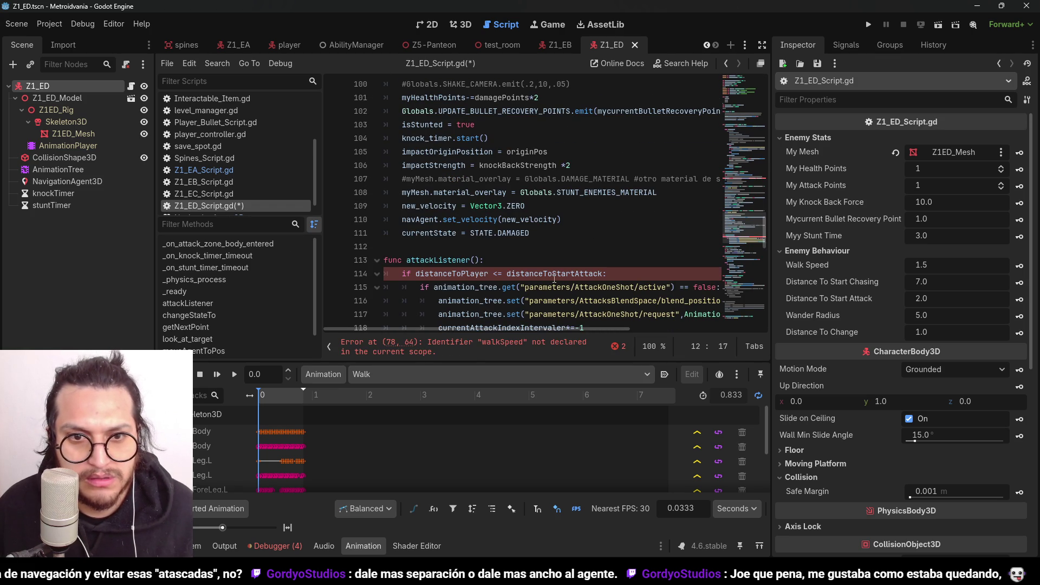
pyautogui.scroll(-2, 554, 278)
pyautogui.moveTo(588, 246)
pyautogui.mouseDown()
pyautogui.moveTo(369, 189)
pyautogui.moveTo(319, 165)
pyautogui.mouseUp()
pyautogui.hotkey('ctrl', 'k')
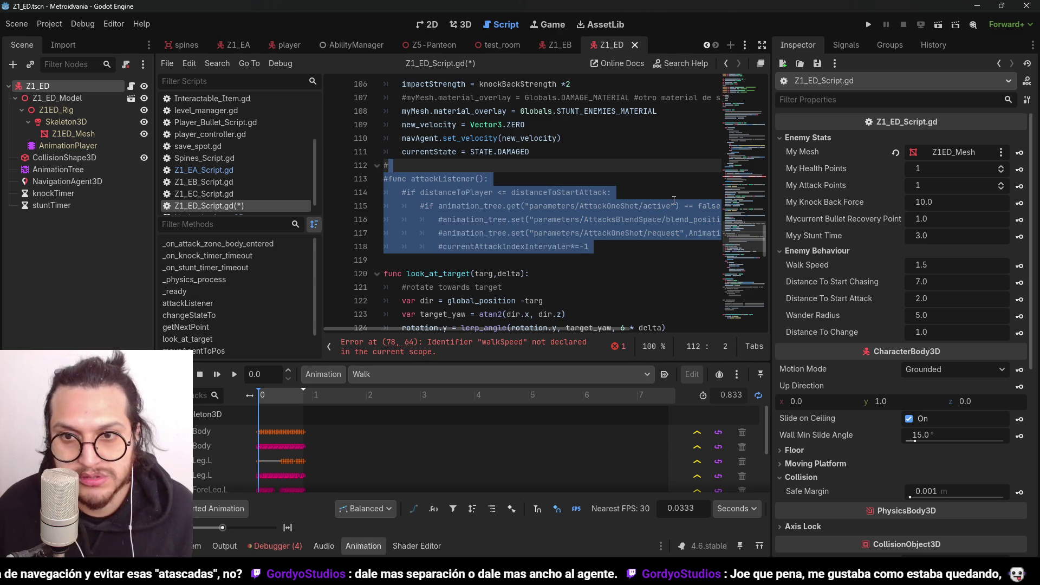
# Undo back to restore the walkSpeed export, drop the leftover blank line, and save the script
pyautogui.click(743, 180)
pyautogui.scroll(-1, 547, 220)
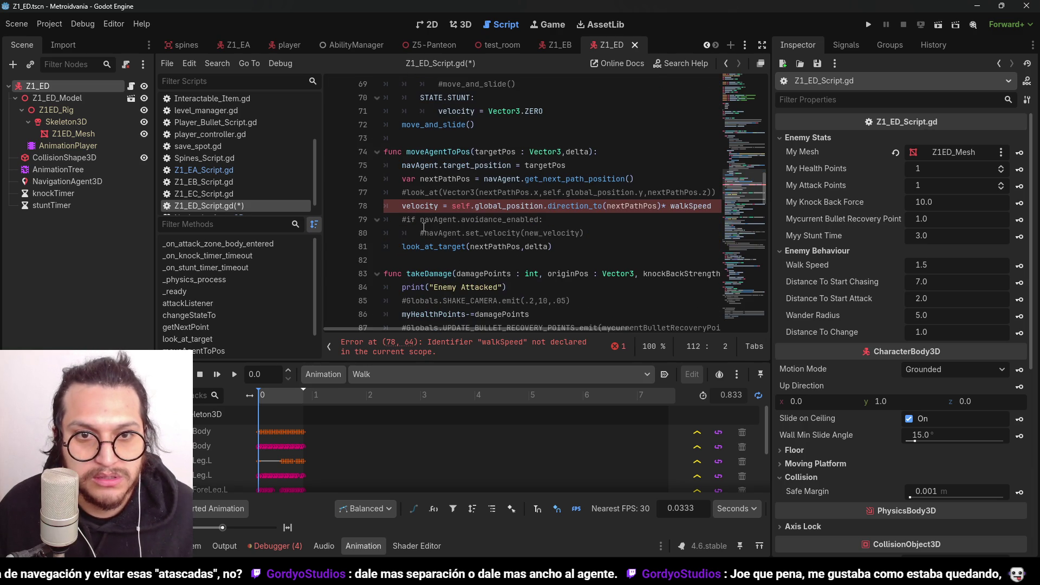
pyautogui.doubleClick(683, 207)
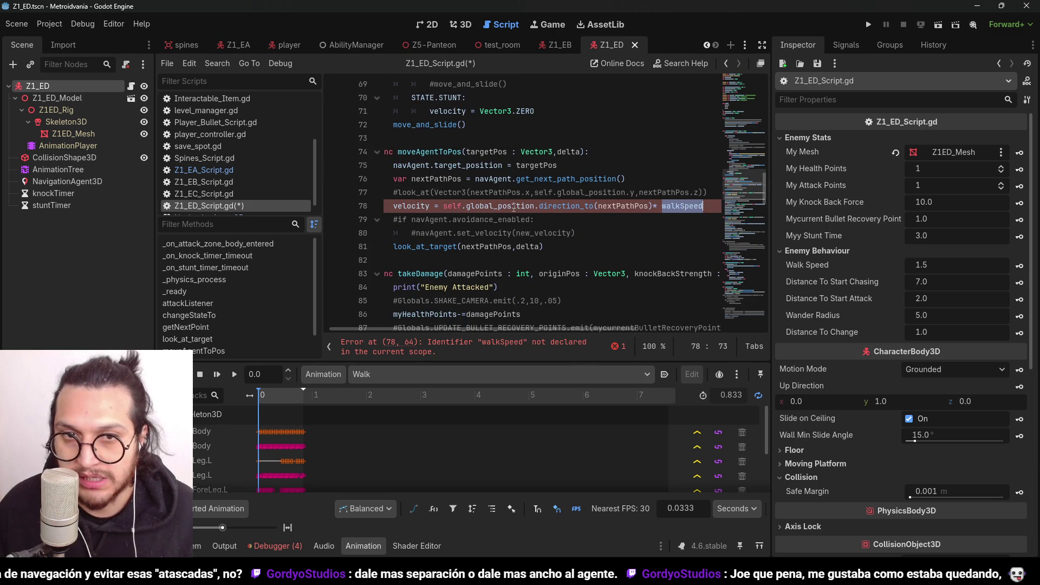
pyautogui.hotkey('ctrl', 'z')
pyautogui.hotkey('ctrl', 'z')
pyautogui.hotkey('ctrl', 'z')
pyautogui.hotkey('ctrl', 'z')
pyautogui.hotkey('ctrl', 'z')
pyautogui.hotkey('ctrl', 'z')
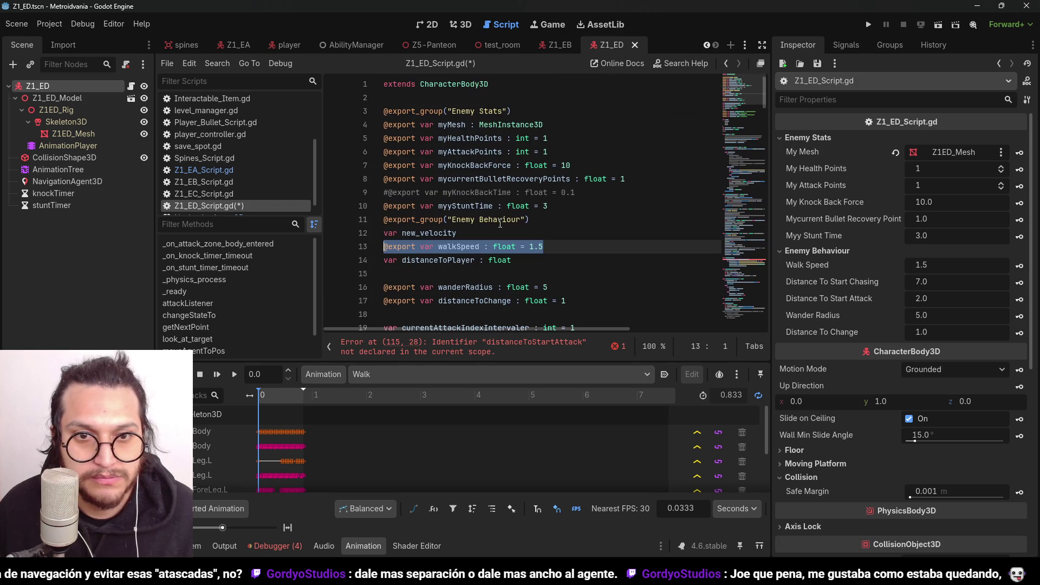
pyautogui.scroll(-1, 522, 232)
pyautogui.hotkey('ctrl', 'z')
pyautogui.hotkey('ctrl', 's')
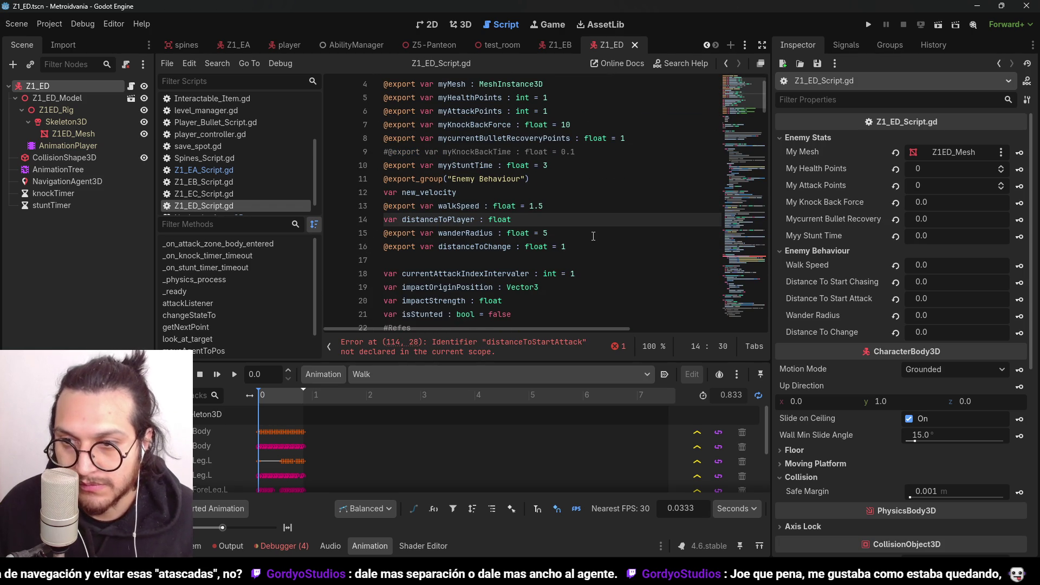
# Reset the Enemy Behaviour, Enemy Stats and My Mesh Inspector values to their defaults
pyautogui.click(895, 332)
pyautogui.click(896, 315)
pyautogui.click(895, 299)
pyautogui.click(896, 282)
pyautogui.click(895, 266)
pyautogui.click(896, 237)
pyautogui.click(896, 220)
pyautogui.click(896, 203)
pyautogui.click(896, 186)
pyautogui.click(895, 169)
pyautogui.click(896, 152)
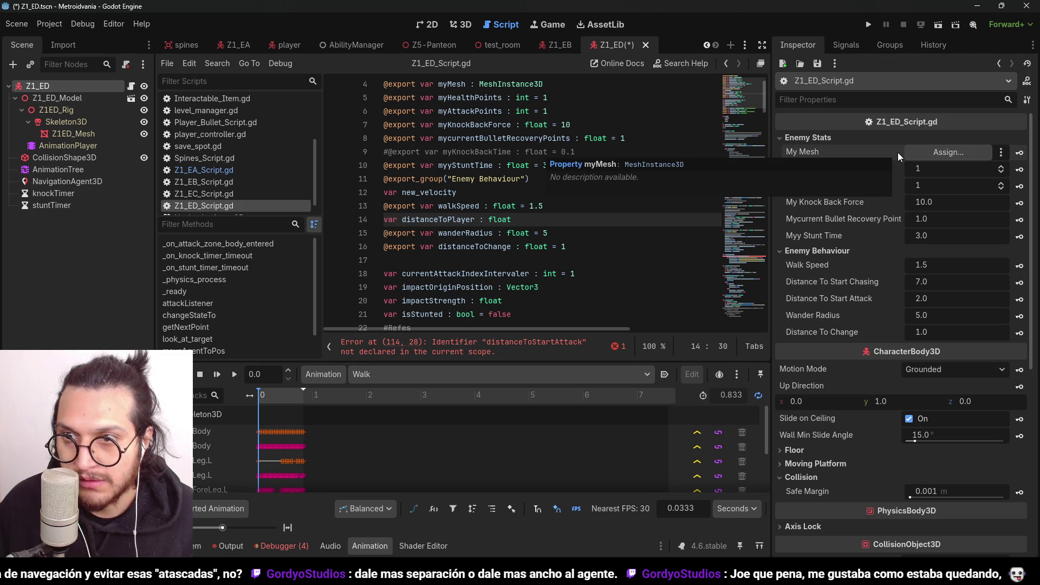
# Save the scene with the reset Inspector values
pyautogui.scroll(-2, 526, 229)
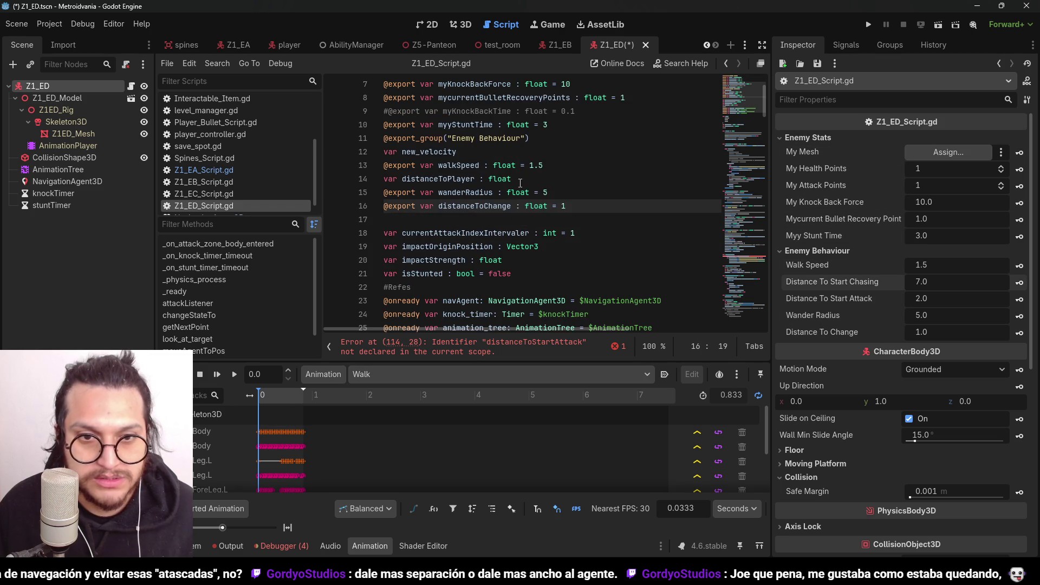
pyautogui.scroll(2, 527, 229)
pyautogui.scroll(2, 526, 229)
pyautogui.scroll(-2, 526, 230)
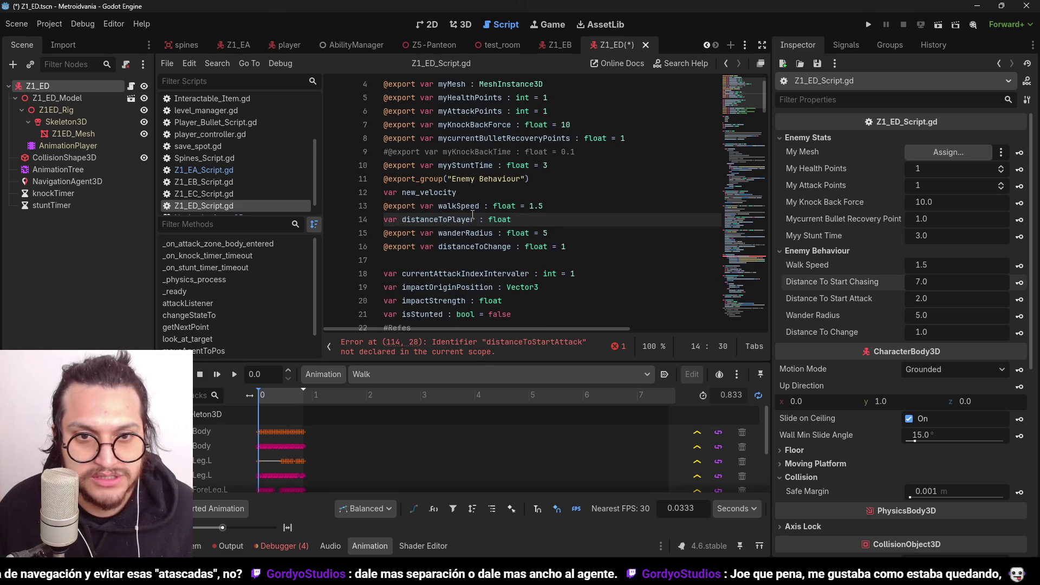
pyautogui.scroll(-2, 527, 229)
pyautogui.click(523, 234)
pyautogui.hotkey('ctrl', 's')
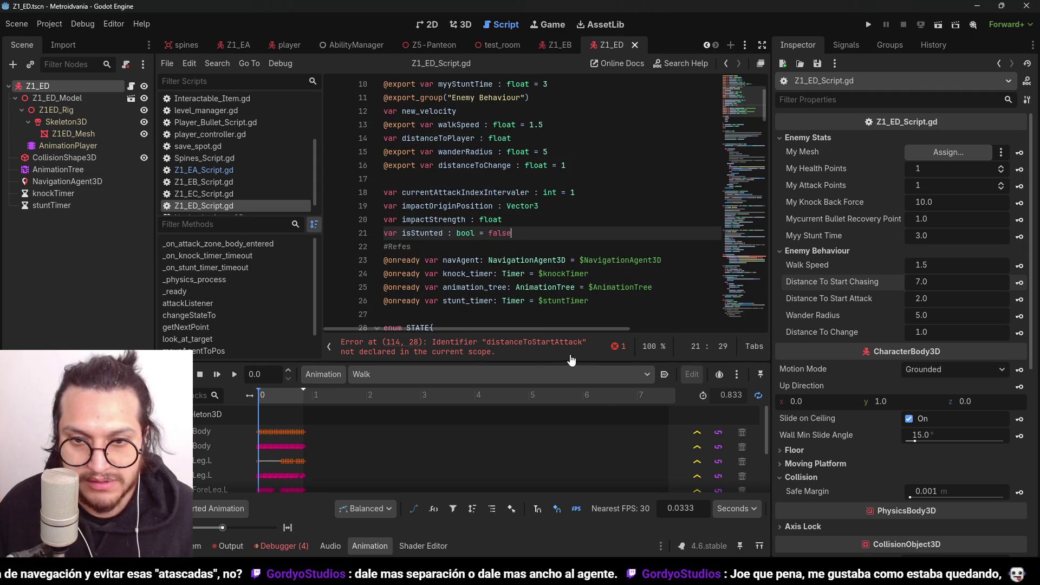
# Comment out the whole attackListener function to clear the distanceToStartAttack error
pyautogui.click(586, 357)
pyautogui.press('Down')
pyautogui.press('Down')
pyautogui.press('Down')
pyautogui.press('End')
pyautogui.hotkey('shift', 'Up')
pyautogui.hotkey('shift', 'Up')
pyautogui.hotkey('shift', 'Up')
pyautogui.hotkey('shift', 'Home')
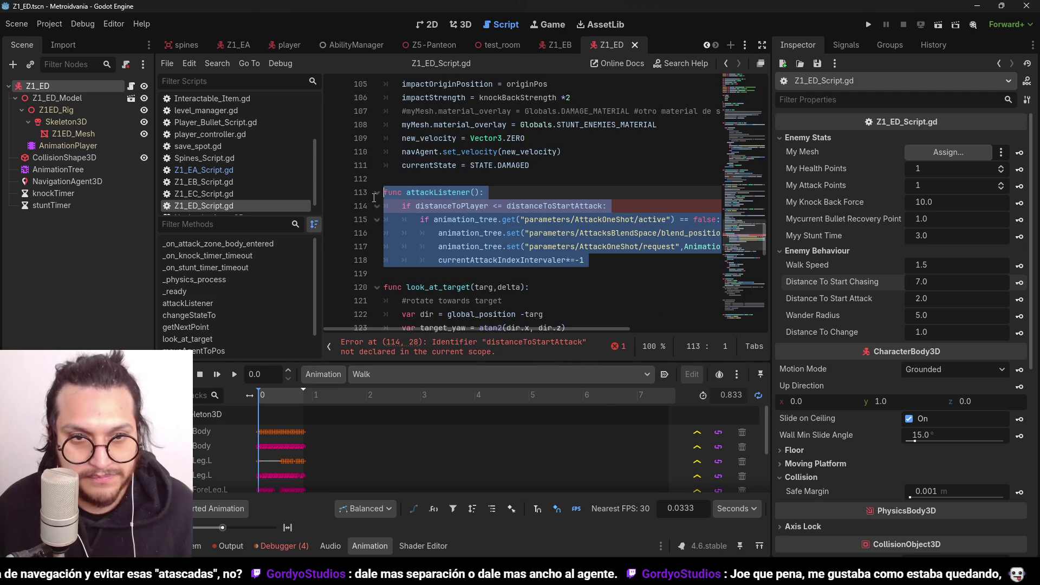
pyautogui.hotkey('ctrl', 'k')
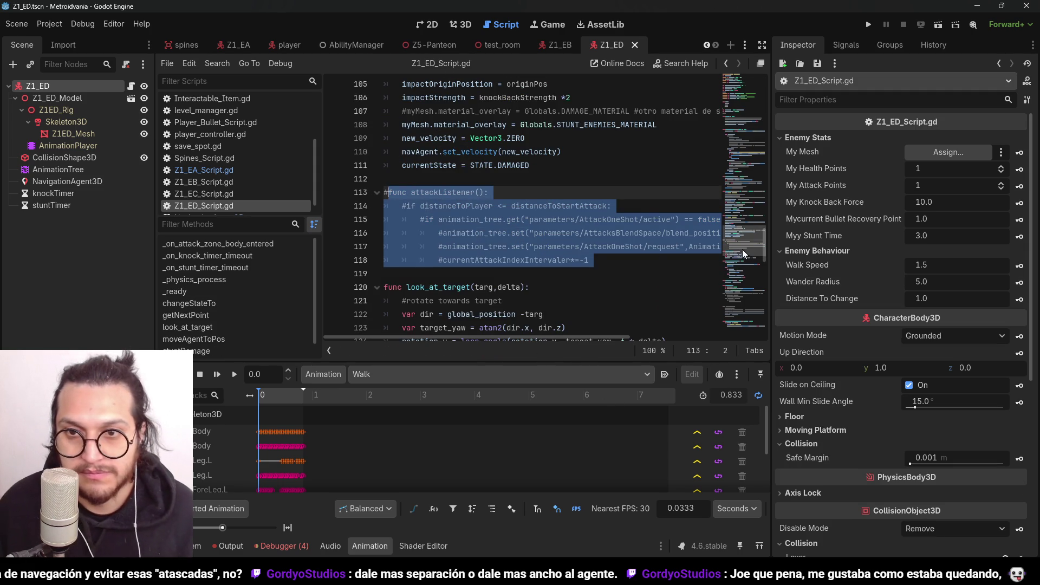
pyautogui.moveTo(749, 241); pyautogui.dragTo(749, 90)
pyautogui.click(603, 179)
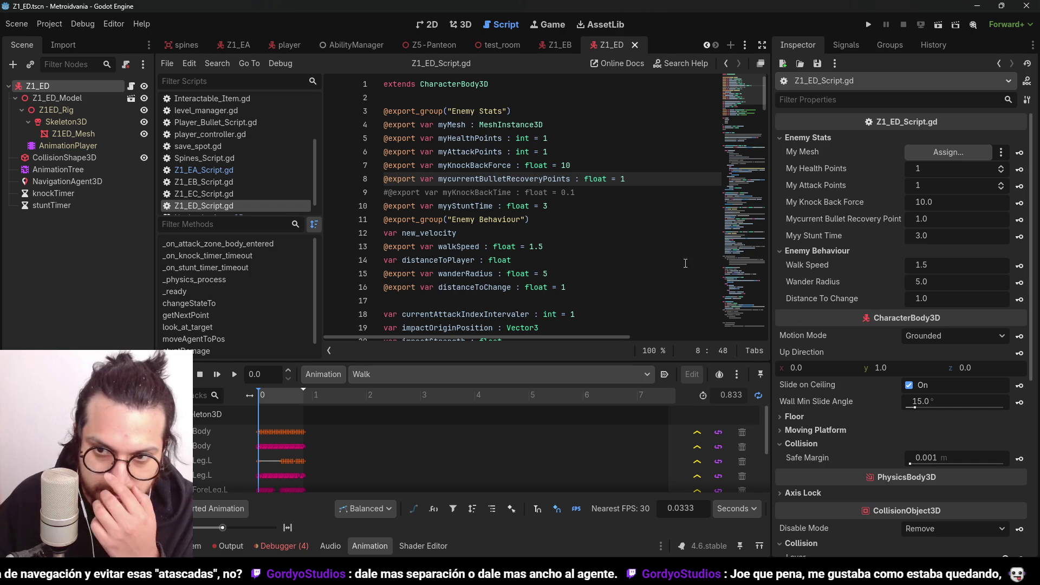
# Assign Z1ED_Mesh to My Mesh and save the scene
pyautogui.click(924, 152)
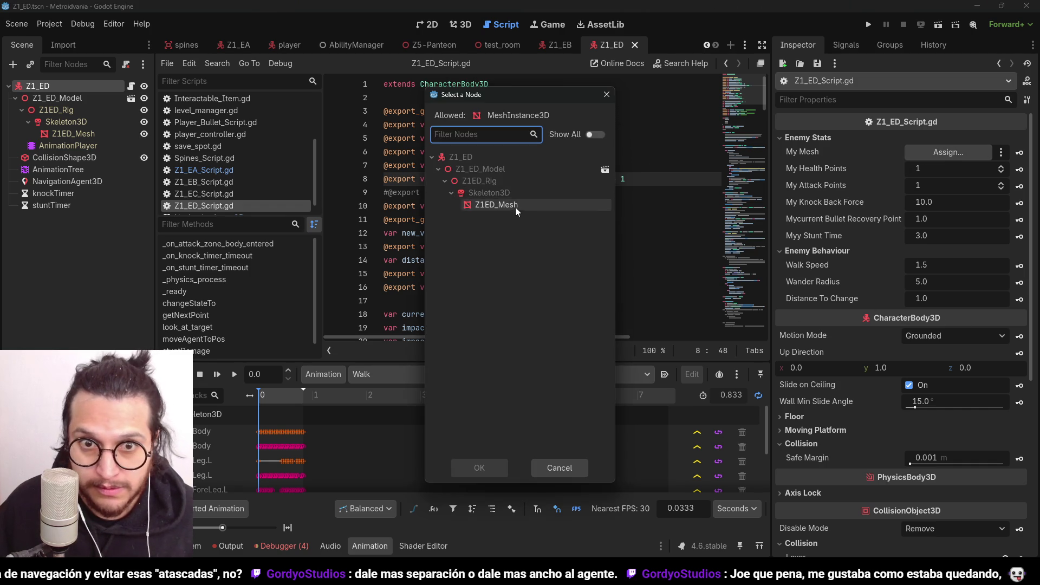
pyautogui.doubleClick(521, 204)
pyautogui.press('Up')
pyautogui.hotkey('ctrl', 's')
# Run the current scene and move the player near the enemy to test it
pyautogui.click(866, 25)
pyautogui.press('w')
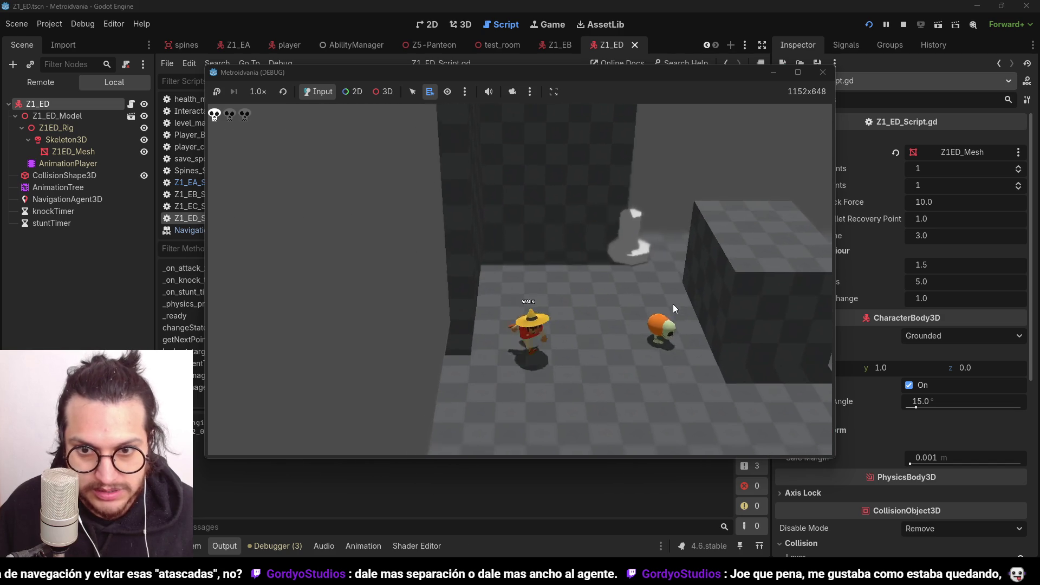
pyautogui.press('w')
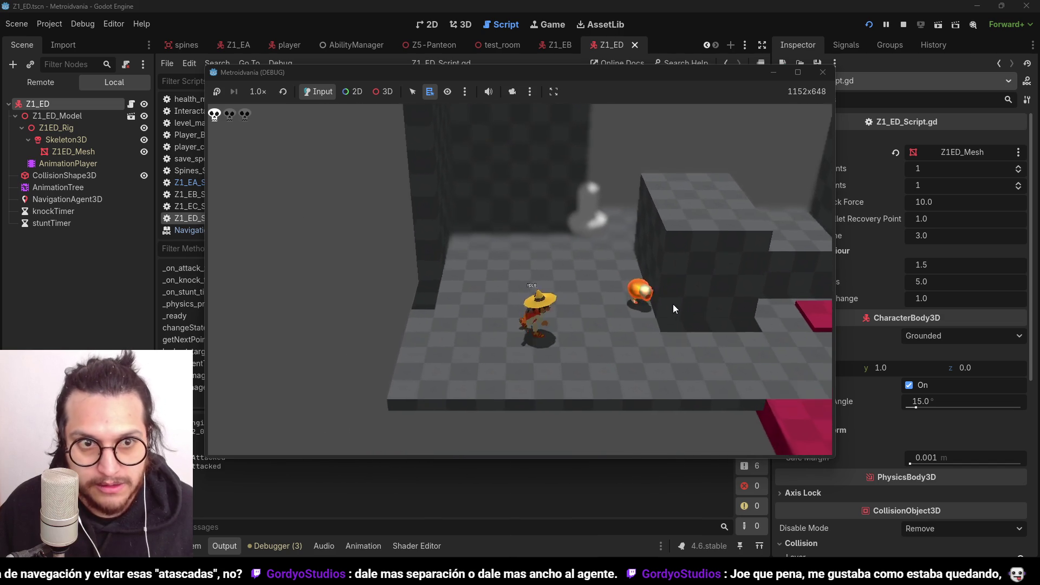